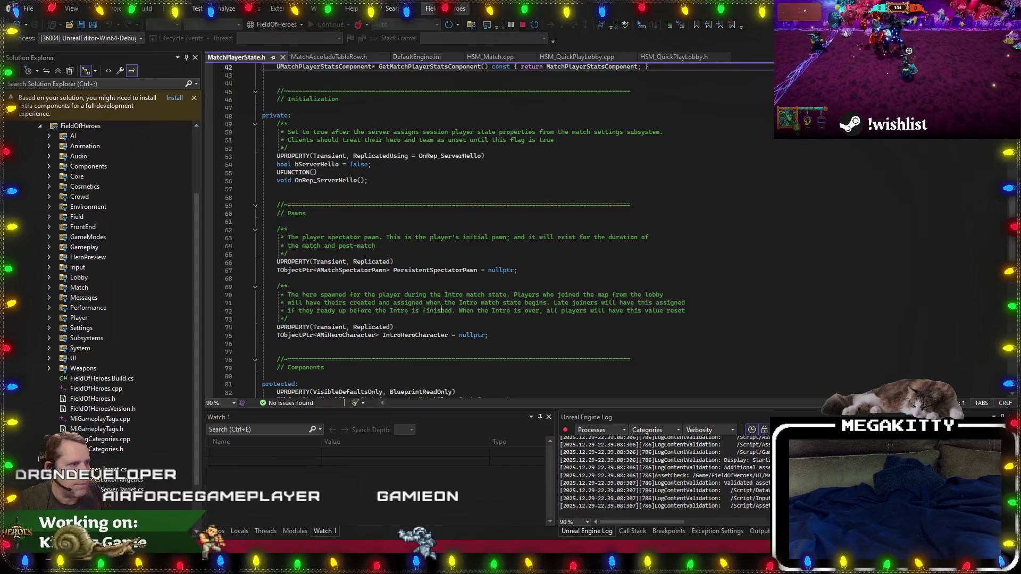
Read through MatchPlayerState.h, then return to the WBP_LB_PlayerAccolade RefreshWithPlayerState graph.
scroll(446, 310, "down", 3)
scroll(458, 311, "up", 9)
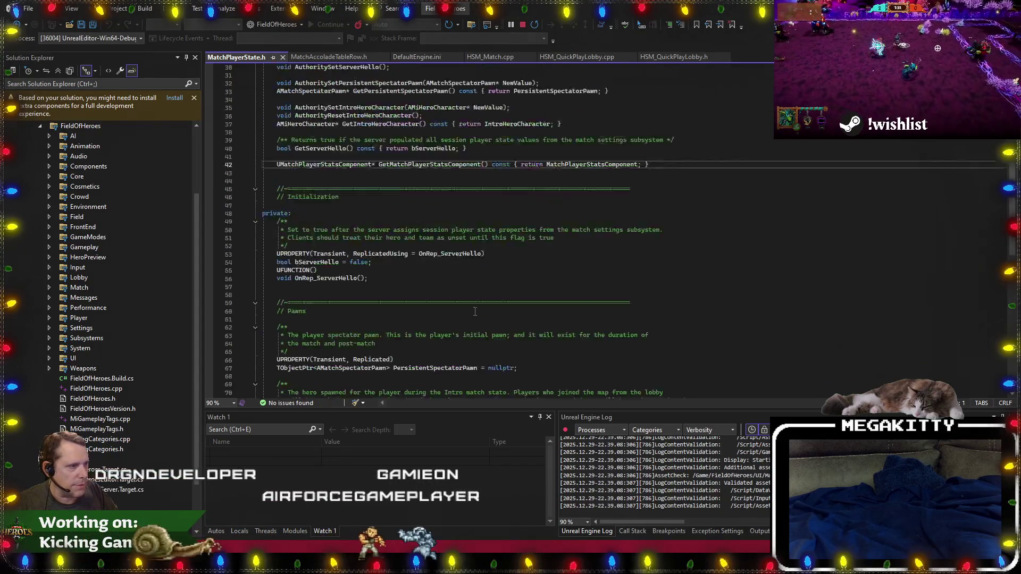
scroll(473, 311, "down", 5)
scroll(475, 311, "up", 7)
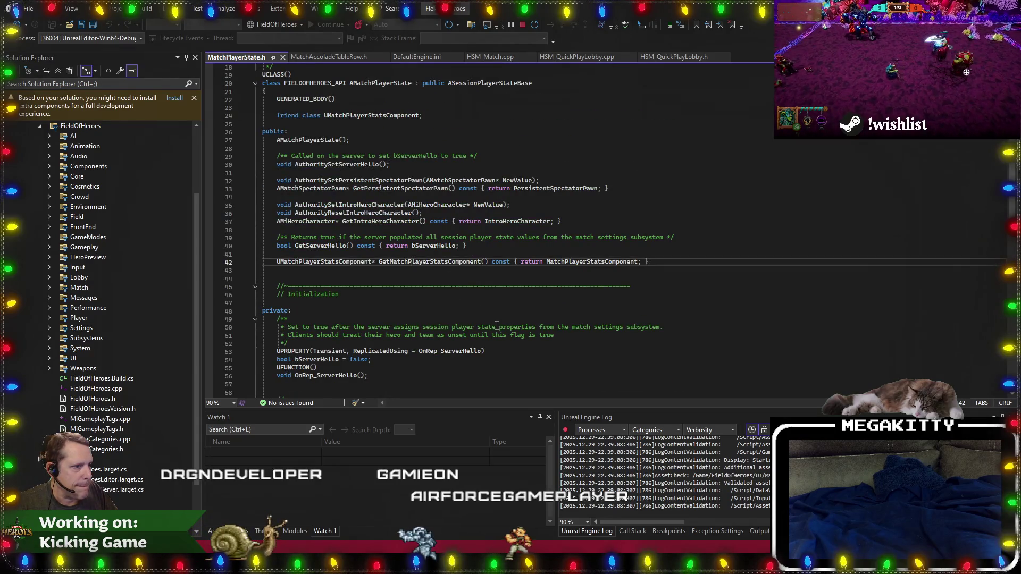
scroll(497, 325, "down", 5)
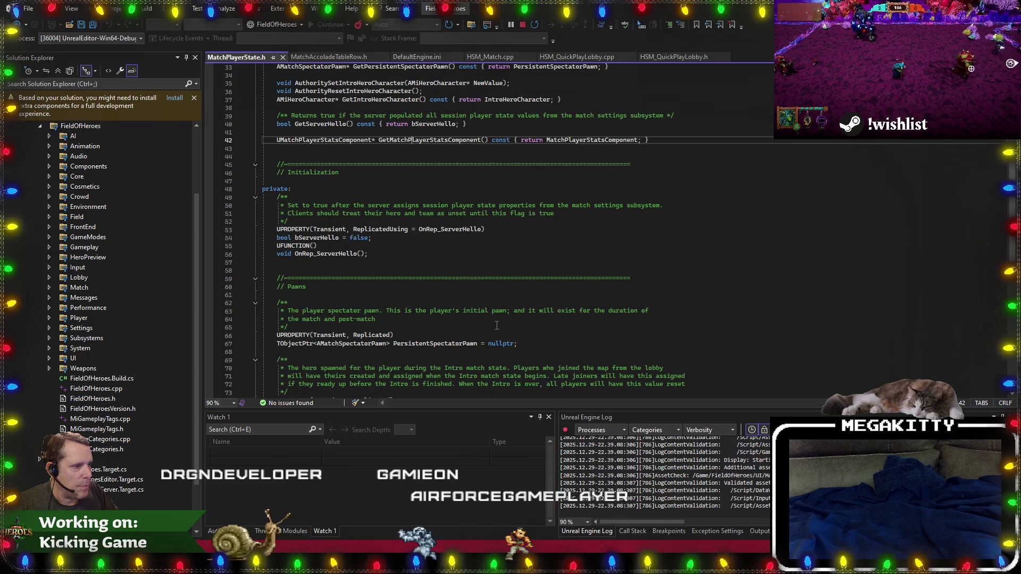
scroll(497, 325, "up", 7)
scroll(497, 325, "down", 11)
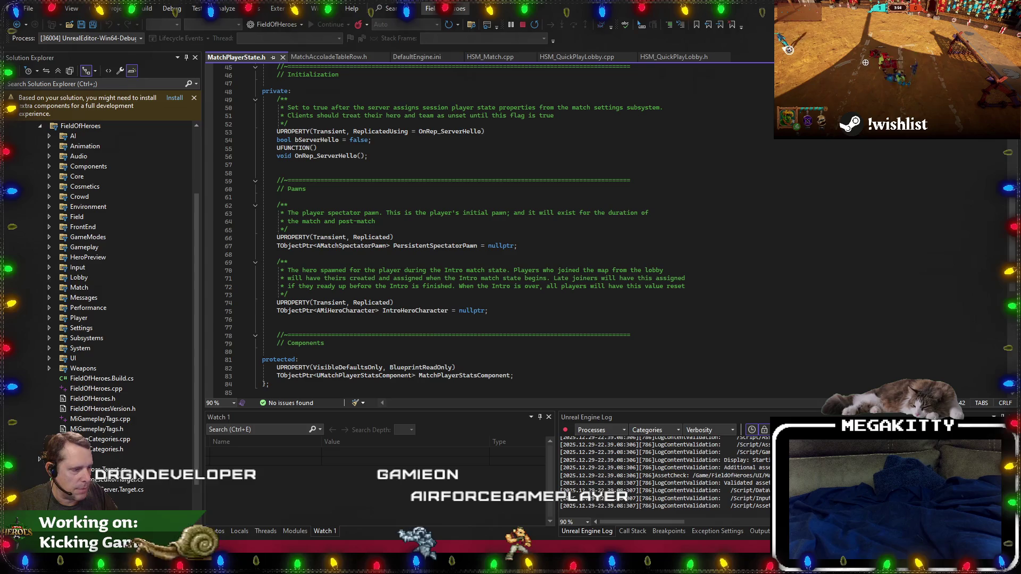
key("alt+Tab")
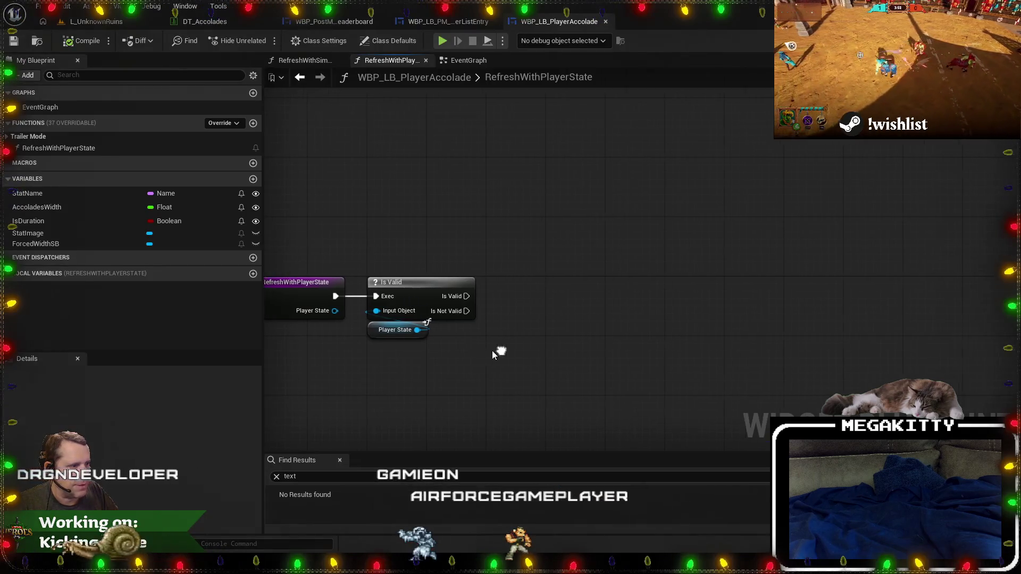
Duplicate the Player State getter and add a Get Match Player Stats Component node from it.
left_click(377, 332)
key("ctrl+c")
key("ctrl+v")
left_click_drag(533, 360, 569, 265)
type("get match pla")
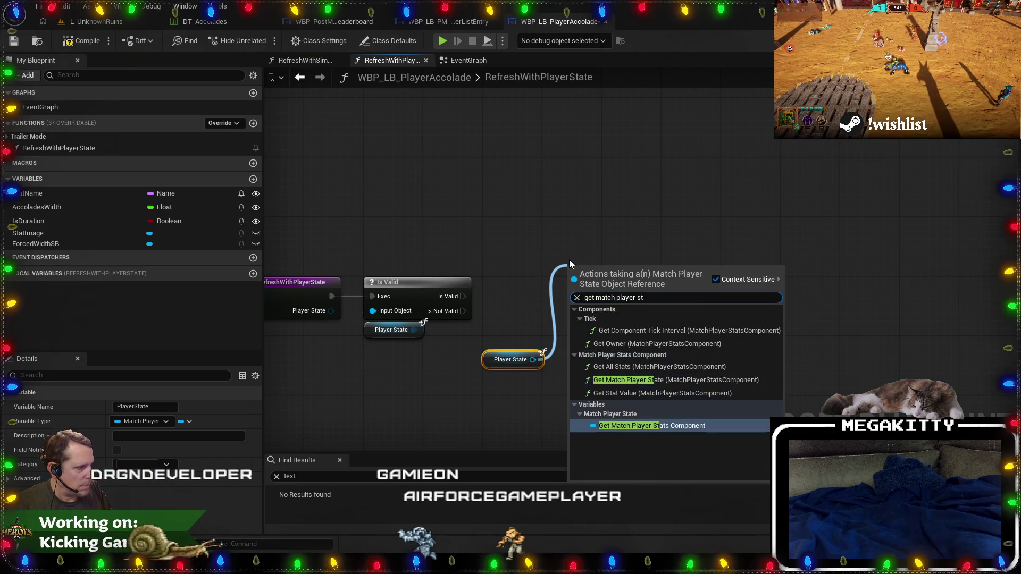
key("Down")
key("Down")
key("Return")
left_click_drag(492, 363, 571, 294)
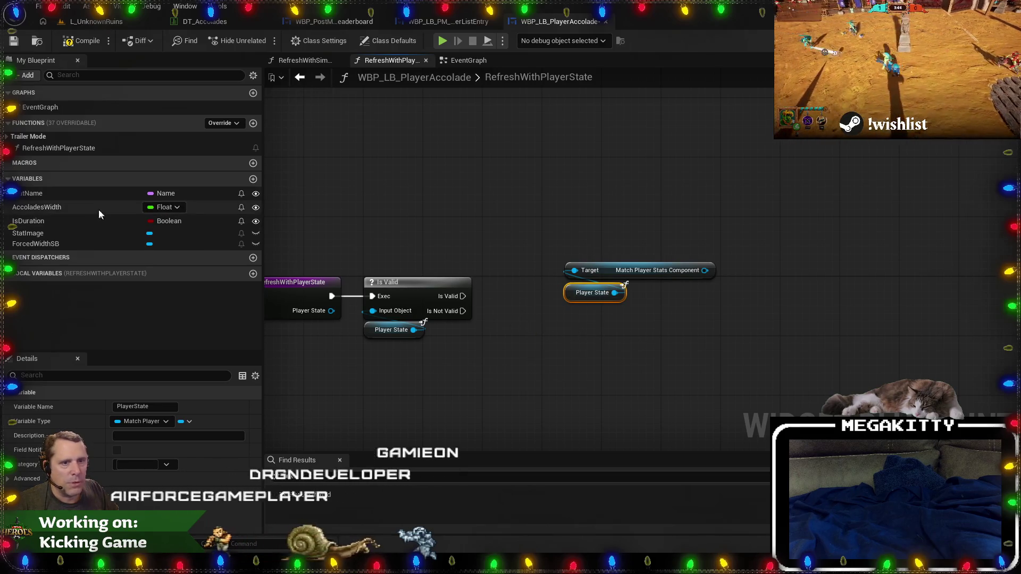
mouse_move(670, 326)
left_mouse_down()
mouse_move(608, 267)
mouse_move(654, 340)
left_mouse_up()
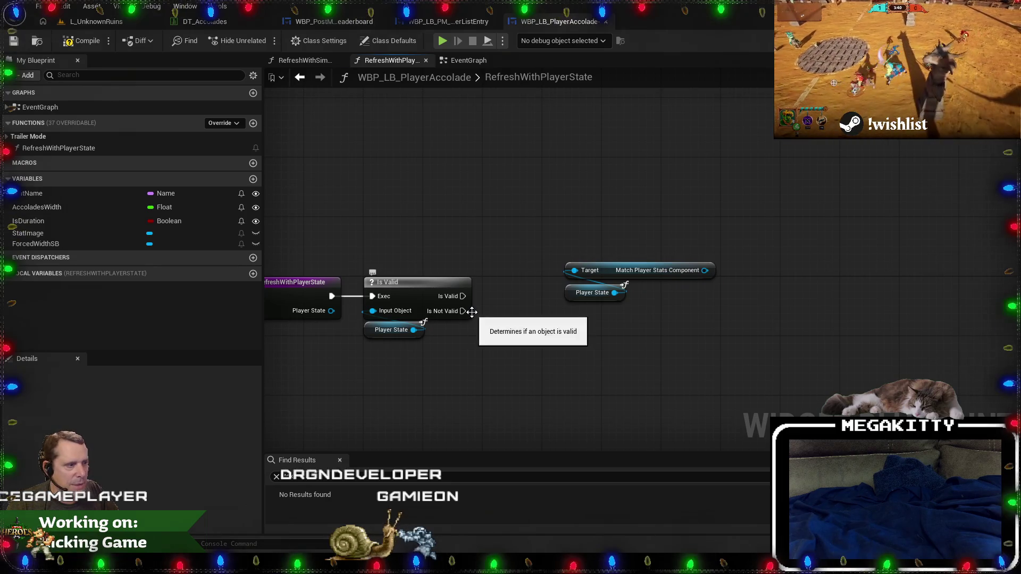
Add a Stat Image Set Visibility node set to Hidden, wired to Is Not Valid.
right_click(519, 356)
type("get statimage")
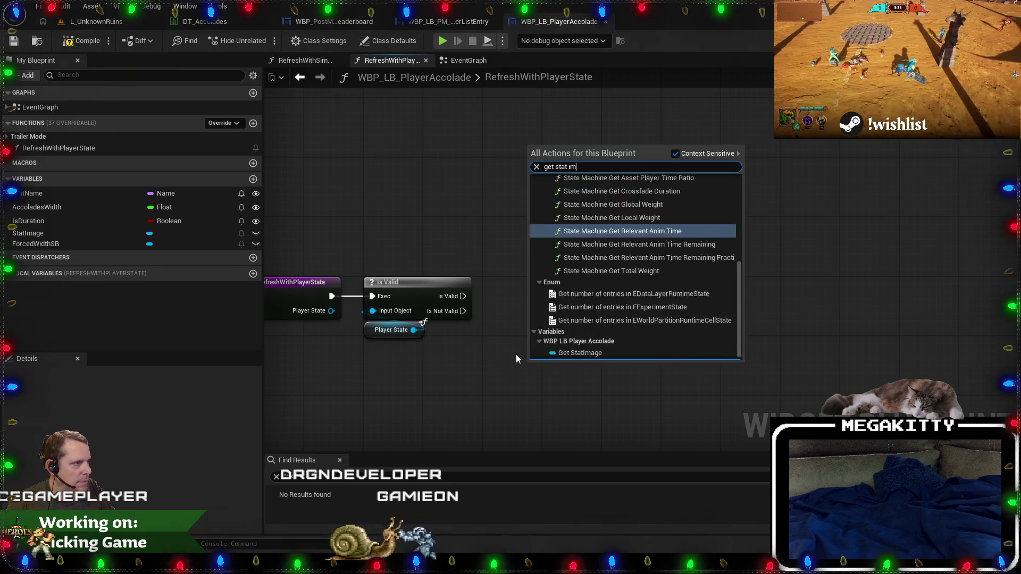
key("Return")
left_click_drag(530, 319, 579, 286)
type("set visi")
key("Return")
left_click_drag(509, 307, 509, 308)
mouse_move(573, 296)
left_mouse_down()
mouse_move(588, 377)
mouse_move(554, 354)
mouse_move(548, 328)
left_mouse_up()
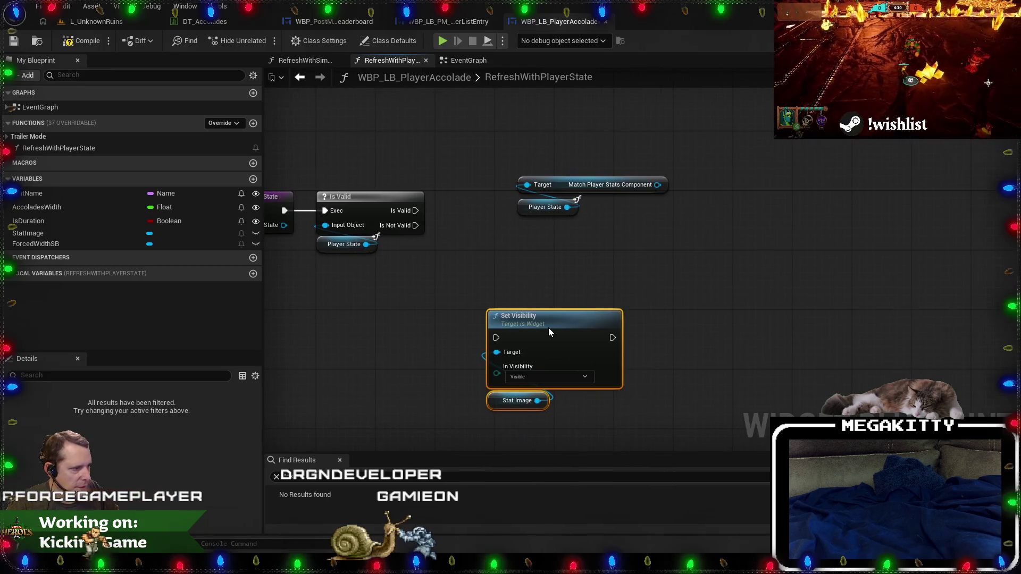
left_click(555, 377)
left_click(532, 410)
left_click_drag(416, 225, 504, 338)
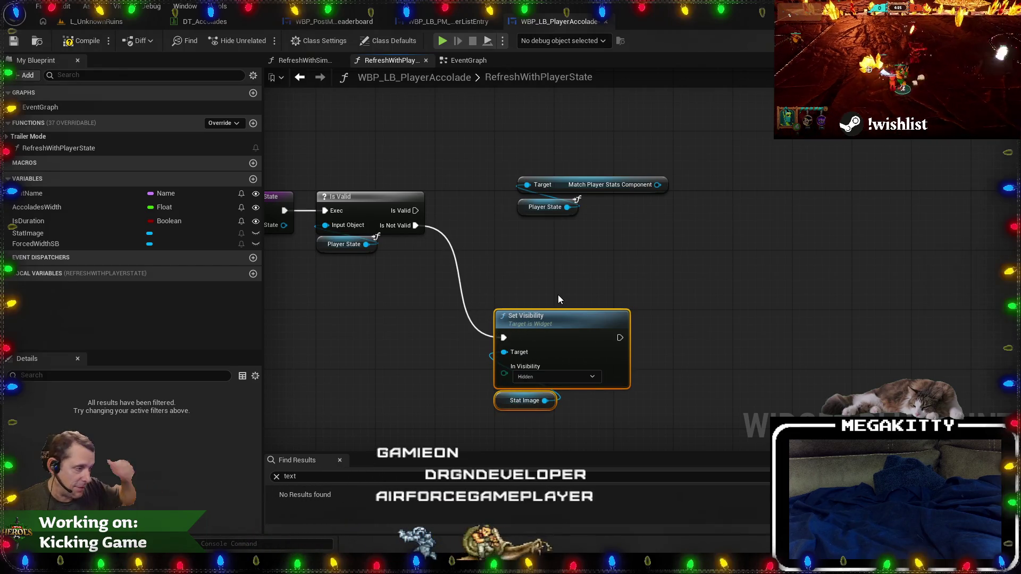
Cancel a 'get acol' node search and open Visual Studio's Code Search.
mouse_move(632, 213)
left_mouse_down()
mouse_move(610, 286)
mouse_move(630, 174)
left_mouse_up()
type("get acol")
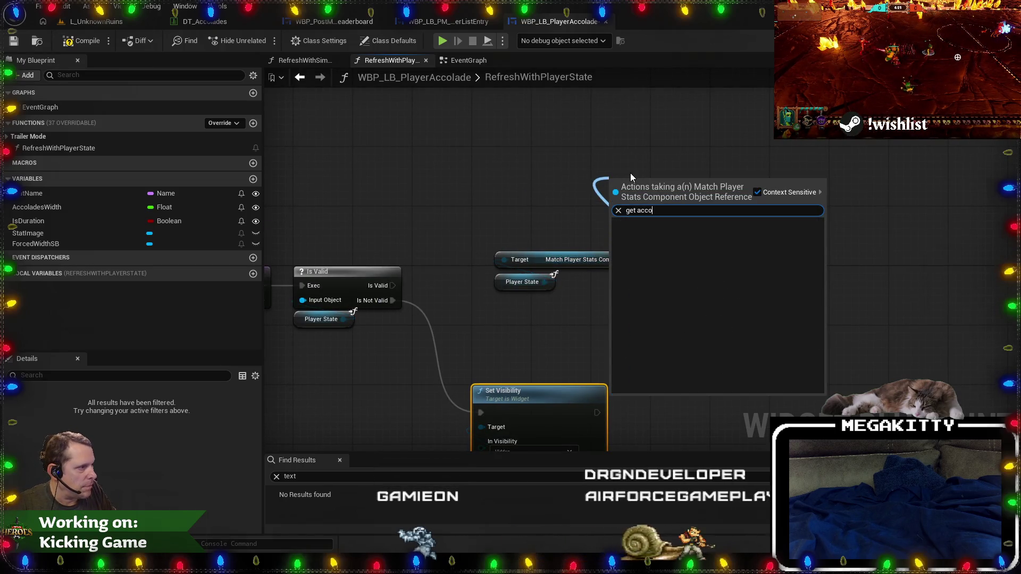
key("Escape")
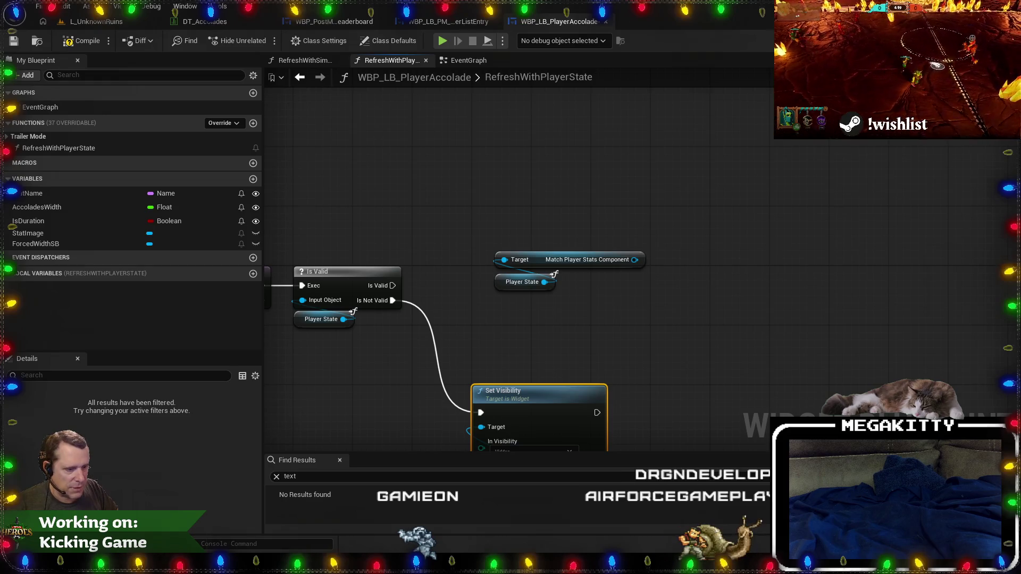
key("alt+Tab")
key("ctrl+t")
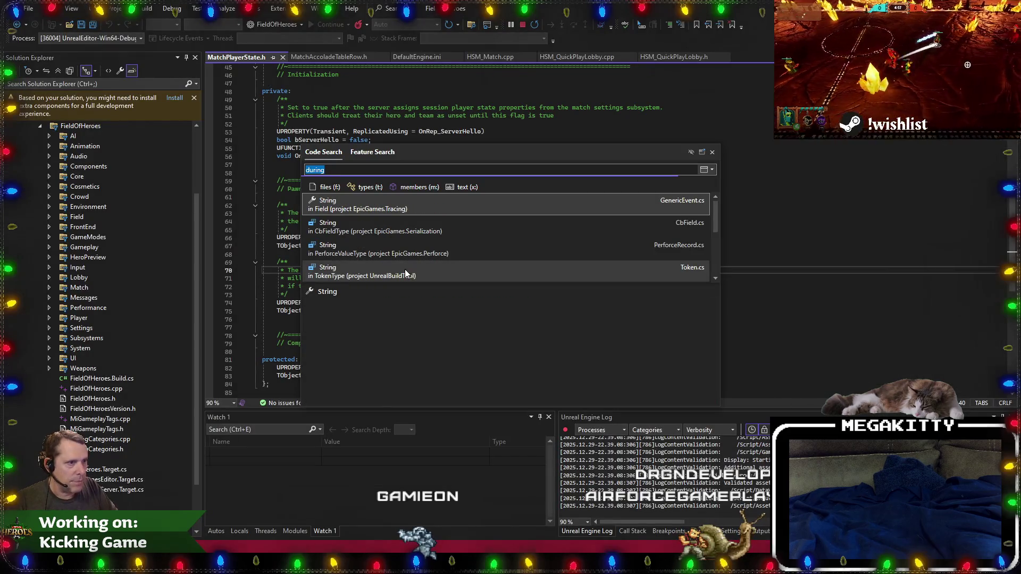
Find and open MatchPlayerStatsComponent.h via a 'statscomp' code search.
key("BackSpace")
type("statscomp")
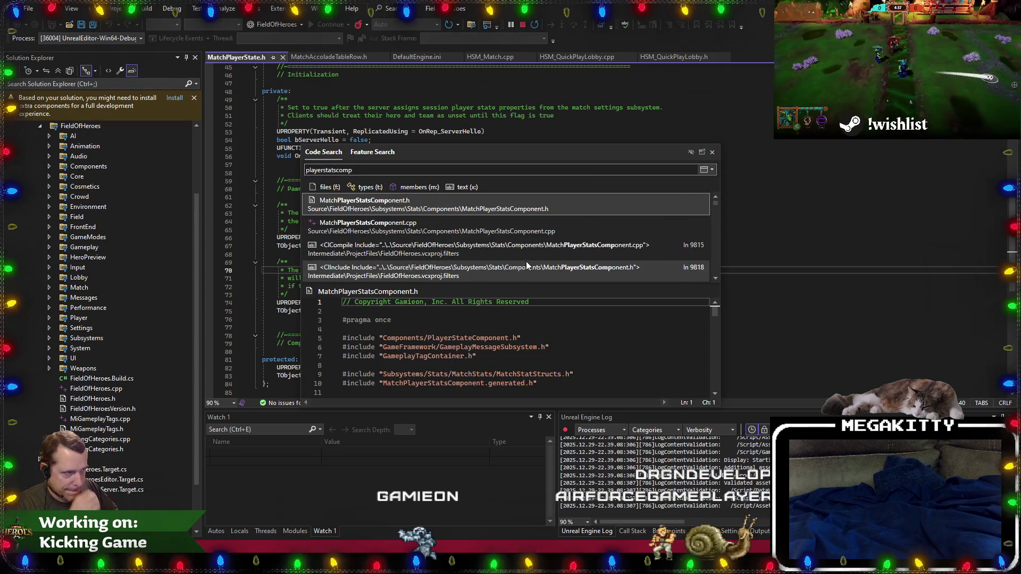
left_click(525, 208)
scroll(526, 207, "down", 15)
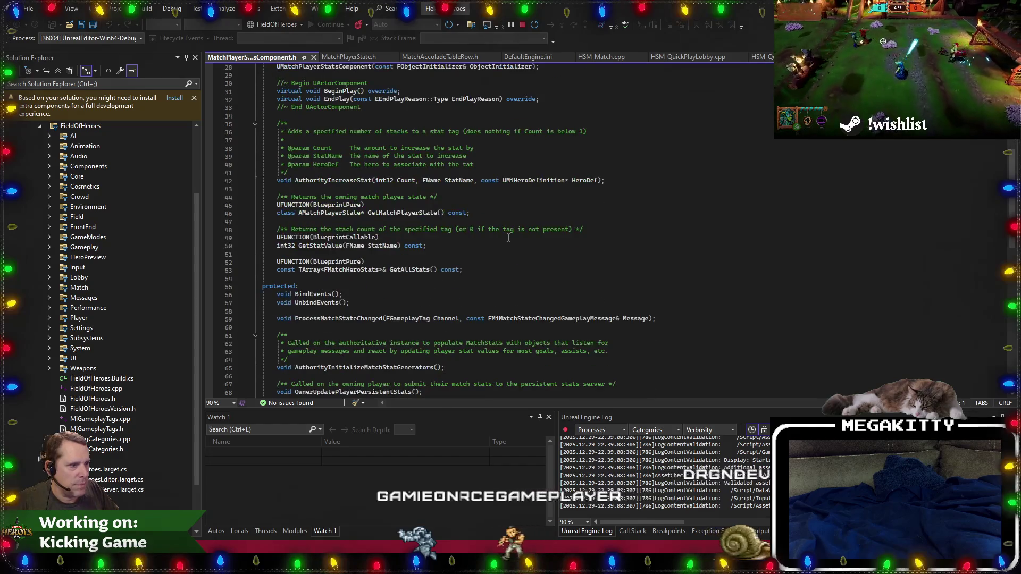
left_click(508, 238)
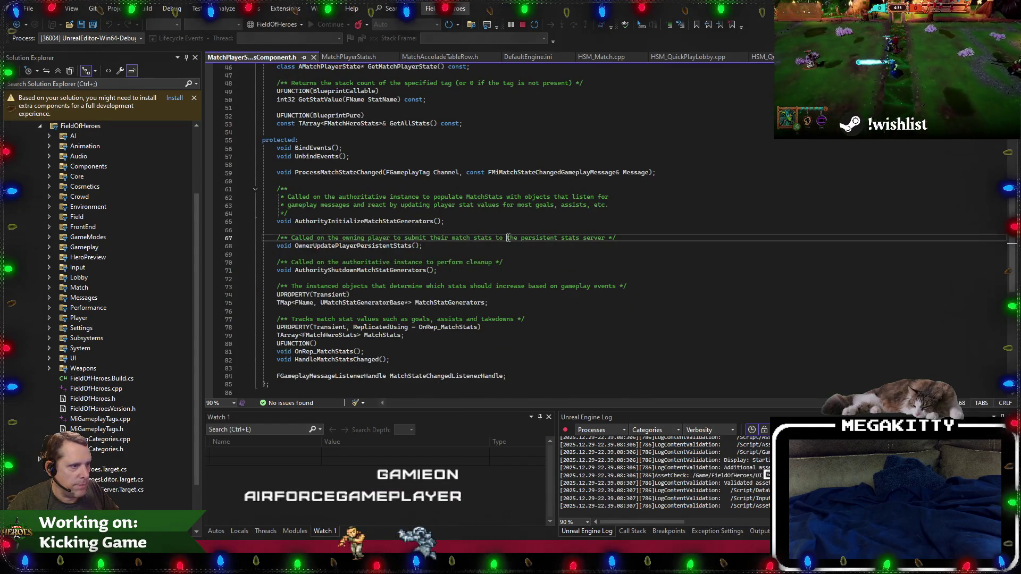
Run a Find in Files search across the project for 'accolade'.
left_click(474, 31)
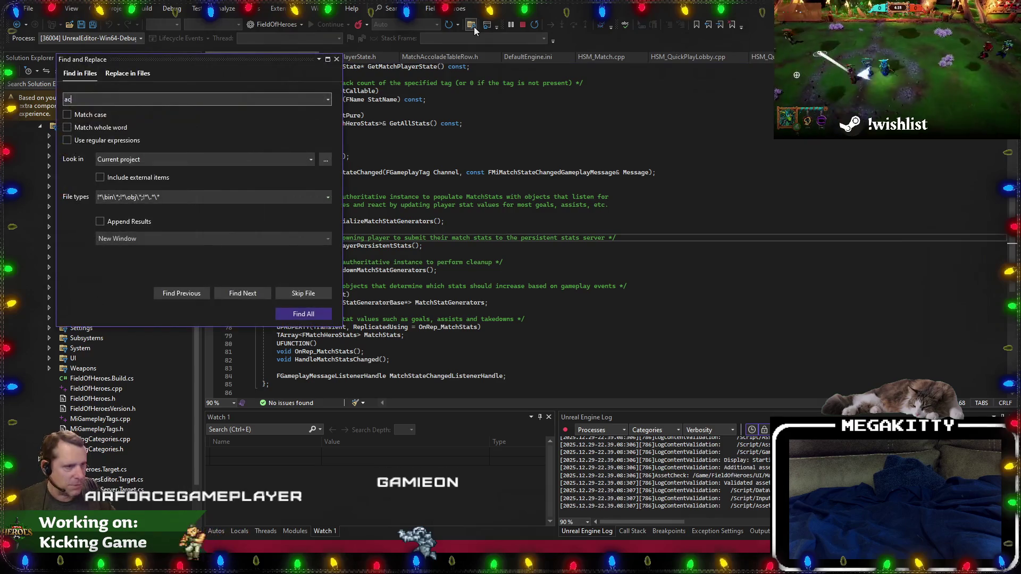
type("accolade")
key("Return")
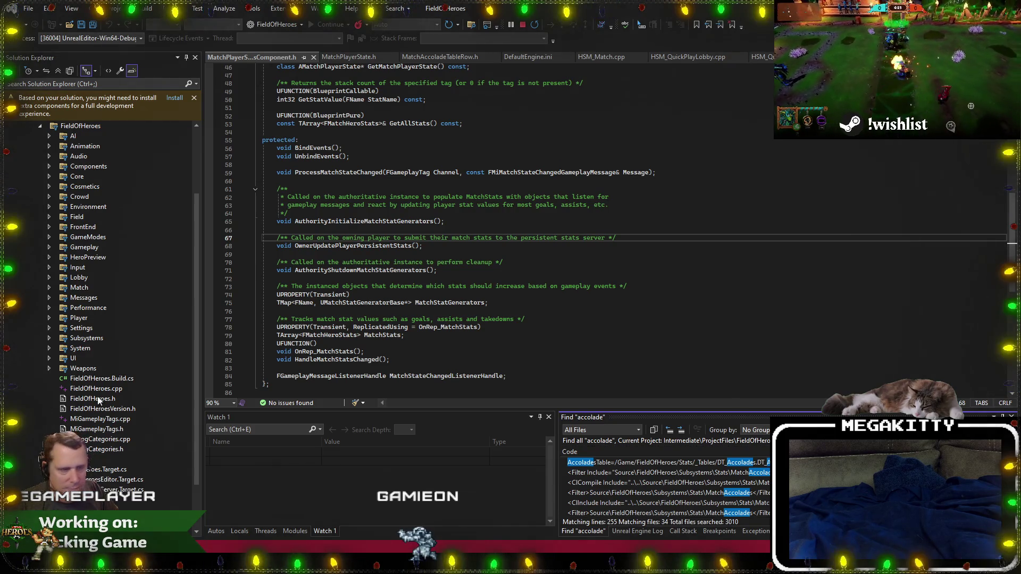
key("Down")
key("Down")
key("Down")
scroll(733, 482, "down", 2)
scroll(733, 481, "down", 3)
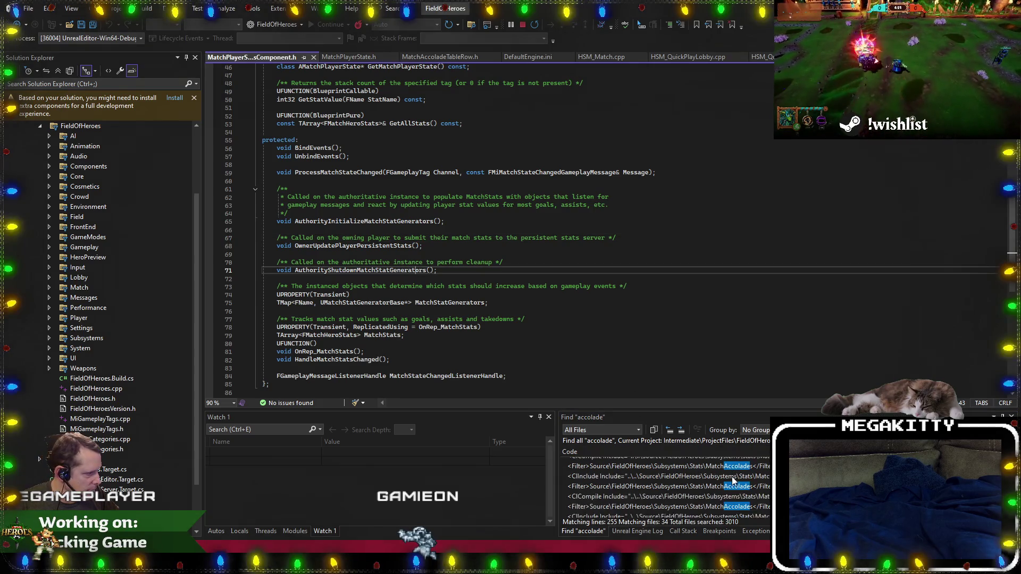
Browse the accolade results and open GetCareerAccoladeValue in GameStatsSubsystem.cpp.
left_click(762, 475)
scroll(762, 474, "down", 10)
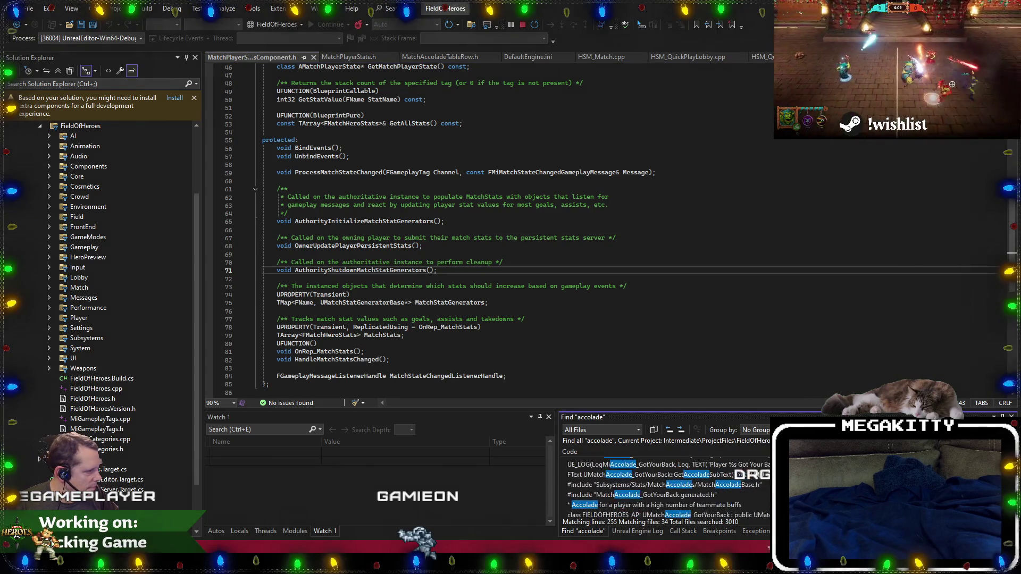
scroll(668, 487, "down", 10)
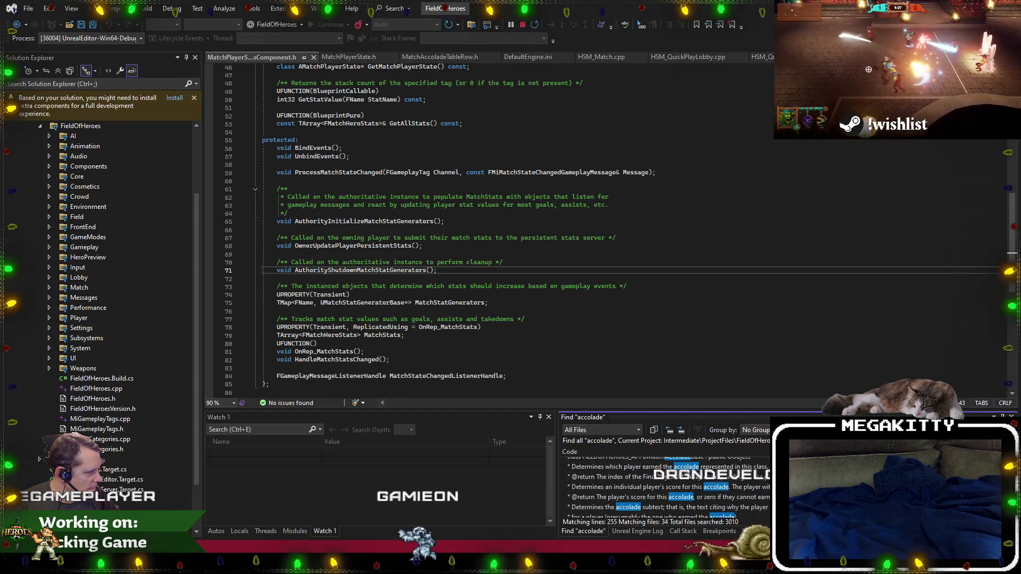
scroll(665, 486, "down", 10)
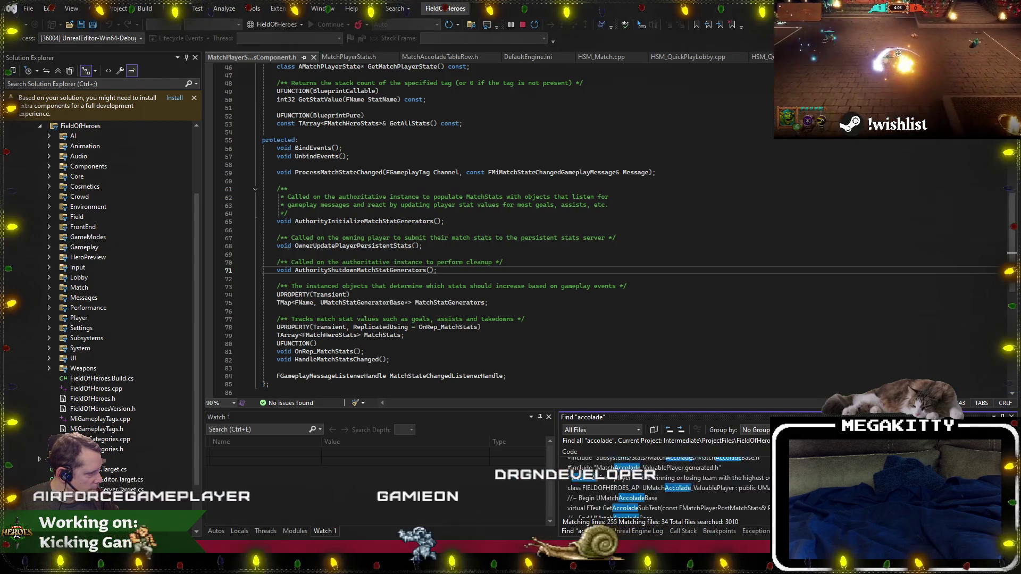
scroll(665, 486, "down", 5)
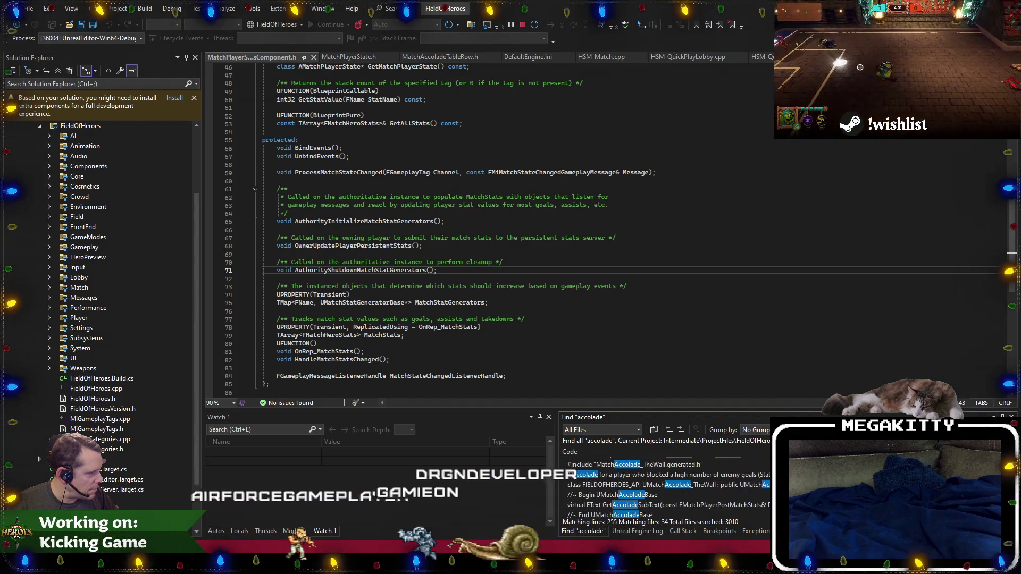
scroll(665, 487, "down", 10)
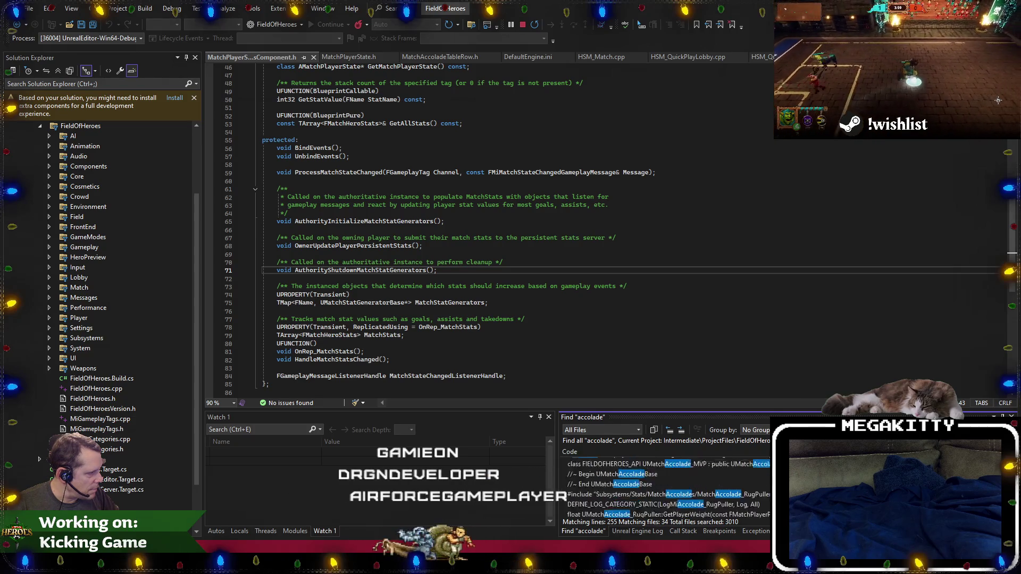
scroll(665, 486, "down", 5)
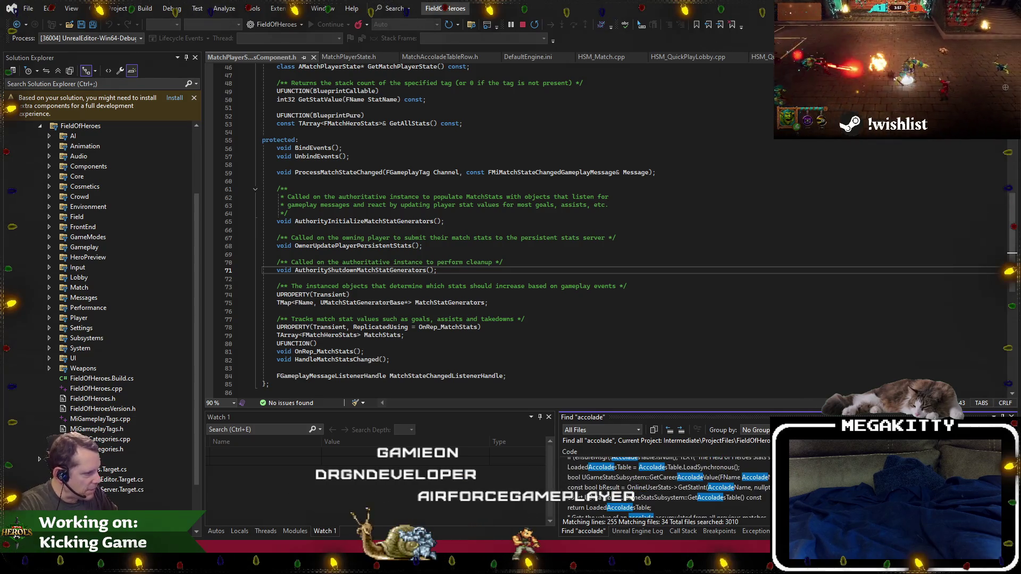
scroll(649, 492, "up", 1)
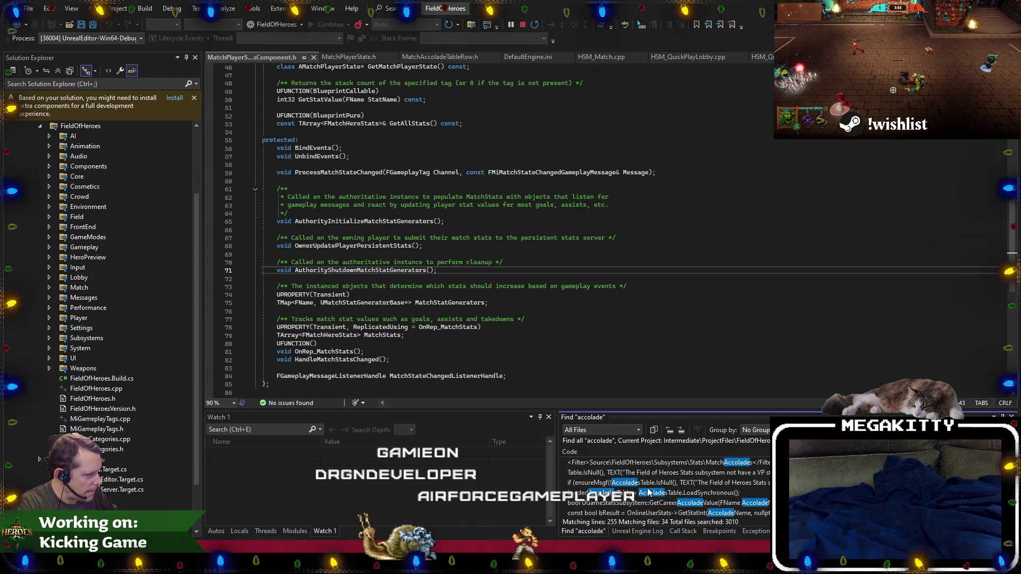
scroll(649, 492, "down", 1)
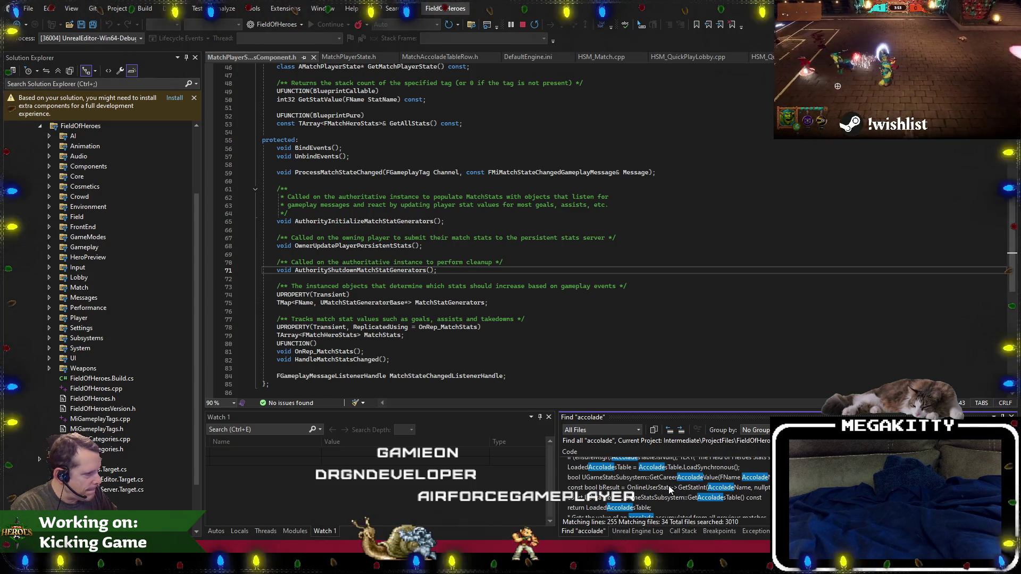
double_click(670, 488)
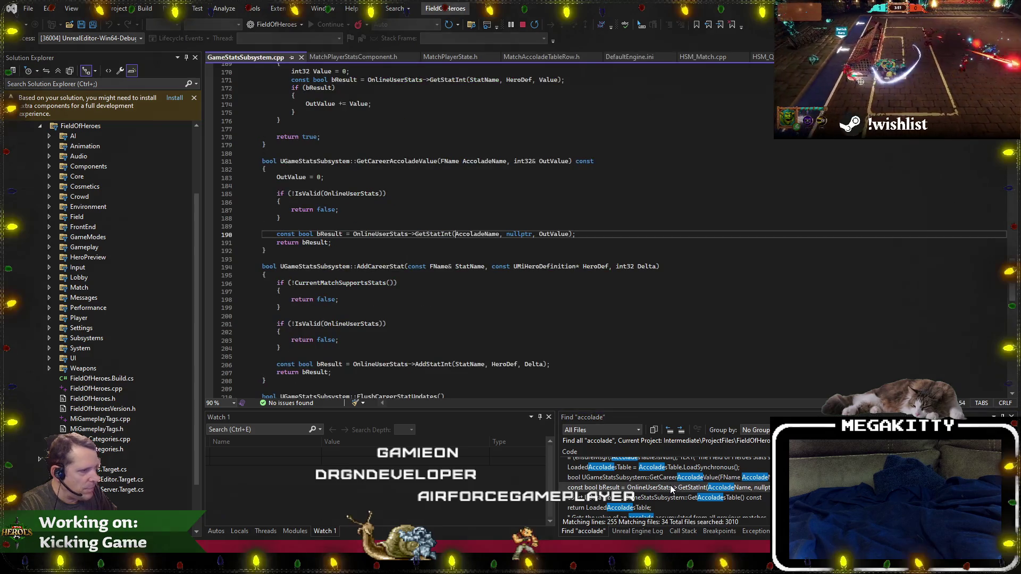
left_click(426, 282)
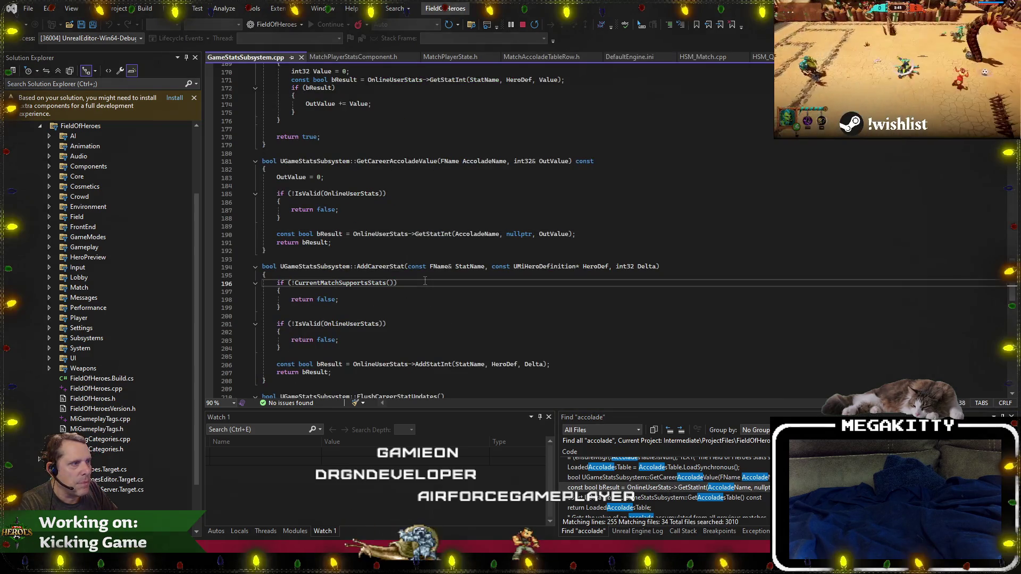
scroll(425, 281, "up", 1)
left_click(425, 277)
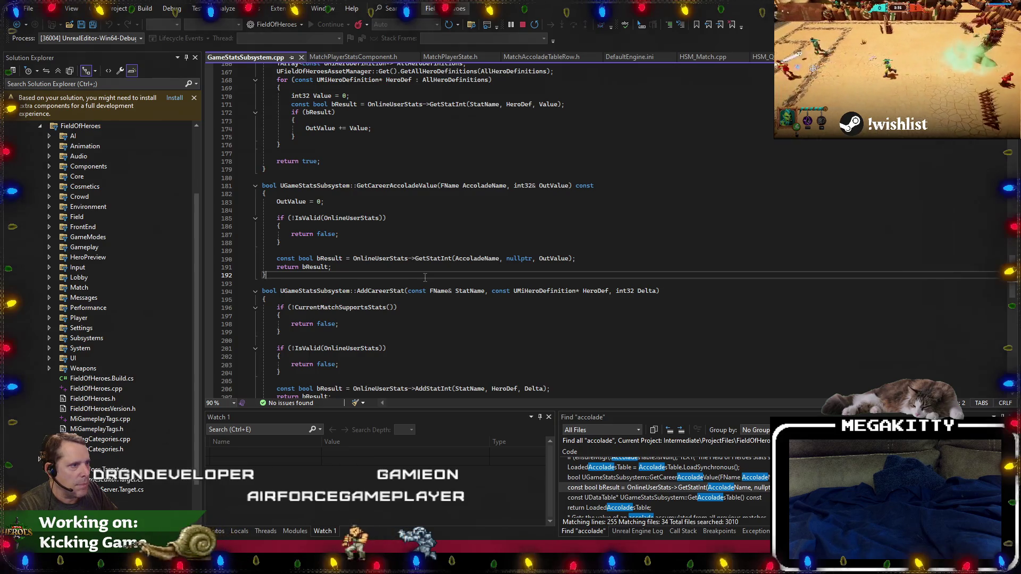
scroll(424, 277, "up", 1)
left_click(425, 277)
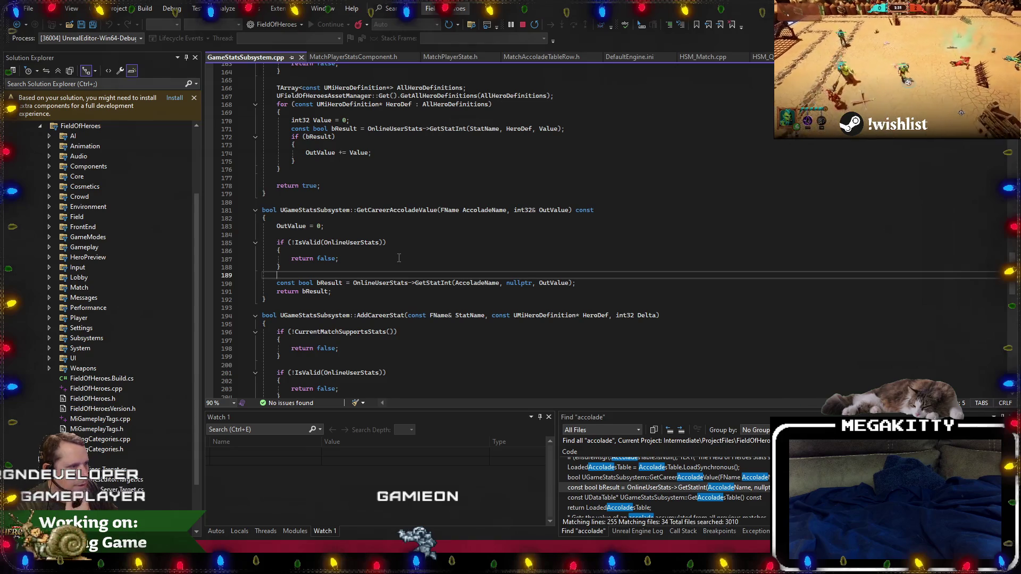
scroll(399, 258, "up", 2)
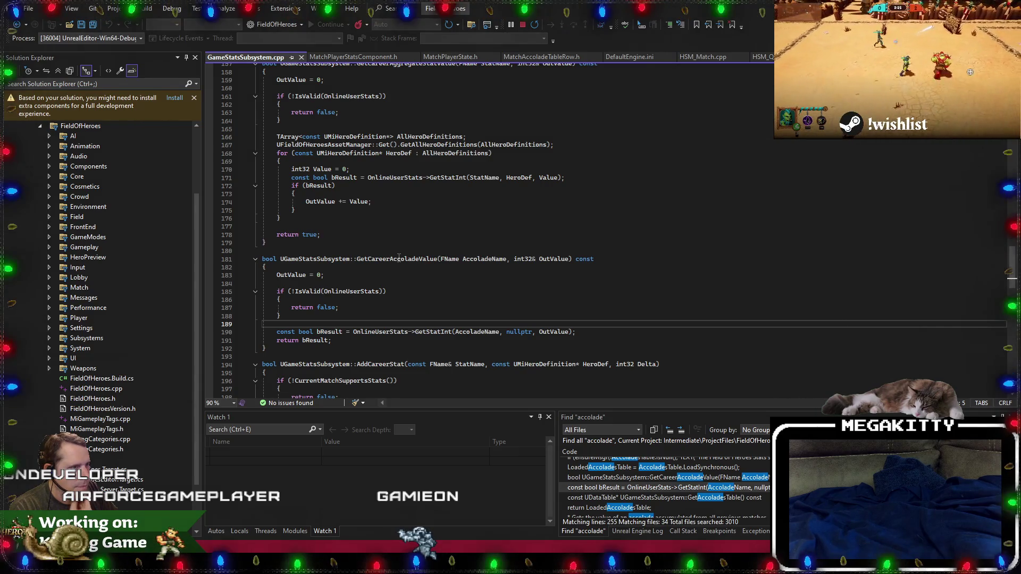
scroll(399, 258, "up", 3)
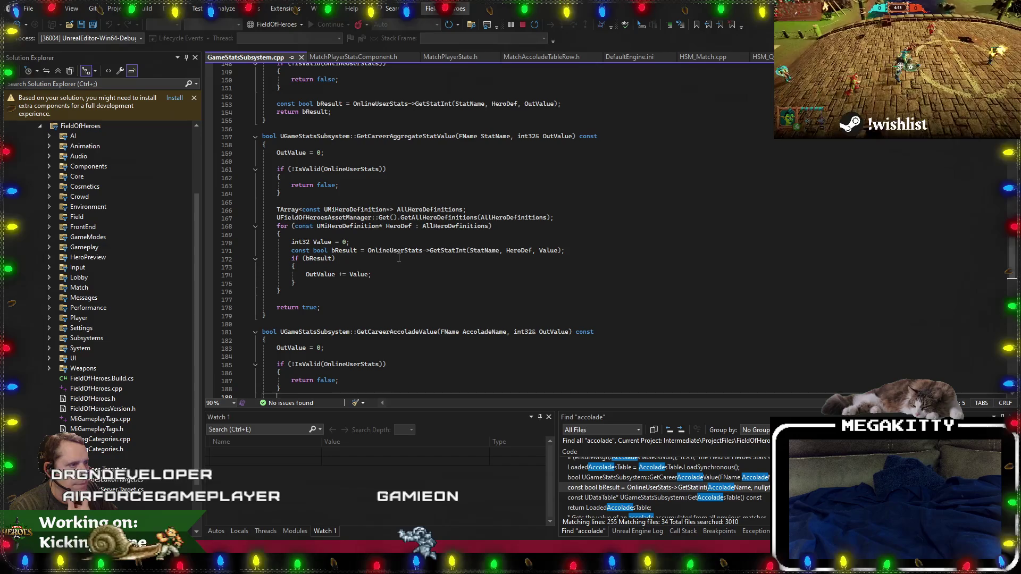
scroll(404, 258, "up", 5)
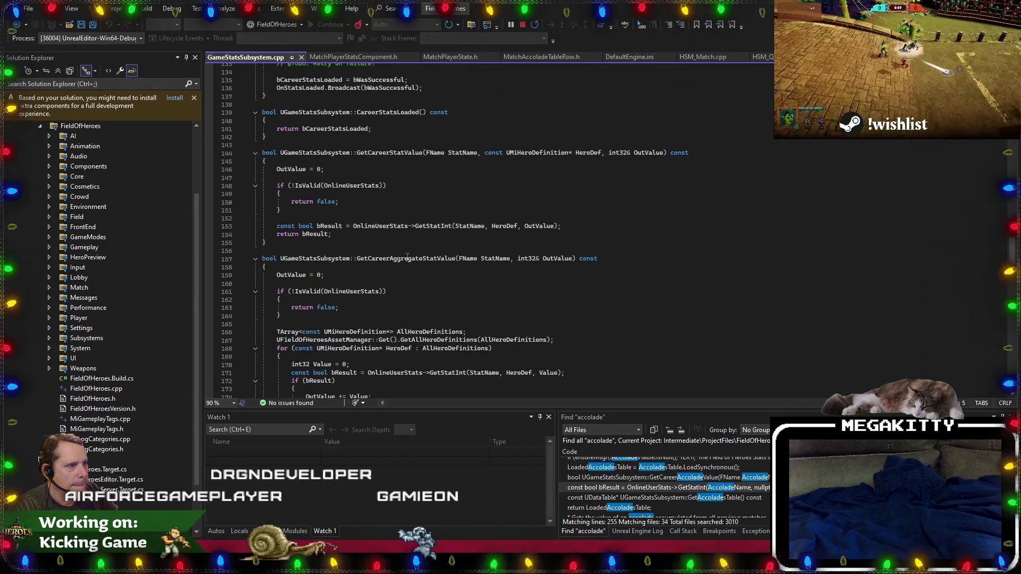
scroll(408, 258, "down", 6)
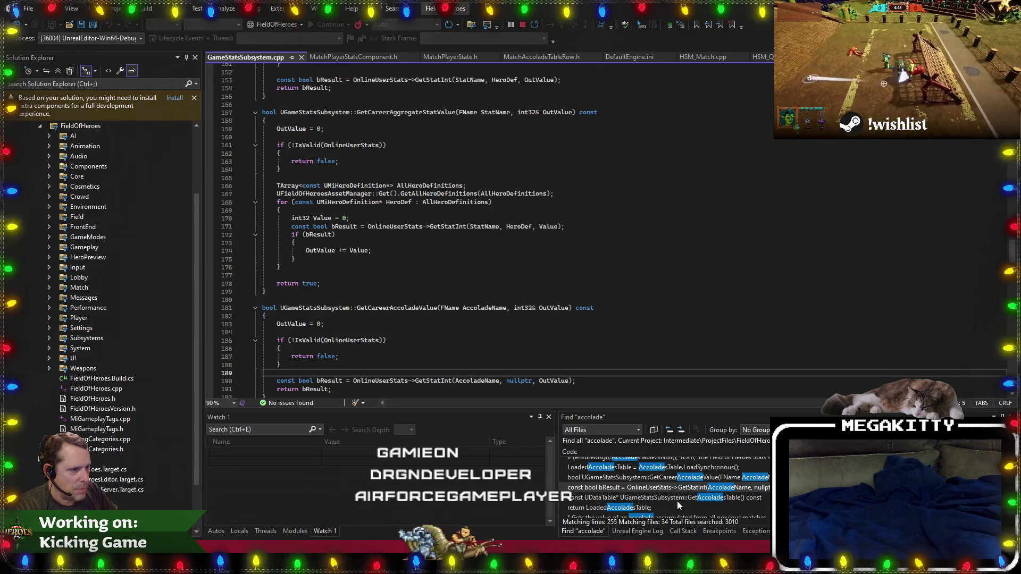
scroll(403, 309, "down", 2)
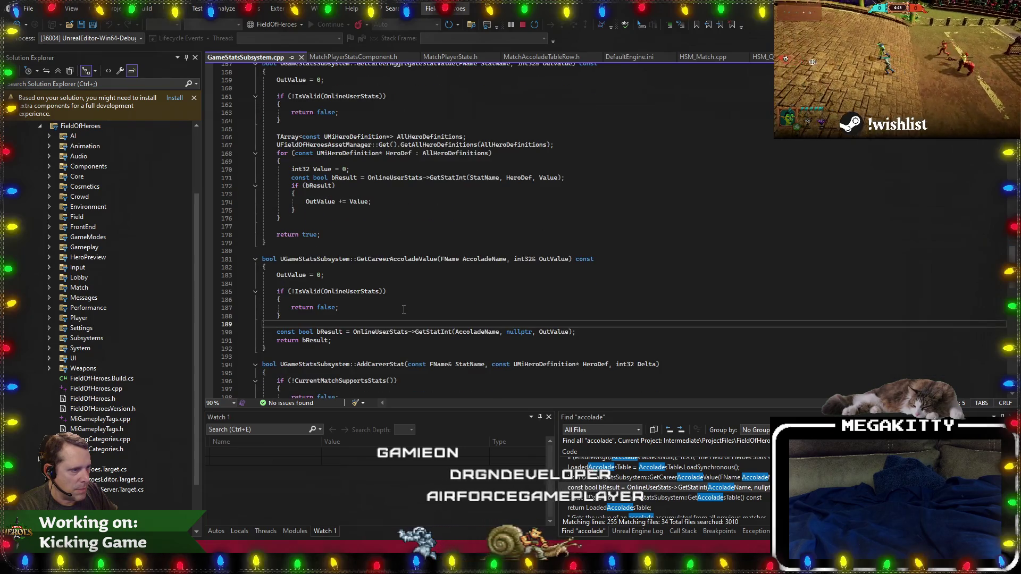
scroll(686, 502, "up", 1)
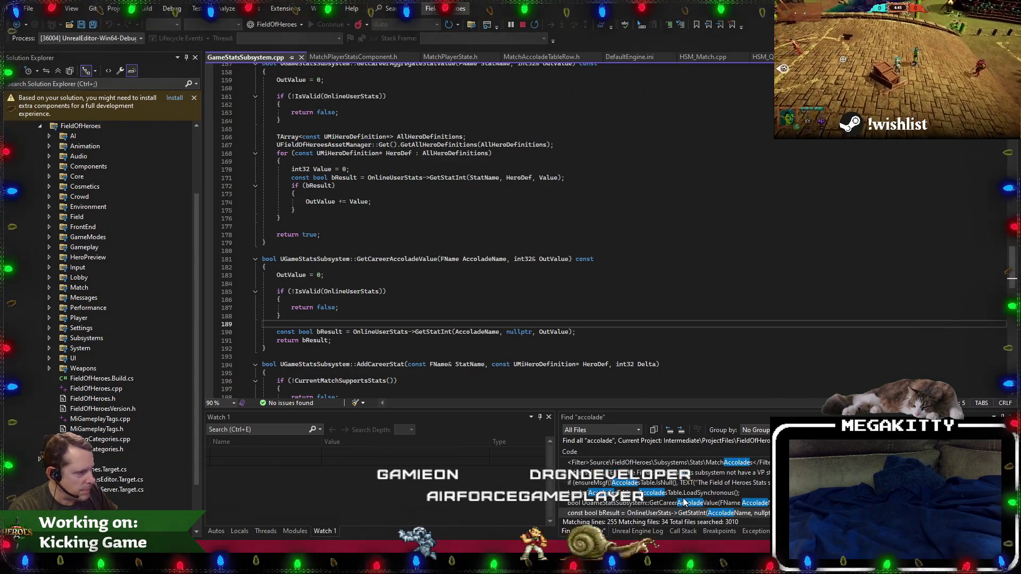
scroll(685, 499, "up", 2)
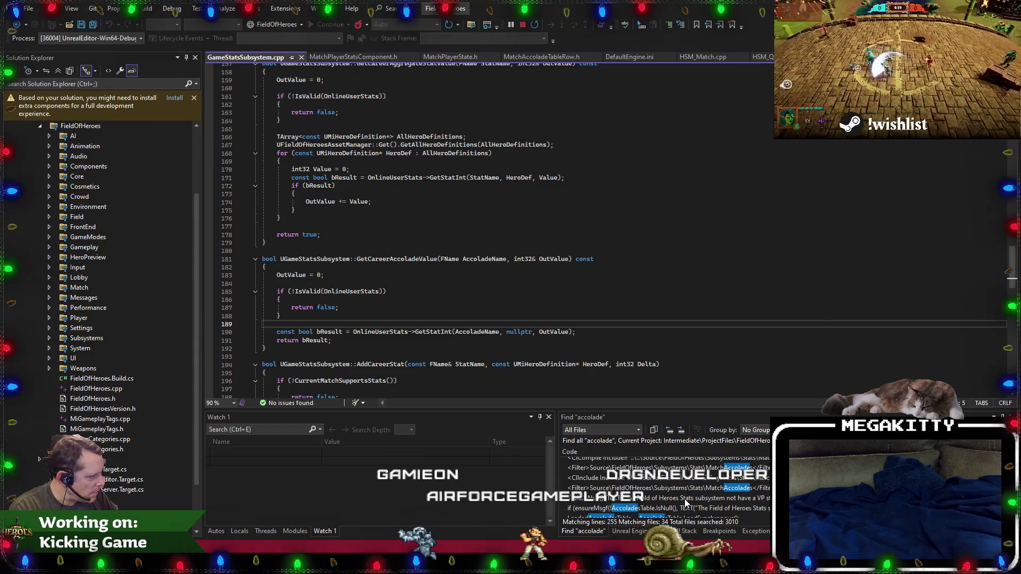
scroll(685, 499, "up", 1)
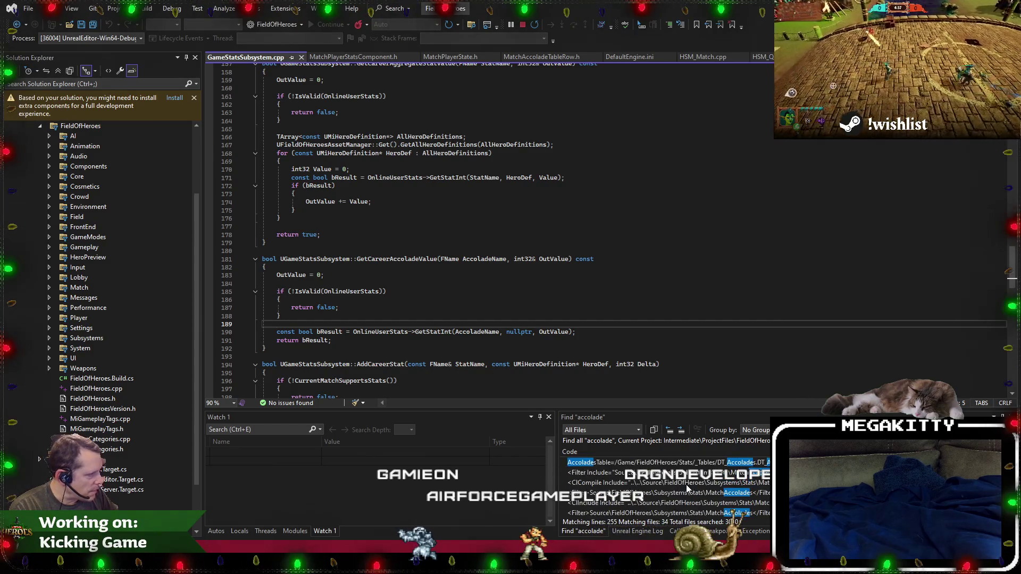
scroll(686, 488, "up", 5)
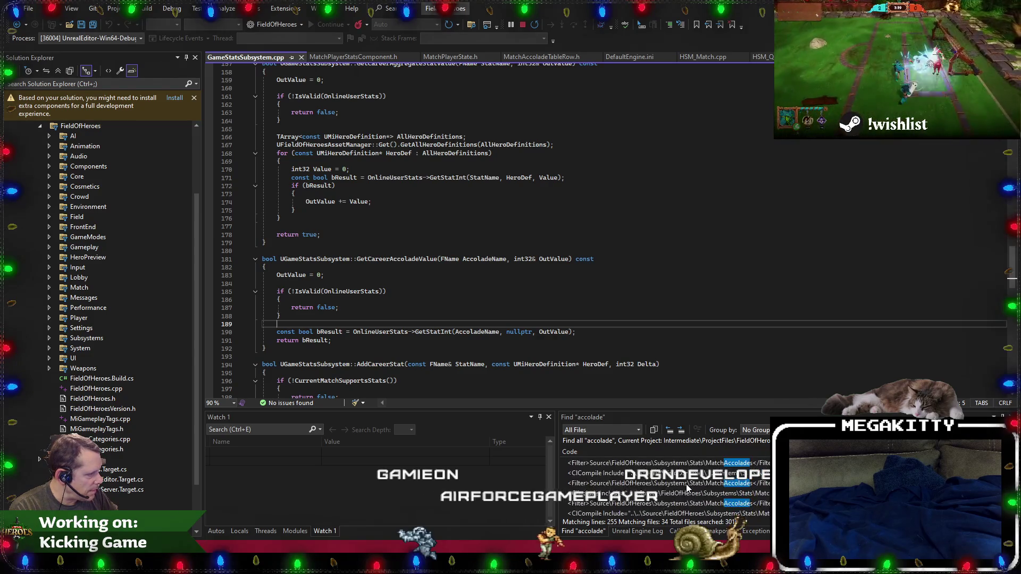
scroll(687, 488, "up", 3)
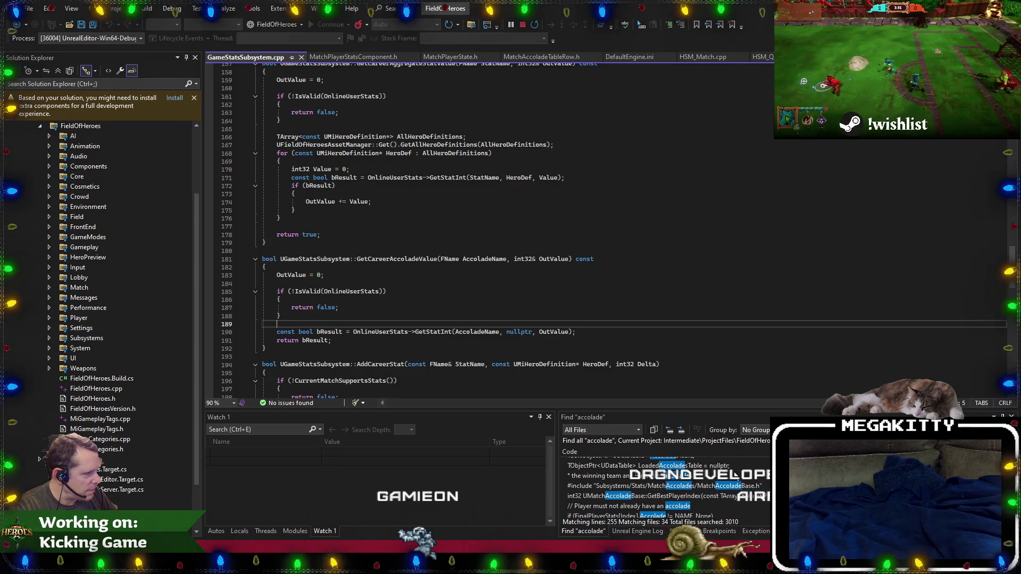
scroll(741, 474, "up", 5)
scroll(737, 477, "up", 8)
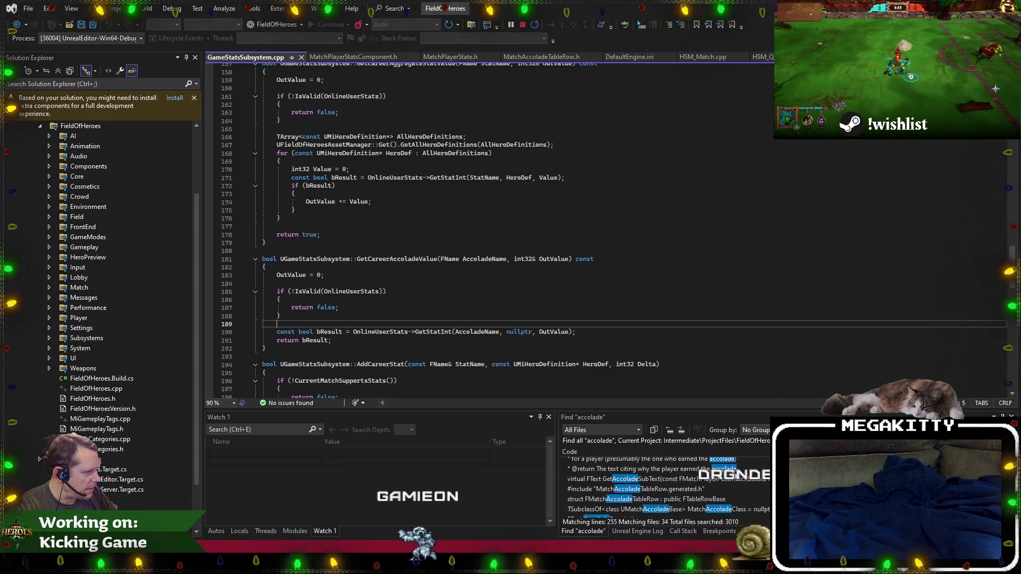
scroll(736, 476, "up", 10)
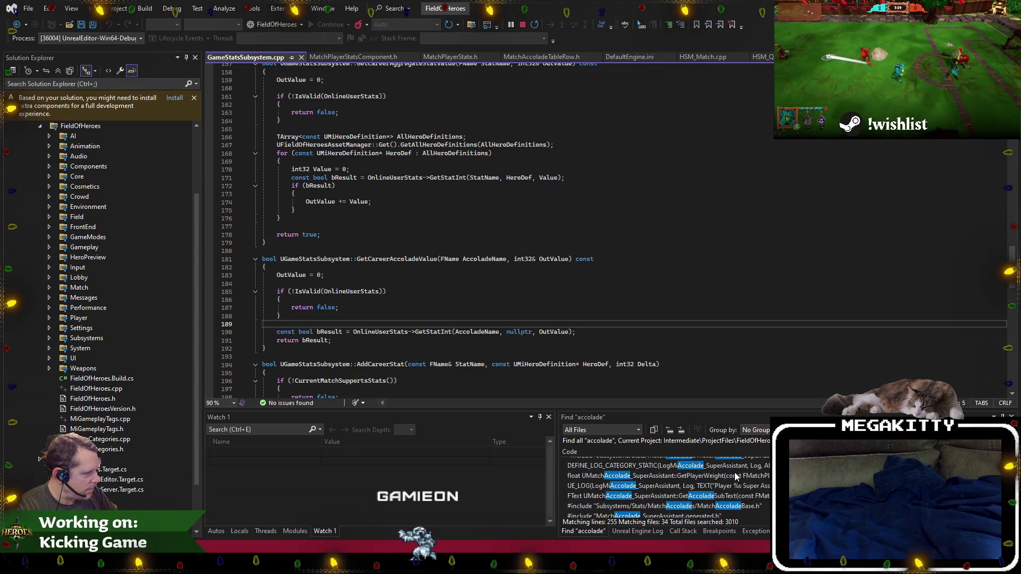
scroll(735, 476, "up", 10)
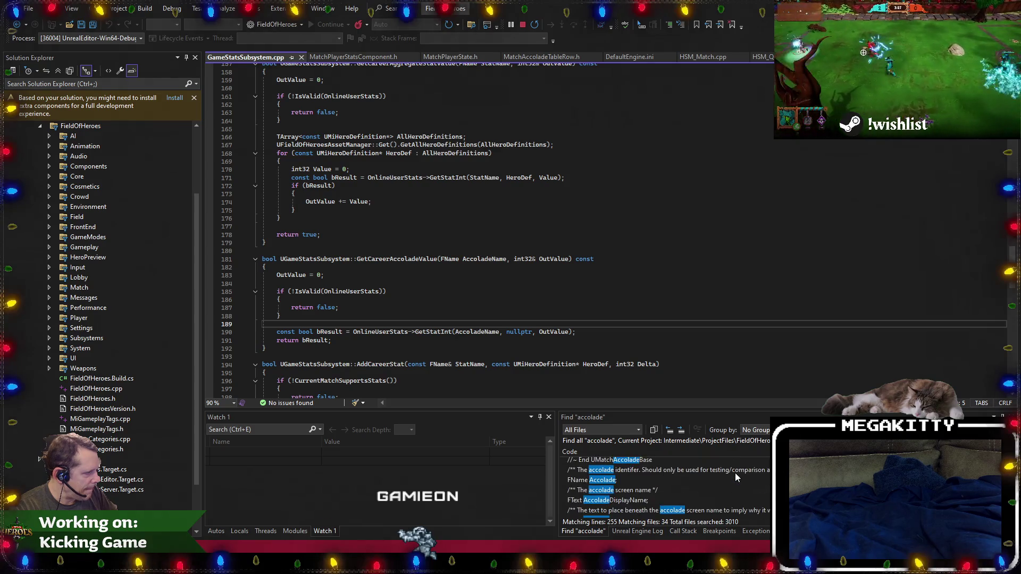
scroll(735, 477, "down", 2)
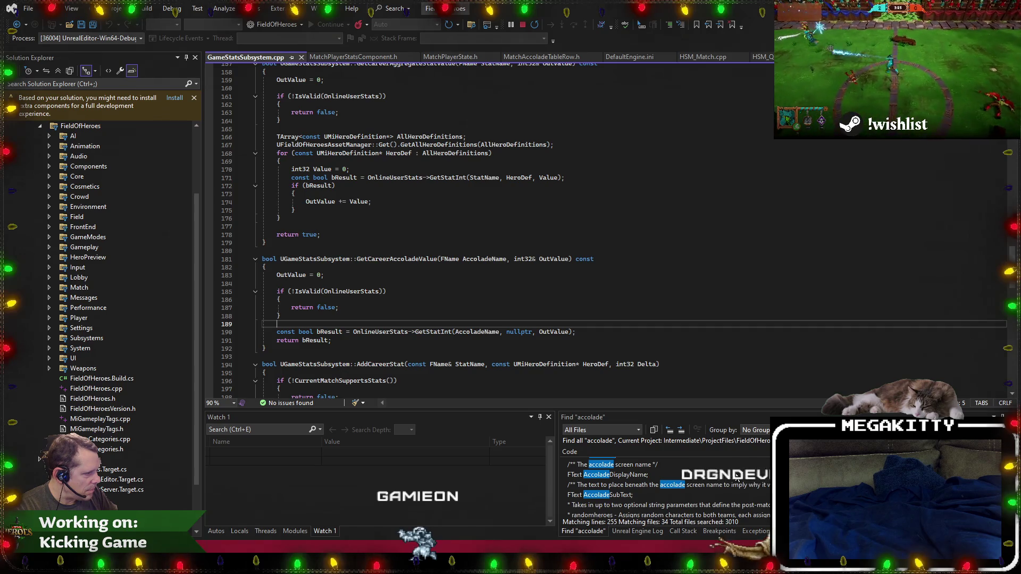
scroll(668, 486, "down", 5)
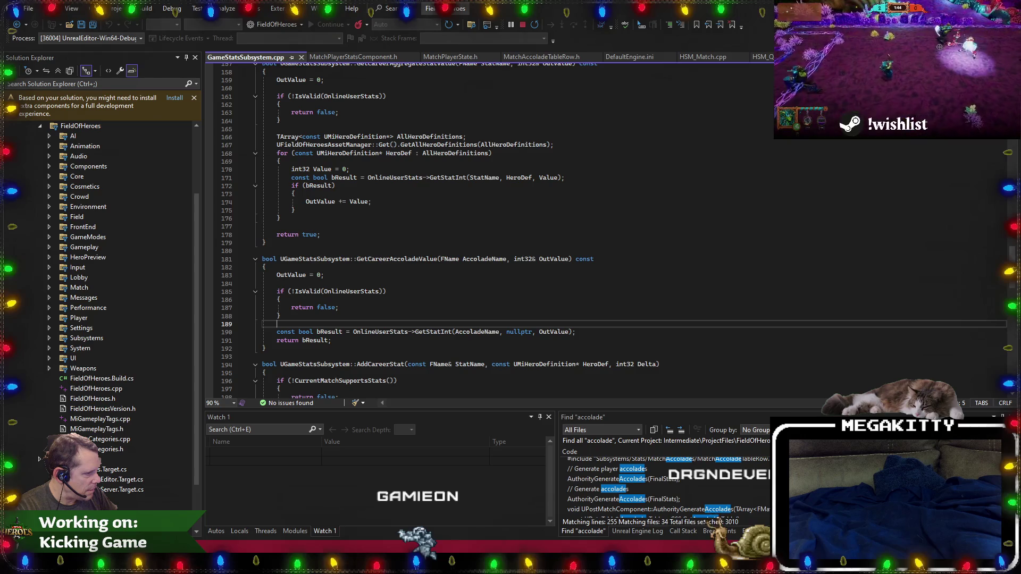
double_click(767, 498)
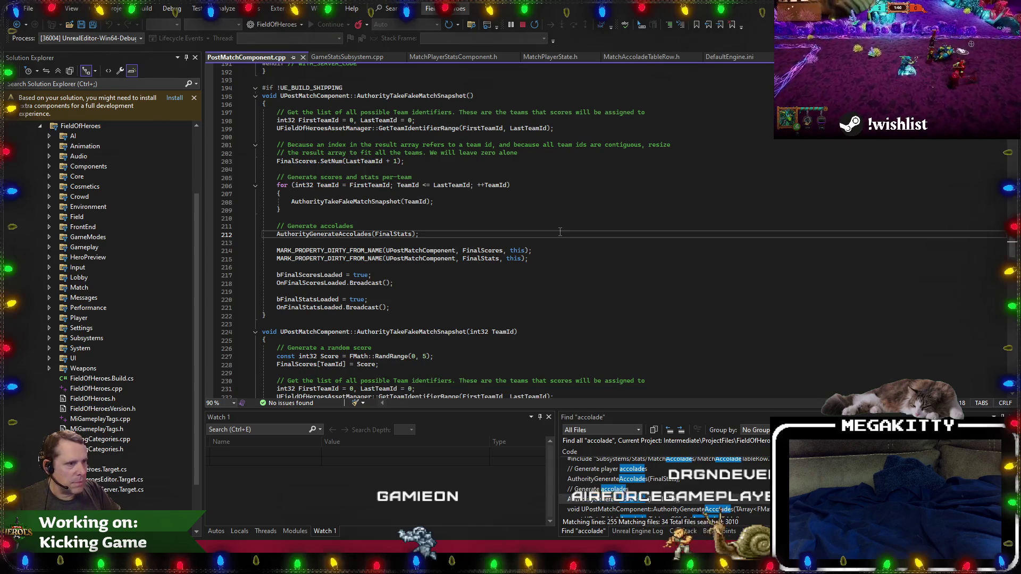
Go to the AuthorityGenerateAccolades definition and read its per-team loop over InOutPlayerStats.
key("F12")
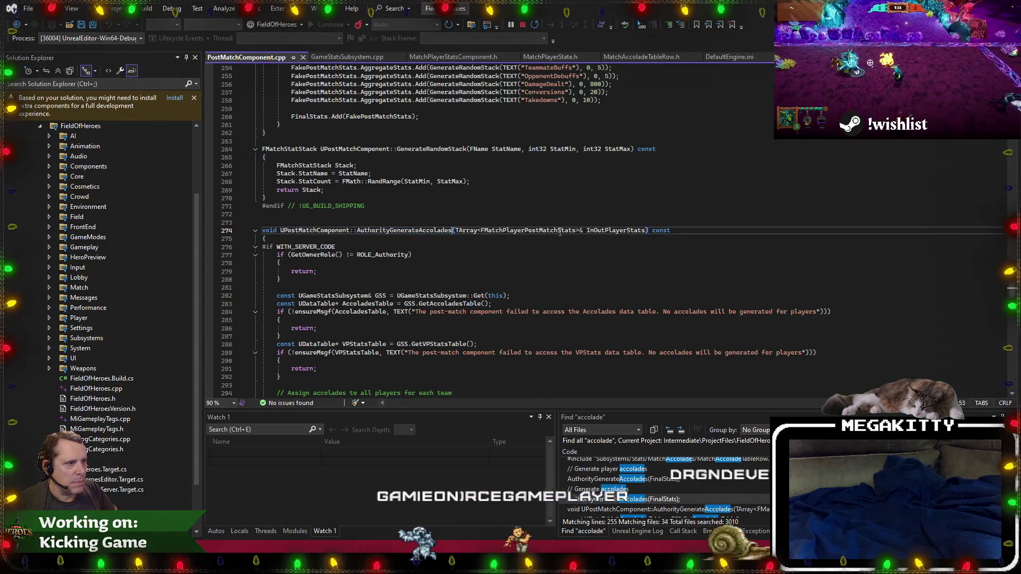
scroll(560, 233, "down", 2)
left_click(511, 279)
scroll(487, 301, "down", 2)
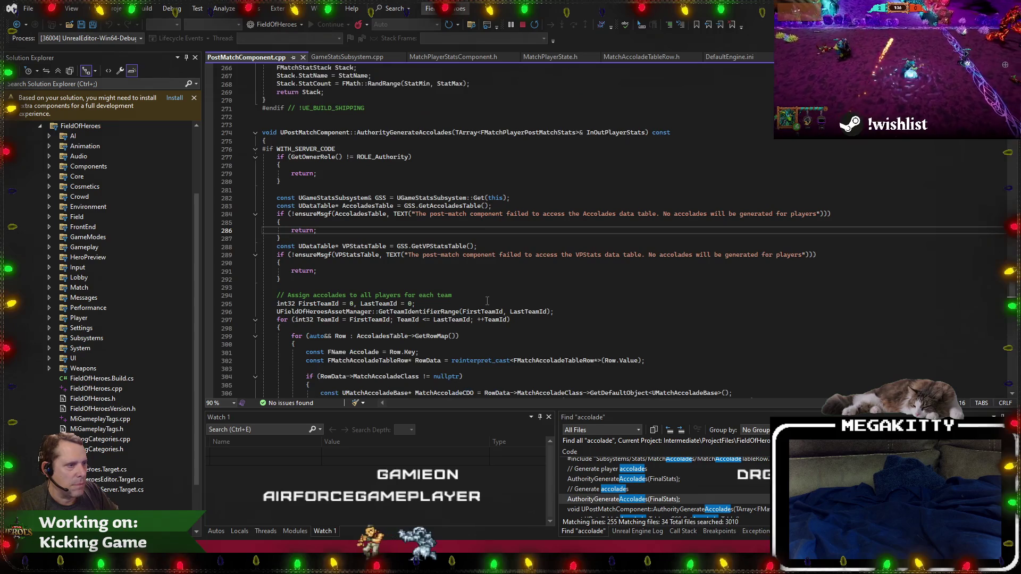
left_click(476, 279)
scroll(477, 281, "down", 6)
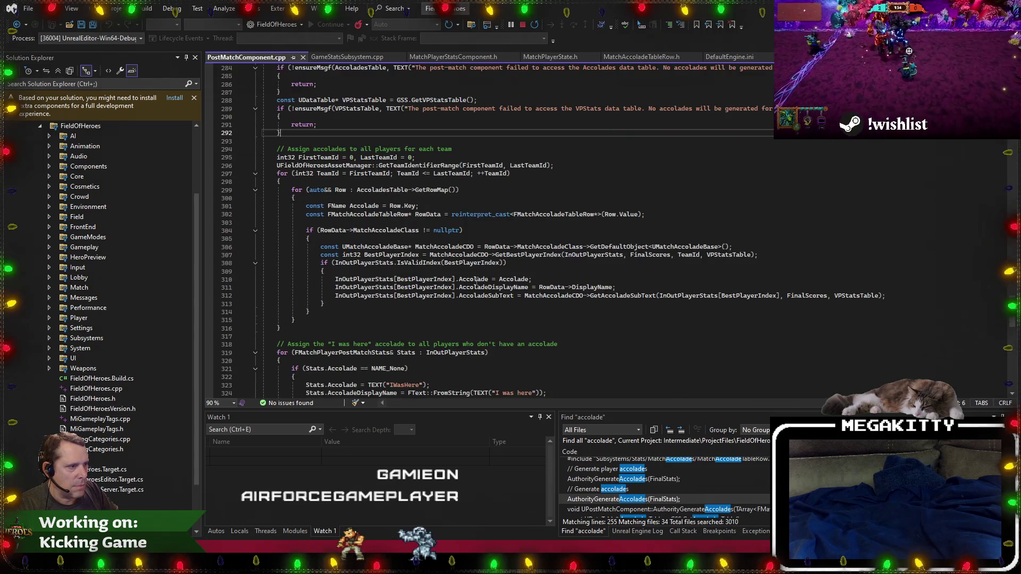
scroll(477, 280, "down", 2)
left_click(376, 238)
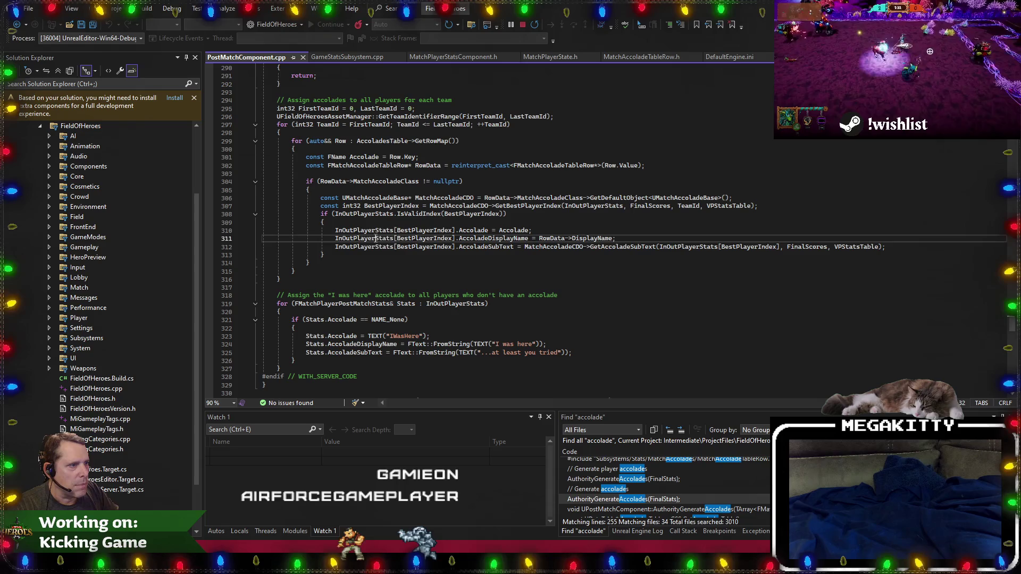
scroll(420, 275, "up", 3)
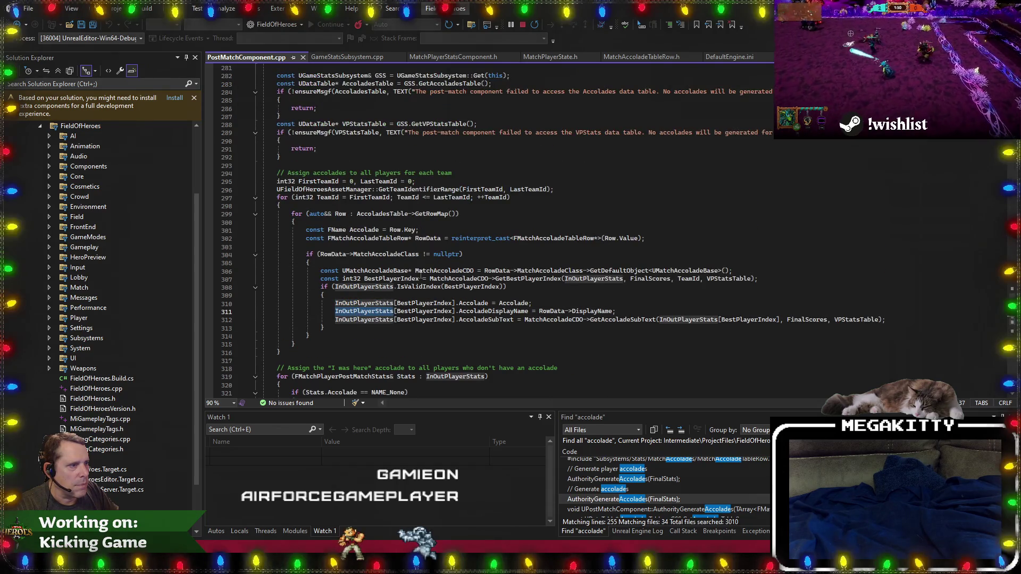
scroll(420, 275, "up", 12)
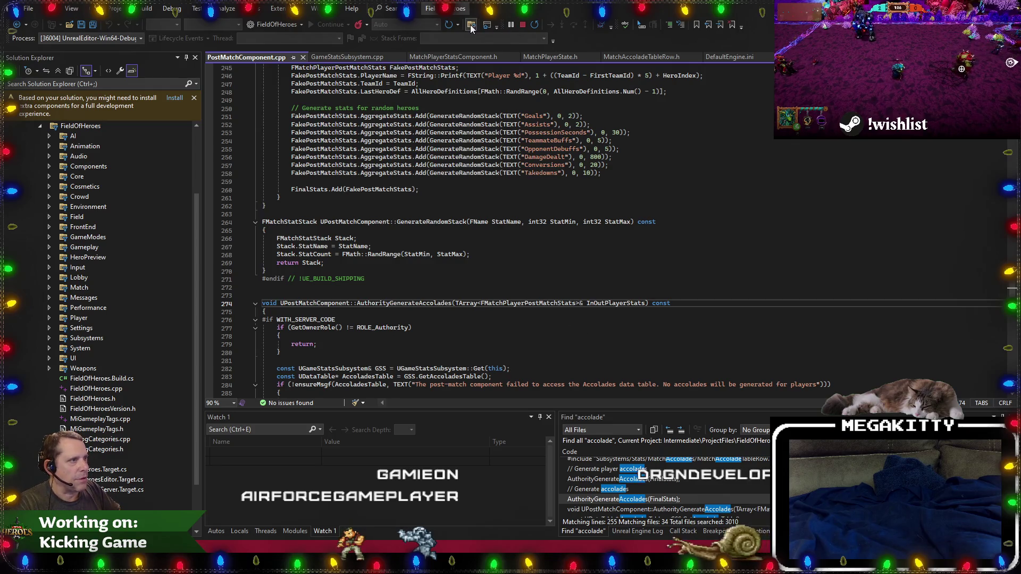
Find references to FMatchPlayerPostMatchStats and open the FinalStats declaration in the header.
key("Return")
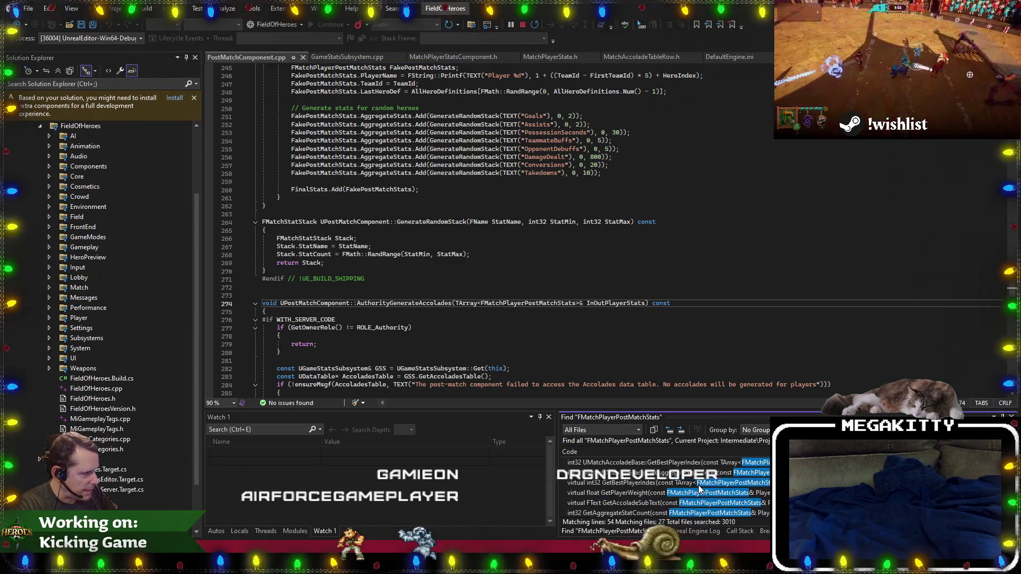
scroll(705, 487, "down", 2)
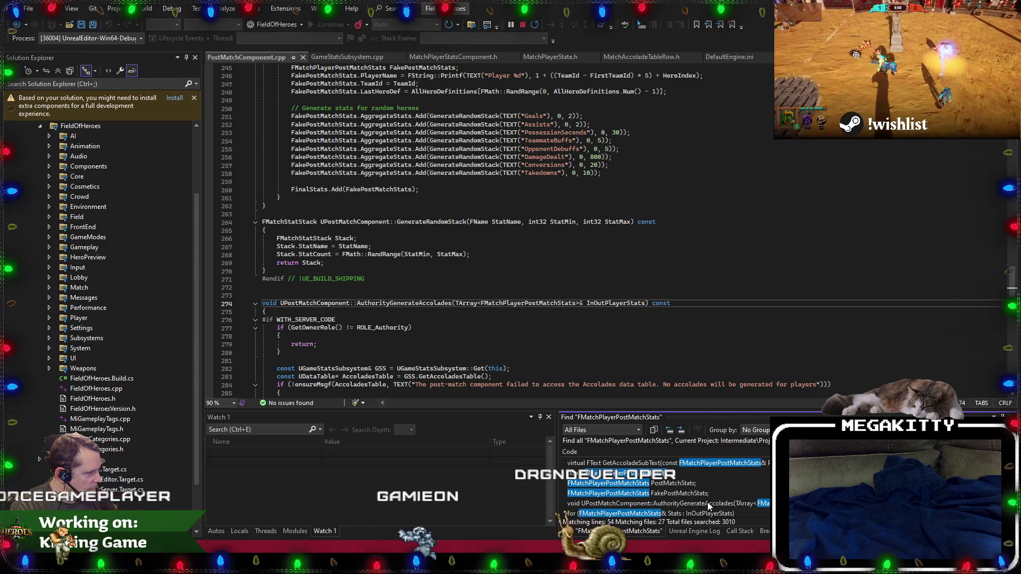
scroll(709, 507, "down", 2)
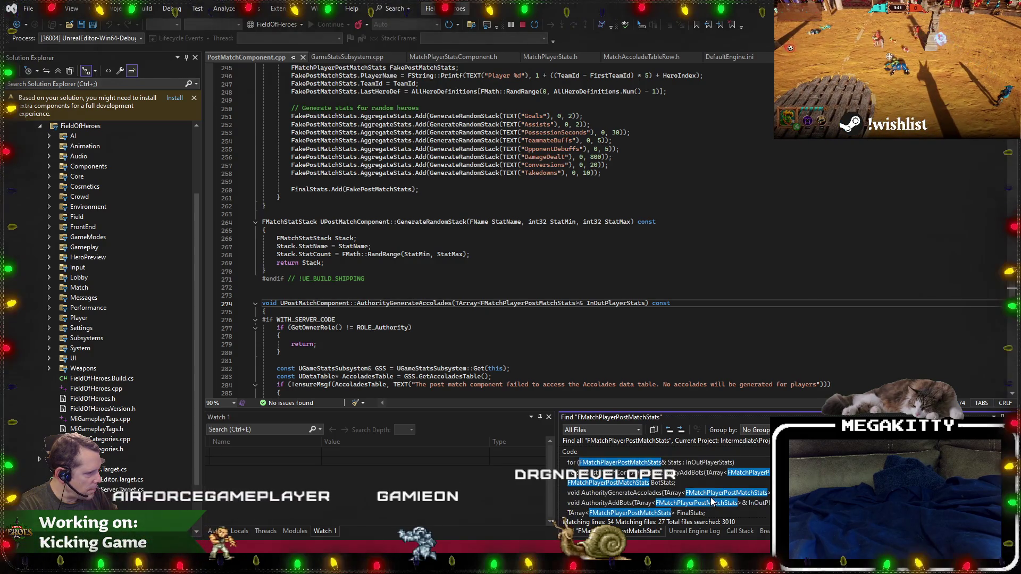
double_click(712, 514)
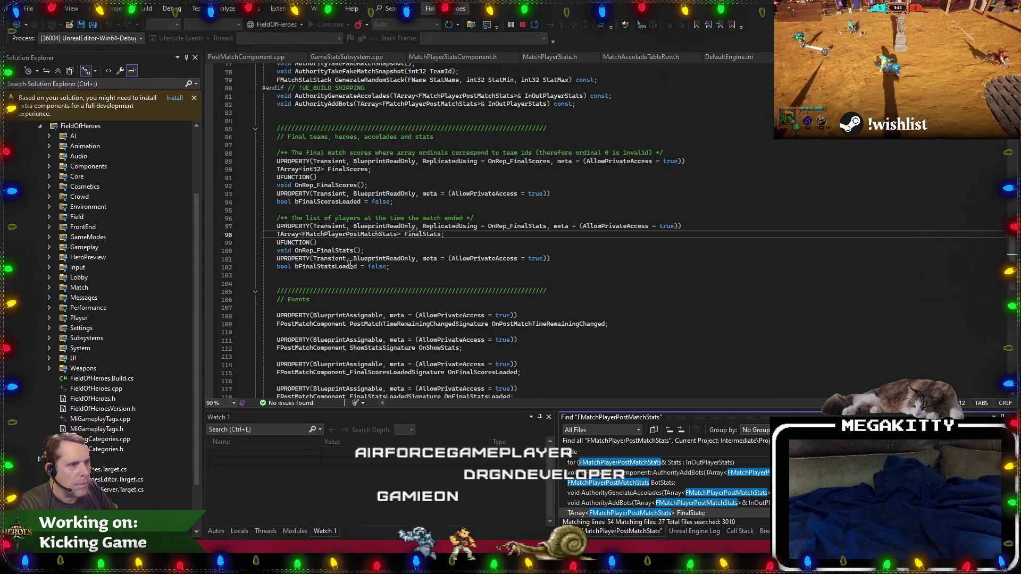
left_click(332, 235)
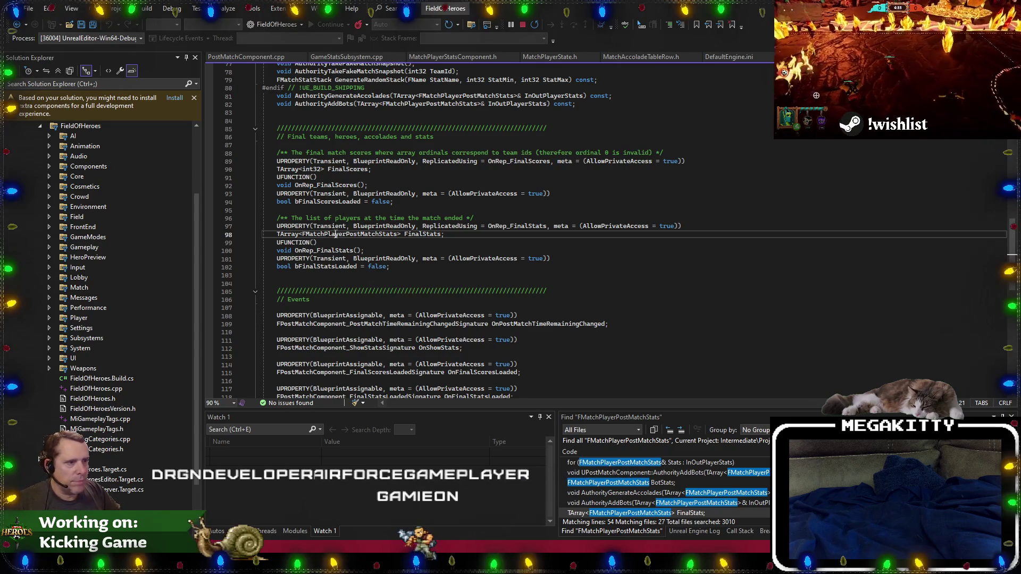
Toggle to PostMatchComponent.cpp, review its includes and FindPostMatchComponent, then toggle back to the header.
right_click(470, 253)
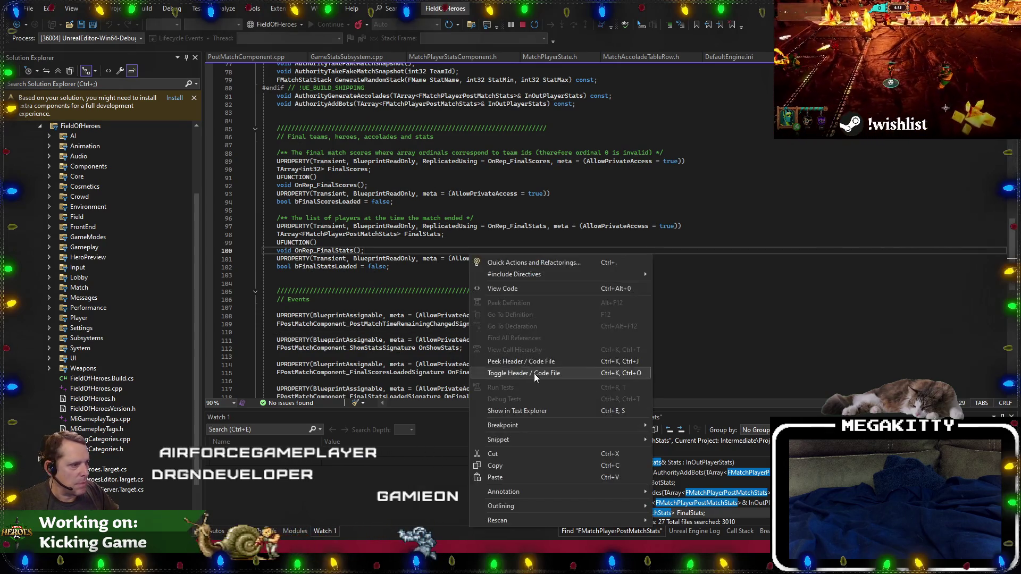
left_click(534, 373)
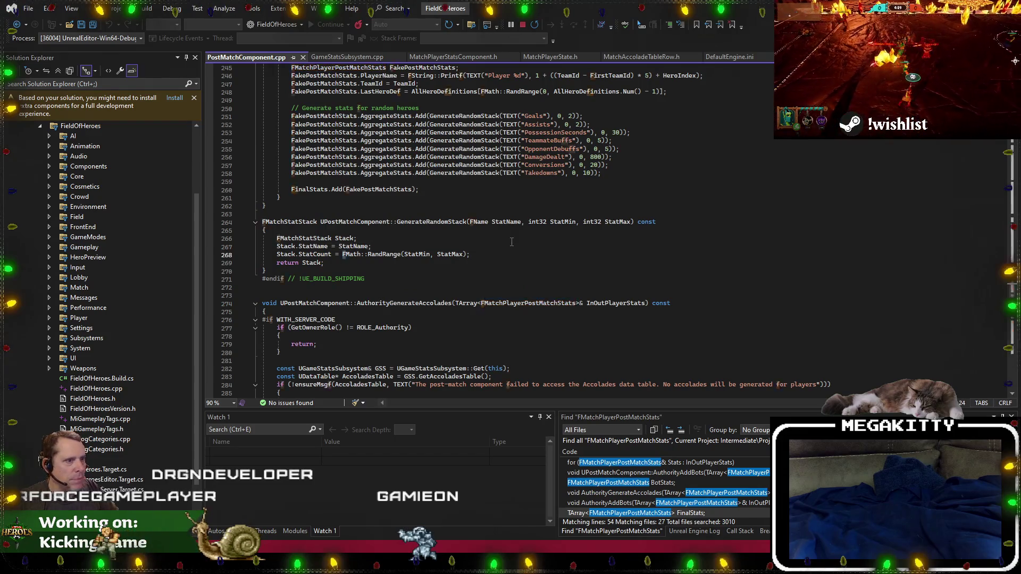
key("Up")
key("Up")
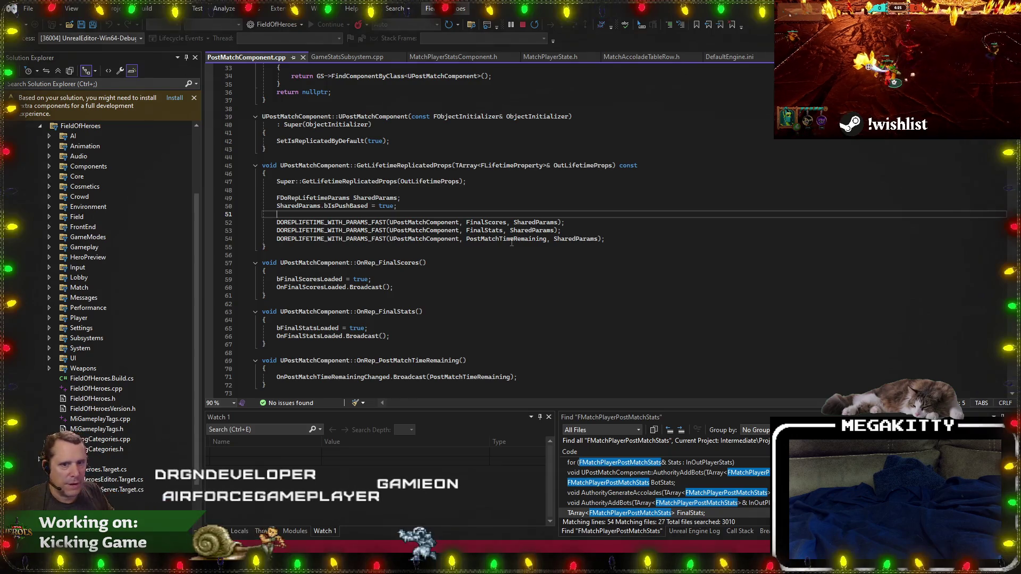
scroll(511, 243, "up", 1)
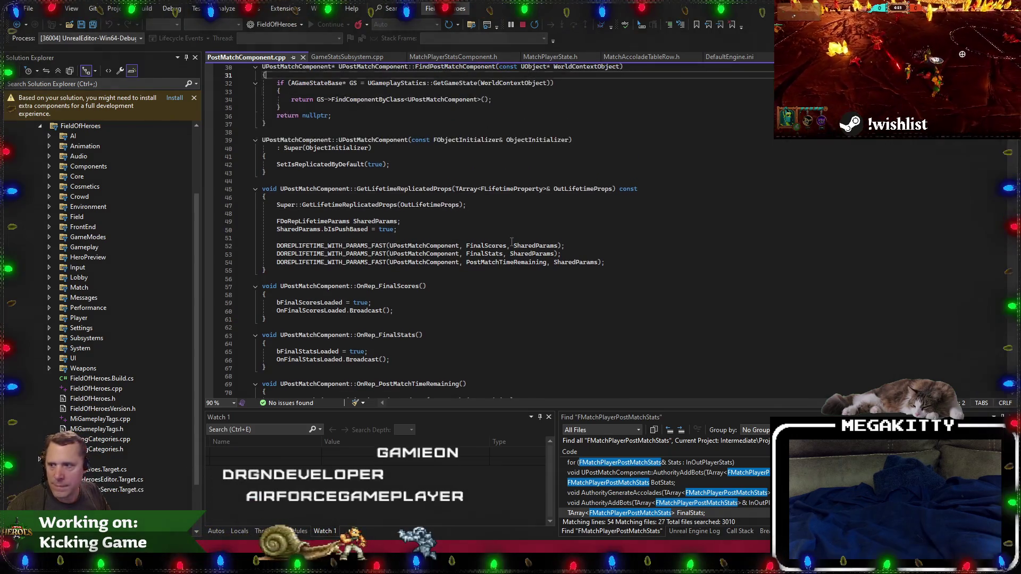
scroll(512, 242, "up", 1)
scroll(511, 242, "up", 2)
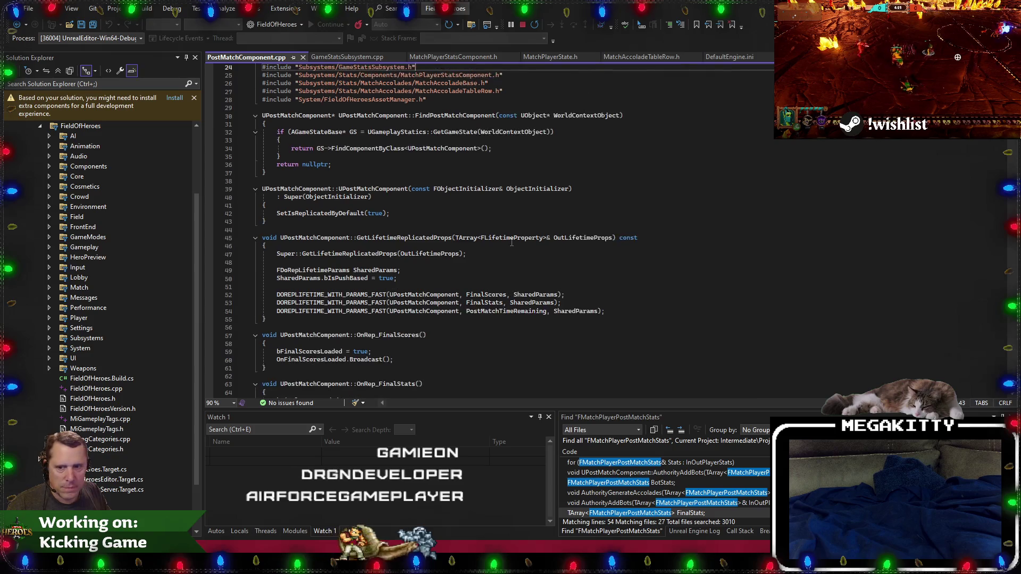
key("Down")
key("Down")
key("Down")
key("Down")
key("Down")
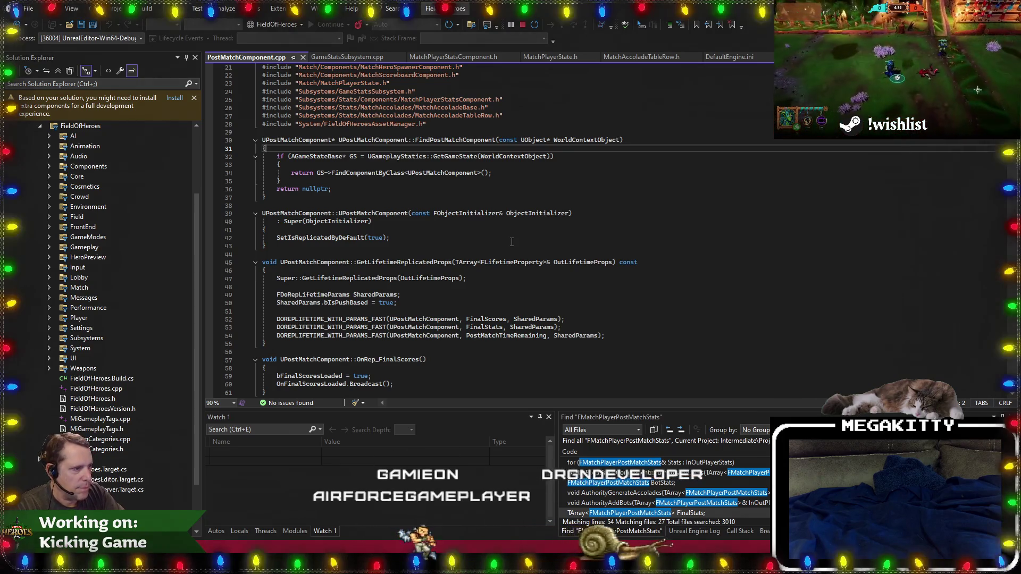
right_click(511, 242)
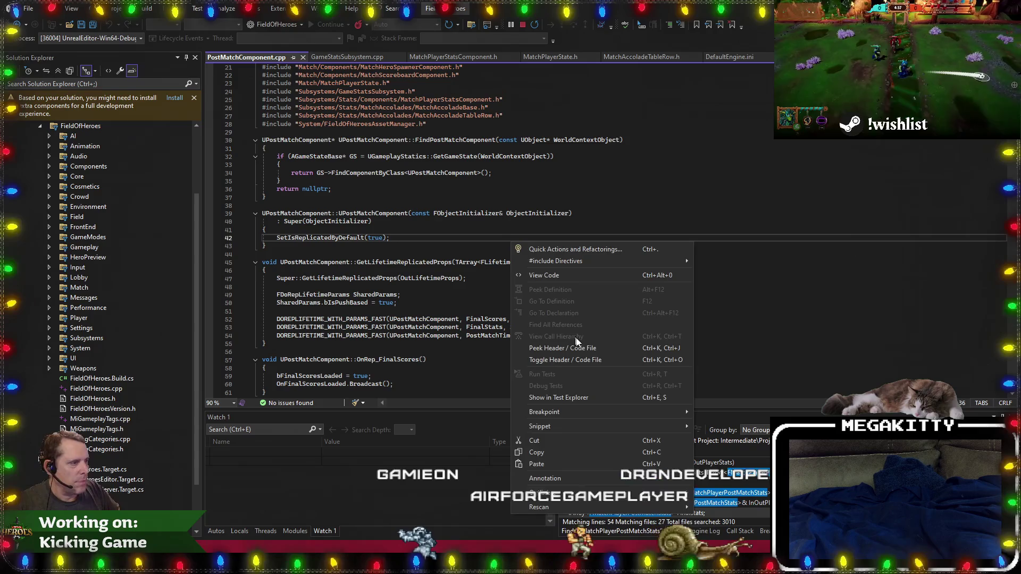
left_click(580, 362)
Add a Find Post Match Component node with a Final Stats getter on its Return Value.
key("alt+Tab")
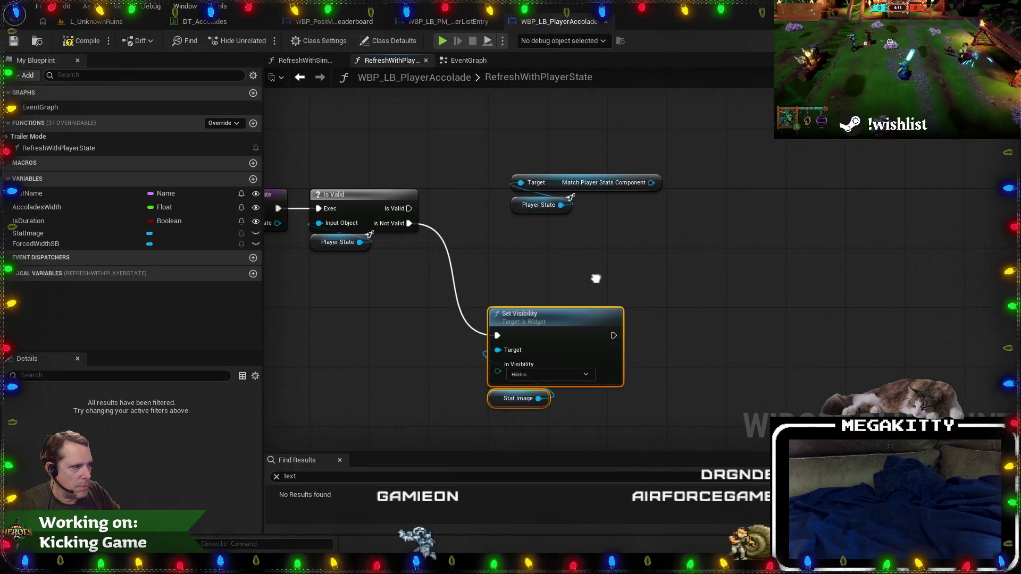
right_click(704, 276)
type("find post mat")
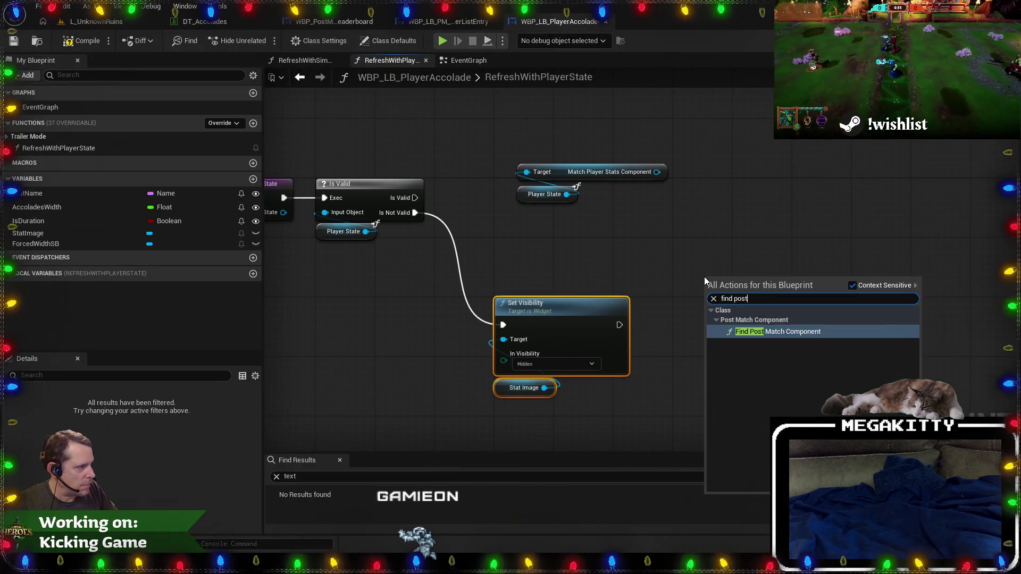
key("Return")
mouse_move(764, 312)
left_mouse_down()
mouse_move(683, 336)
mouse_move(649, 213)
left_mouse_up()
type("get final s")
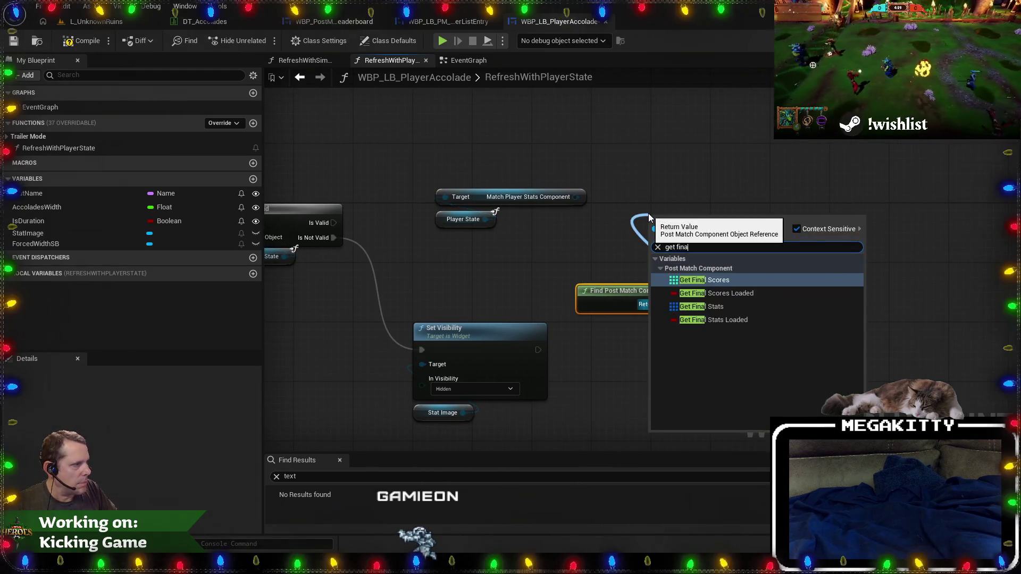
key("Return")
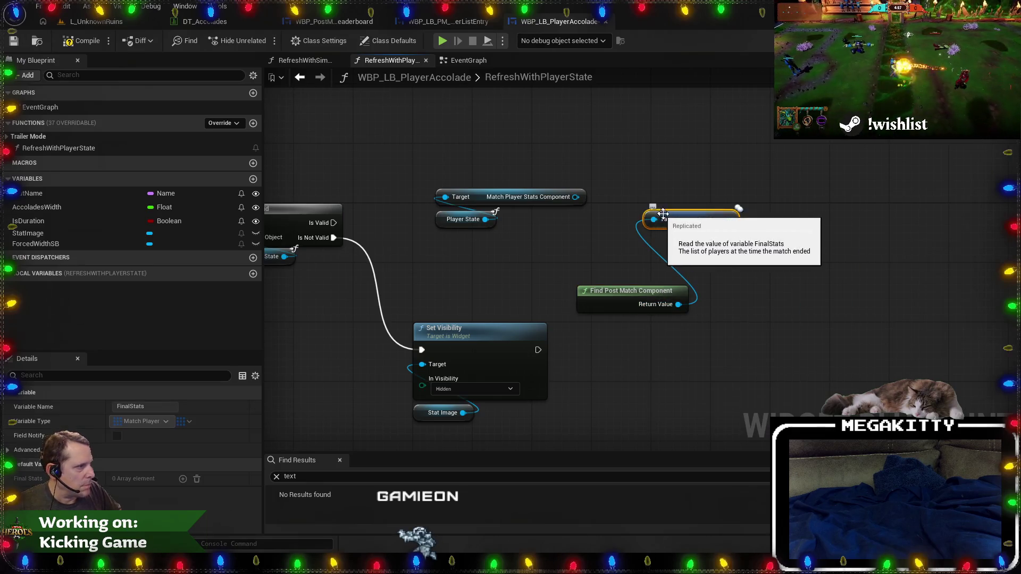
mouse_move(626, 276)
left_mouse_down()
mouse_move(687, 298)
mouse_move(595, 265)
left_mouse_up()
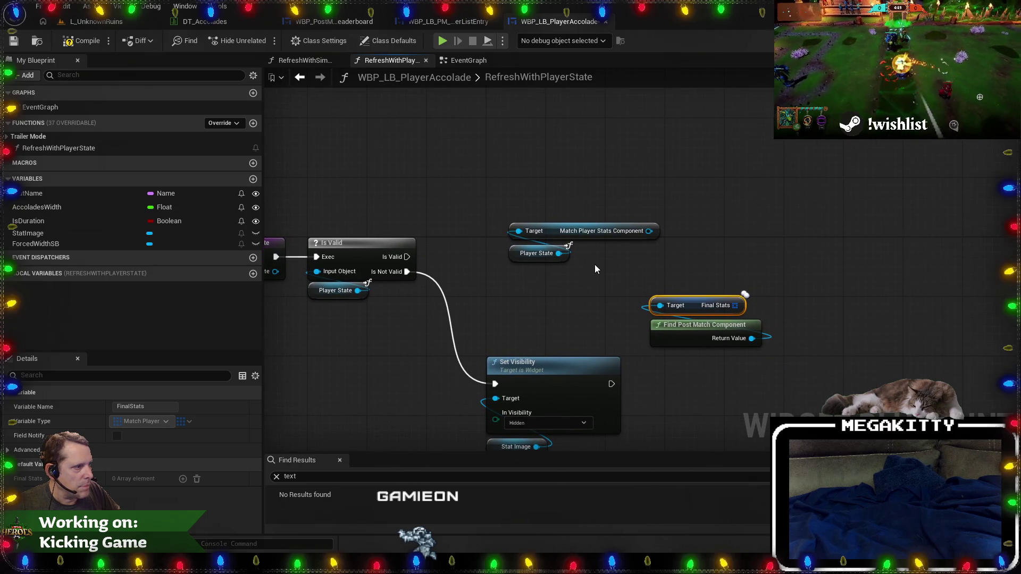
Glance at the EventGraph and Designer, then return to the RefreshWithPlayerState graph.
left_click(468, 60)
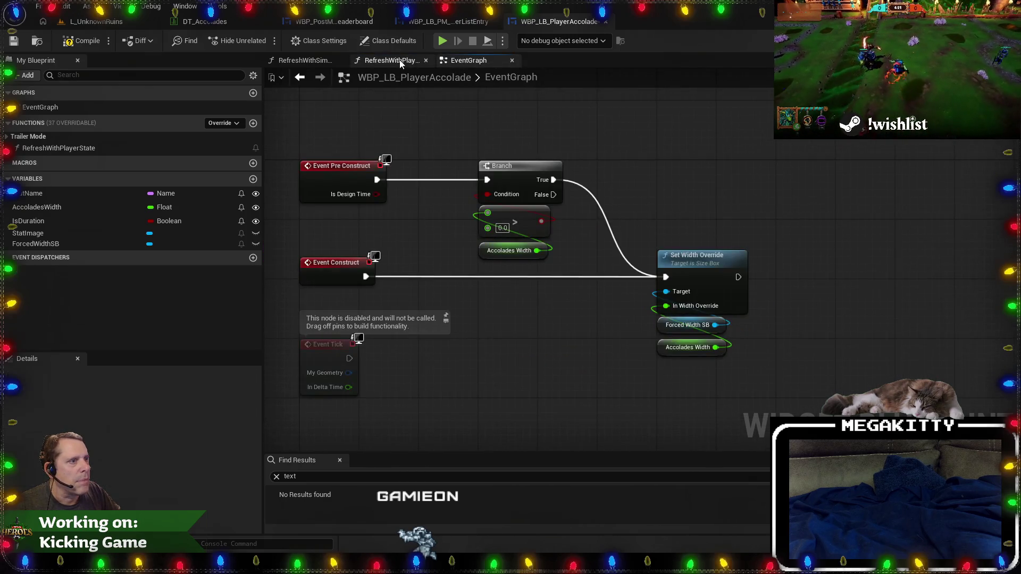
left_click(400, 61)
left_click(468, 60)
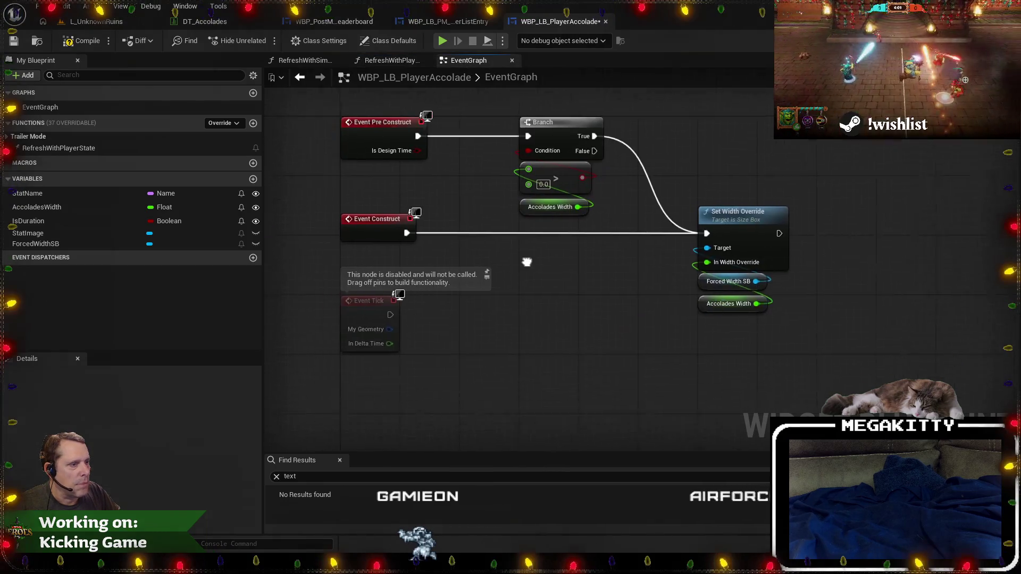
left_click(448, 21)
left_click(555, 21)
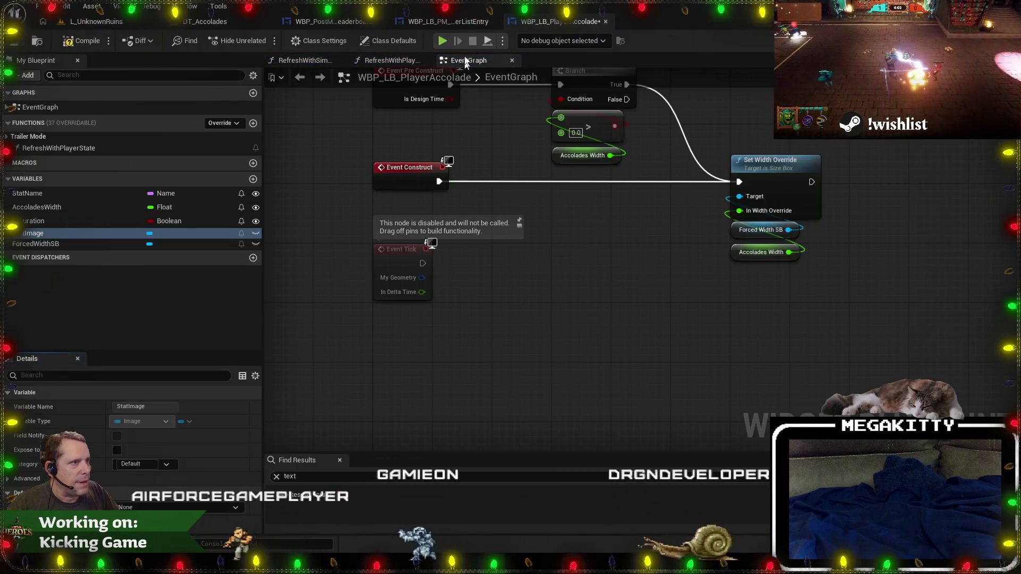
left_click(391, 60)
scroll(493, 218, "up", 2)
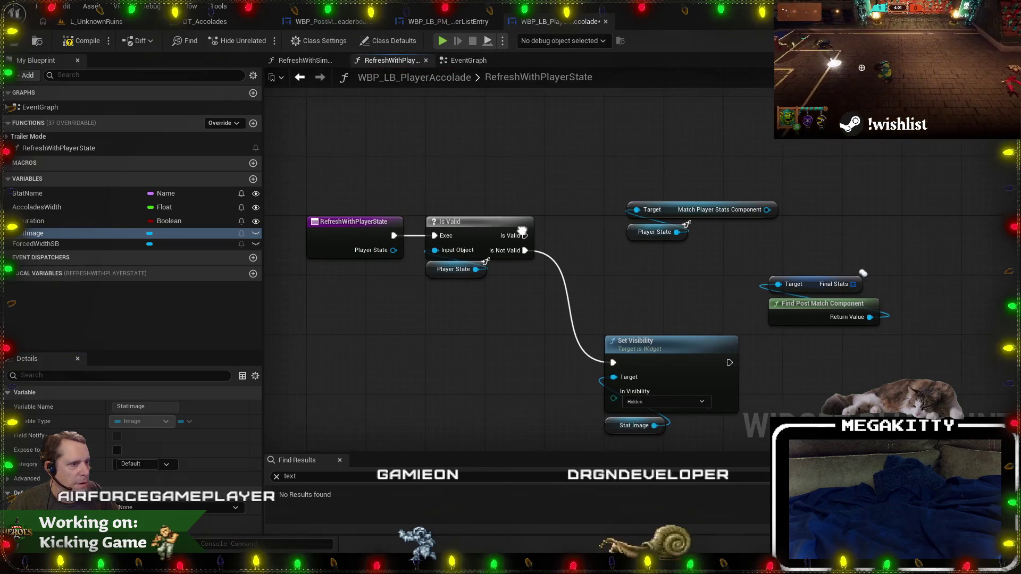
Pan around the RefreshWithPlayerState graph and briefly check the C++ code in Visual Studio.
left_click_drag(493, 218, 484, 215)
left_click(295, 213)
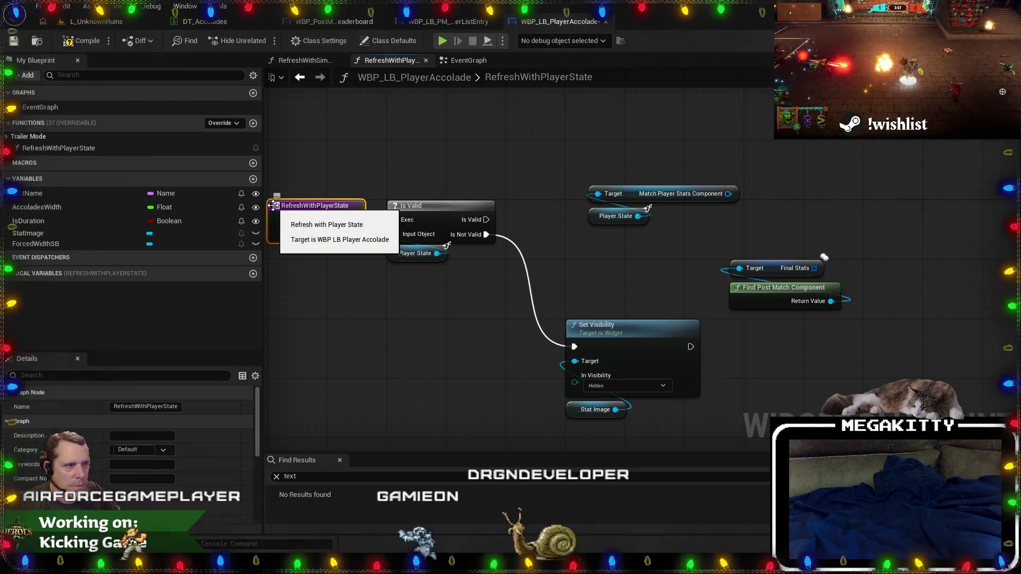
mouse_move(680, 299)
left_mouse_down()
mouse_move(655, 297)
mouse_move(661, 308)
left_mouse_up()
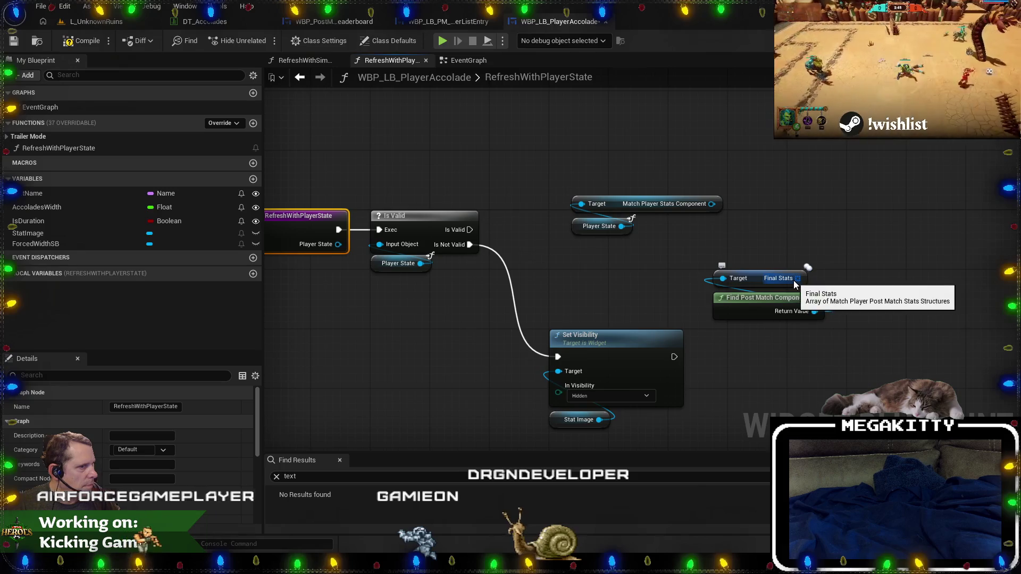
left_click_drag(668, 282, 684, 282)
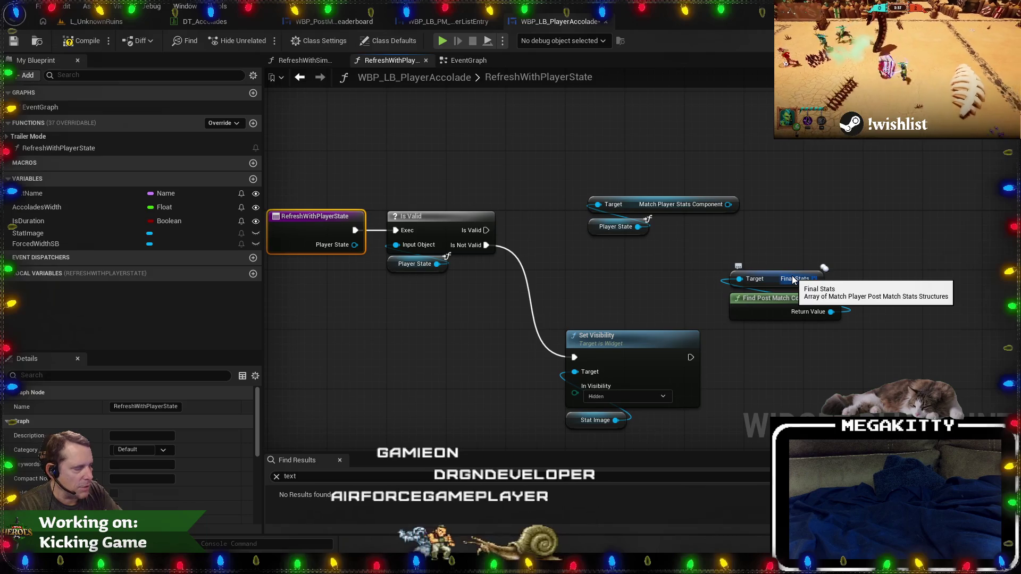
key("alt+Tab")
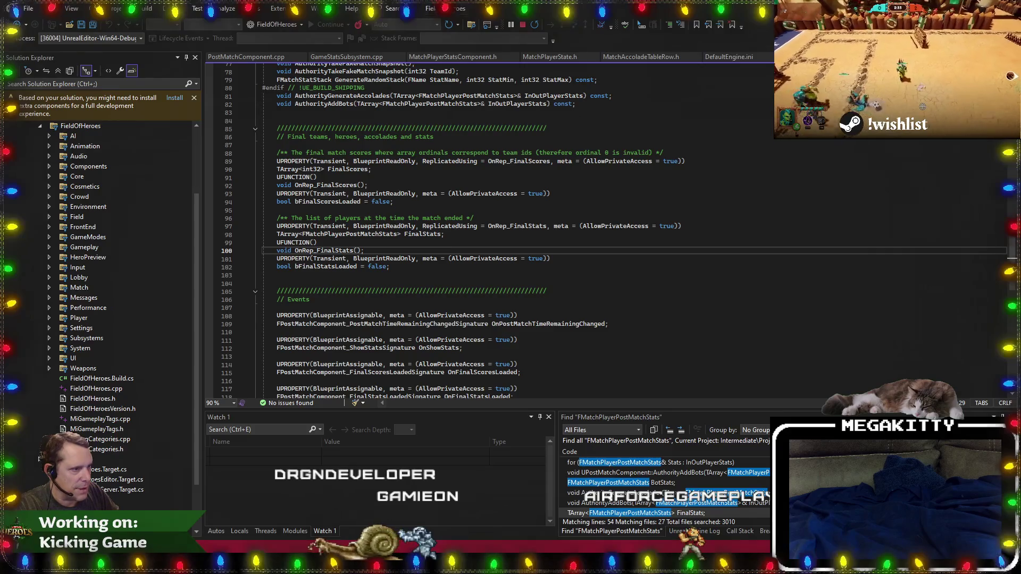
key("alt+Tab")
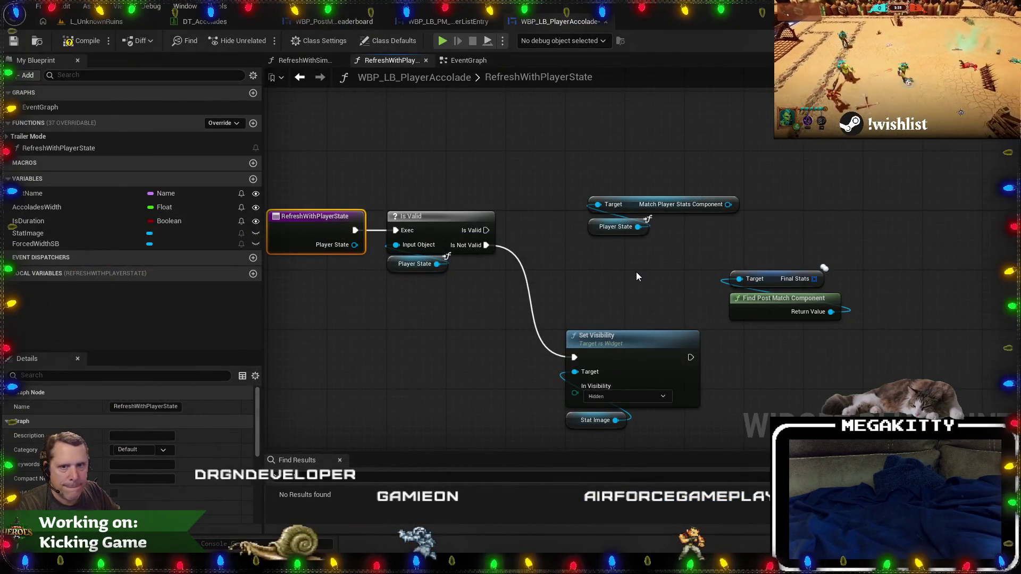
scroll(594, 190, "down", 2)
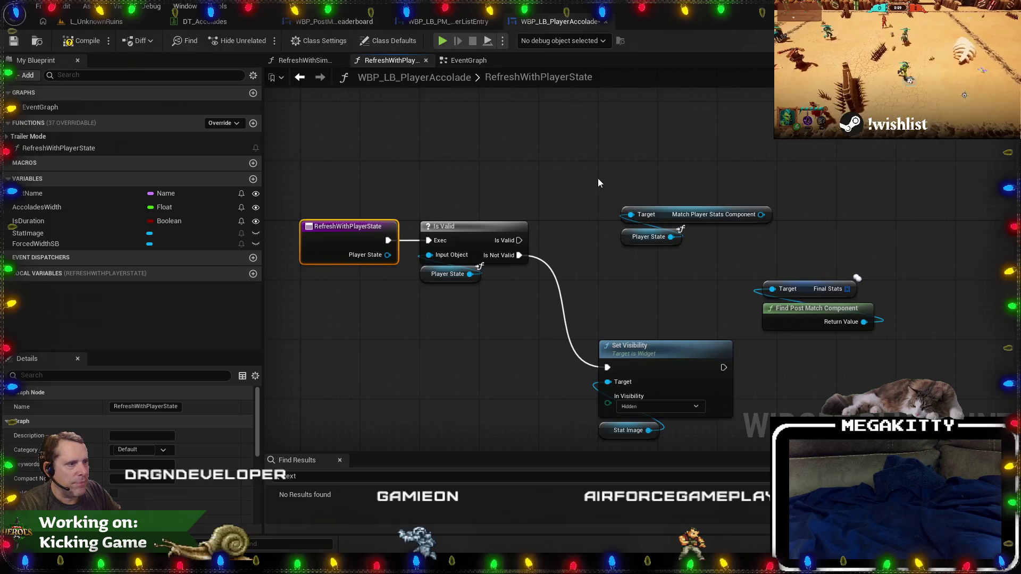
scroll(564, 208, "up", 1)
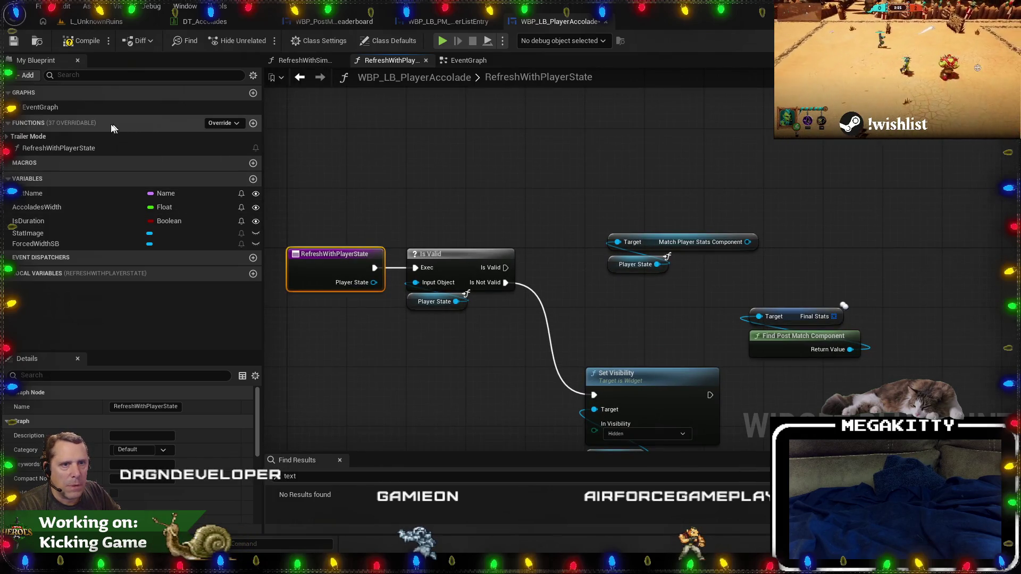
Re-dock the EventGraph tab and bring up its blueprint actions list.
left_click_drag(477, 60, 293, 58)
mouse_move(31, 60)
left_mouse_down()
mouse_move(316, 67)
mouse_move(400, 379)
left_mouse_up()
right_click(383, 389)
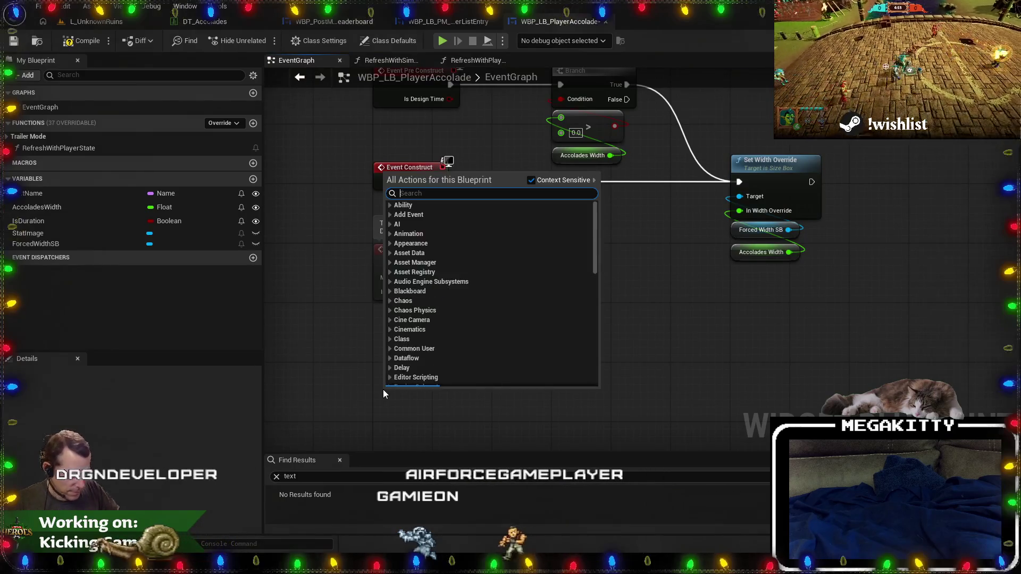
Add a LoadAccolade custom event to the EventGraph.
key("Escape")
type("Load")
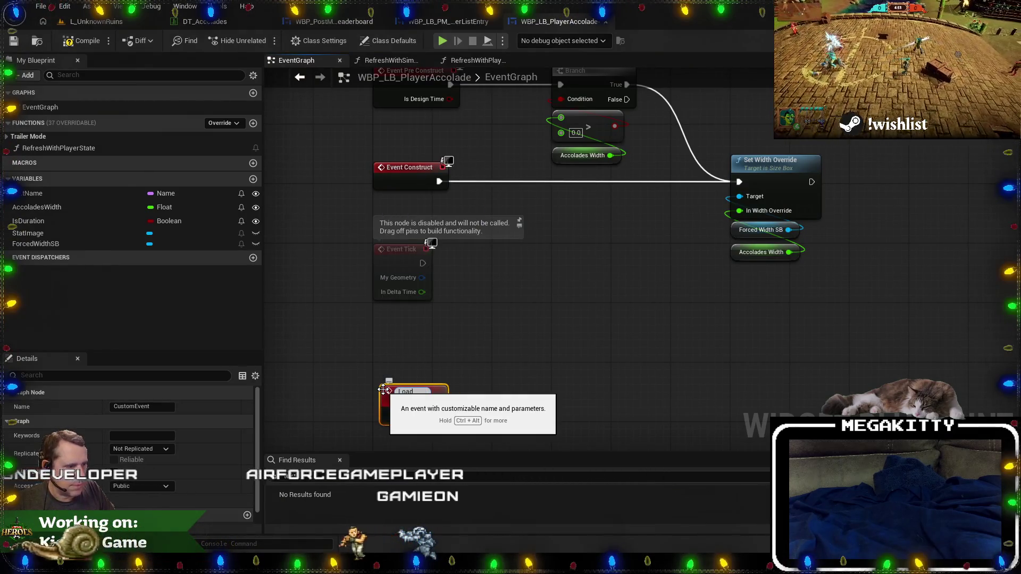
type("Accolade")
key("Return")
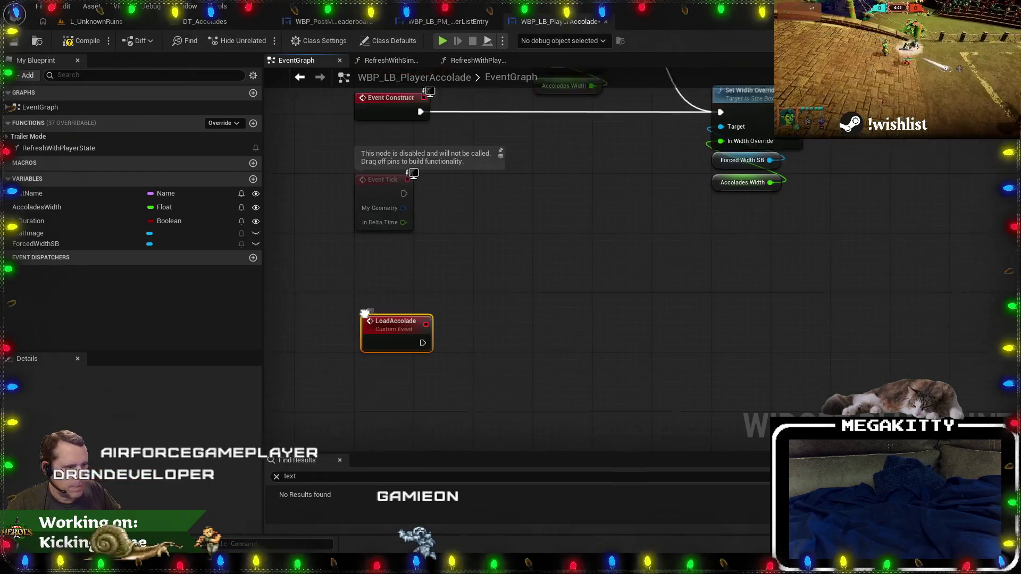
left_click_drag(384, 346, 459, 395)
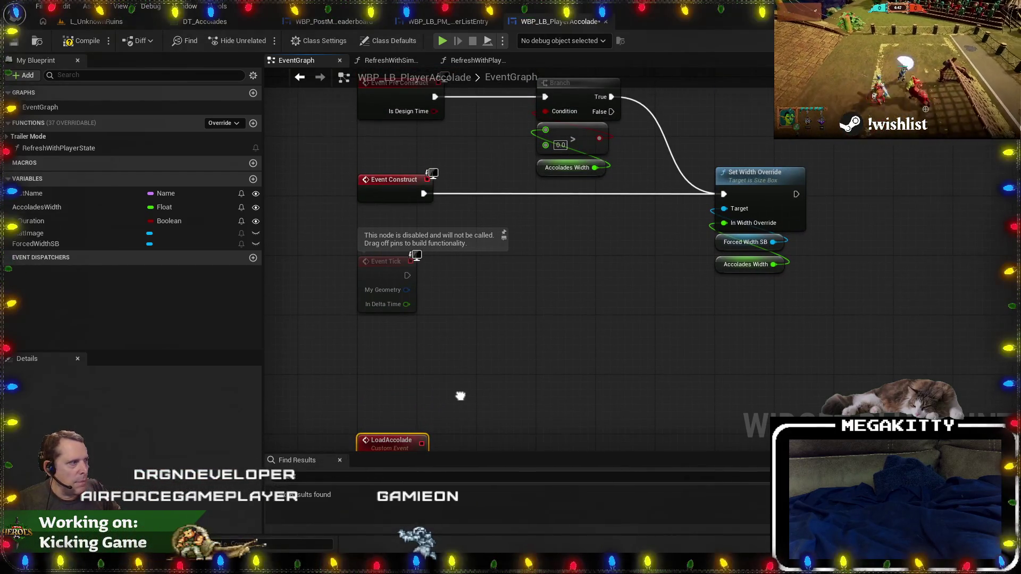
left_click(467, 61)
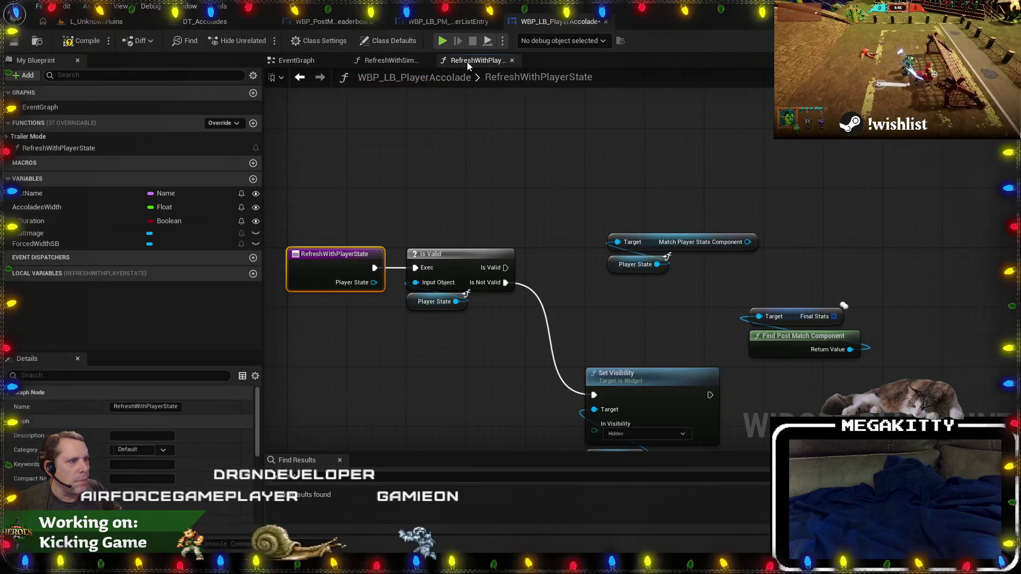
left_click(312, 64)
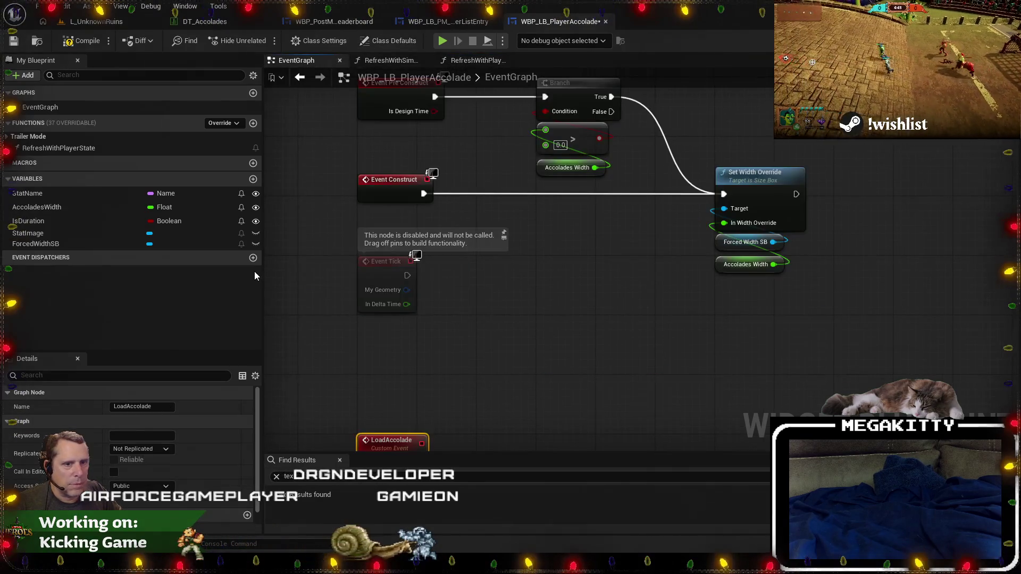
Create a new blueprint variable named PlayerState.
left_click(253, 179)
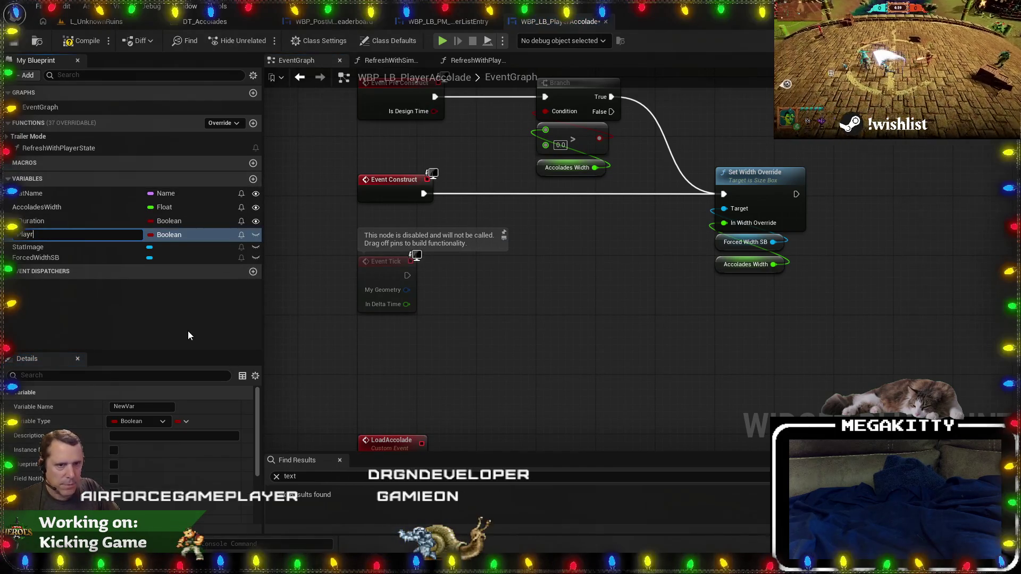
type("Stqate")
key("BackSpace")
key("BackSpace")
type("ate")
key("Return")
Delete the unused Duration variable and list all references to AccoladesWidth.
left_click(69, 221)
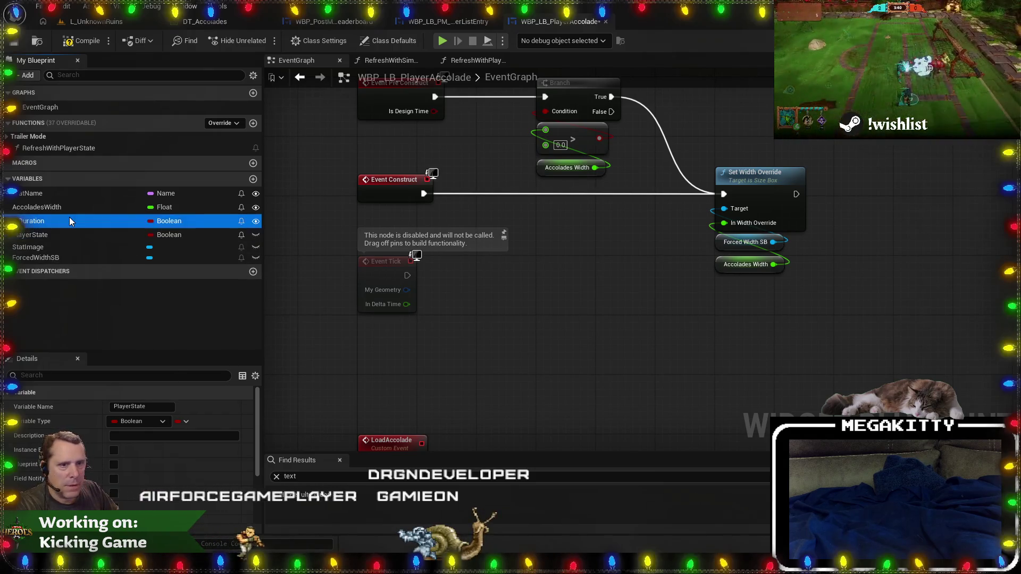
key("Delete")
right_click(66, 209)
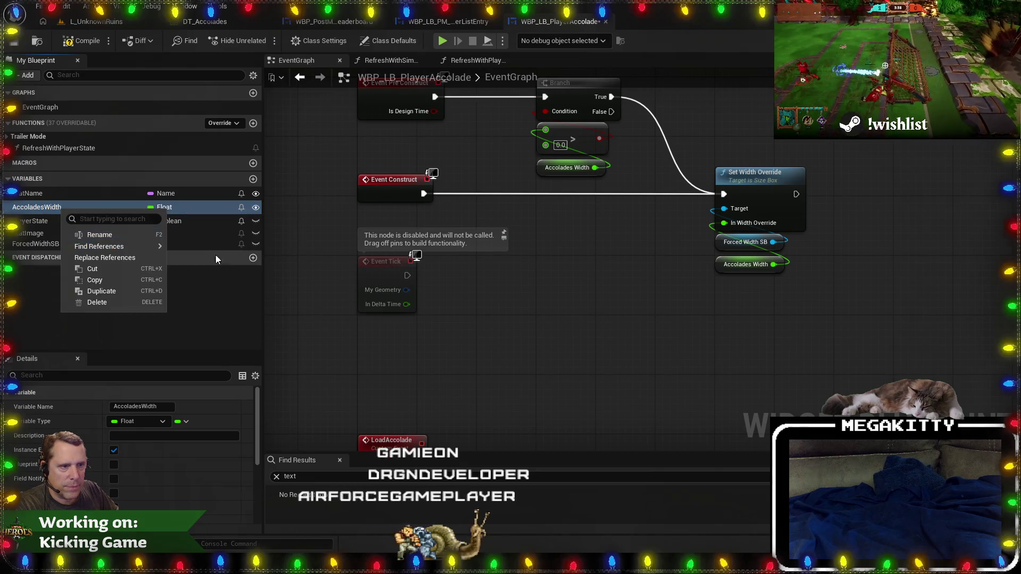
mouse_move(135, 247)
left_click(213, 276)
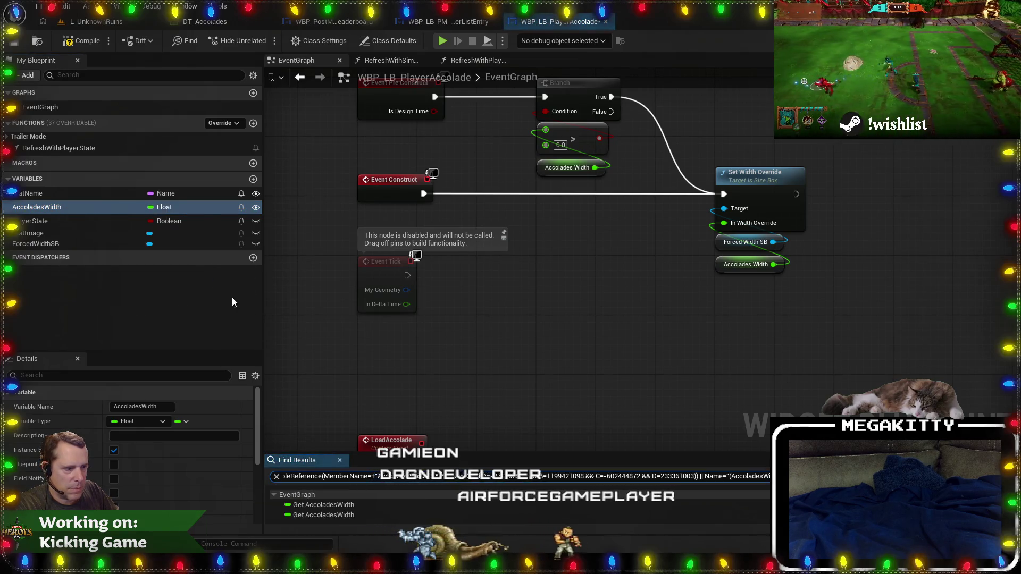
Set the PlayerState variable's category to Data.
left_click(65, 223)
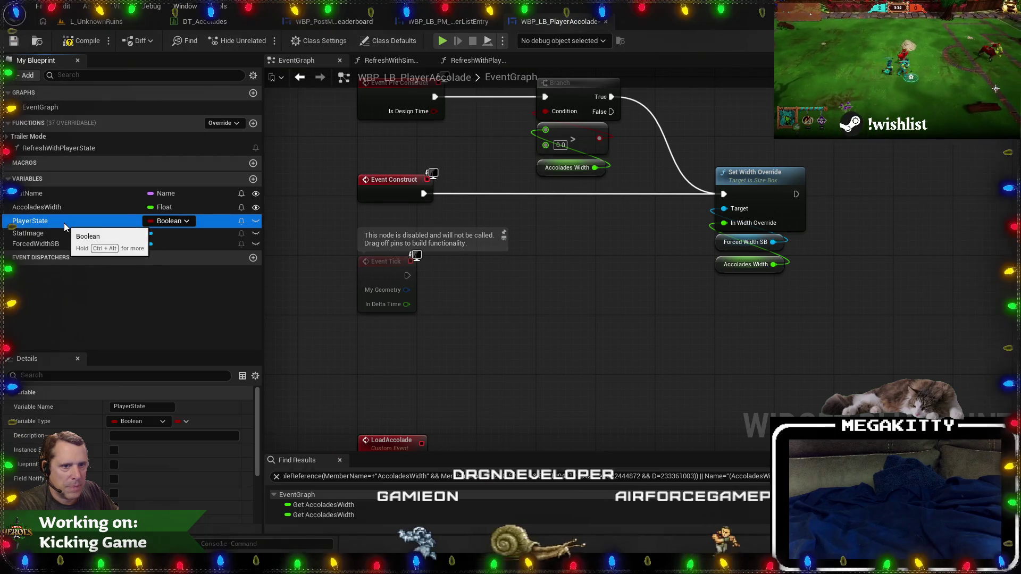
scroll(192, 498, "down", 5)
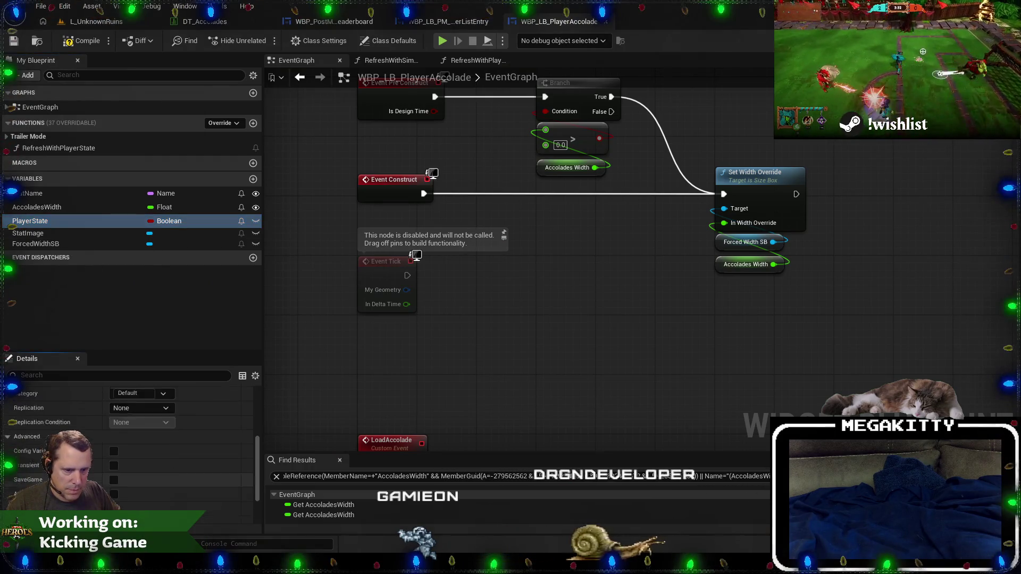
left_click(113, 449)
scroll(159, 479, "up", 5)
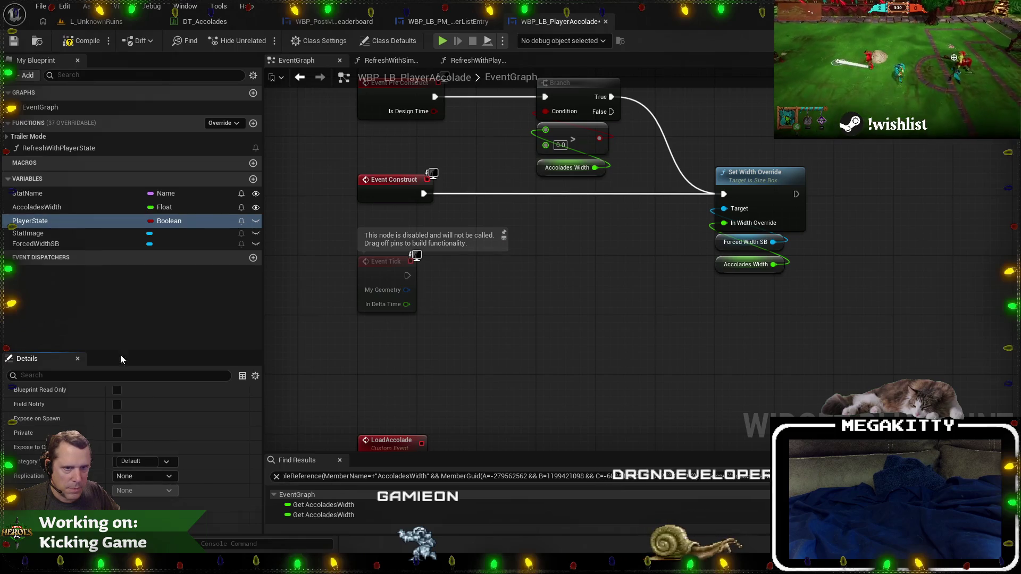
left_click(42, 219)
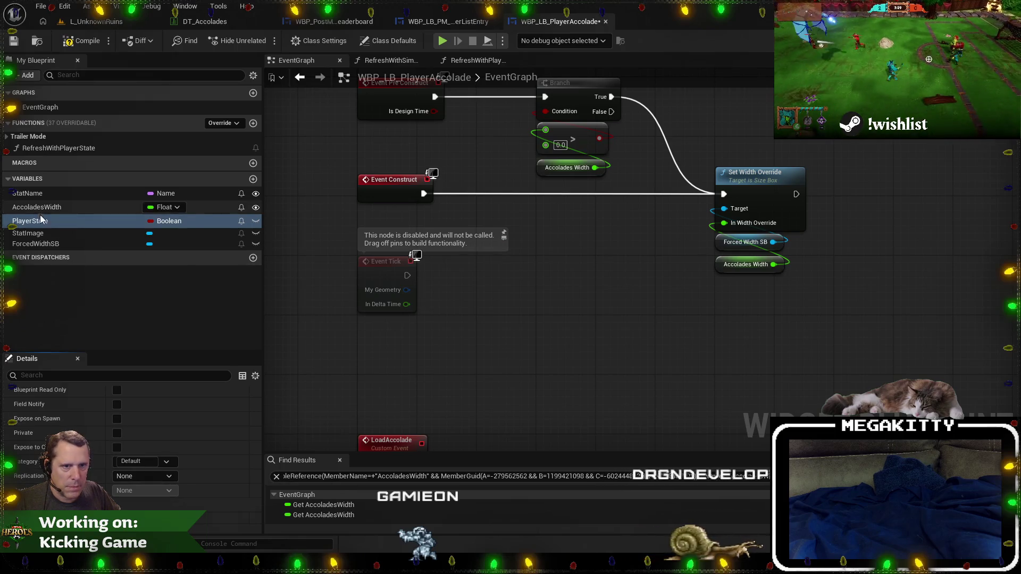
left_click(167, 462)
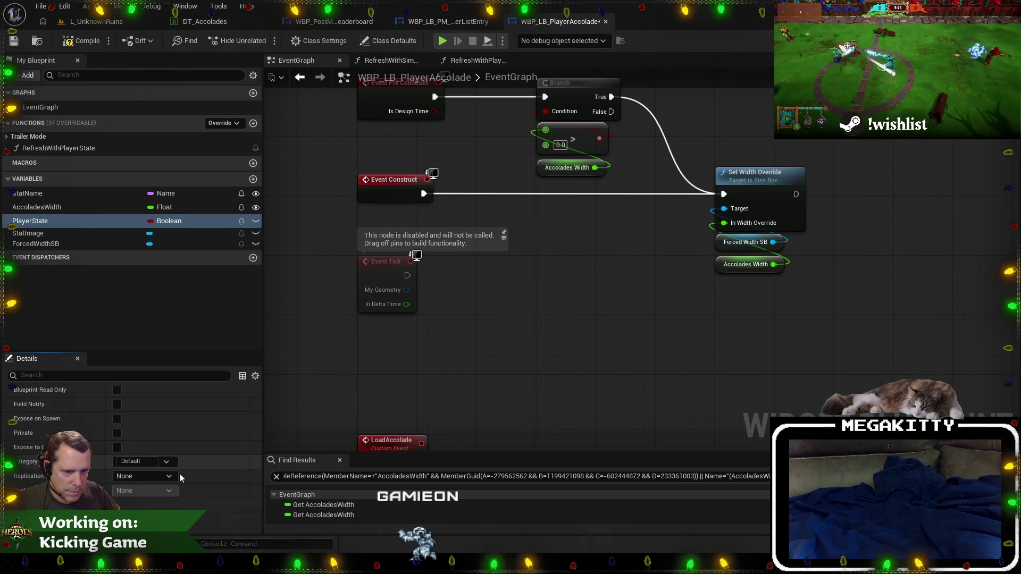
left_click(171, 478)
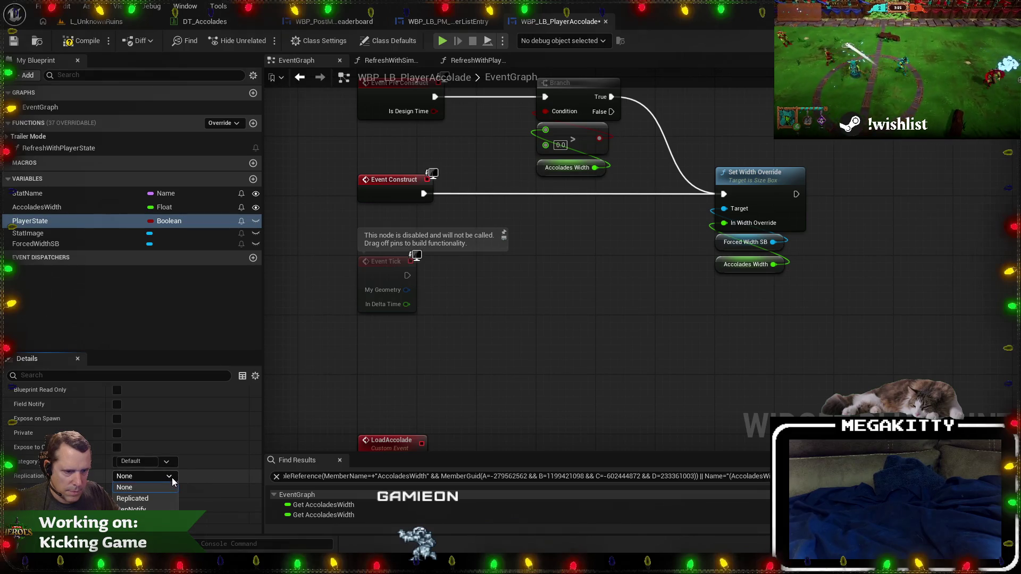
left_click(146, 460)
type("Data")
key("Return")
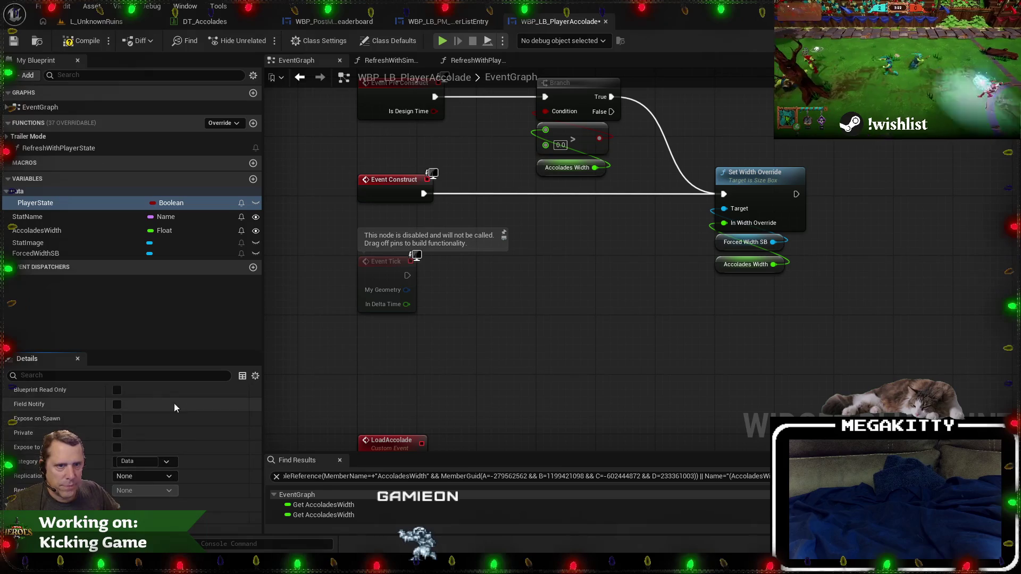
Rename PlayerState to CachedPlayerState and open the RefreshWithSimulatedPlayerForTrailerMode graph.
scroll(122, 458, "up", 5)
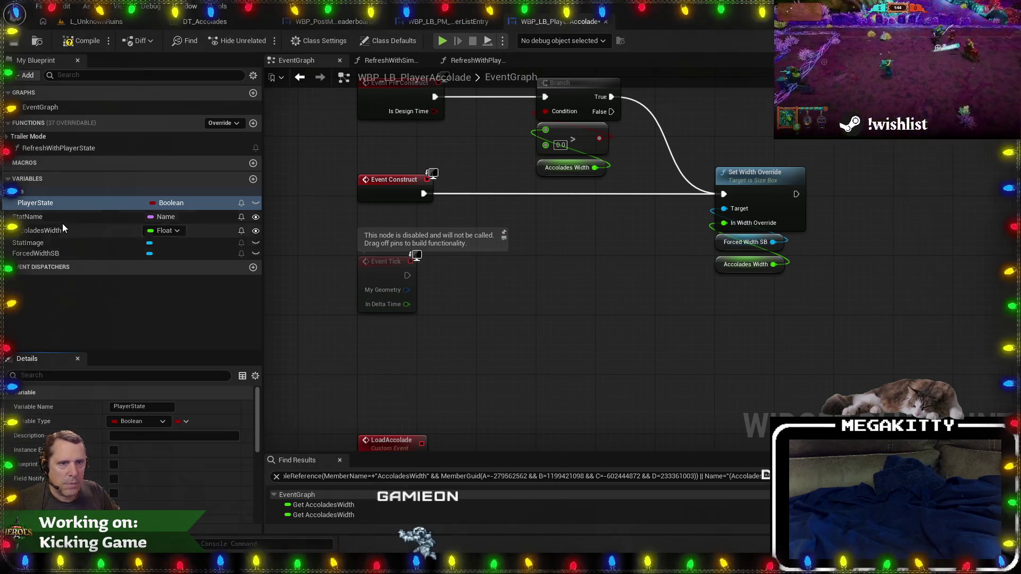
double_click(50, 202)
type("Cached")
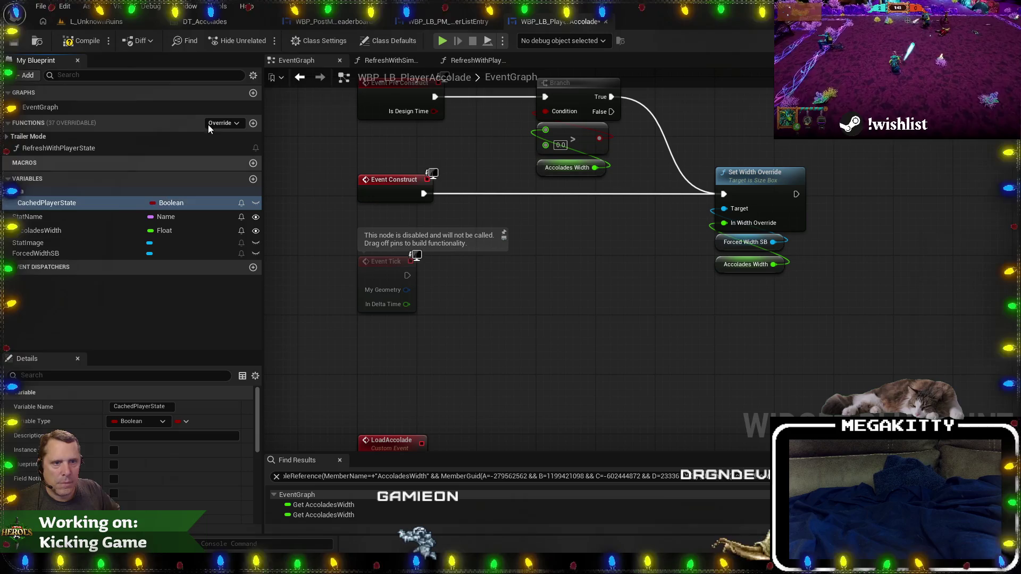
left_click(397, 62)
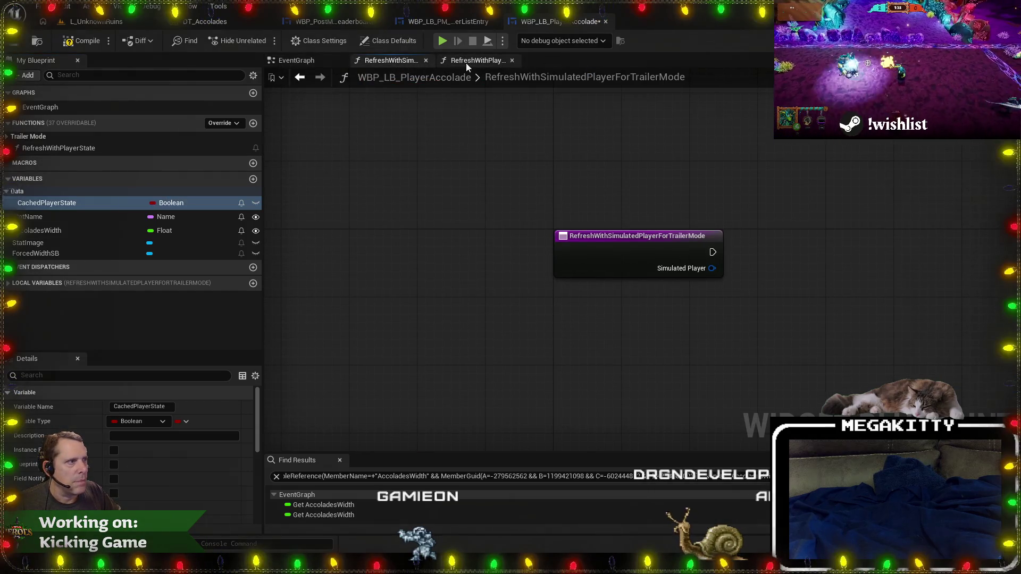
Open the RefreshWithPlayerState function graph and try, then cancel, new connections off its nodes.
left_click(465, 61)
left_click_drag(644, 242, 605, 170)
left_click(567, 174)
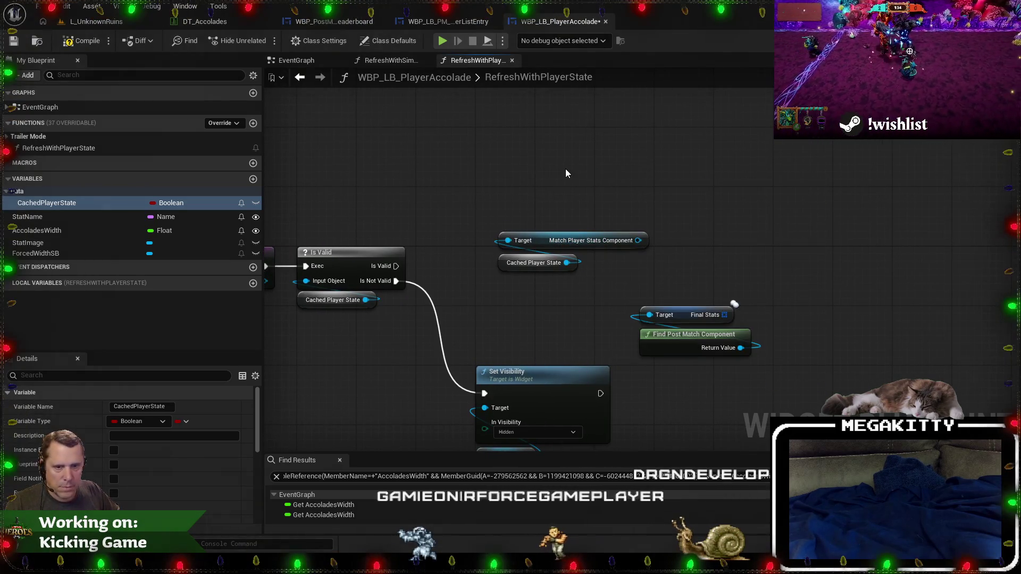
left_click_drag(645, 241, 610, 205)
key("Escape")
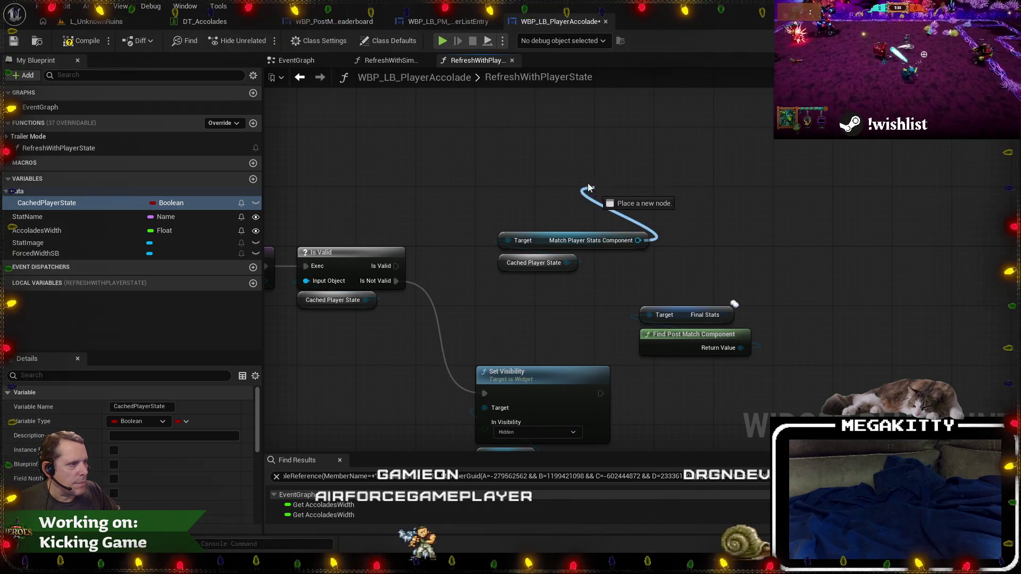
left_click_drag(395, 265, 461, 121)
type("cached p")
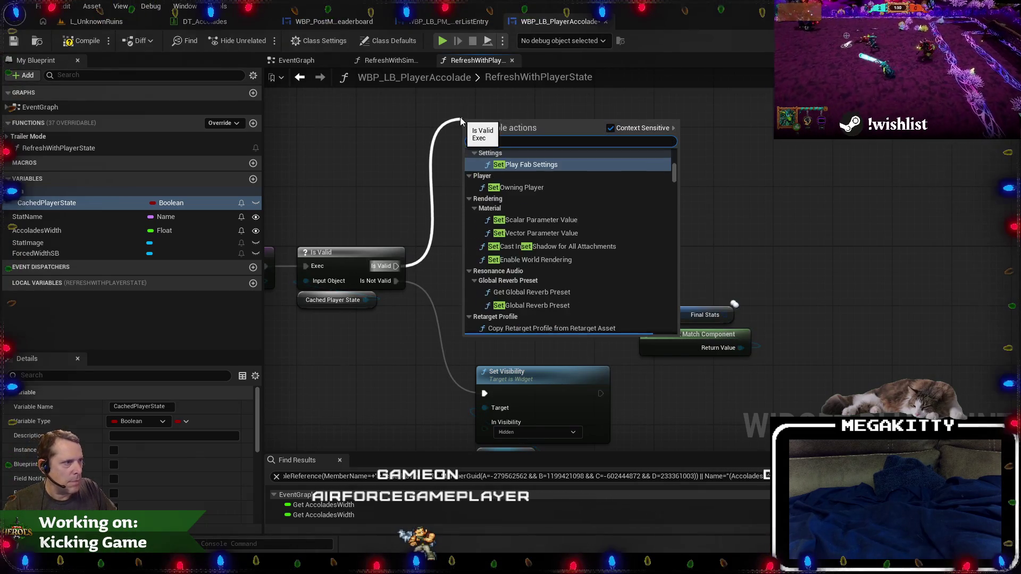
type("l")
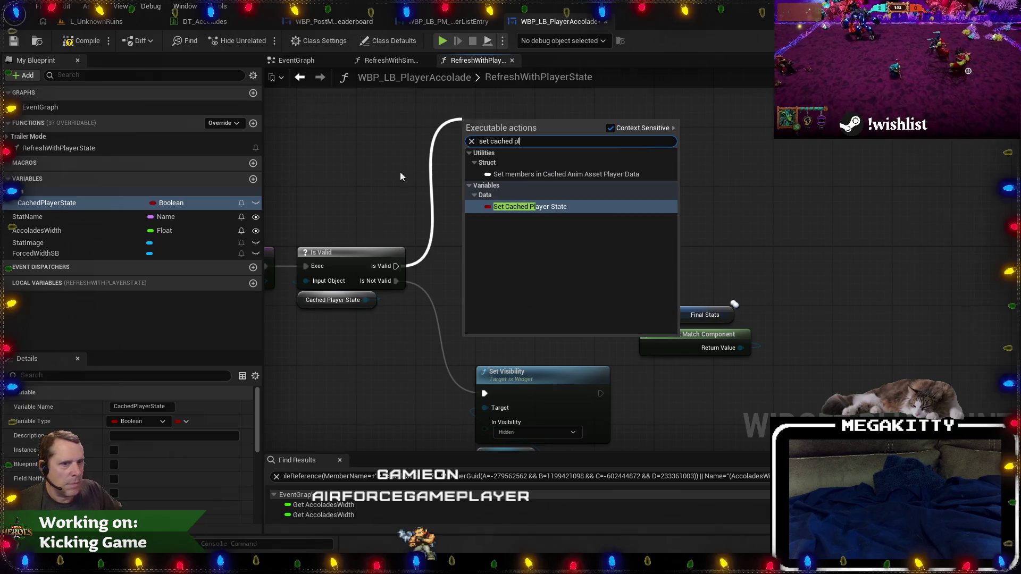
key("Escape")
left_click(92, 208)
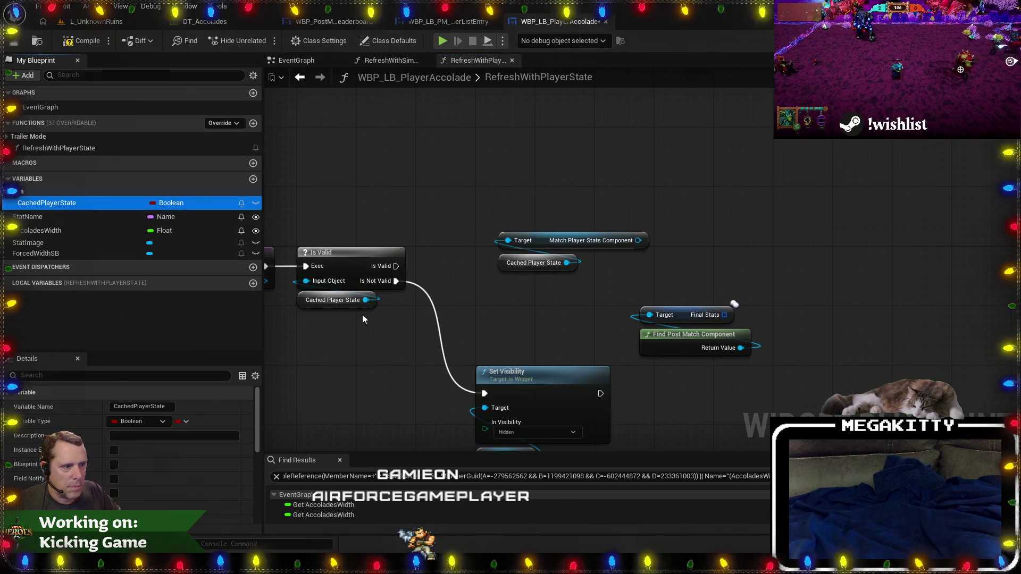
Replace the Cached Player State getter on Is Valid with Get Player State, then start renaming CachedPlayerState.
left_click_drag(402, 225, 547, 228)
left_click(479, 298)
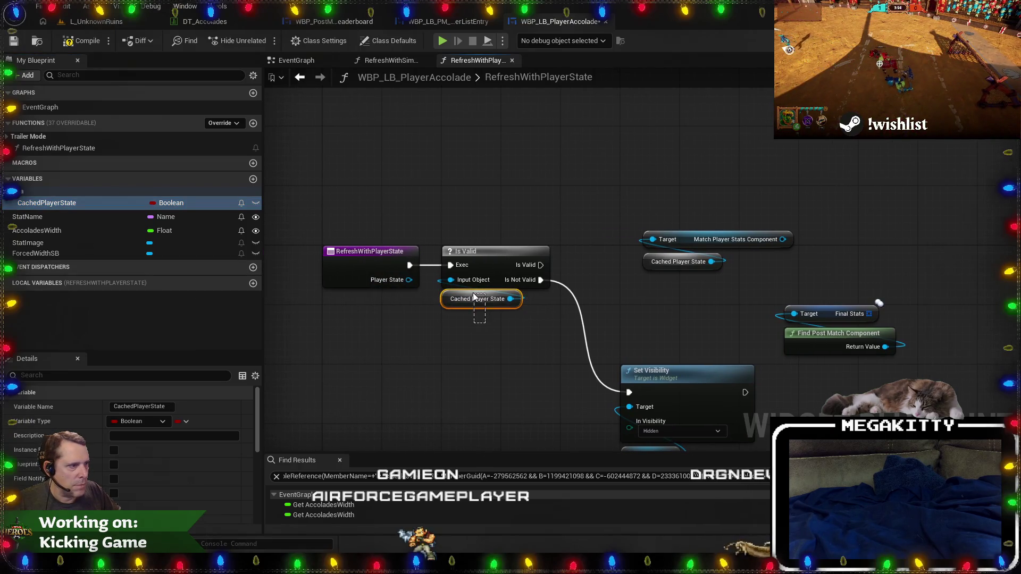
key("Delete")
left_click_drag(450, 280, 426, 319)
type("get player state")
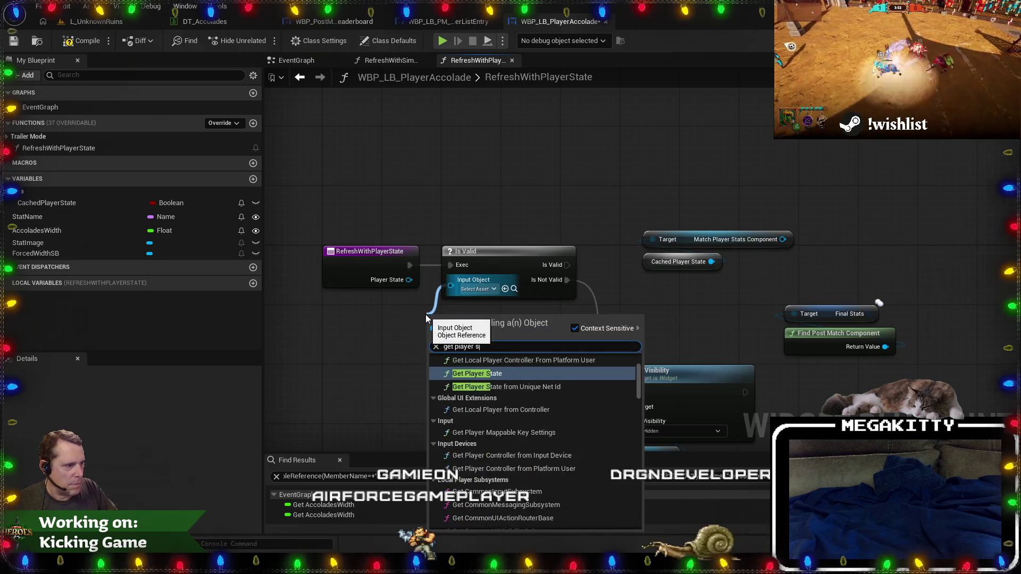
left_click(482, 379)
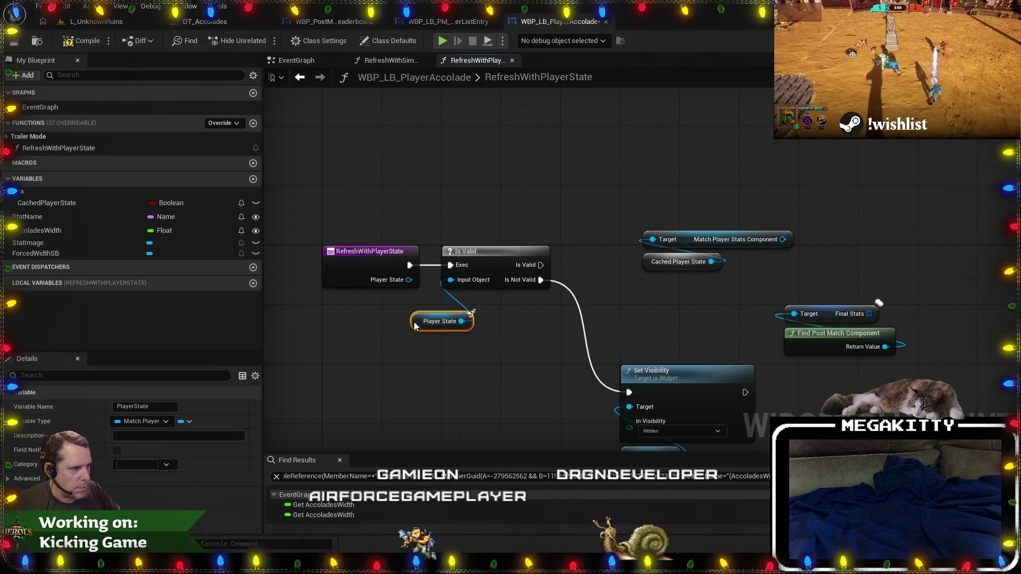
left_click_drag(433, 315, 453, 300)
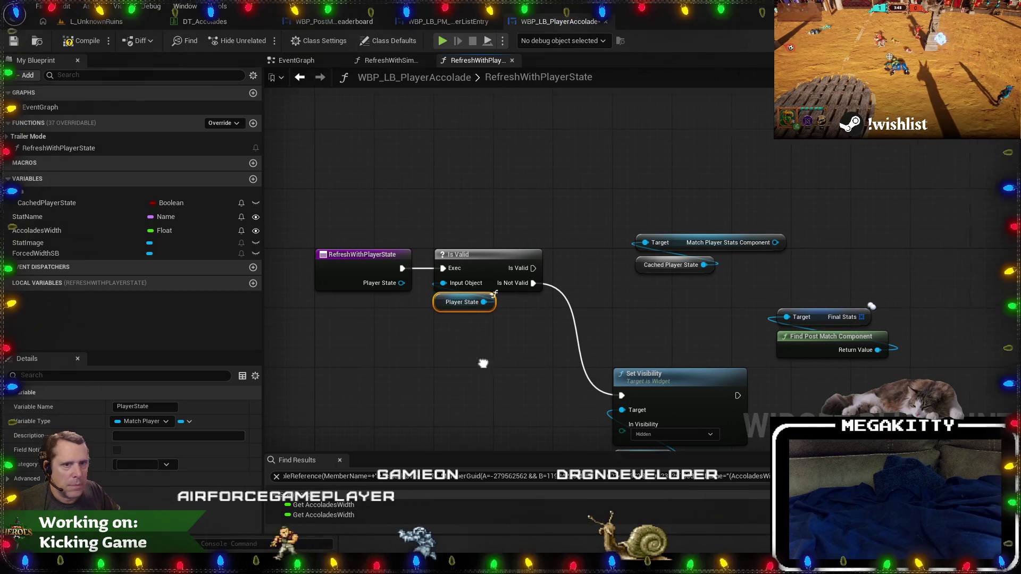
left_click(55, 203)
left_click(55, 202)
type("T")
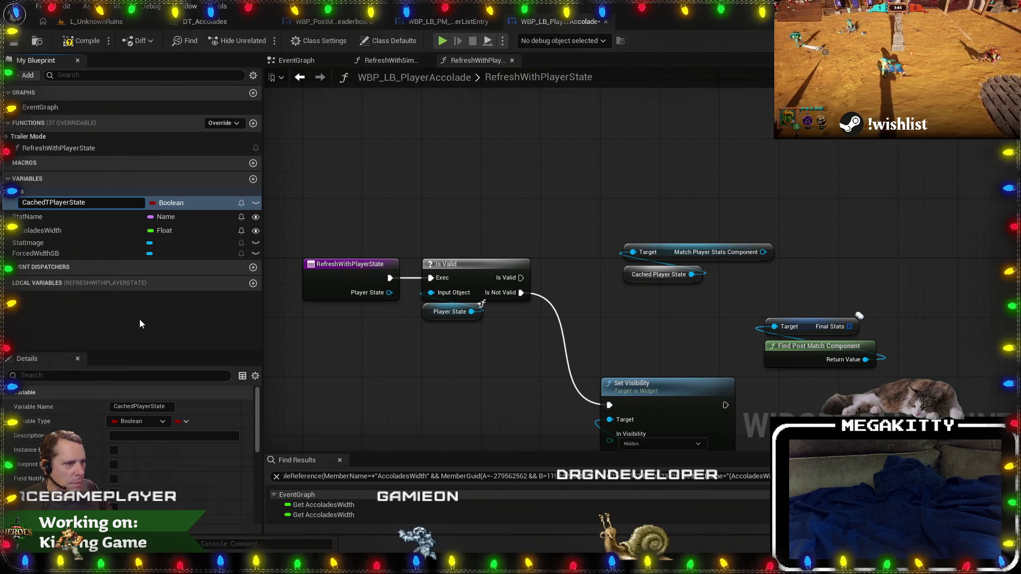
Rename the variable CachedTargetPlayerState, retype it as a Match Player State object reference, and place it in the graph.
type("arget")
key("Return")
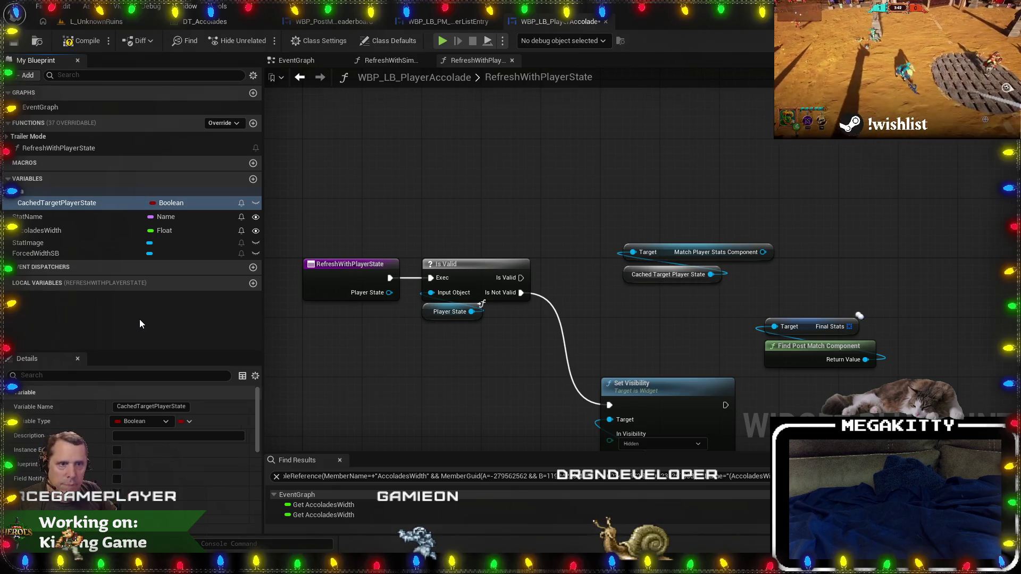
left_click(172, 202)
type("machpla")
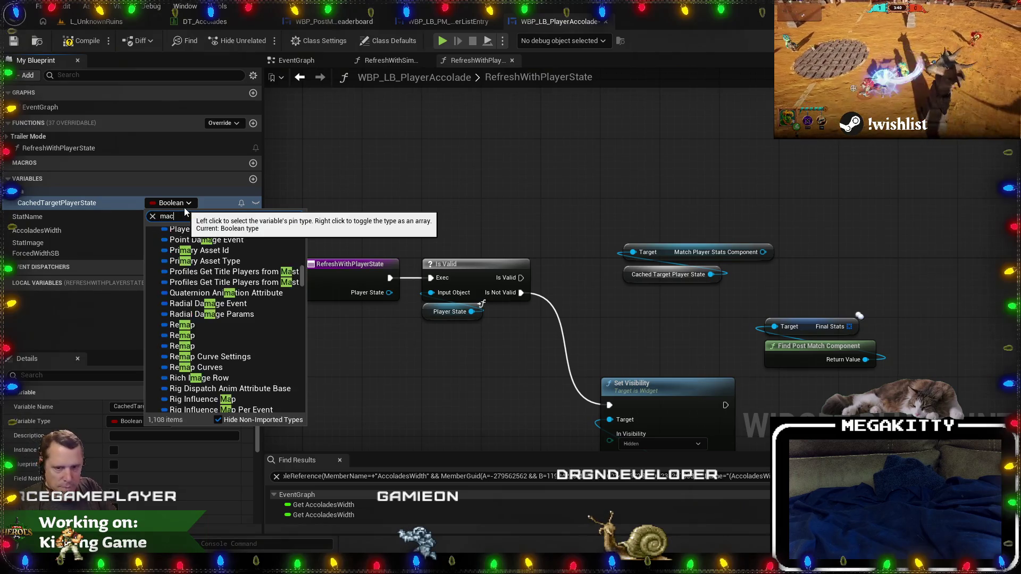
key("ctrl+a")
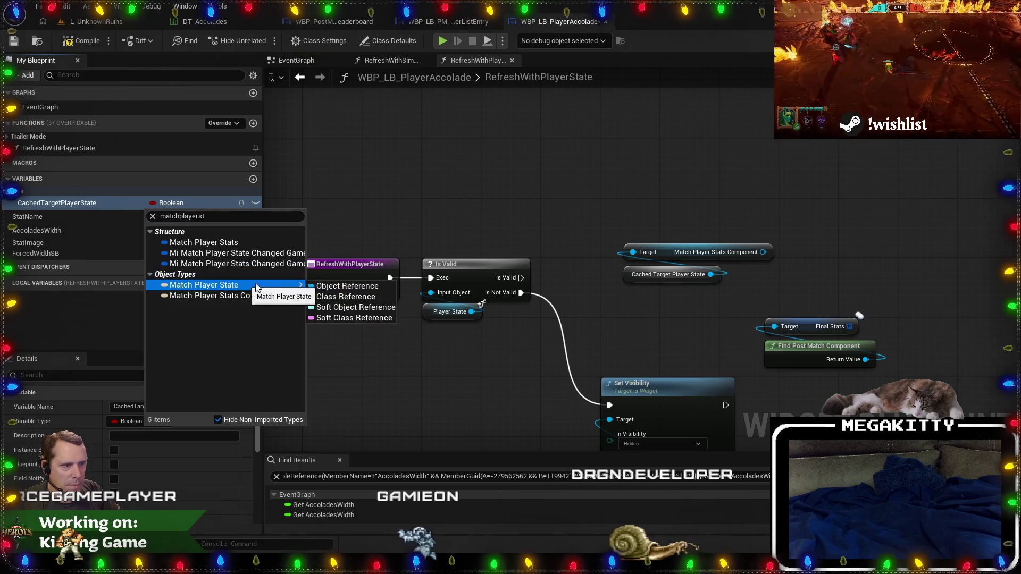
left_click(318, 290)
left_click(534, 301)
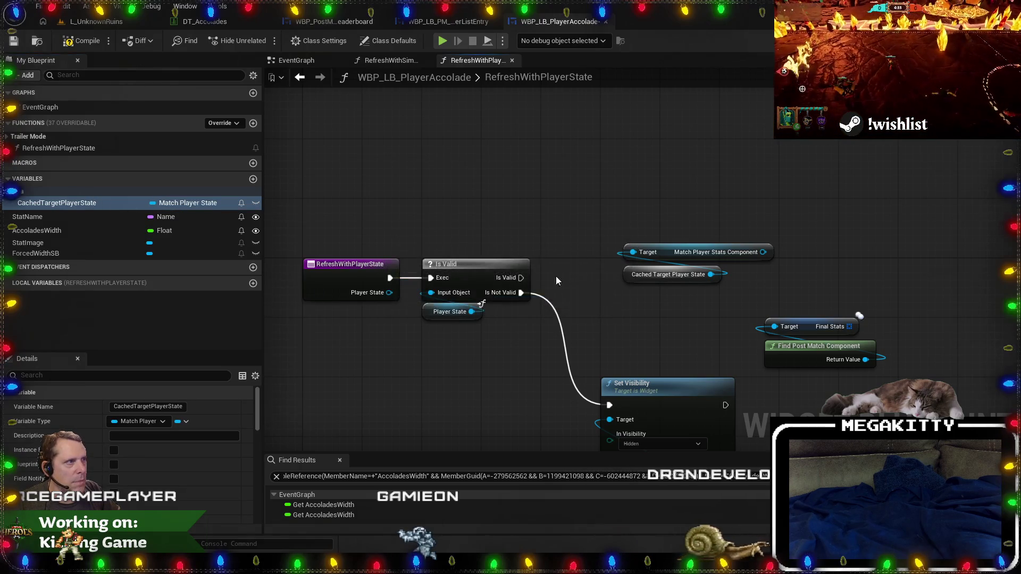
left_click_drag(80, 208, 532, 204)
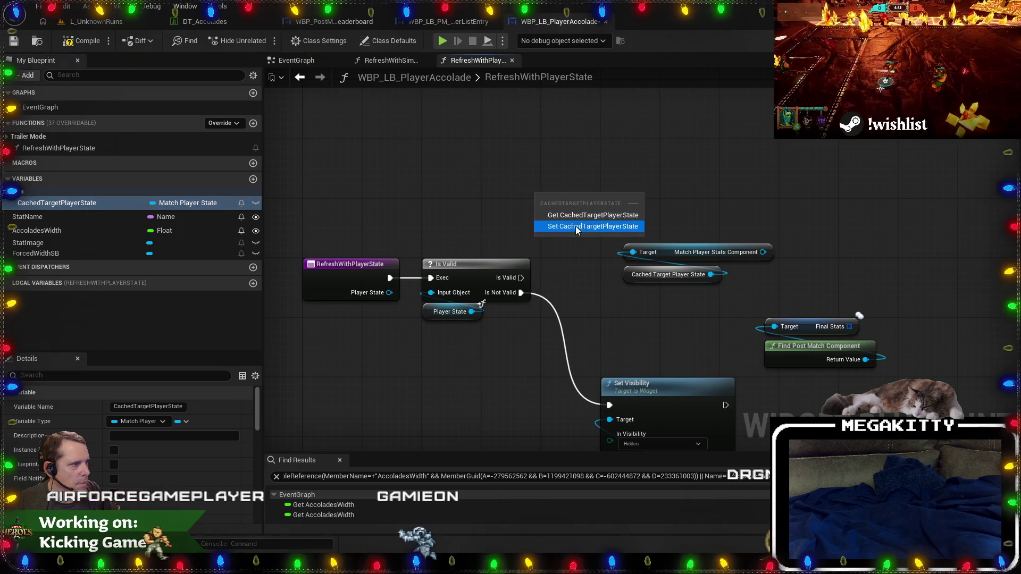
Add a SET CachedTargetPlayerState node and detach it from Is Valid's valid branch.
left_click(578, 224)
mouse_move(522, 277)
left_mouse_down()
mouse_move(544, 203)
mouse_move(627, 193)
mouse_move(494, 178)
left_mouse_up()
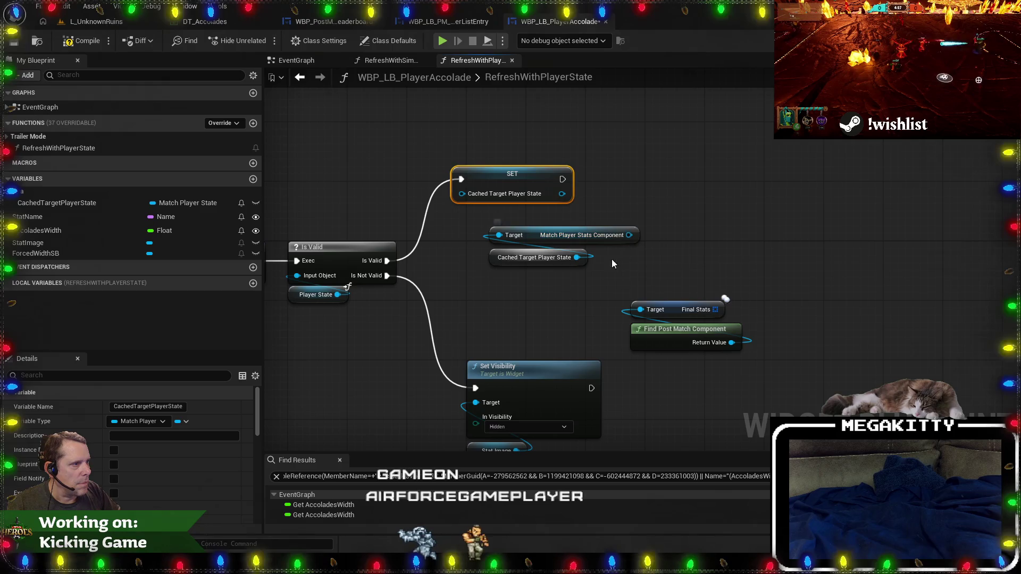
left_click_drag(611, 260, 560, 238)
mouse_move(763, 343)
left_mouse_down()
mouse_move(526, 245)
mouse_move(806, 213)
left_mouse_up()
left_click_drag(455, 210, 552, 226)
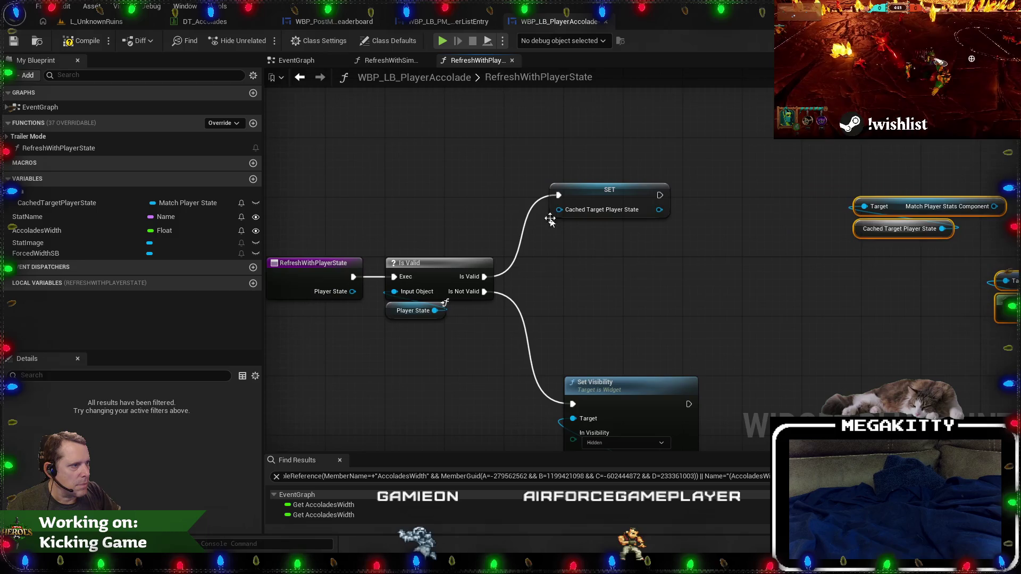
right_click(559, 195)
left_click(598, 230)
left_click_drag(610, 189, 476, 190)
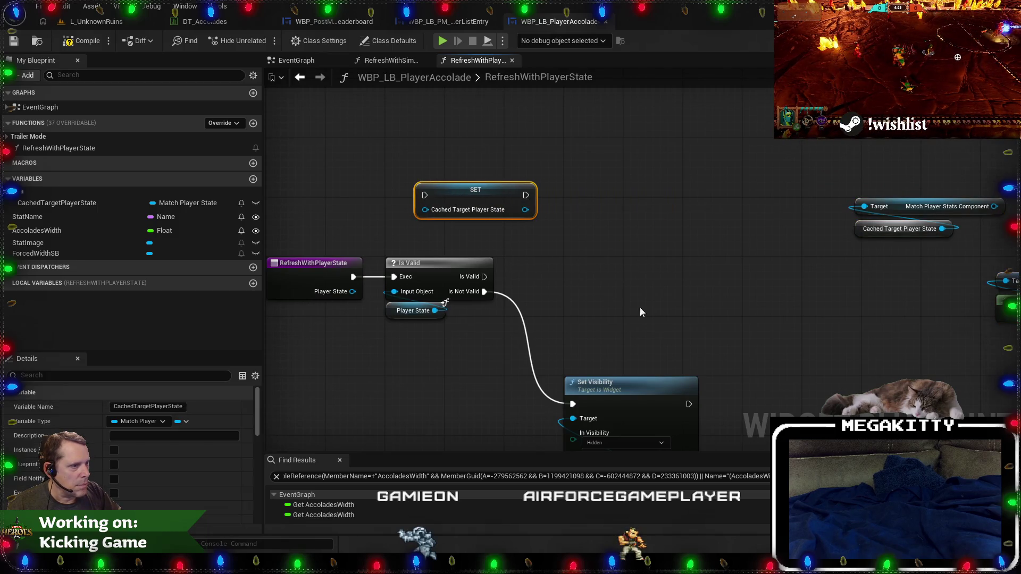
left_click_drag(394, 297, 391, 249)
Wire the function entry straight into SET, followed by a Load Accolade call.
right_click(349, 233)
left_click(399, 265)
mouse_move(716, 425)
left_mouse_down()
mouse_move(375, 205)
mouse_move(689, 200)
left_mouse_up()
mouse_move(450, 136)
left_mouse_down()
mouse_move(420, 217)
mouse_move(392, 220)
left_mouse_up()
left_click_drag(494, 219, 525, 196)
type("load acco")
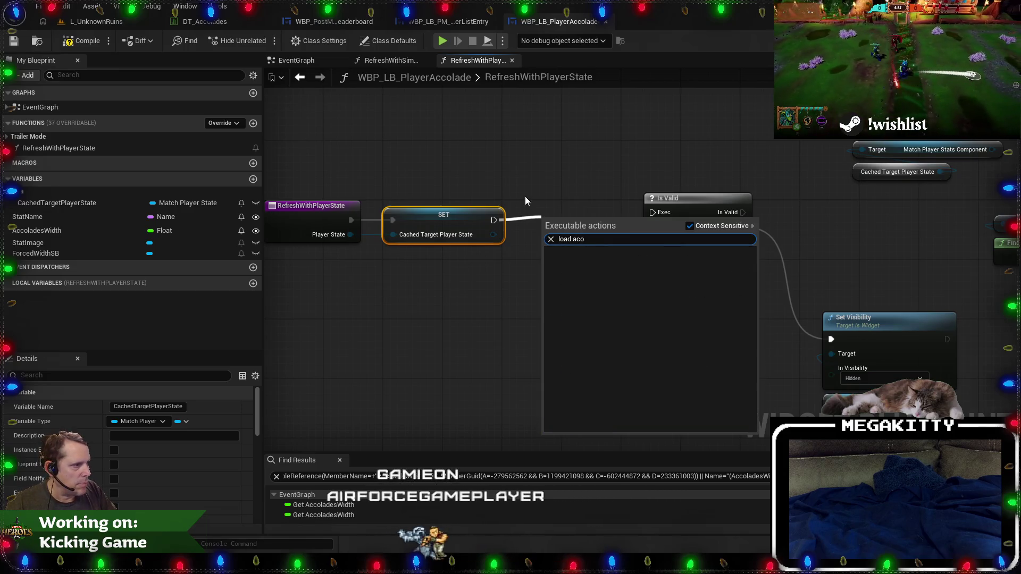
key("Return")
mouse_move(665, 212)
left_mouse_down()
mouse_move(610, 215)
mouse_move(634, 199)
left_mouse_up()
Remove the old Is Valid and Set Visibility nodes and jump to the LoadAccolade event.
scroll(521, 168, "down", 2)
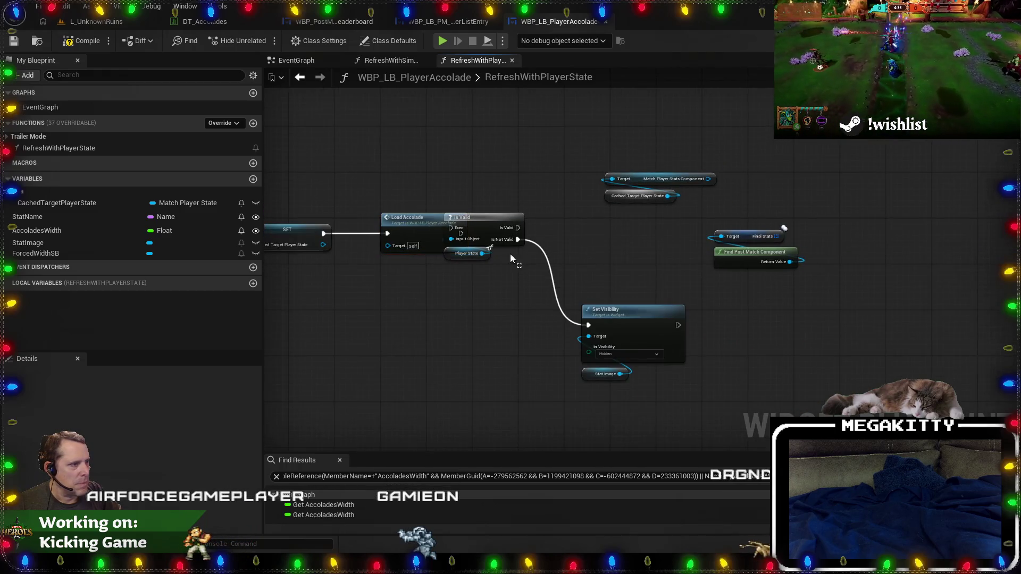
left_click_drag(486, 221, 537, 250)
left_click_drag(524, 155, 808, 380)
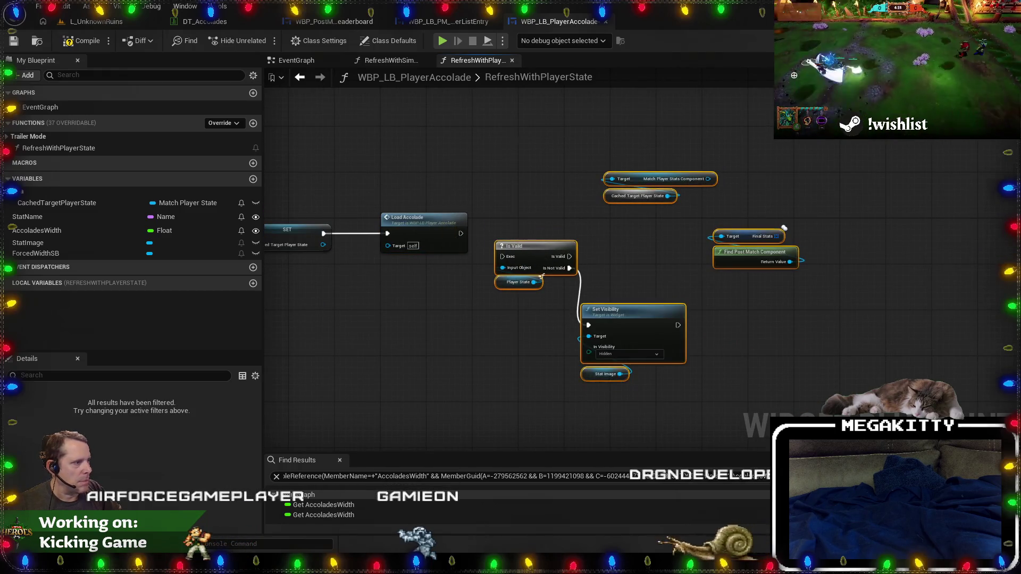
key("Delete")
double_click(427, 230)
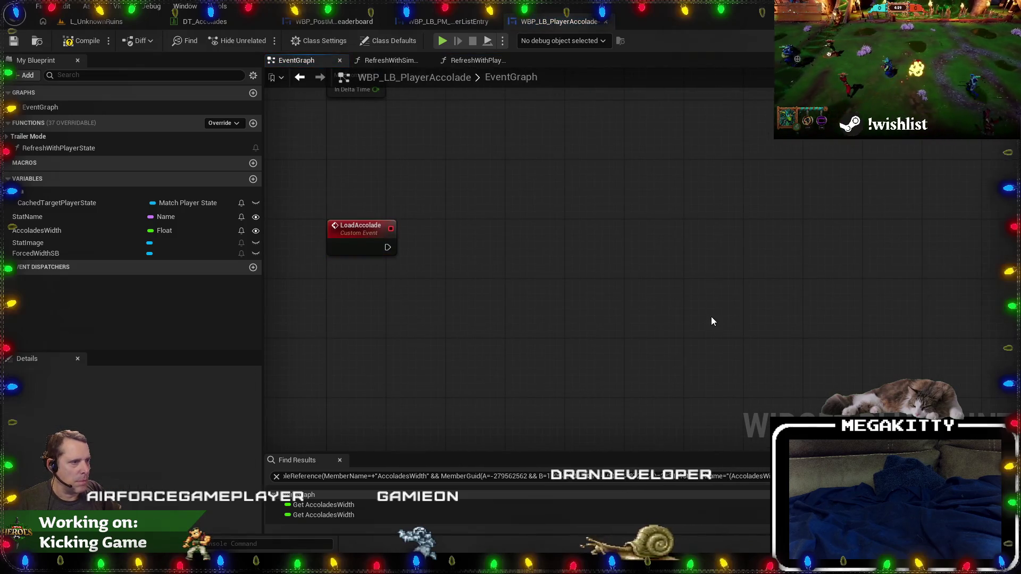
Bring back the validity and visibility nodes under LoadAccolade and wire its exec into Is Valid.
key("ctrl+z")
mouse_move(631, 299)
left_mouse_down()
mouse_move(580, 263)
mouse_move(607, 255)
mouse_move(535, 256)
mouse_move(502, 238)
left_mouse_up()
left_click_drag(387, 247, 464, 250)
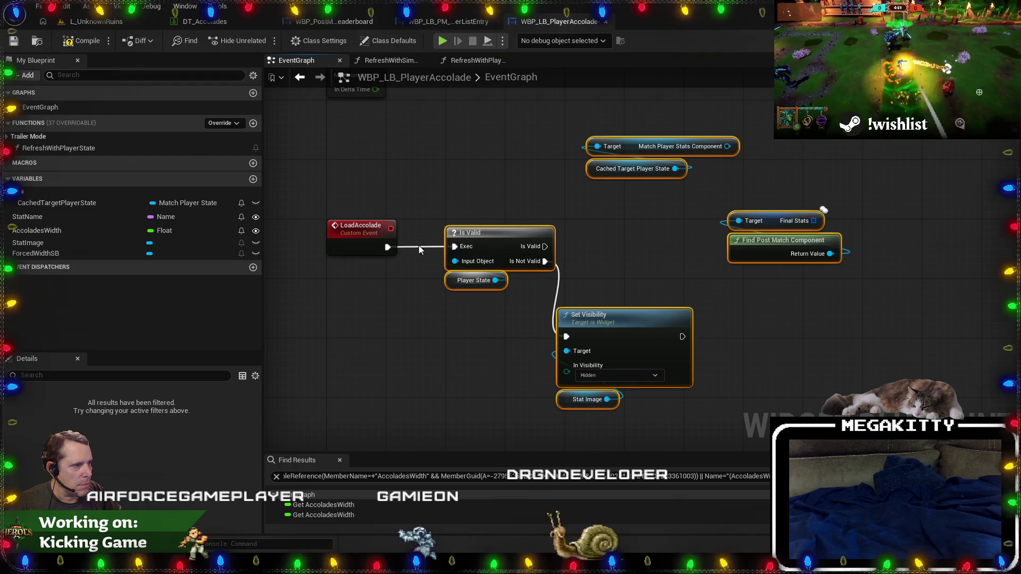
left_click(428, 246)
key("q")
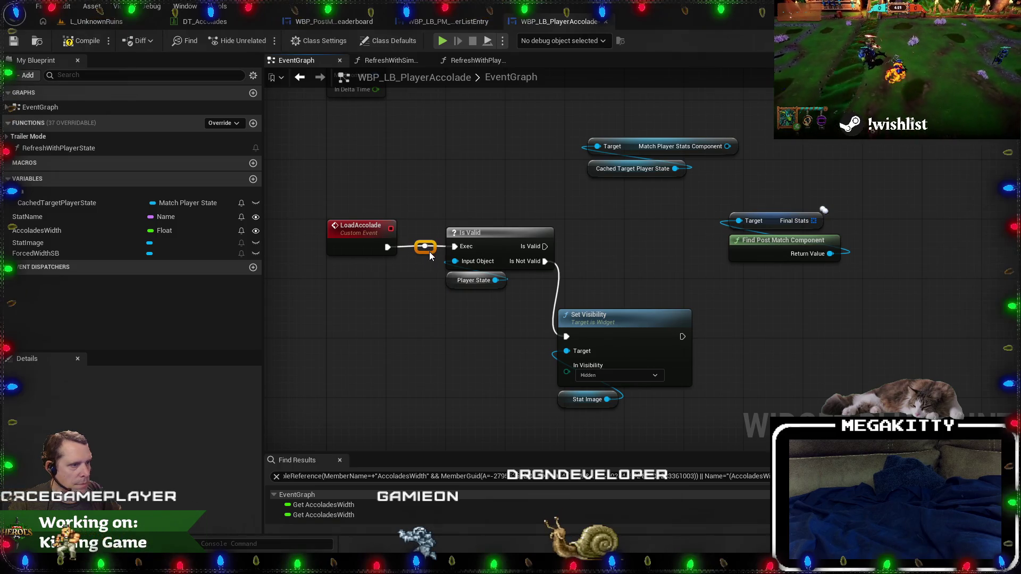
mouse_move(617, 252)
left_mouse_down()
mouse_move(573, 270)
mouse_move(636, 420)
left_mouse_up()
left_click_drag(537, 308, 604, 337)
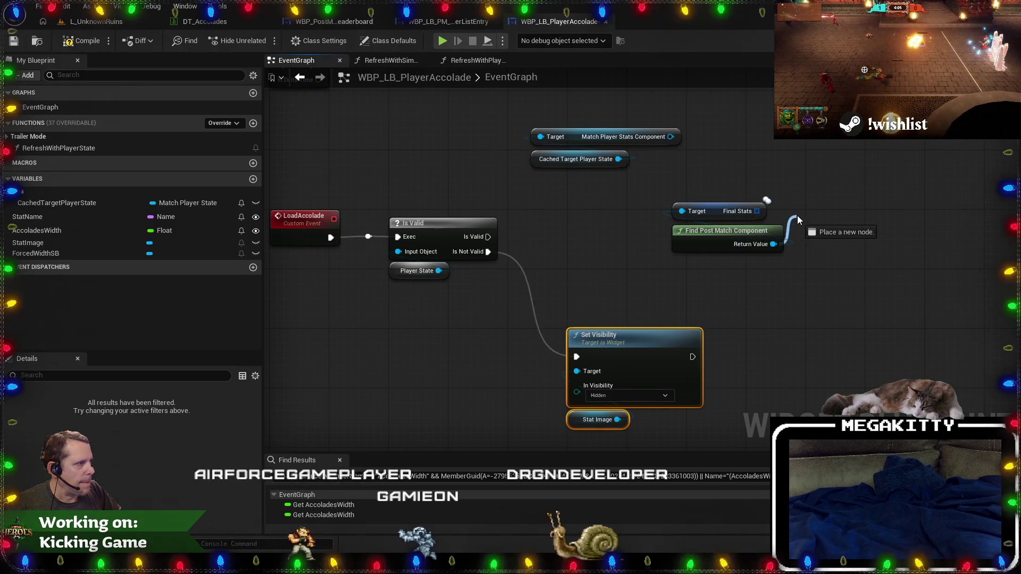
Add a Final Stats Loaded getter from Find Post Match Component's Return Value.
left_click_drag(798, 221, 800, 214)
type("get final st")
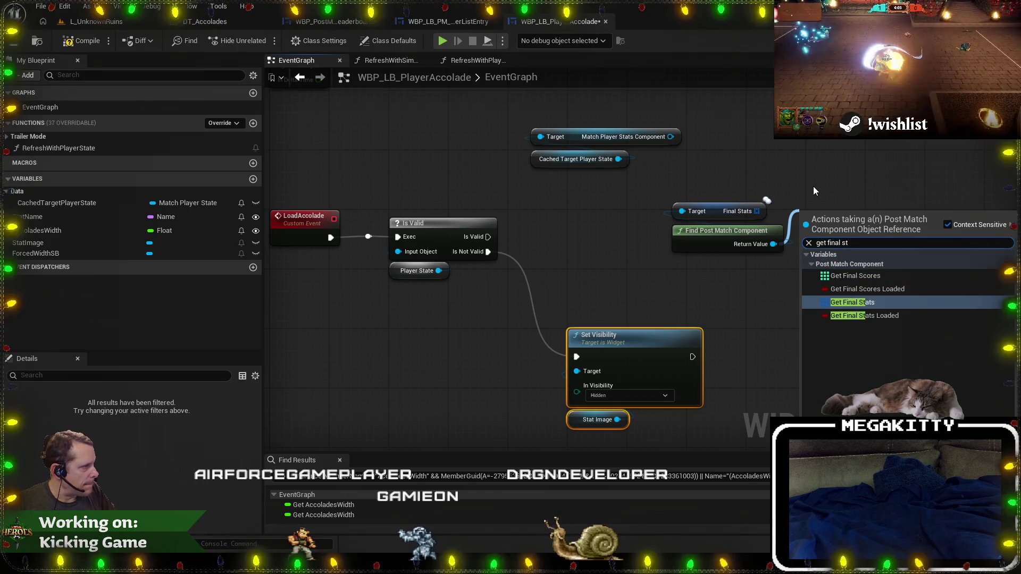
key("Down")
key("Return")
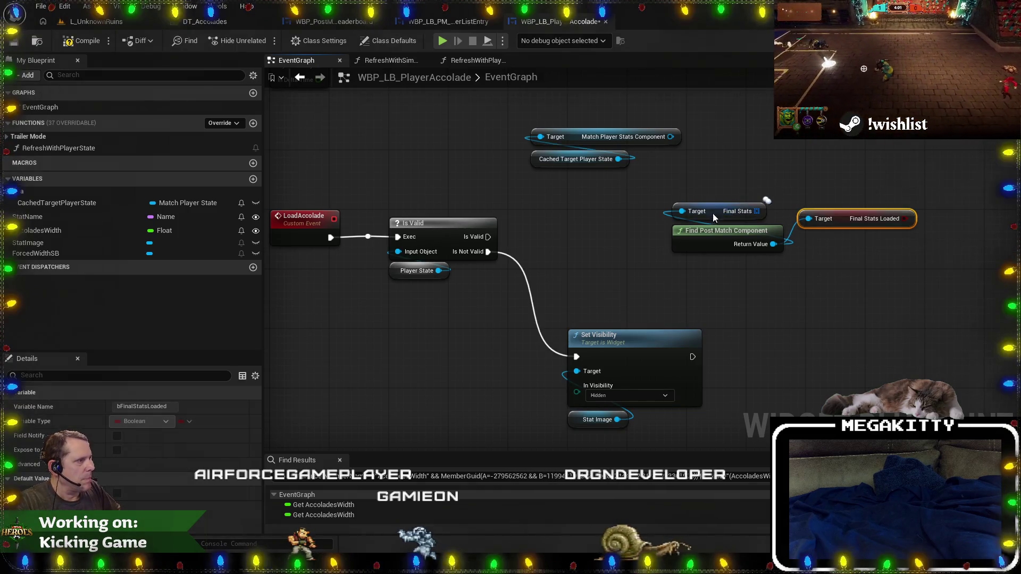
left_click_drag(714, 218, 714, 203)
left_click_drag(656, 168, 529, 133)
mouse_move(590, 154)
left_mouse_down()
mouse_move(637, 107)
mouse_move(678, 109)
left_mouse_up()
Add a second Is Valid check on the component result beside the first one.
mouse_move(905, 219)
left_mouse_down()
mouse_move(831, 182)
mouse_move(779, 246)
left_mouse_up()
mouse_move(739, 194)
left_mouse_down()
mouse_move(714, 183)
mouse_move(480, 238)
left_mouse_up()
type("is valid")
key("Return")
mouse_move(743, 268)
left_mouse_down()
mouse_move(711, 191)
mouse_move(605, 225)
left_mouse_up()
Route both Is Valid failure outputs through a reroute point into Set Visibility on Stat Image.
left_click(535, 313)
left_click_drag(562, 311, 739, 309)
left_click(634, 312)
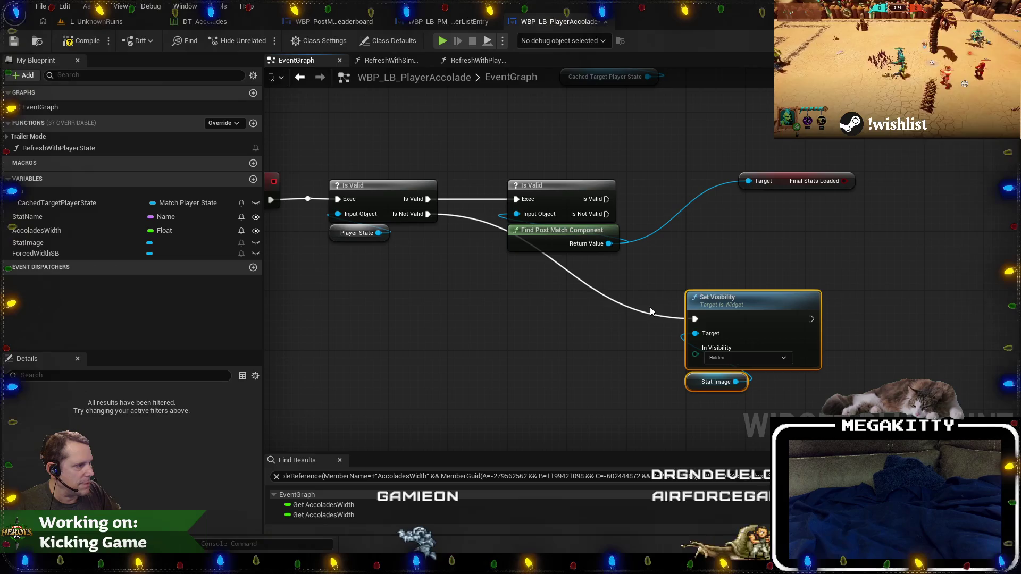
double_click(636, 311)
left_click_drag(636, 311, 521, 334)
left_click_drag(583, 342, 452, 337)
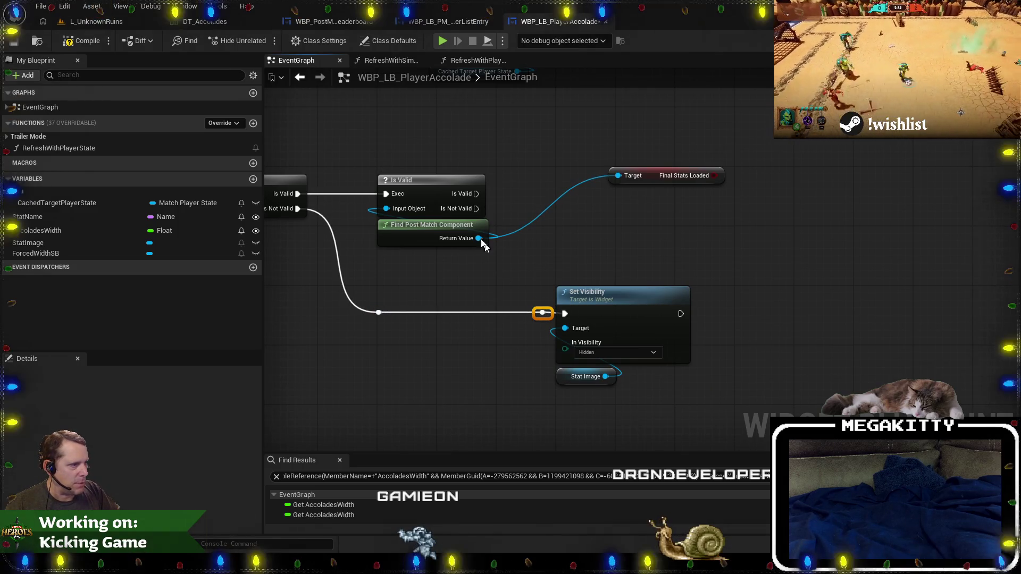
left_click_drag(475, 208, 543, 312)
left_click_drag(706, 387, 598, 303)
Add a Branch driven by Final Stats Loaded after the second check.
scroll(527, 289, "up", 5)
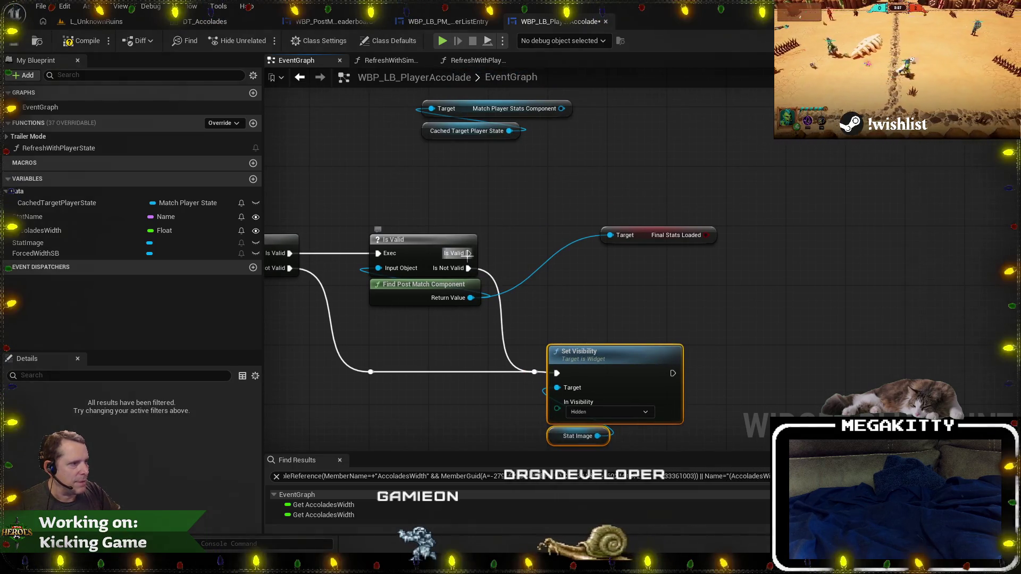
mouse_move(711, 278)
left_mouse_down()
mouse_move(694, 203)
mouse_move(604, 225)
left_mouse_up()
type("branch")
key("Return")
left_click_drag(593, 215, 677, 296)
mouse_move(629, 244)
left_mouse_down()
mouse_move(592, 297)
mouse_move(614, 271)
mouse_move(519, 280)
left_mouse_up()
Add a 0.2 s Delay on the Branch's False output, looping Completed back to the second Is Valid.
mouse_move(599, 273)
left_mouse_down()
mouse_move(648, 292)
mouse_move(716, 359)
left_mouse_up()
type("delay")
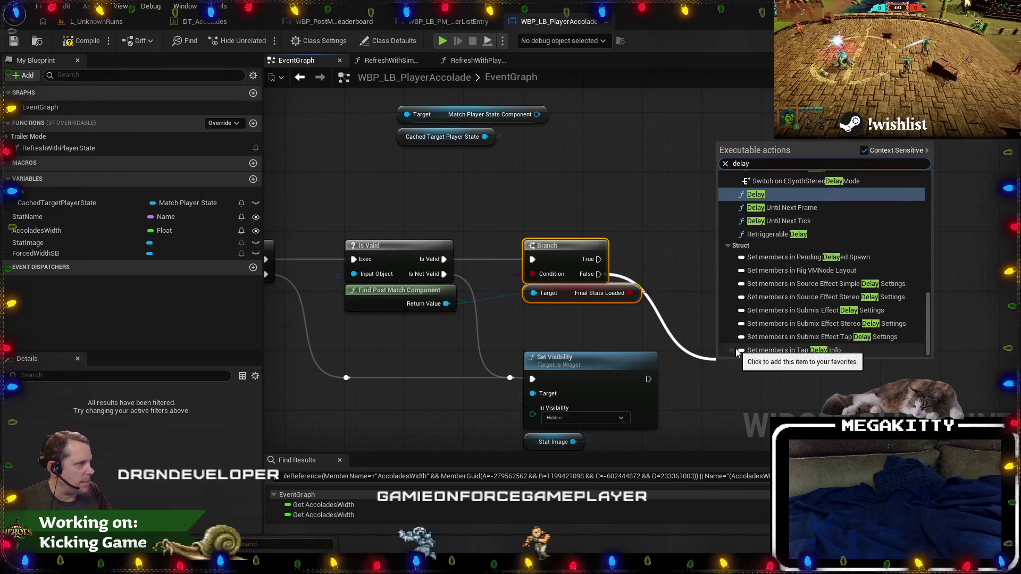
key("Return")
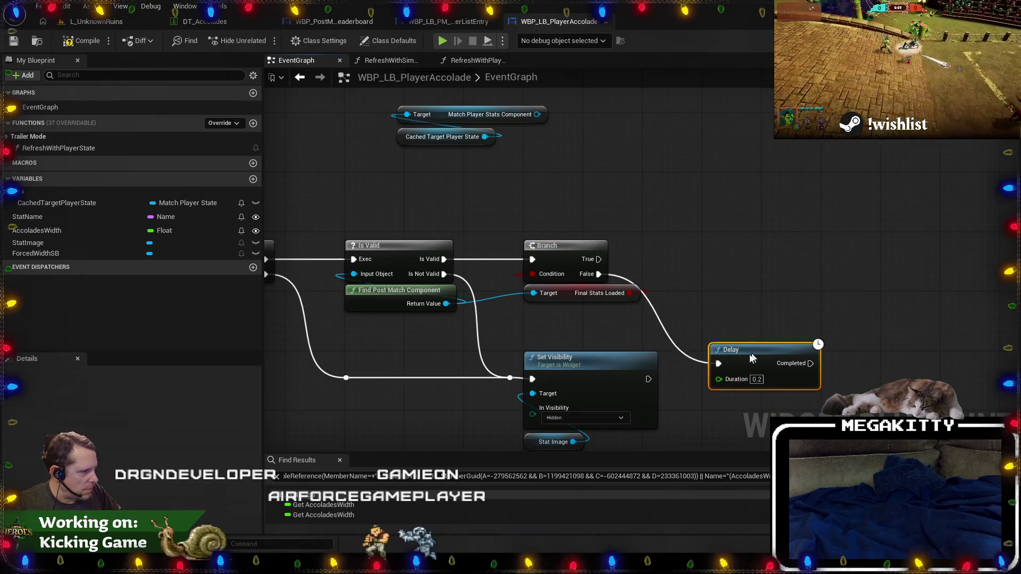
scroll(742, 282, "down", 2)
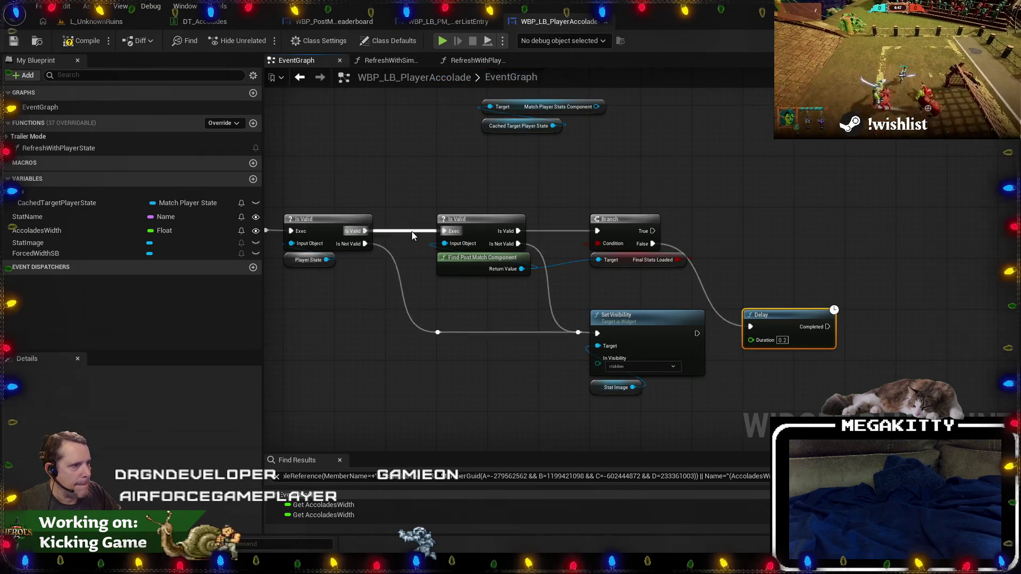
double_click(407, 231)
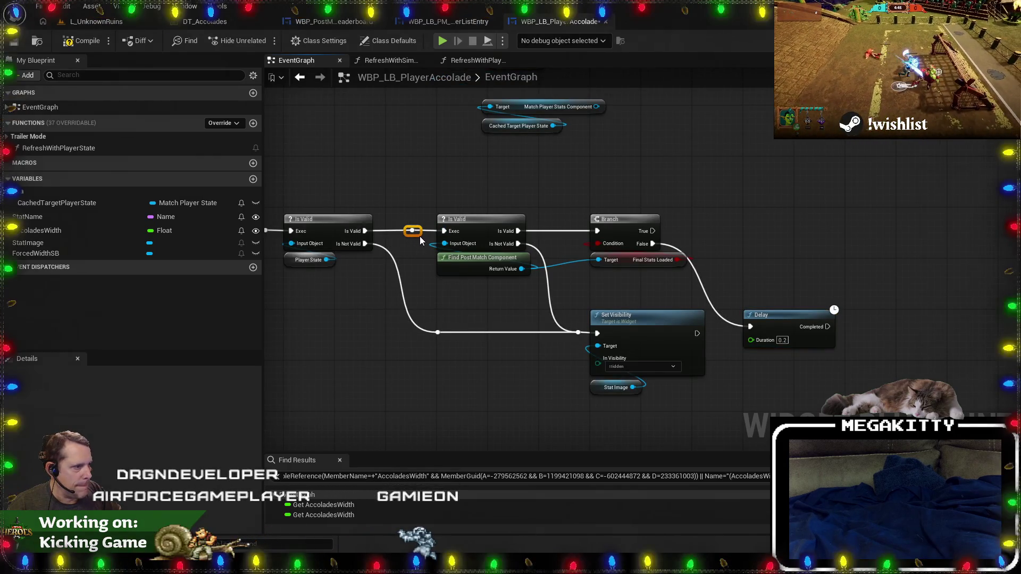
mouse_move(831, 332)
left_mouse_down()
mouse_move(433, 253)
mouse_move(419, 230)
left_mouse_up()
mouse_move(789, 317)
left_mouse_down()
mouse_move(755, 198)
mouse_move(603, 169)
mouse_move(614, 166)
mouse_move(632, 171)
mouse_move(477, 174)
mouse_move(631, 170)
mouse_move(795, 295)
mouse_move(771, 290)
mouse_move(785, 323)
mouse_move(628, 192)
mouse_move(622, 165)
mouse_move(470, 169)
left_mouse_up()
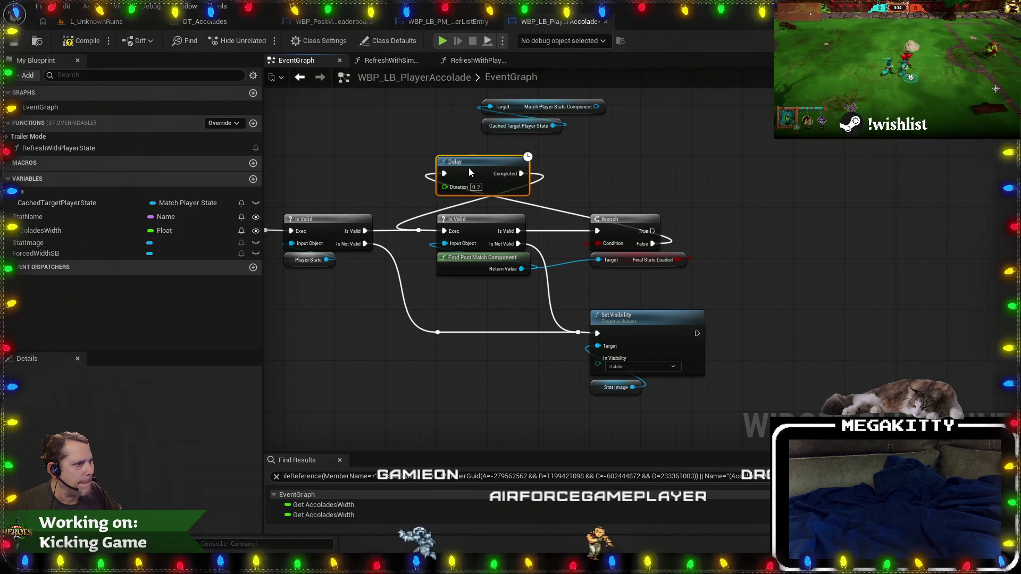
mouse_move(669, 190)
left_mouse_down()
mouse_move(608, 197)
mouse_move(624, 221)
mouse_move(607, 289)
left_mouse_up()
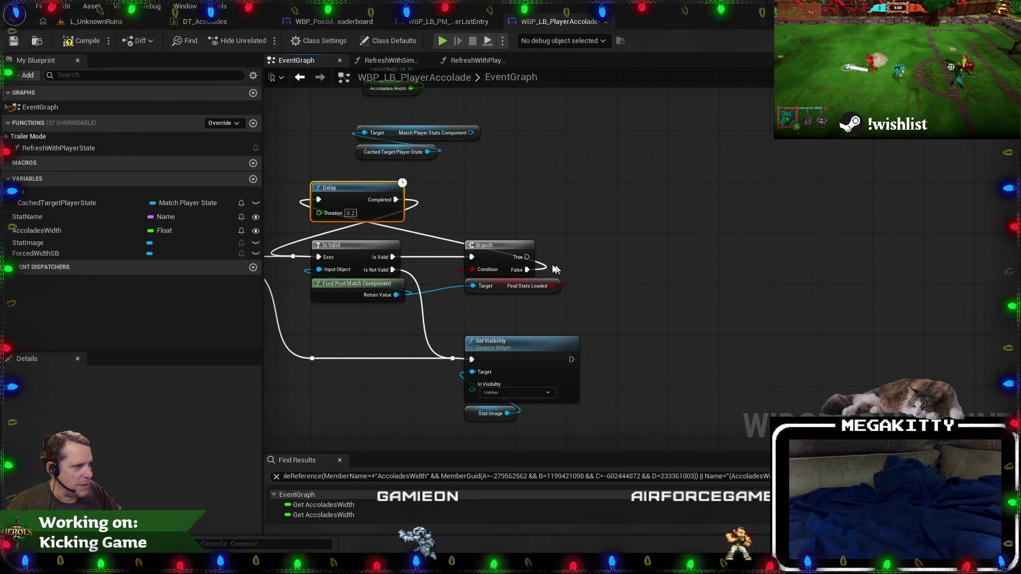
Try adding a Final Stats getter from the component, then delete it again.
left_click_drag(549, 263, 620, 268)
type("get final sta")
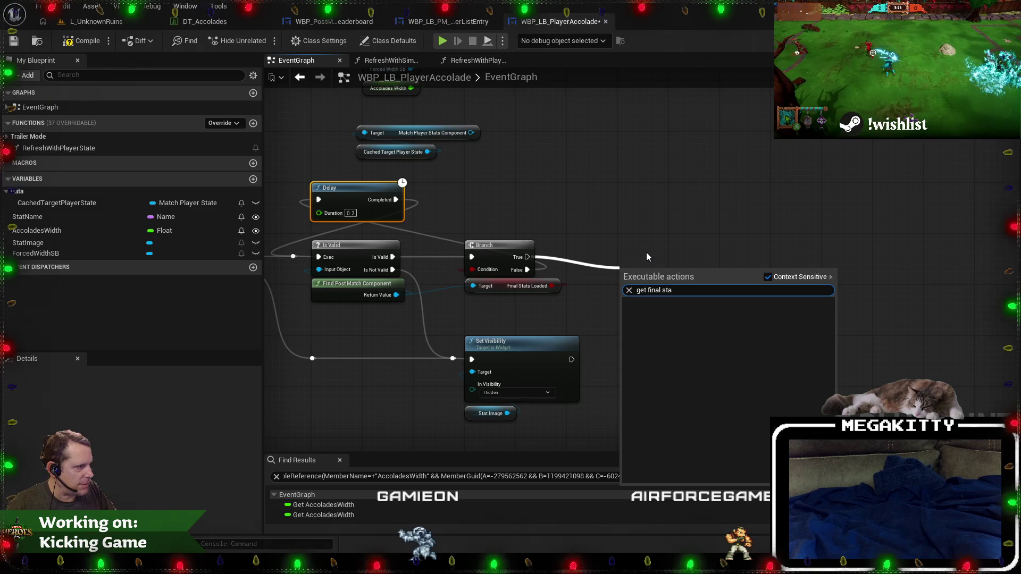
key("BackSpace")
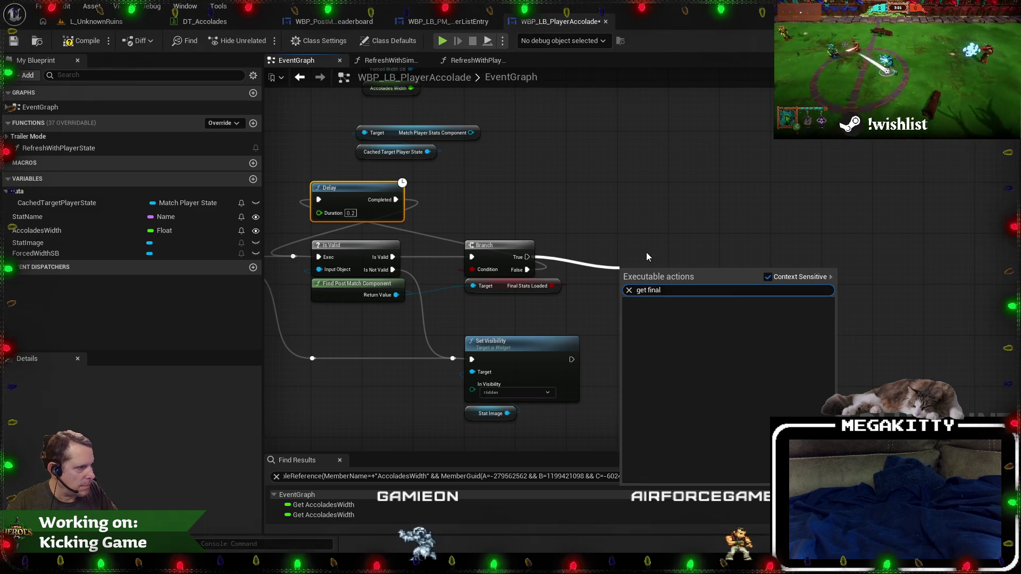
key("Escape")
left_click_drag(451, 306, 662, 306)
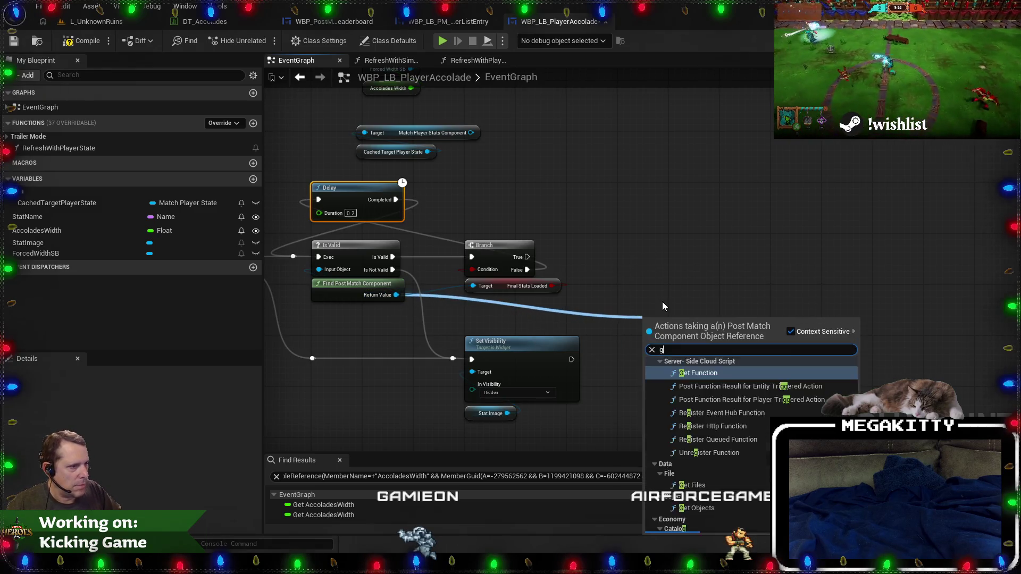
type("get final sta")
key("Return")
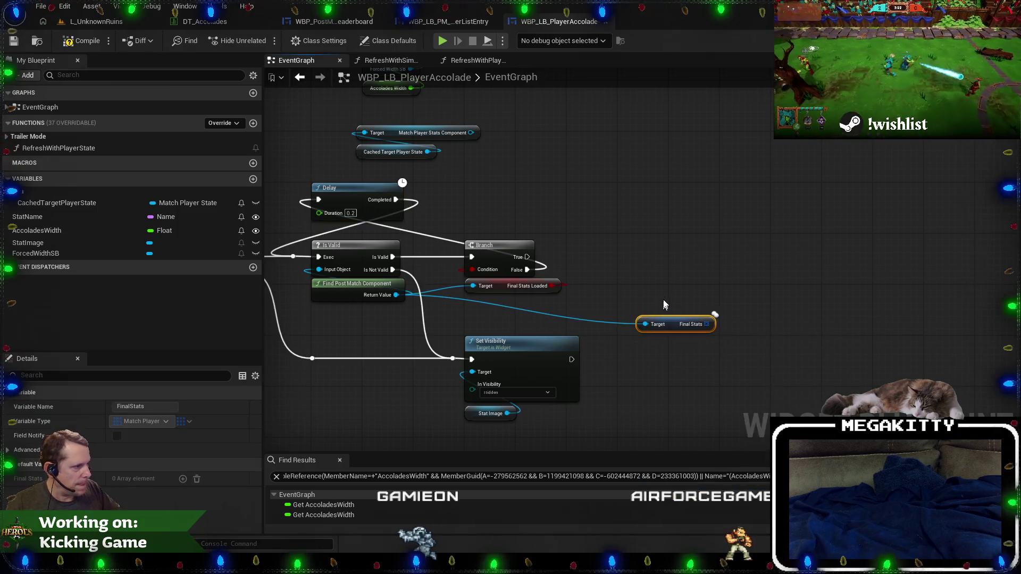
mouse_move(667, 321)
left_mouse_down()
mouse_move(627, 298)
mouse_move(661, 298)
mouse_move(653, 211)
left_mouse_up()
type("fo")
key("Escape")
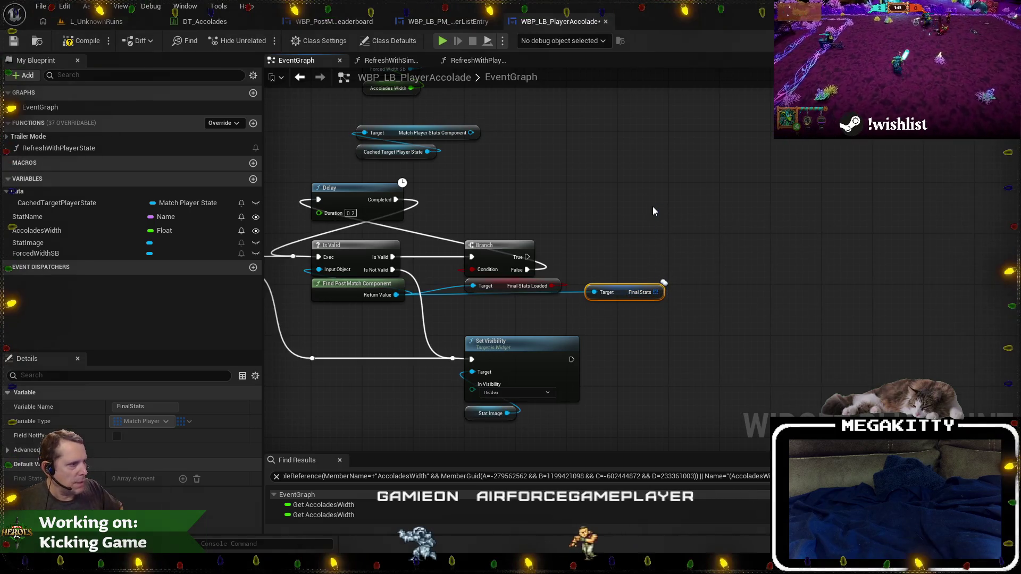
key("Delete")
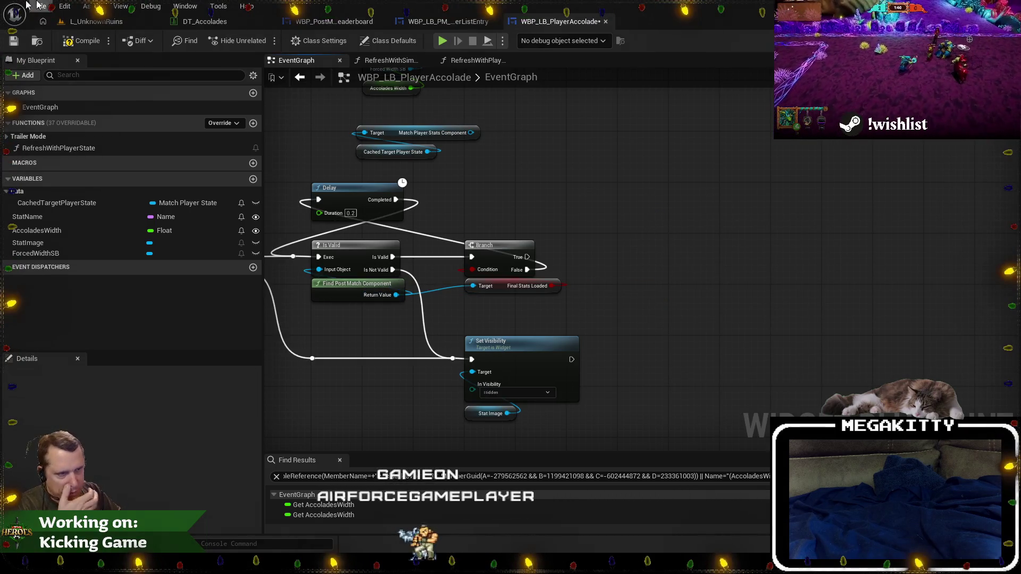
Compile, swap the broken Player State input on the first Is Valid for CachedTargetPlayerState, and recompile.
left_click(12, 42)
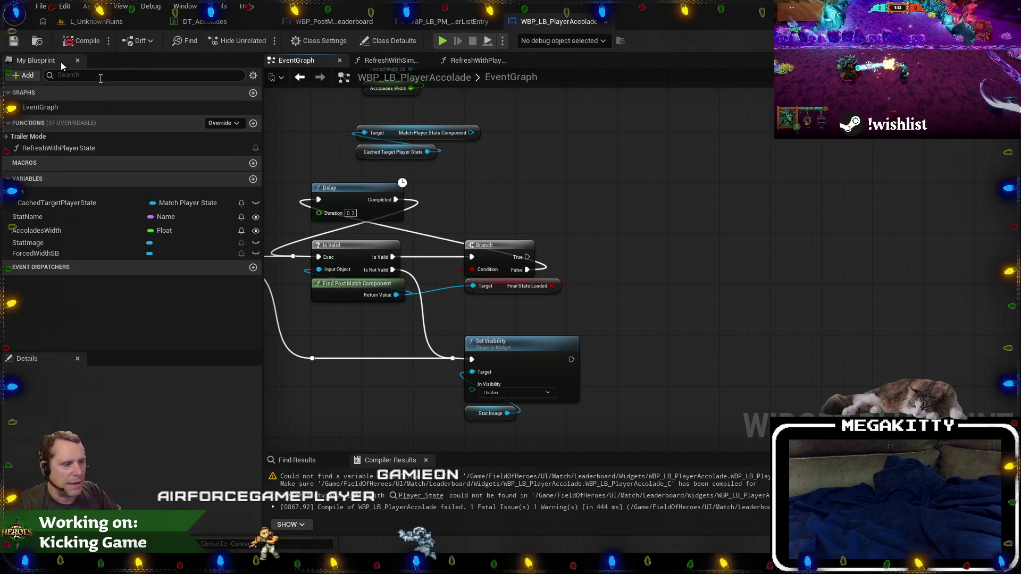
mouse_move(371, 267)
left_mouse_down()
mouse_move(496, 272)
mouse_move(475, 348)
left_mouse_up()
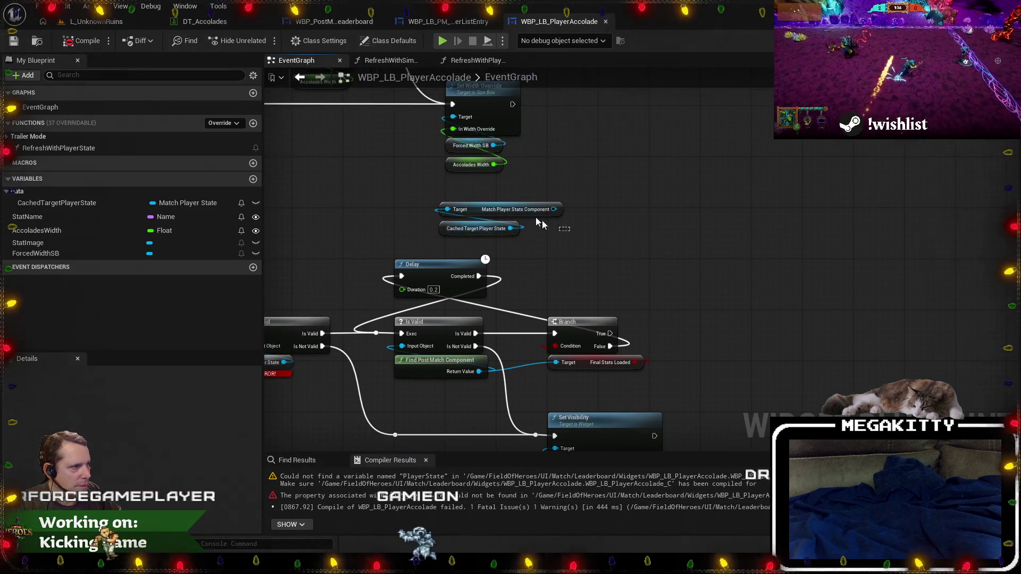
mouse_move(317, 407)
left_mouse_down()
mouse_move(536, 370)
mouse_move(497, 367)
mouse_move(475, 328)
left_mouse_up()
key("Delete")
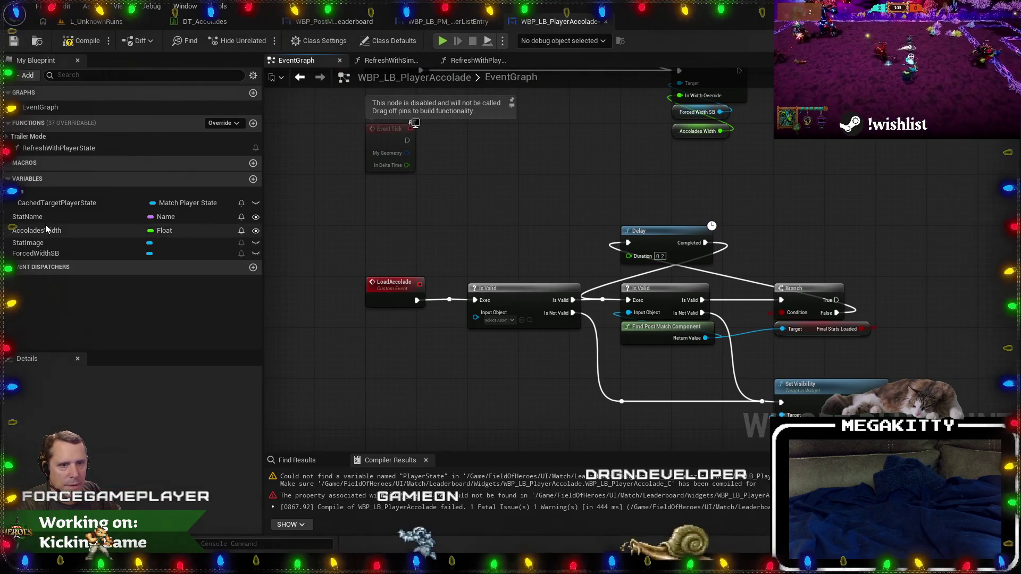
left_click_drag(44, 204, 475, 342)
left_click(487, 347)
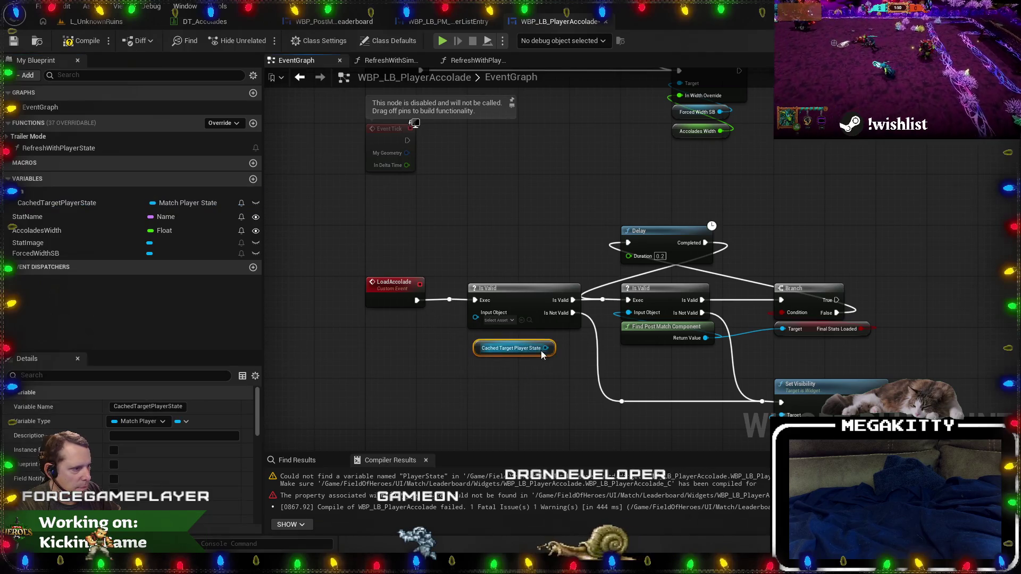
left_click_drag(546, 347, 475, 313)
left_click_drag(481, 349, 474, 331)
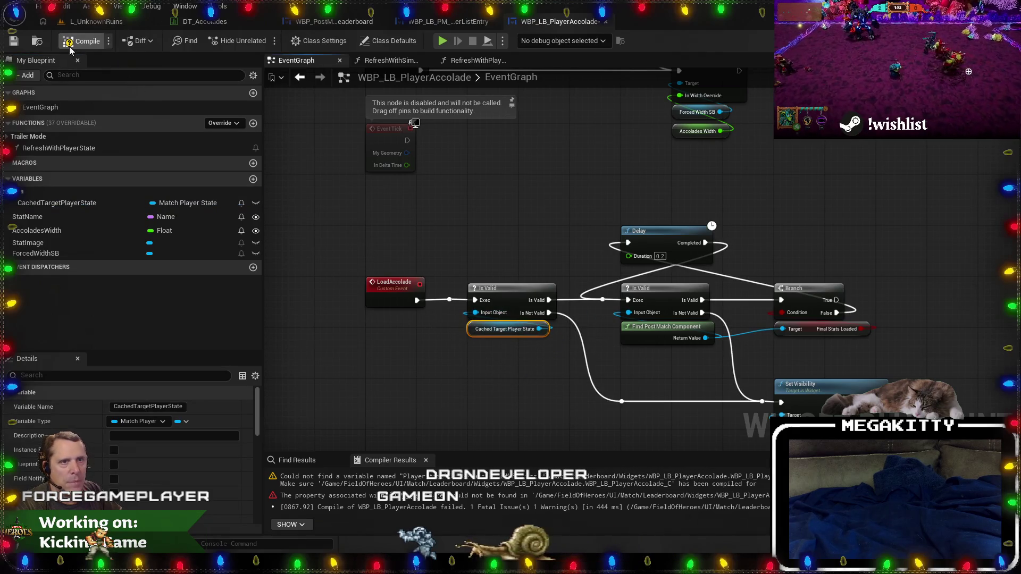
left_click(13, 43)
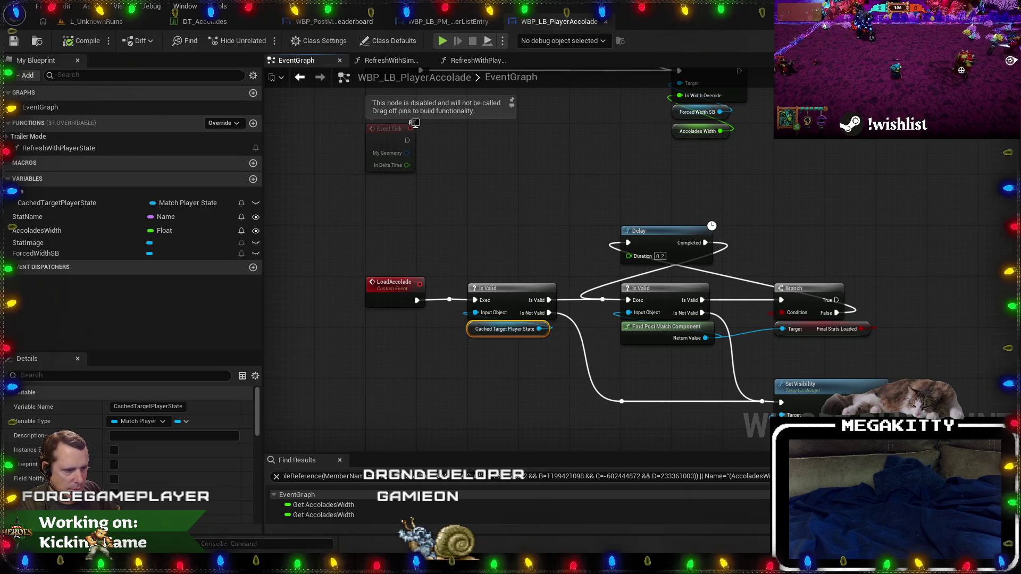
key("alt+Tab")
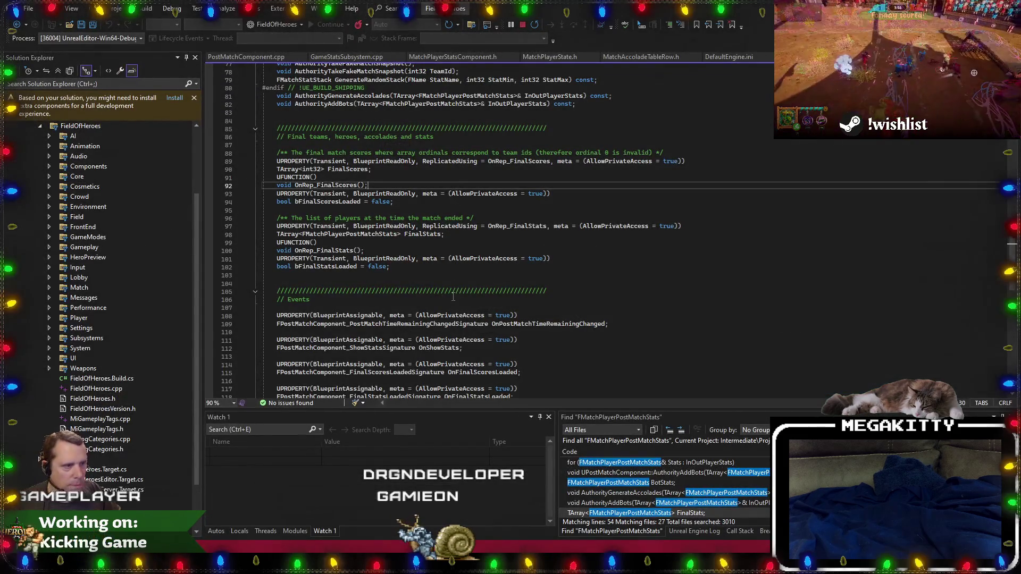
Pin PostMatchComponent.h at the FinalStats declaration and close all other code files.
left_click(413, 274)
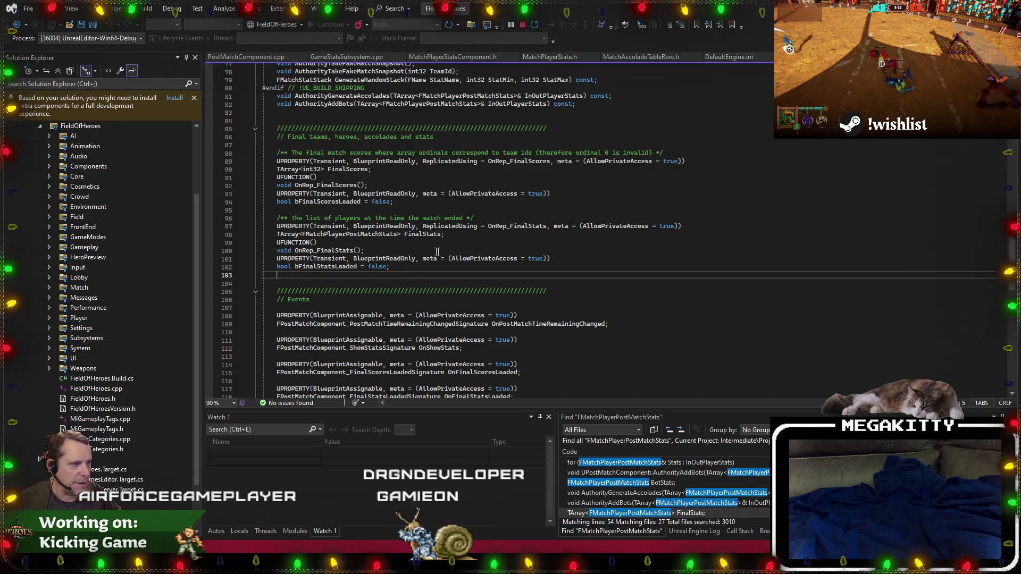
left_click(404, 234)
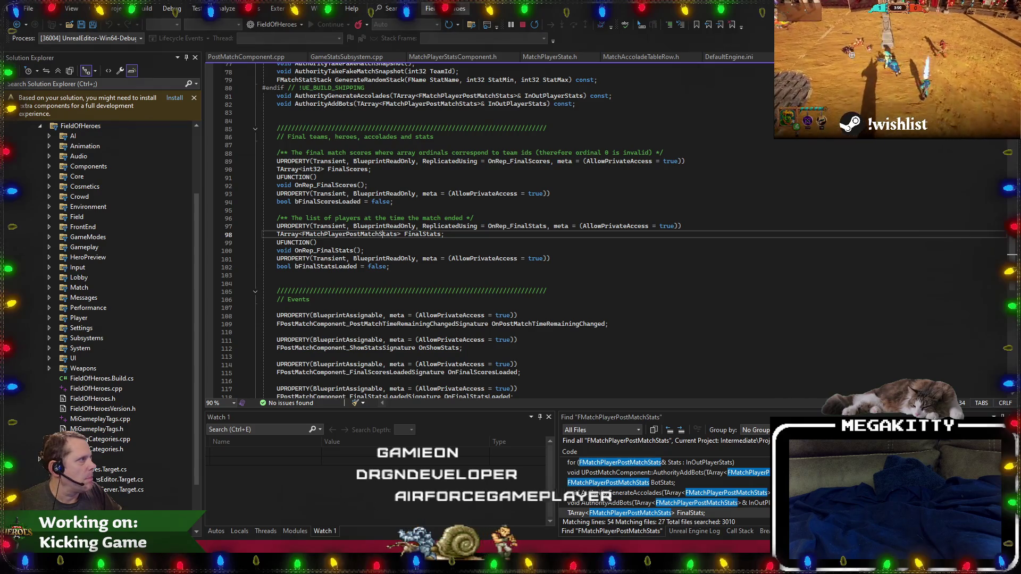
key("ctrl+alt+Home")
right_click(241, 58)
left_click(277, 94)
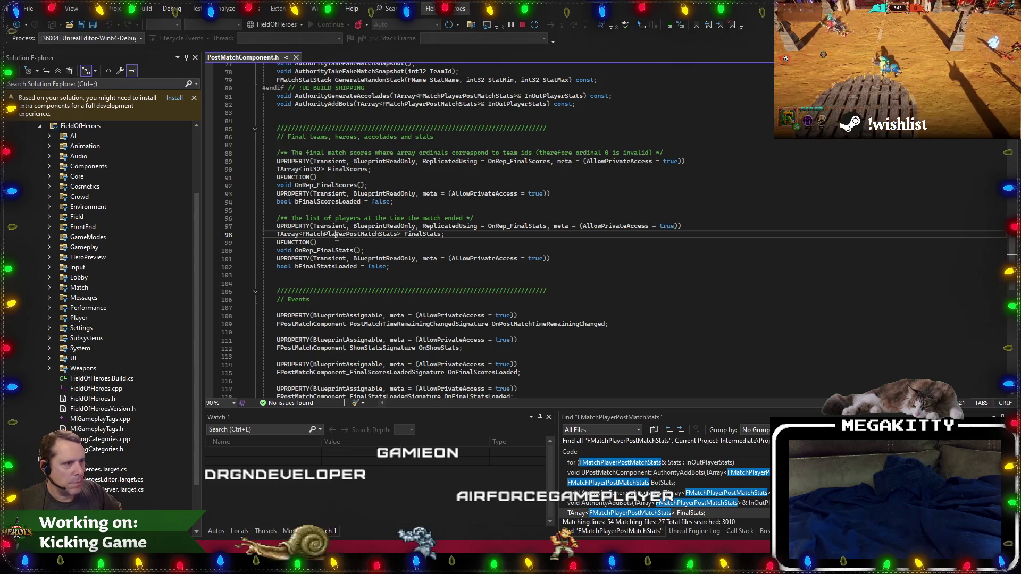
Find 'struct FMatchPlayerPostMatchStats' in files and open its definition in MatchStatStructs.h.
left_click(475, 21)
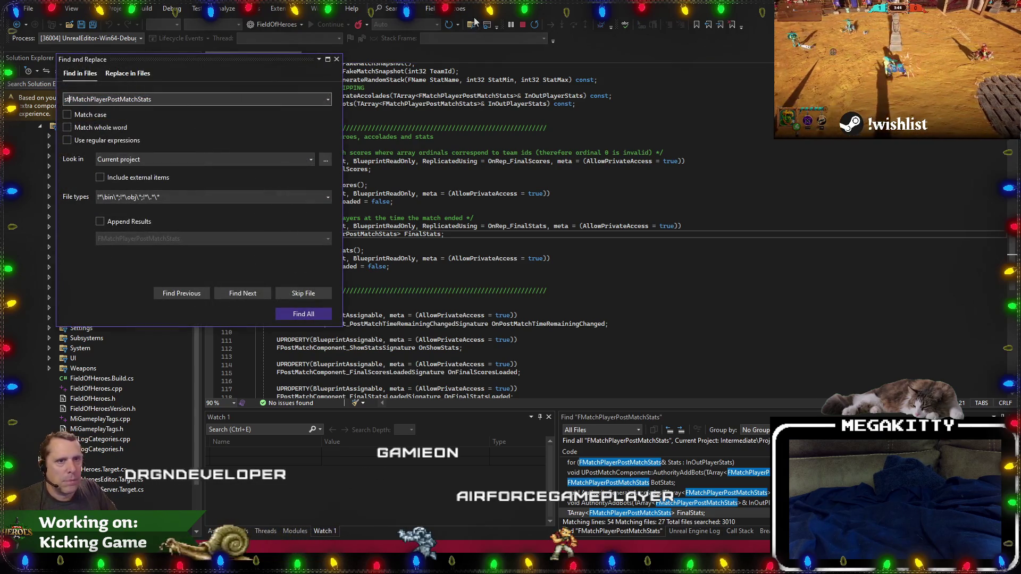
type("ruct")
key("Return")
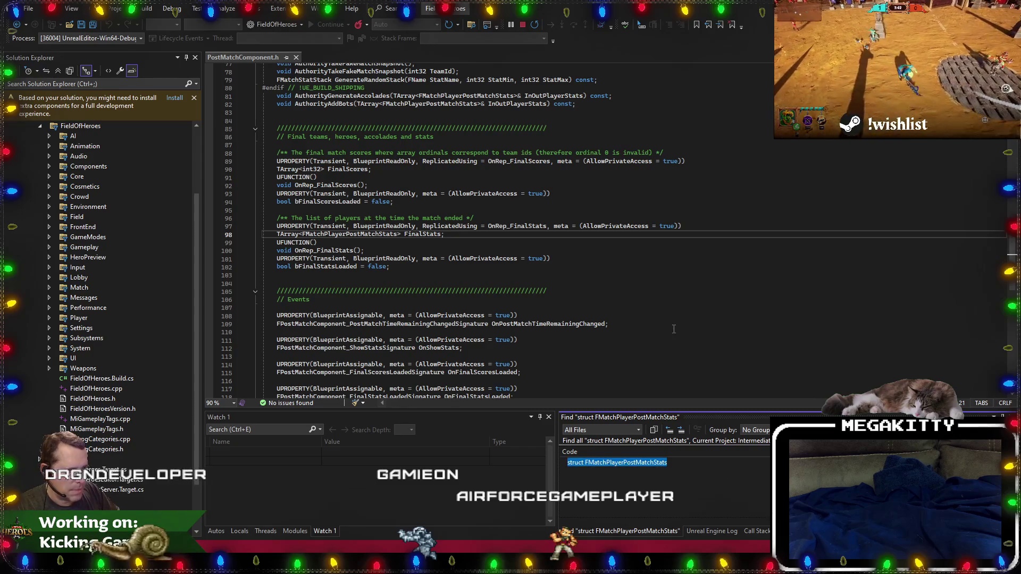
double_click(668, 463)
left_click(343, 302)
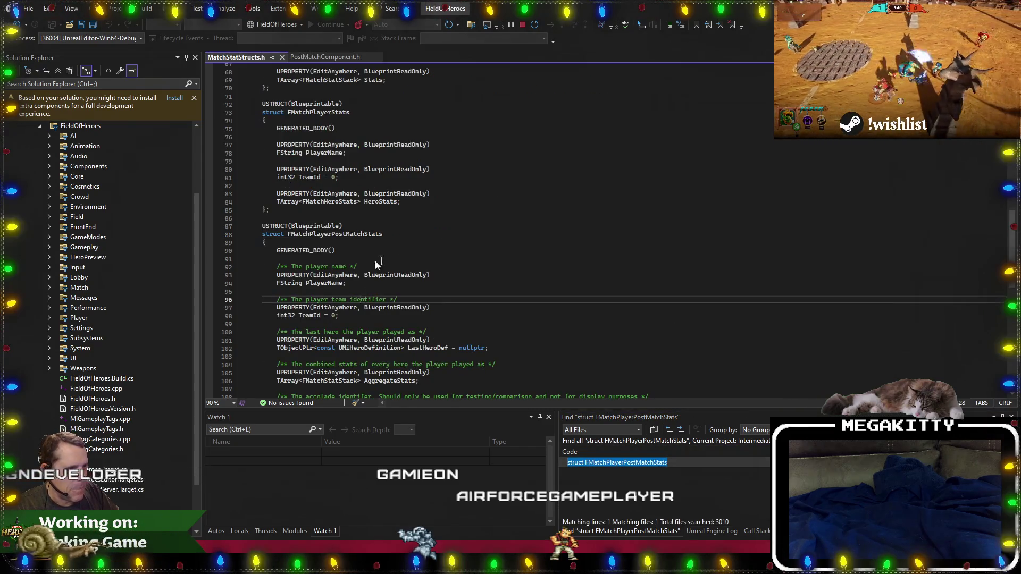
left_click(379, 260)
Read through the FMatchPlayerPostMatchStats fields, starting at PlayerName, then return to the blueprint.
scroll(358, 280, "down", 4)
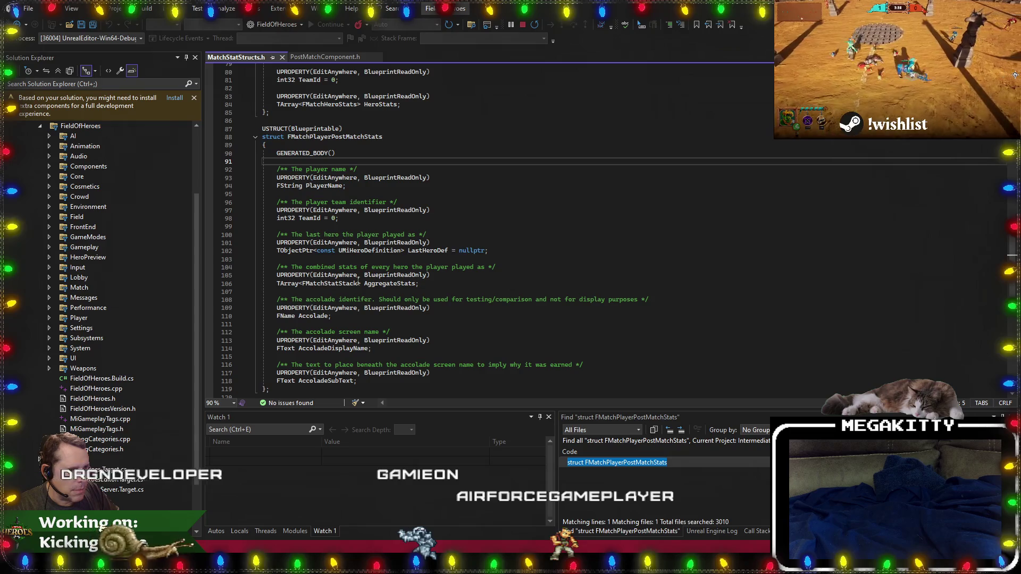
scroll(358, 282, "up", 3)
double_click(324, 259)
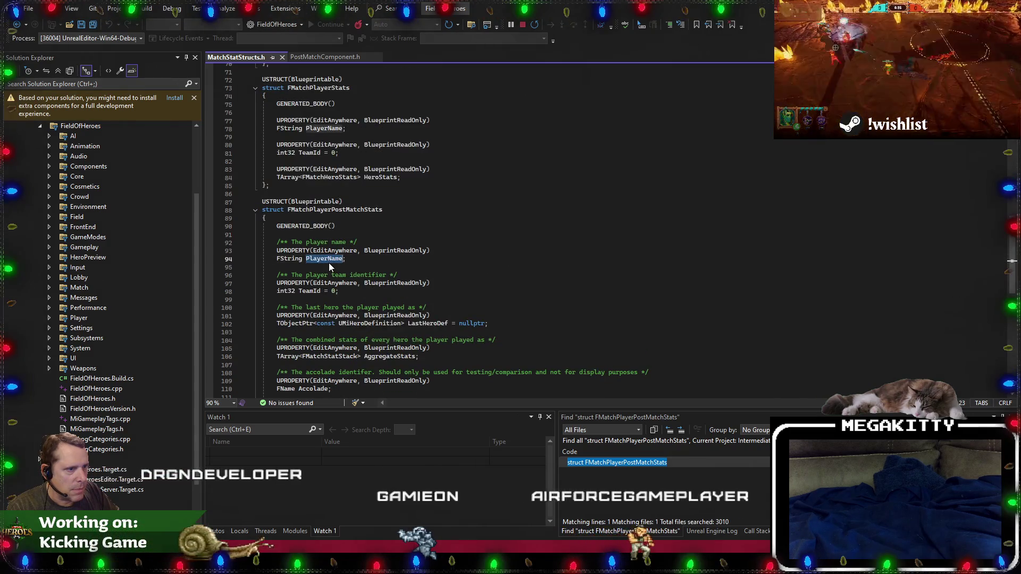
scroll(372, 288, "down", 3)
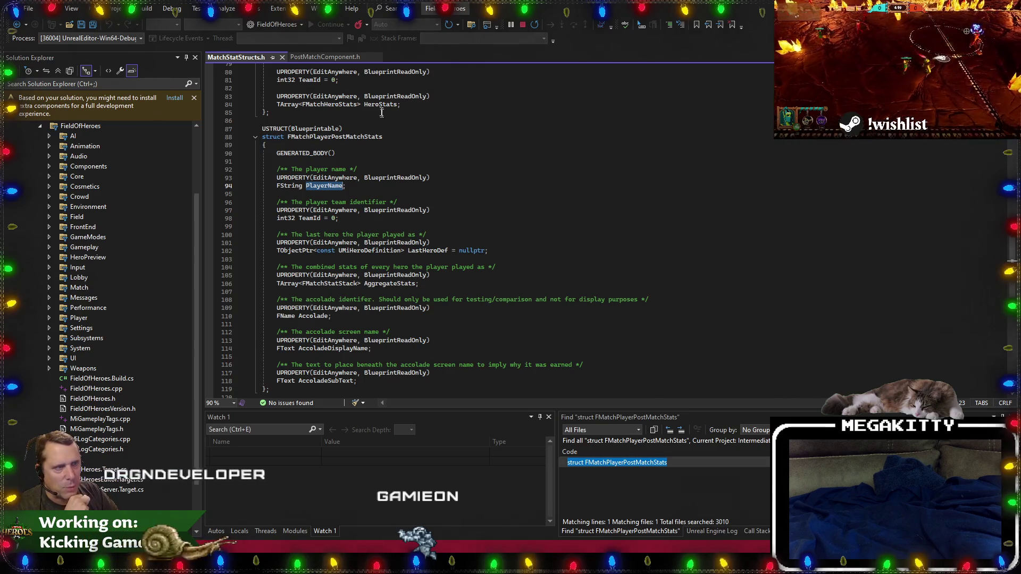
left_click(325, 57)
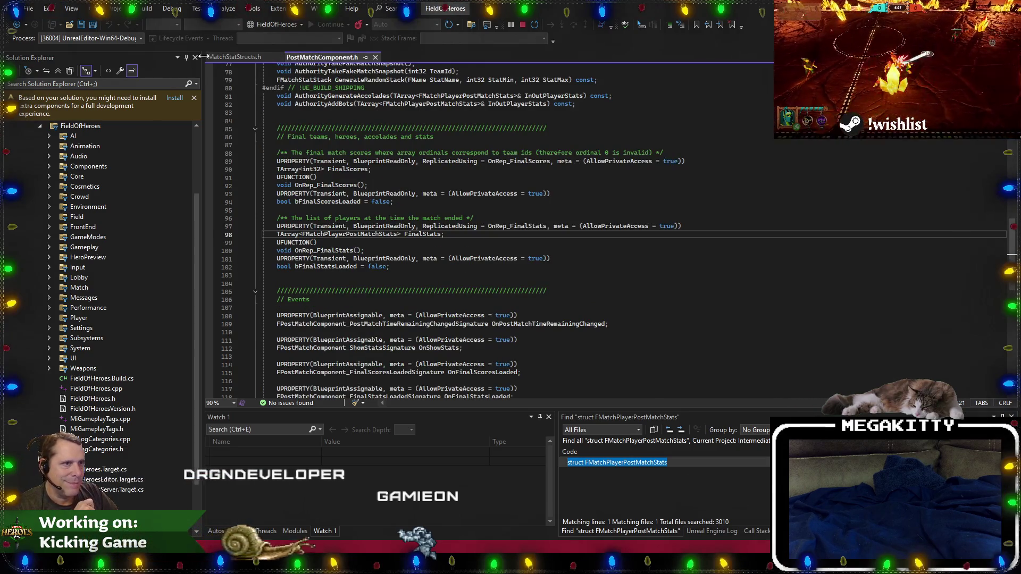
left_click(247, 57)
key("alt+Tab")
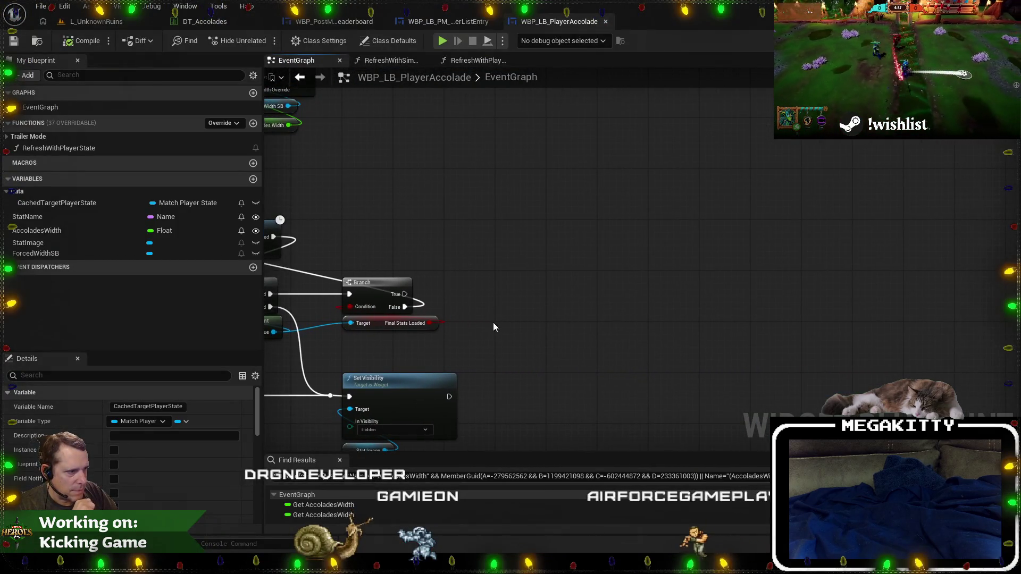
Add a Get Final Stats node off Find Post Match Component's Return Value.
mouse_move(413, 293)
left_mouse_down()
mouse_move(390, 335)
mouse_move(375, 340)
left_mouse_up()
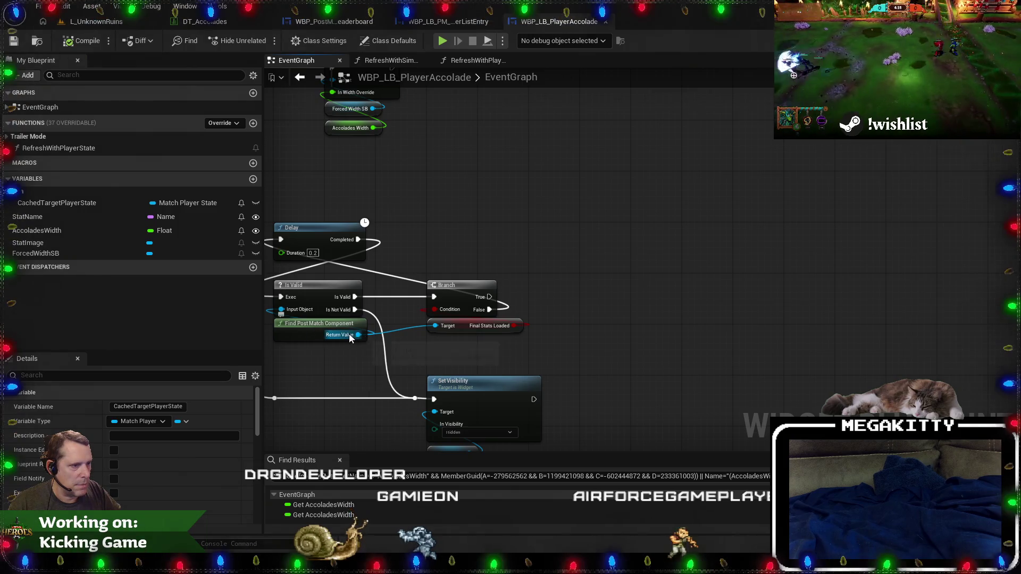
left_click_drag(358, 334, 566, 345)
type("get final")
key("Down")
key("Down")
key("Return")
Loop over Final Stats with a For Each Loop fed by the Branch's True output, tidied with a reroute.
mouse_move(639, 357)
left_mouse_down()
mouse_move(612, 267)
mouse_move(556, 252)
mouse_move(611, 299)
mouse_move(488, 300)
left_mouse_up()
type("for each")
key("Return")
left_click_drag(606, 351, 617, 349)
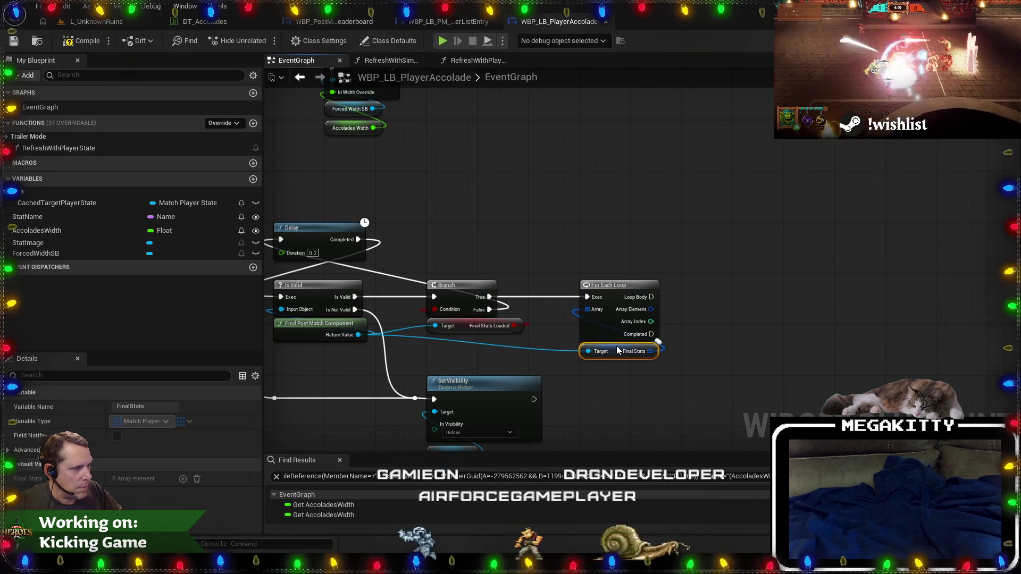
double_click(554, 349)
left_click_drag(555, 351, 454, 350)
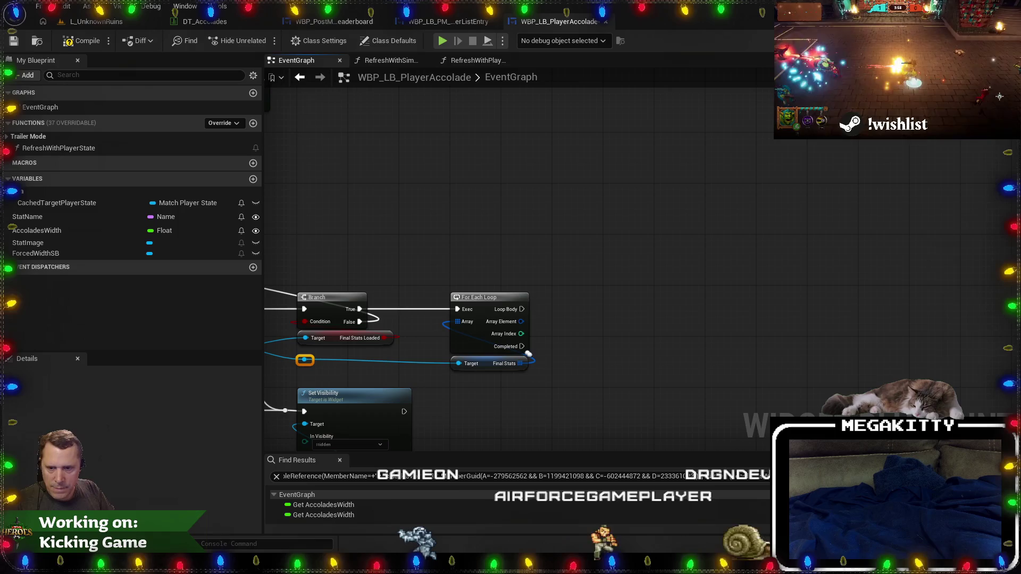
mouse_move(553, 318)
left_mouse_down()
mouse_move(485, 336)
mouse_move(517, 334)
left_mouse_up()
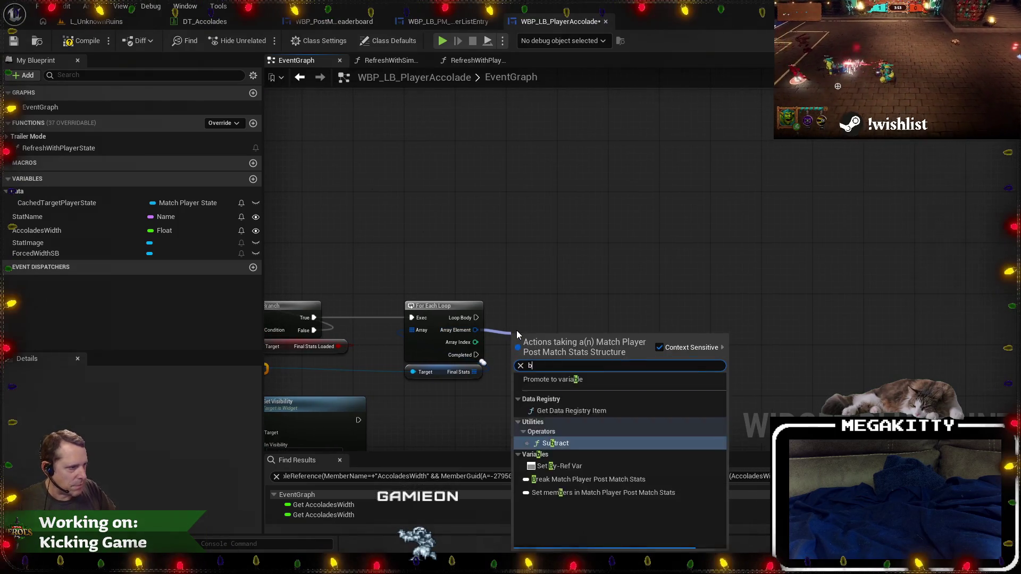
Break each looped stats entry with a Break Match Player Post Match Stats node.
type("brea")
key("Return")
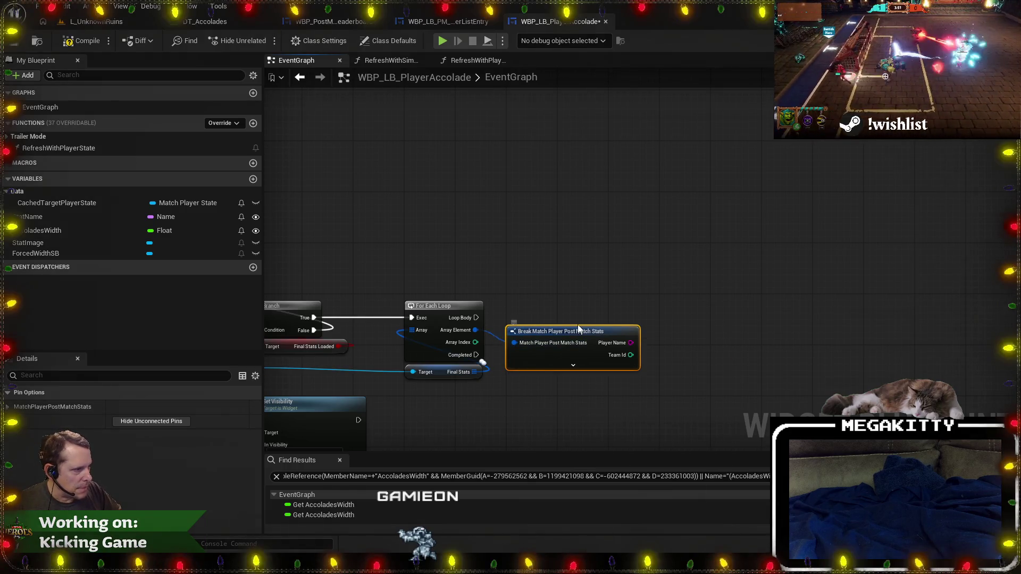
left_click_drag(733, 347, 734, 348)
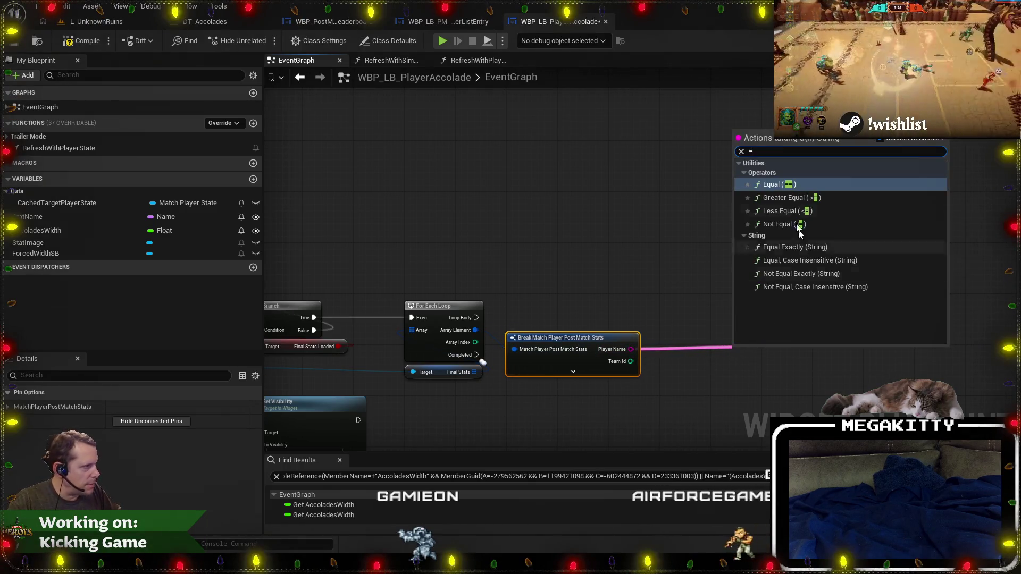
left_click(801, 241)
Add Get Player Name on a pasted copy of the Cached Target Player State getter.
left_click_drag(394, 310, 770, 295)
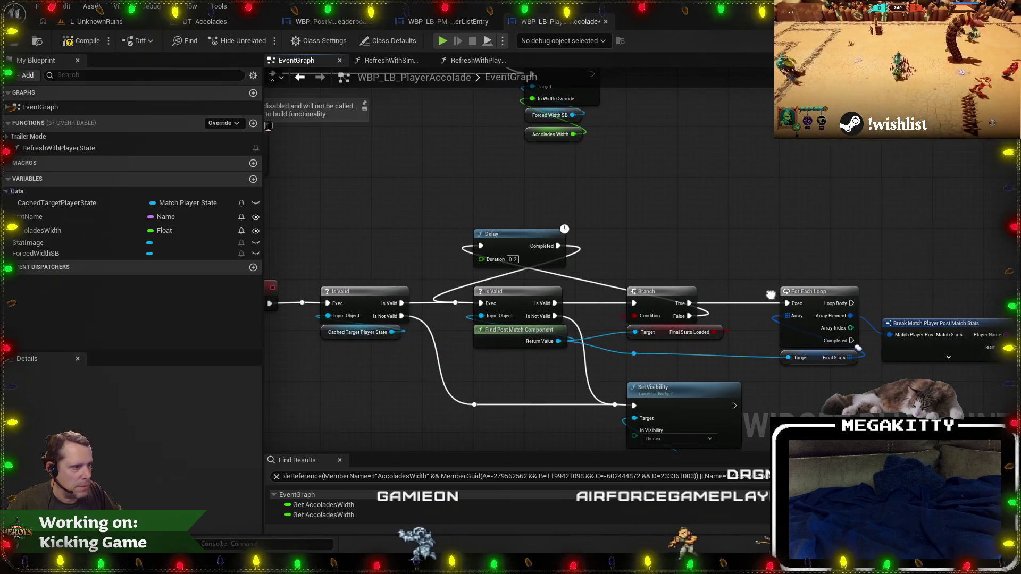
left_click(334, 338)
mouse_move(936, 395)
left_mouse_down()
mouse_move(554, 388)
mouse_move(547, 374)
left_mouse_up()
key("ctrl+v")
type("get player n")
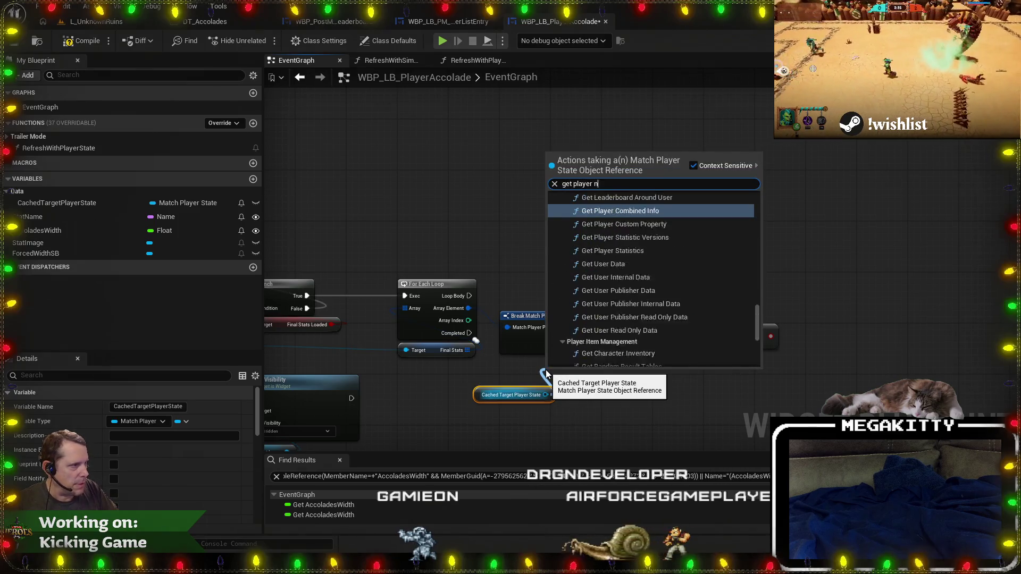
key("Return")
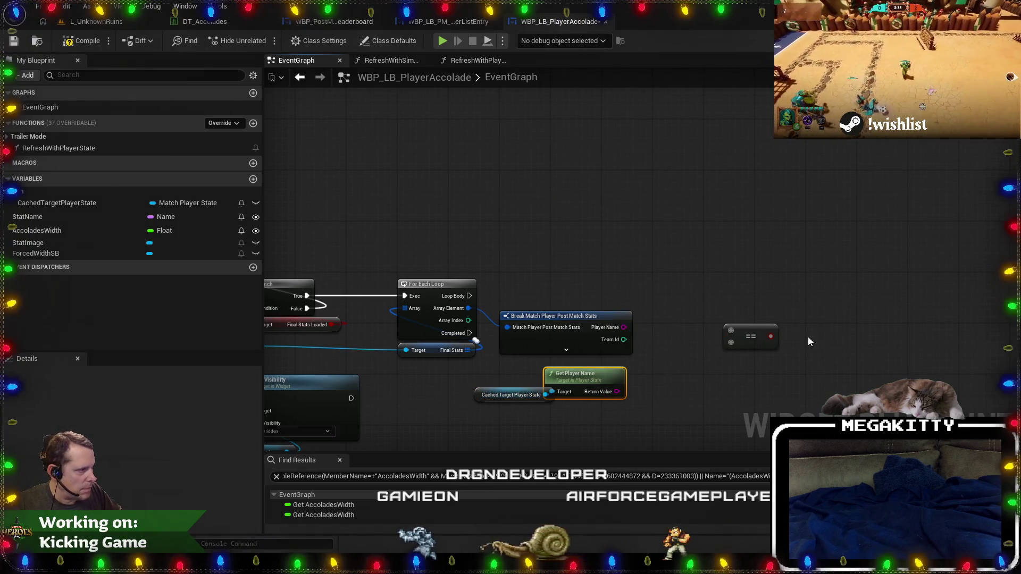
mouse_move(624, 327)
left_mouse_down()
mouse_move(749, 330)
mouse_move(628, 328)
mouse_move(703, 346)
mouse_move(734, 339)
left_mouse_up()
key("Escape")
Compare the entry's Player Name with the cached player's name using Equal Exactly (String).
type("==")
left_click(758, 198)
left_click(741, 343)
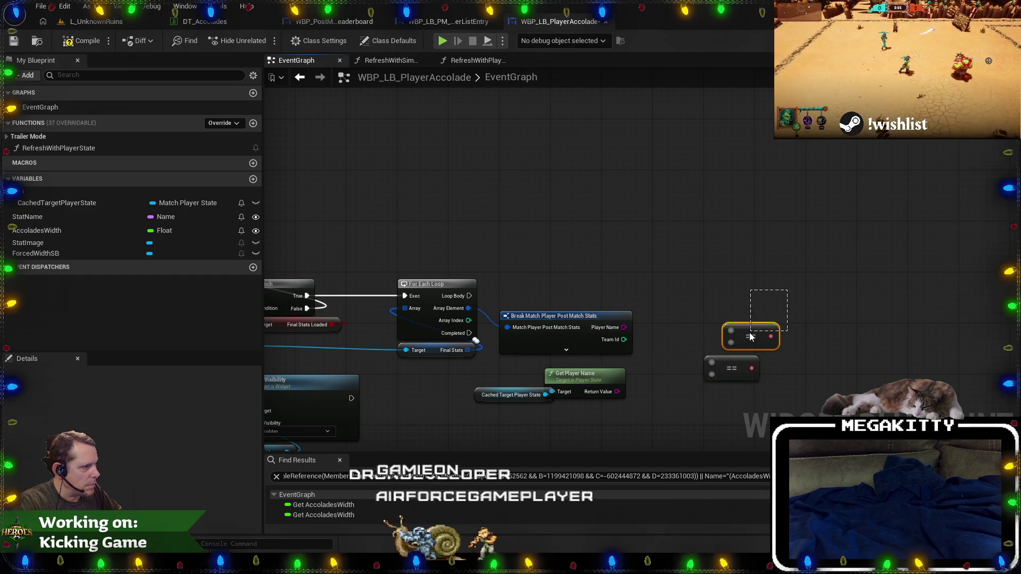
left_click_drag(623, 326, 712, 359)
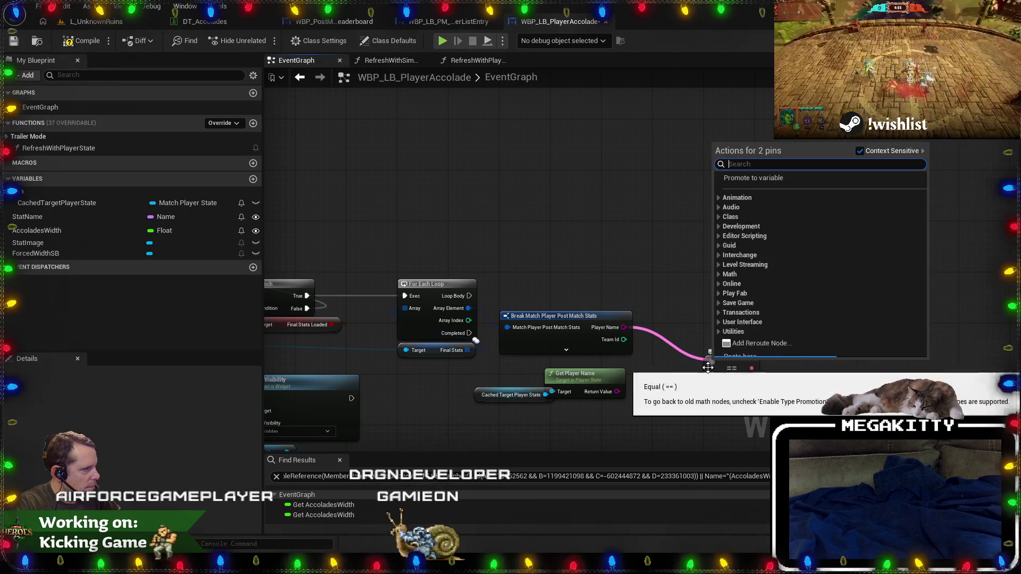
left_click(643, 203)
left_click_drag(624, 327, 681, 311)
type("string equ")
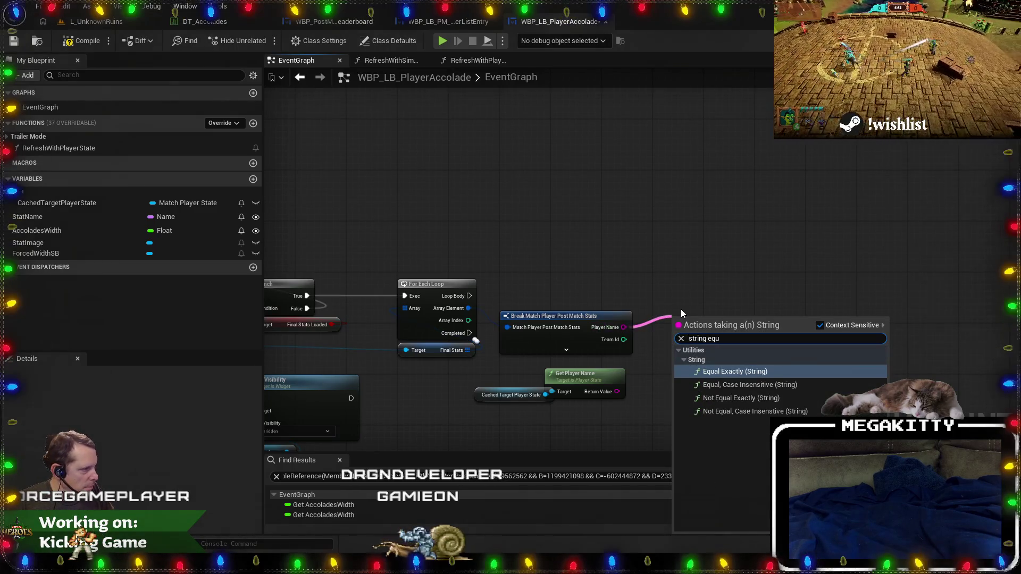
key("Return")
mouse_move(617, 392)
left_mouse_down()
mouse_move(680, 329)
mouse_move(685, 337)
left_mouse_up()
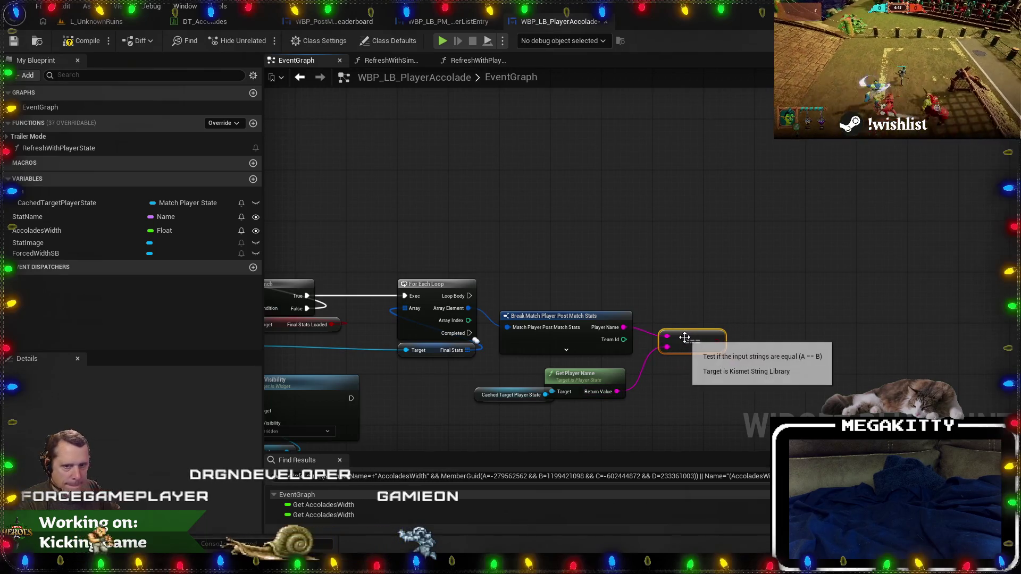
Add a Branch on the comparison result and tidy the surrounding loop nodes.
type("branch")
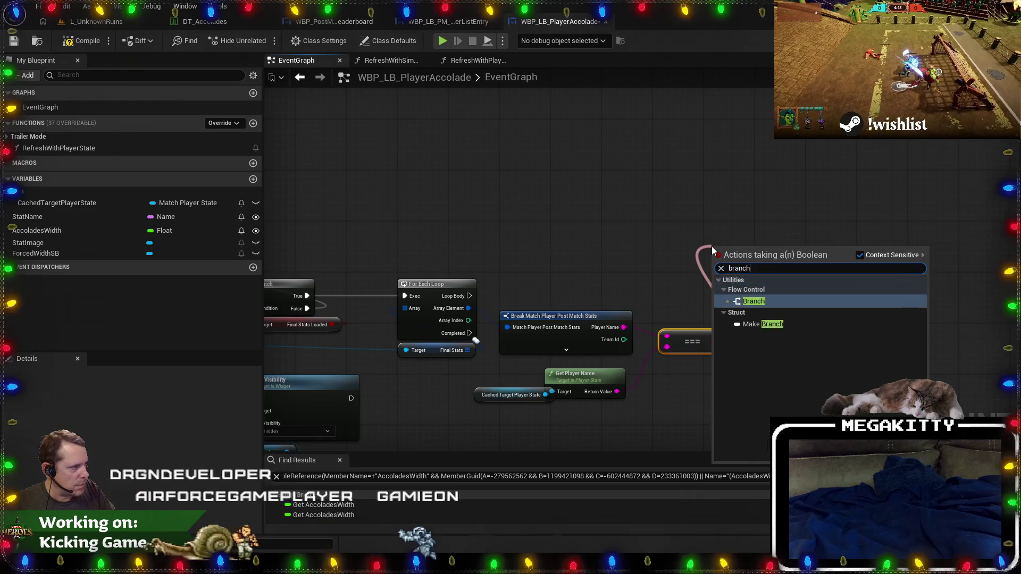
key("Return")
mouse_move(738, 244)
left_mouse_down()
mouse_move(688, 296)
mouse_move(687, 288)
mouse_move(469, 296)
left_mouse_up()
left_click_drag(683, 286, 682, 296)
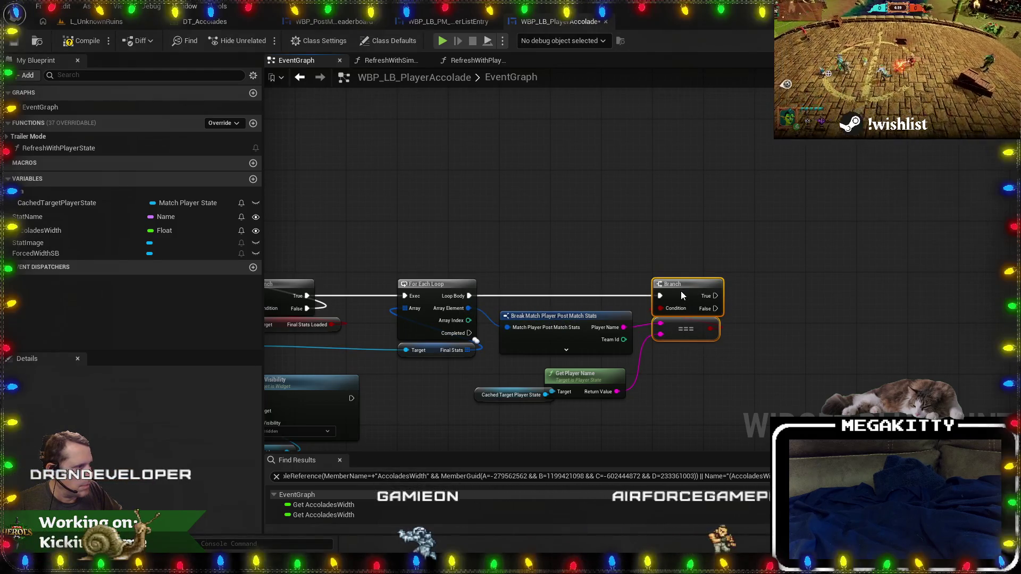
left_click_drag(591, 336, 597, 336)
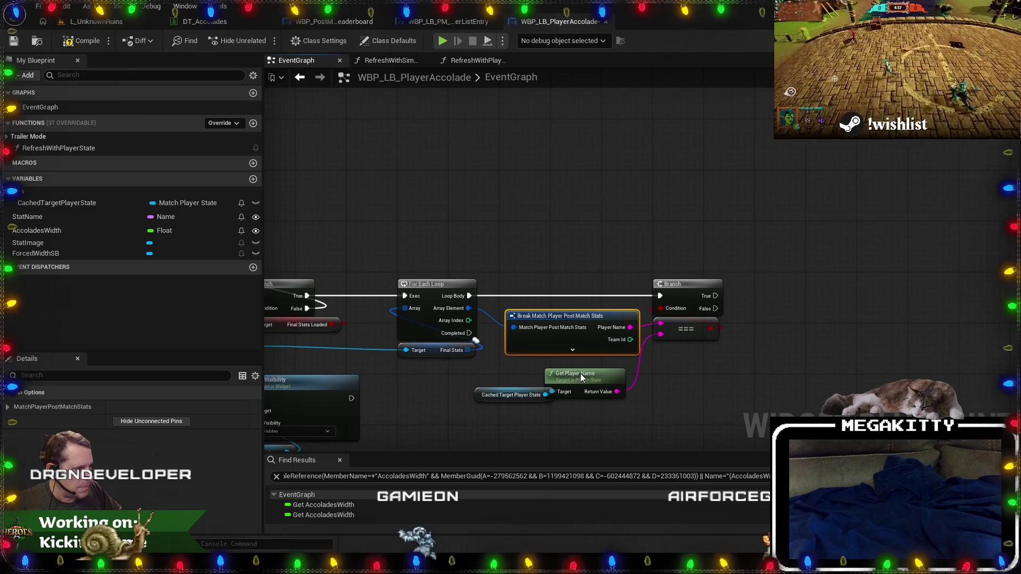
left_click_drag(581, 378, 595, 371)
mouse_move(494, 395)
left_mouse_down()
mouse_move(566, 405)
mouse_move(559, 353)
mouse_move(512, 351)
mouse_move(697, 346)
mouse_move(526, 351)
left_mouse_up()
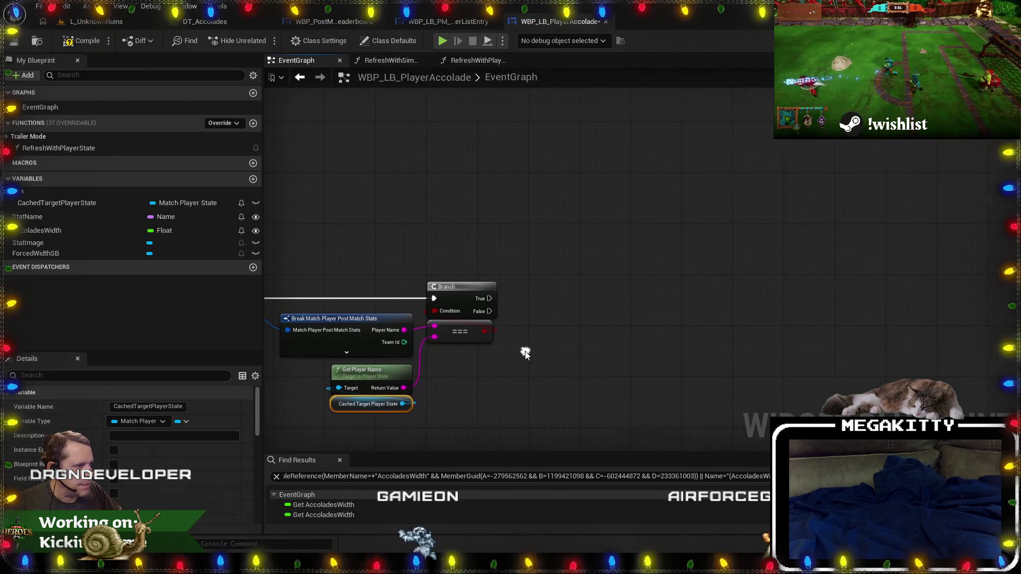
left_click(347, 352)
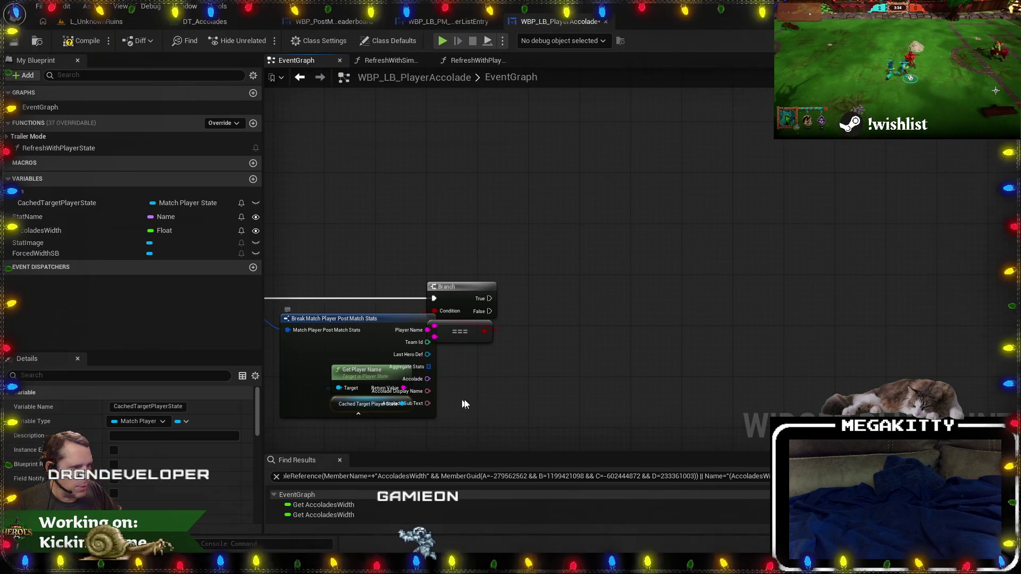
Hide the Team Id, Last Hero Def, Aggregate Stats, Display Name and Sub Text pins, then search files in Visual Studio.
left_click(378, 336)
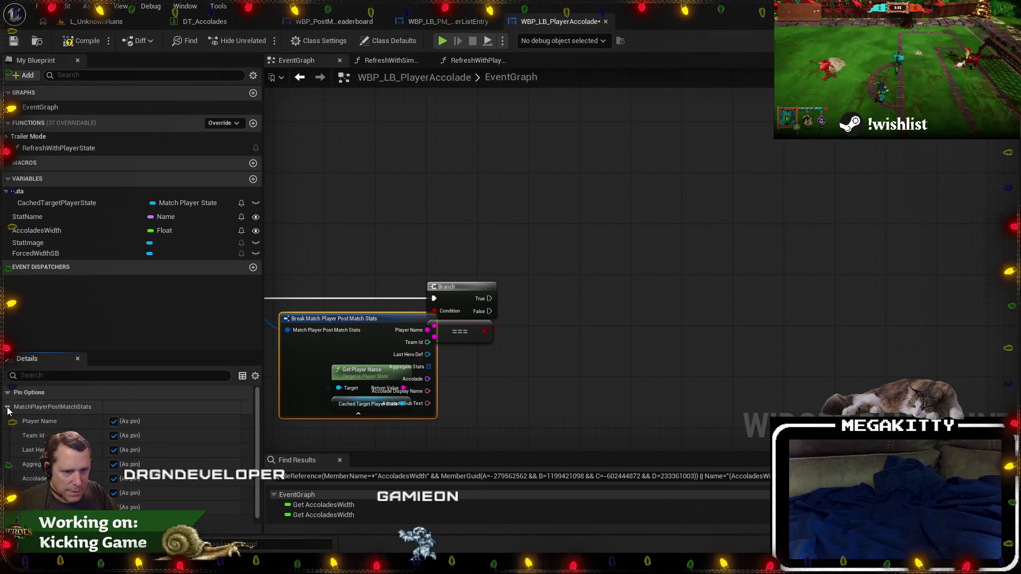
left_click(114, 436)
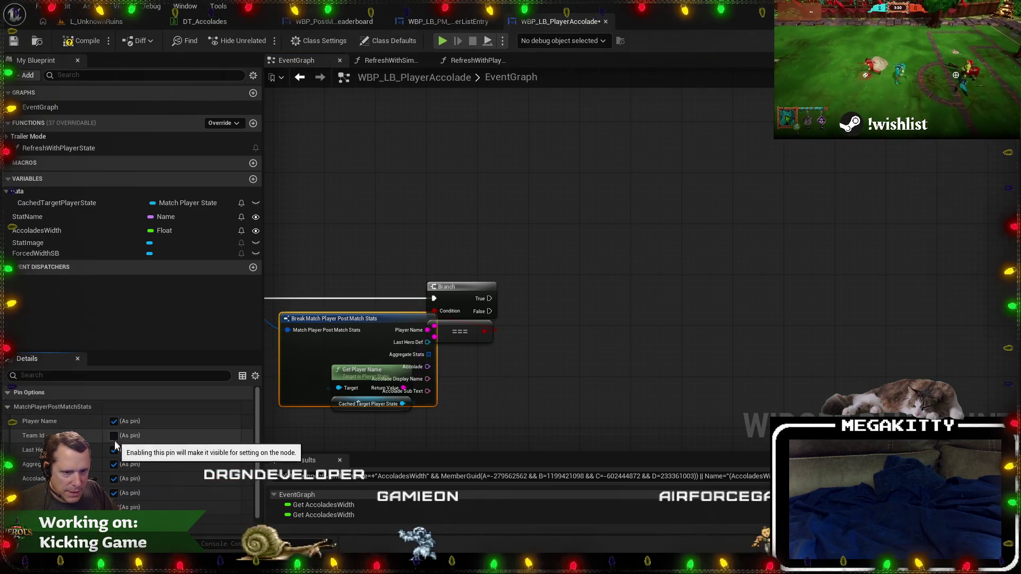
left_click(114, 450)
left_click(114, 464)
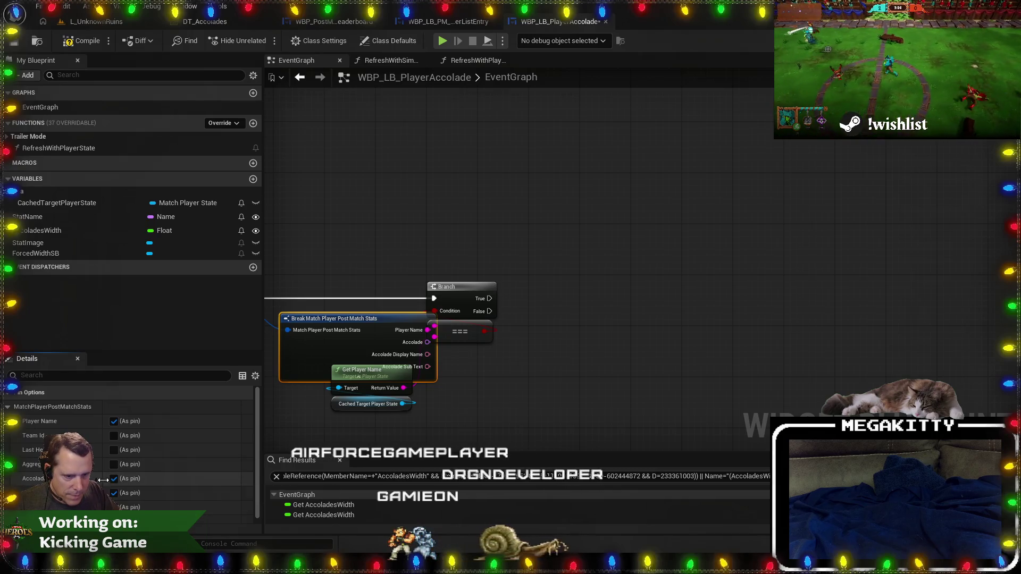
left_click(113, 493)
left_click(114, 508)
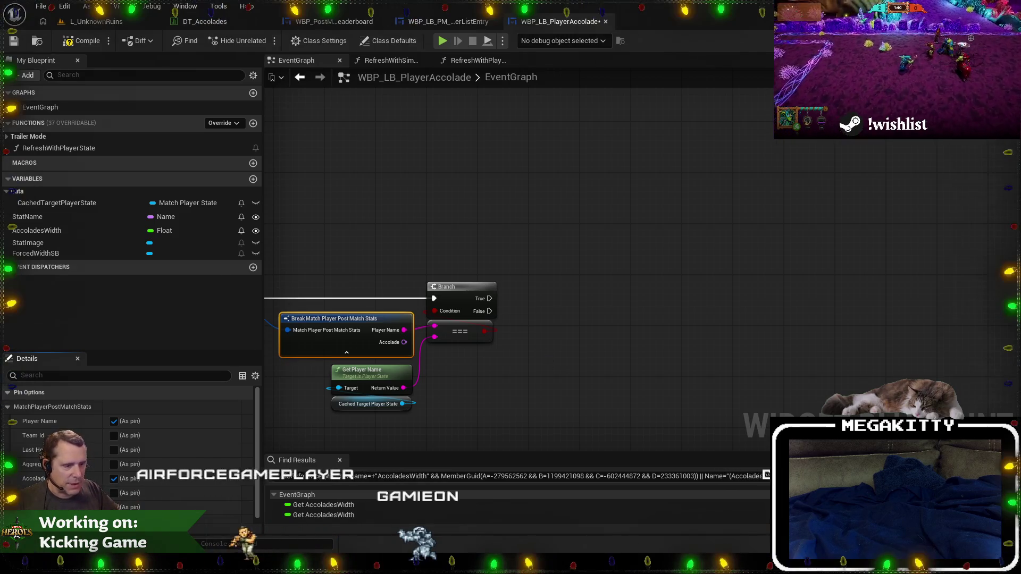
key("alt+Tab")
key("ctrl+shift+f")
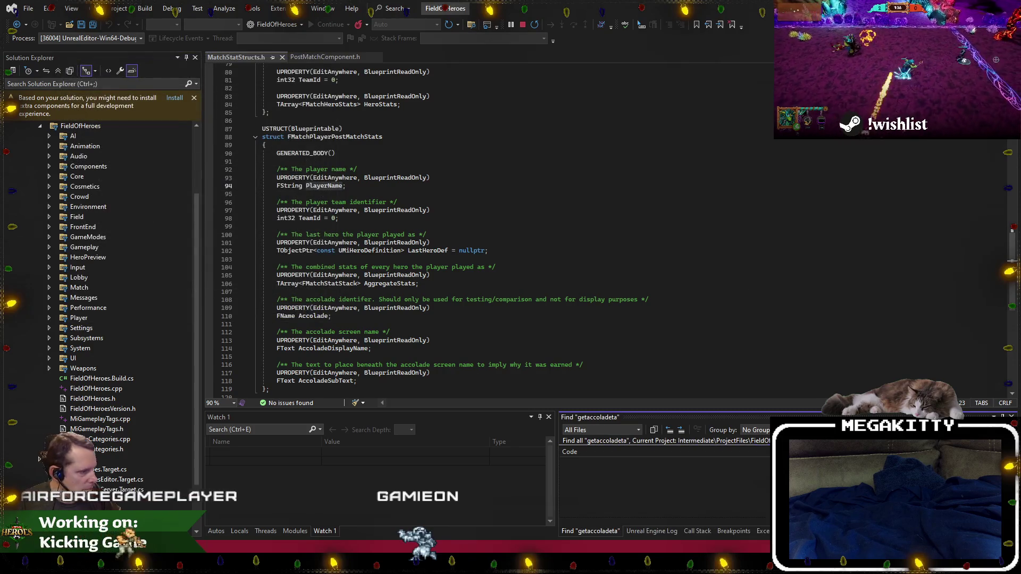
Search the project for 'getaccoladesta' to find GetAccoladesTable, then return to Unreal.
key("ctrl+shift+f")
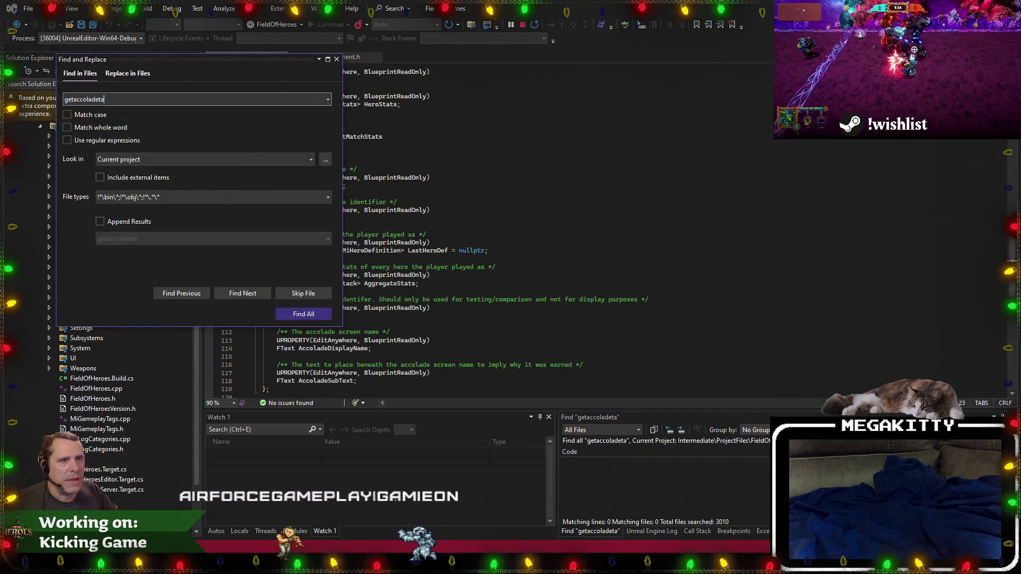
type("s")
key("Return")
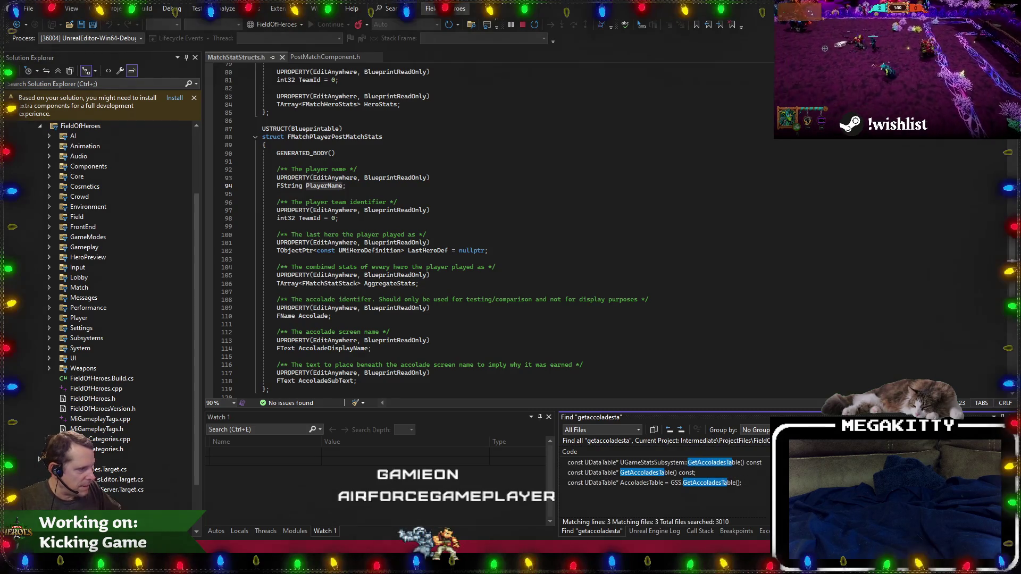
key("alt+Tab")
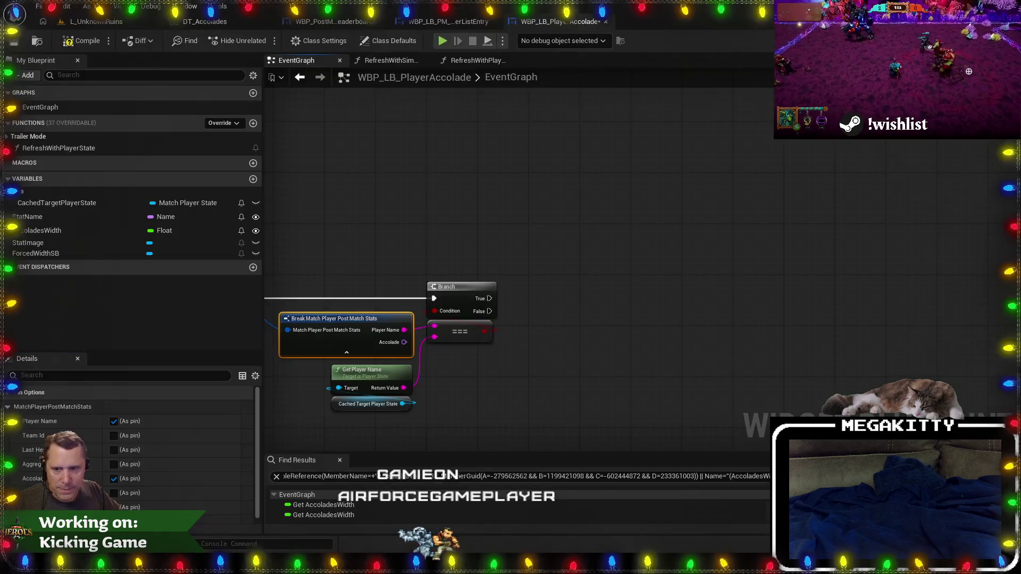
Add a Get GameStatsSubsystem node with Get Accolades Table wired to it.
right_click(524, 374)
type("get")
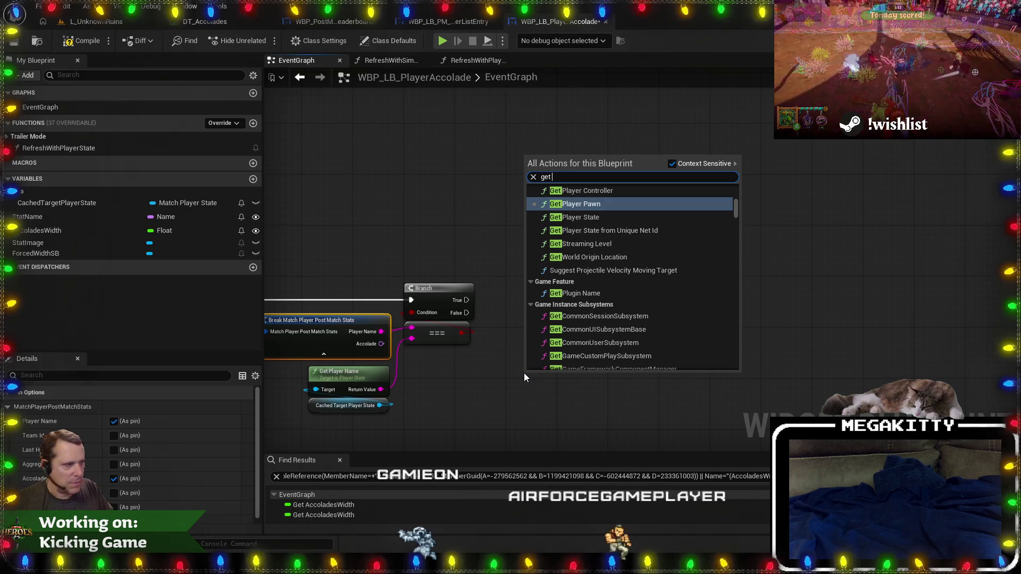
type(" stats sub")
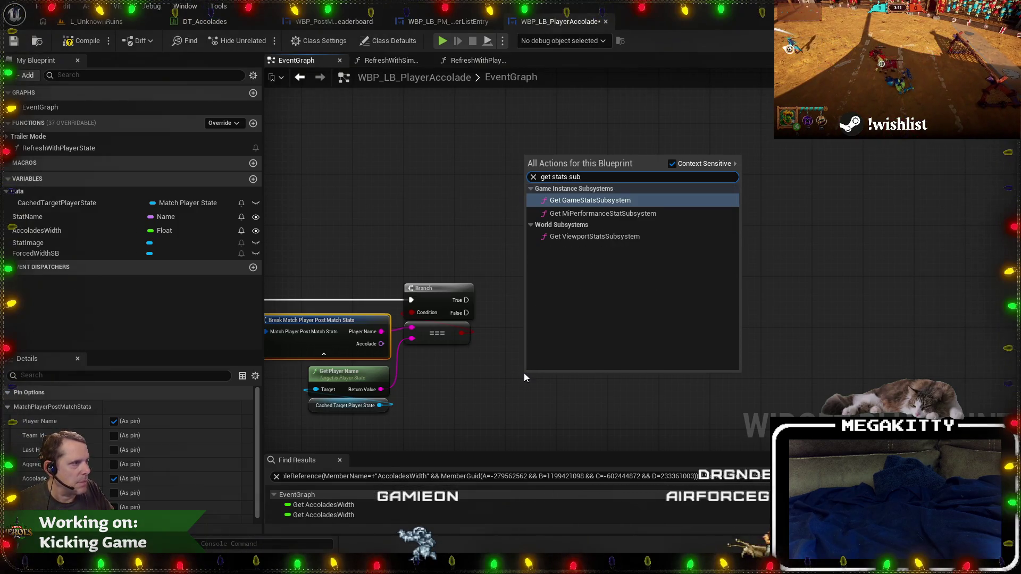
key("Return")
left_click_drag(596, 385, 576, 332)
type("get a")
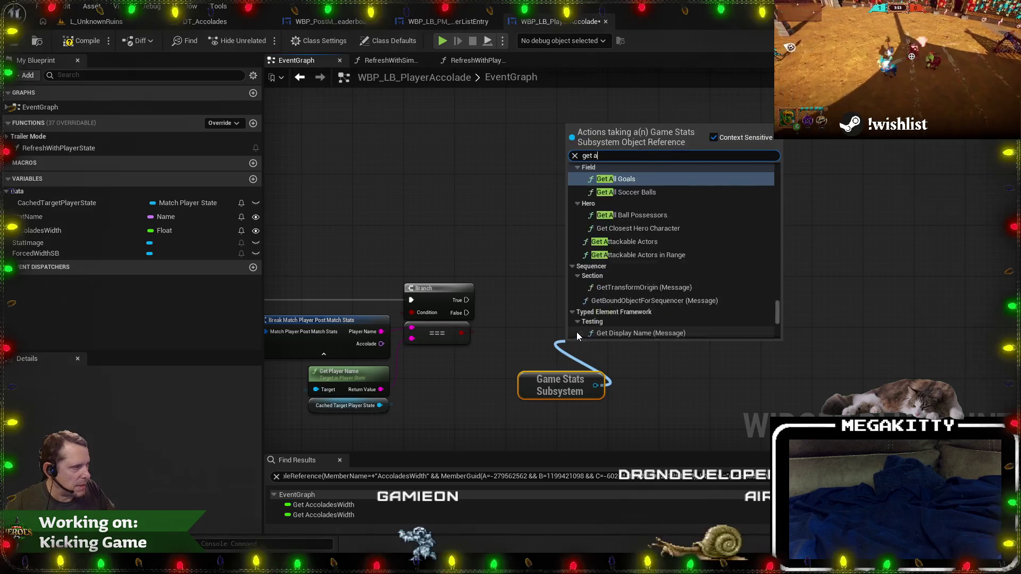
type("ccolades")
key("Return")
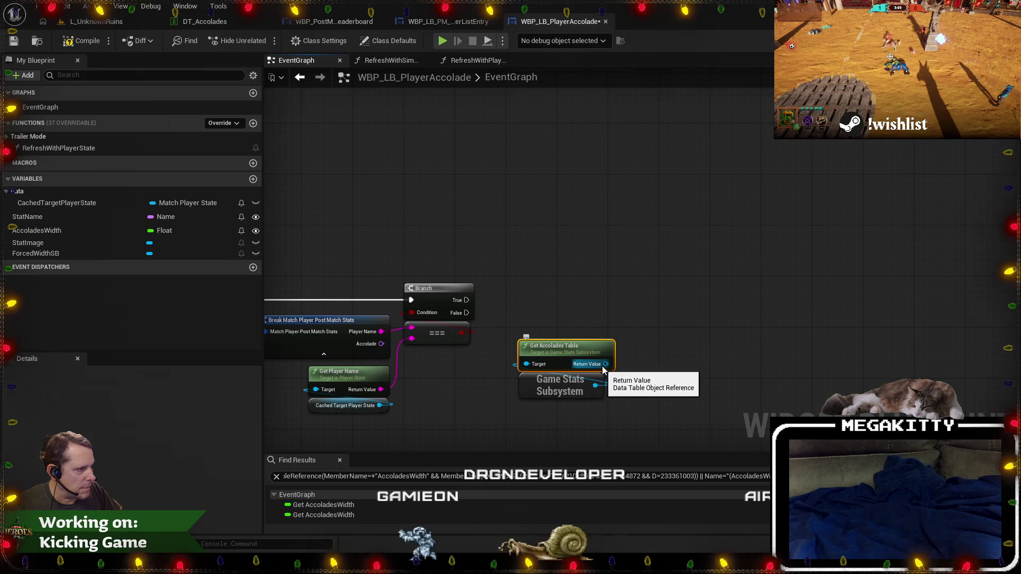
Add Get Data Table Row on the Accolades Table beside the Branch.
left_click_drag(605, 364, 671, 287)
type("find")
key("BackSpace")
key("BackSpace")
key("BackSpace")
type("get row")
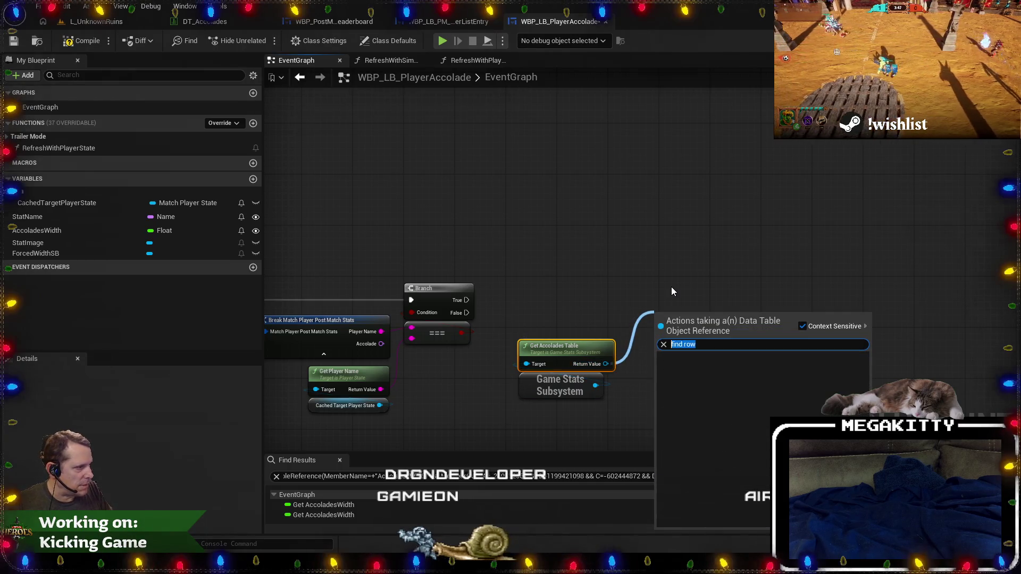
key("Down")
key("Down")
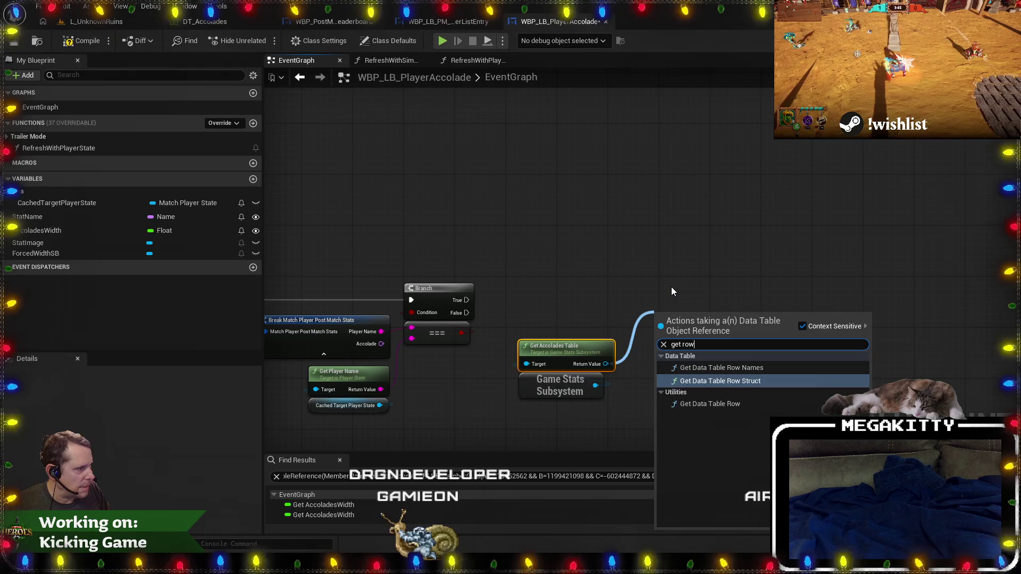
key("Return")
left_click_drag(678, 323, 553, 304)
Wire Branch True to the row lookup and Accolade to Row Name through two reroutes.
left_click_drag(467, 300, 502, 305)
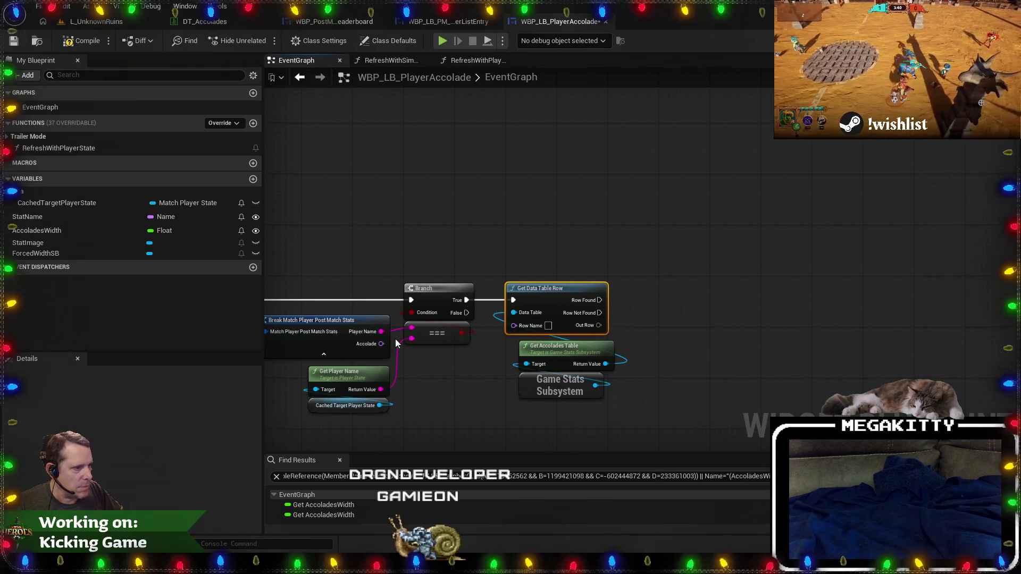
left_click_drag(429, 356, 511, 325)
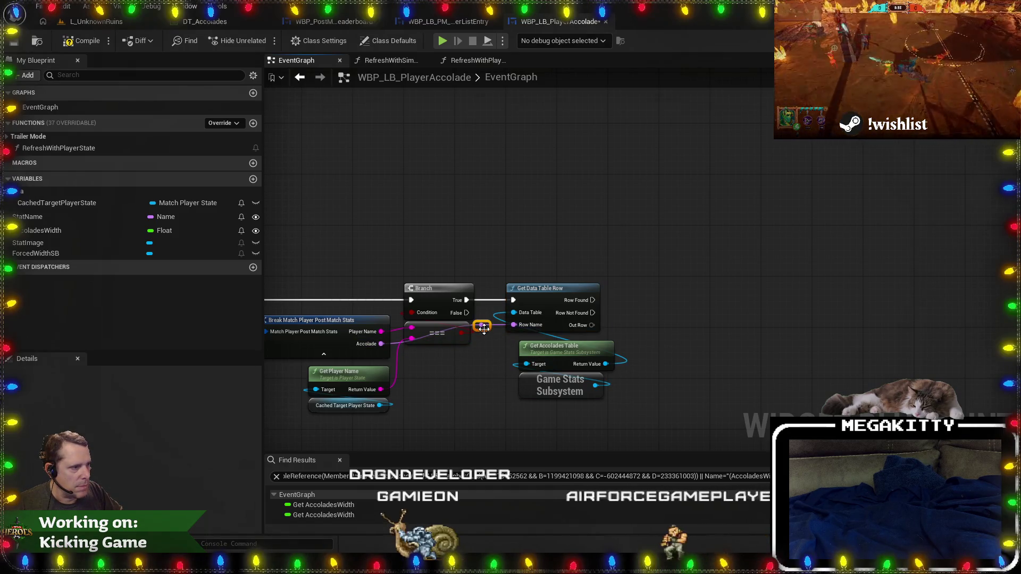
double_click(411, 351)
double_click(462, 352)
mouse_move(569, 353)
left_mouse_down()
mouse_move(474, 357)
mouse_move(489, 360)
left_mouse_up()
Break the found accolade row and async-load its Accolade Texture.
type("bre")
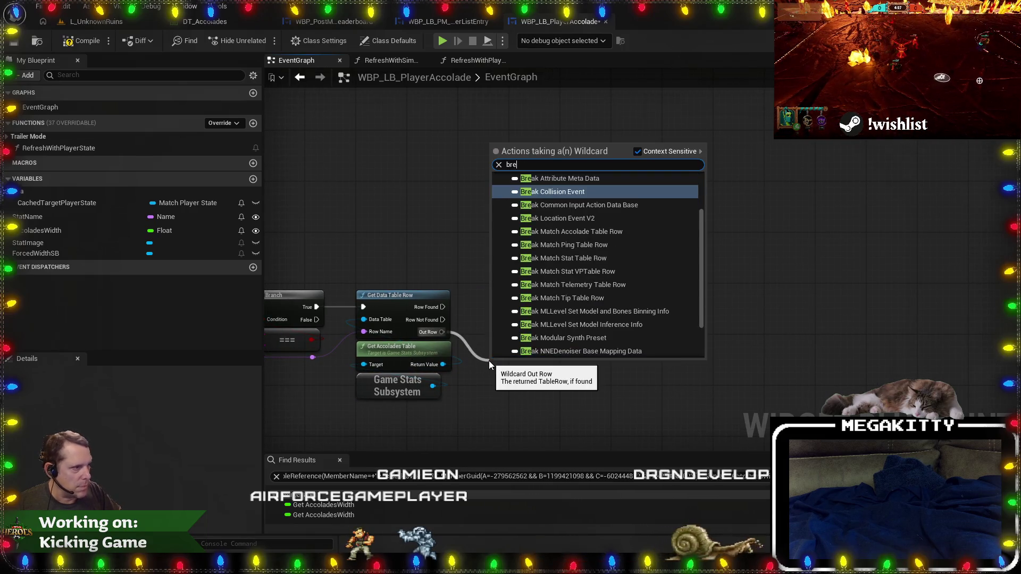
type("ak acc")
key("Return")
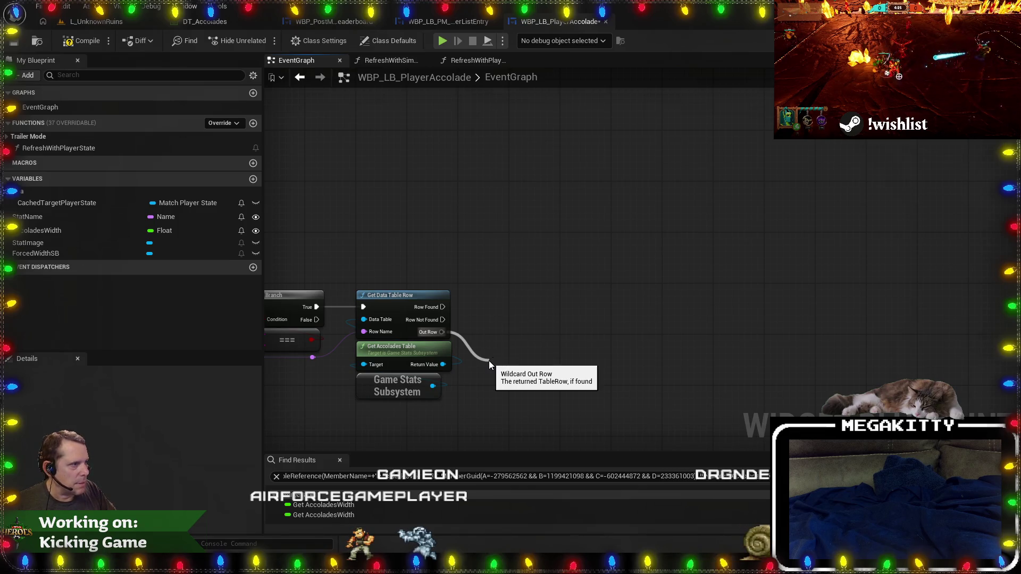
mouse_move(480, 331)
left_mouse_down()
mouse_move(551, 315)
mouse_move(508, 321)
left_mouse_up()
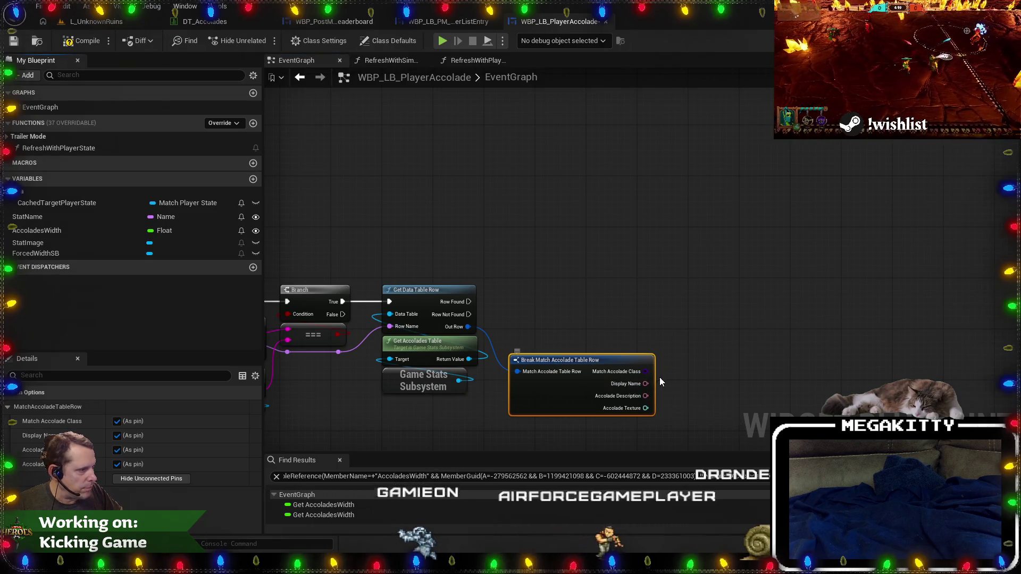
mouse_move(643, 406)
left_mouse_down()
mouse_move(711, 313)
mouse_move(580, 295)
left_mouse_up()
type("load")
left_click(764, 365)
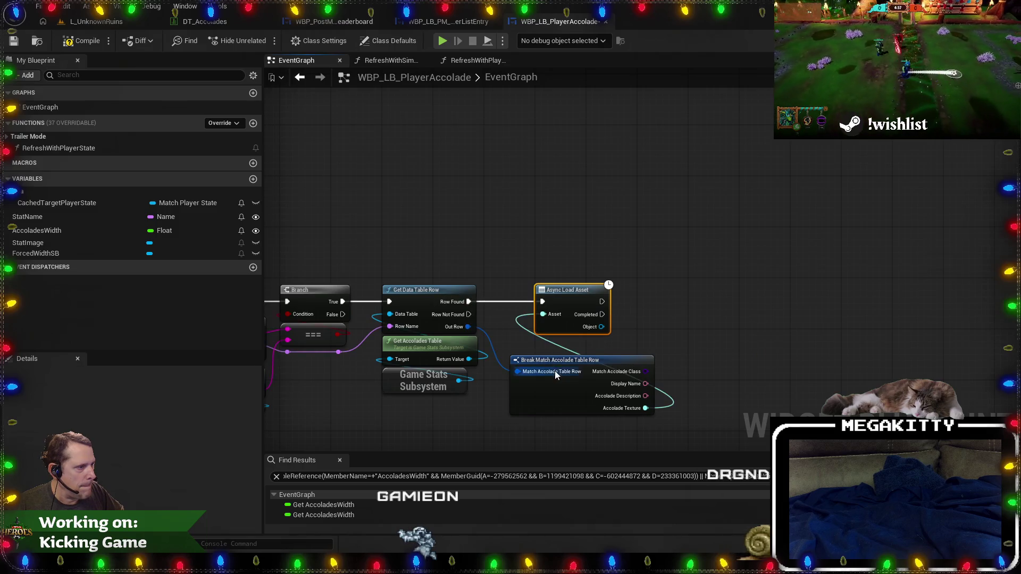
mouse_move(542, 360)
left_mouse_down()
mouse_move(585, 336)
mouse_move(566, 340)
mouse_move(750, 280)
left_mouse_up()
Cast the loaded asset to Texture2D and apply it with Set Brush from Texture on StatImage.
type("cast to t")
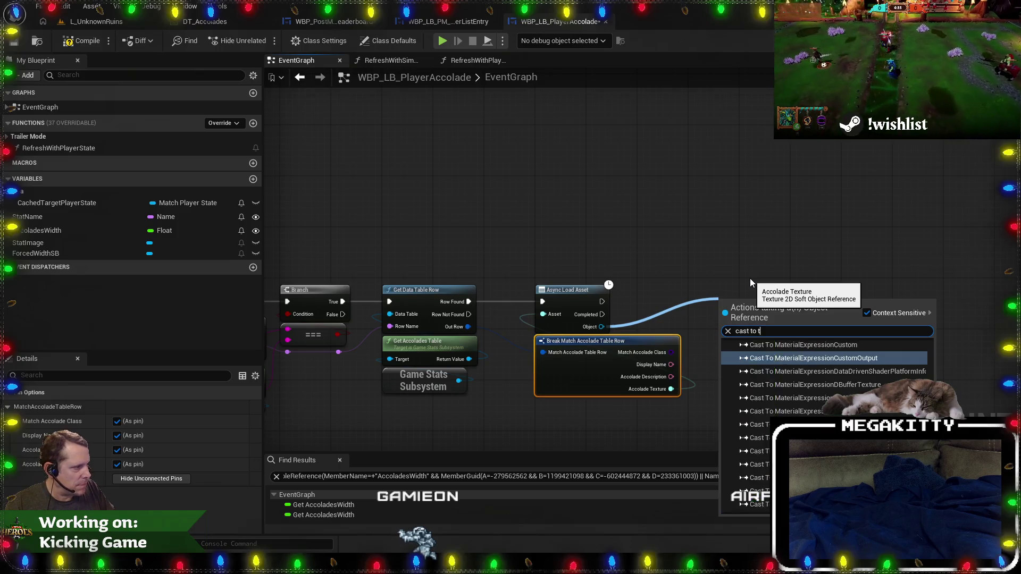
type("exture2d")
key("Return")
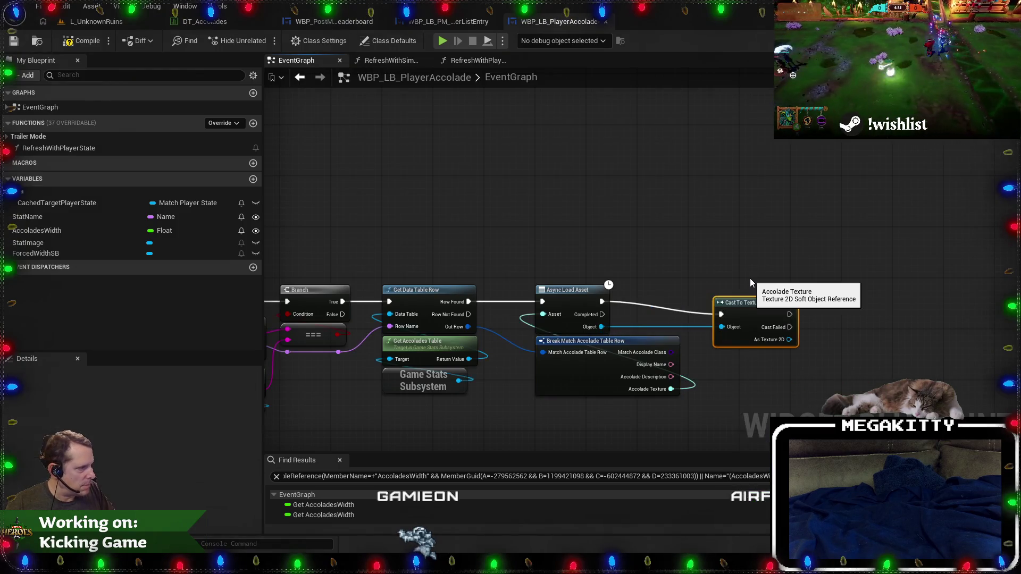
mouse_move(736, 303)
left_mouse_down()
mouse_move(717, 283)
mouse_move(654, 269)
mouse_move(588, 276)
left_mouse_up()
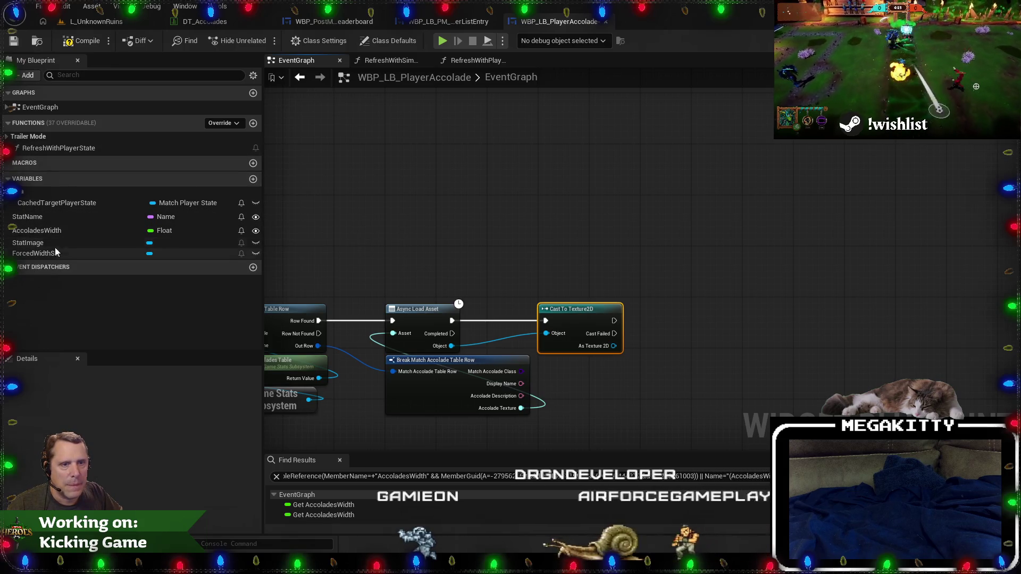
mouse_move(32, 242)
left_mouse_down()
mouse_move(660, 340)
mouse_move(684, 287)
left_mouse_up()
left_click(686, 357)
type("set im")
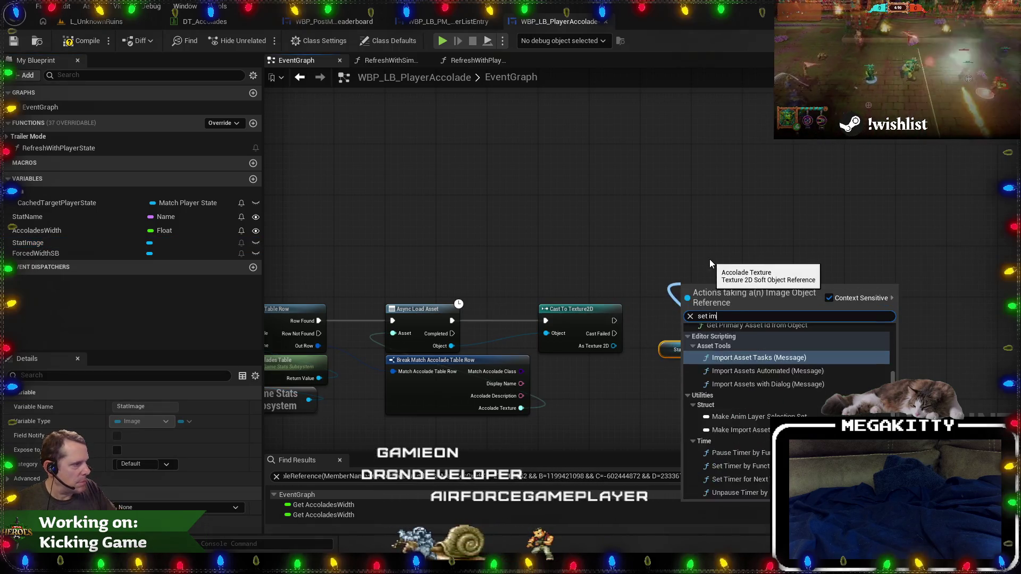
key("BackSpace")
key("BackSpace")
type("texture")
key("Return")
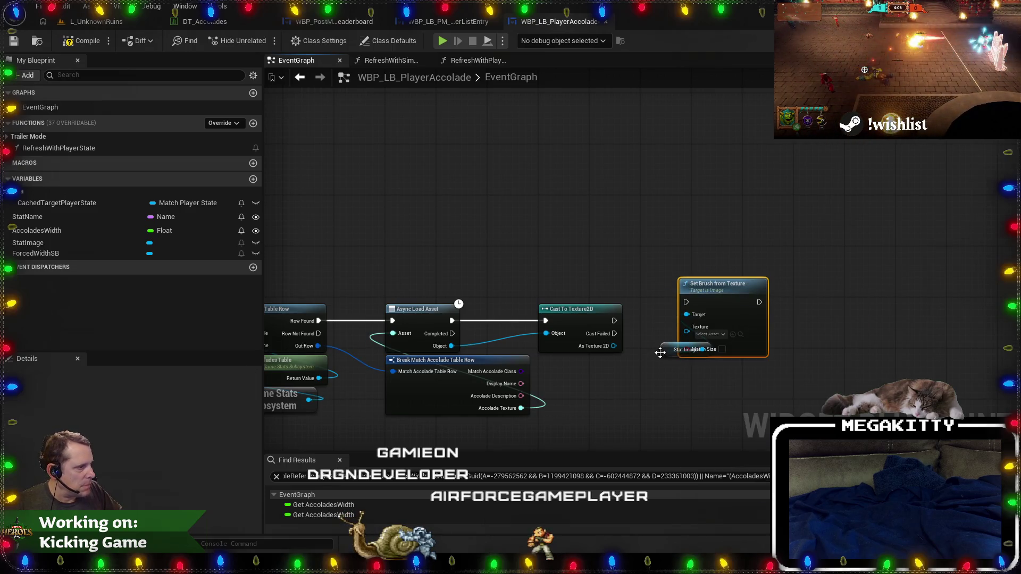
left_click_drag(660, 353, 678, 367)
mouse_move(696, 333)
left_mouse_down()
mouse_move(657, 301)
mouse_move(698, 307)
mouse_move(689, 289)
mouse_move(673, 290)
left_mouse_up()
Pan the graph back to the start of the LoadAccolade chain.
scroll(802, 244, "down", 5)
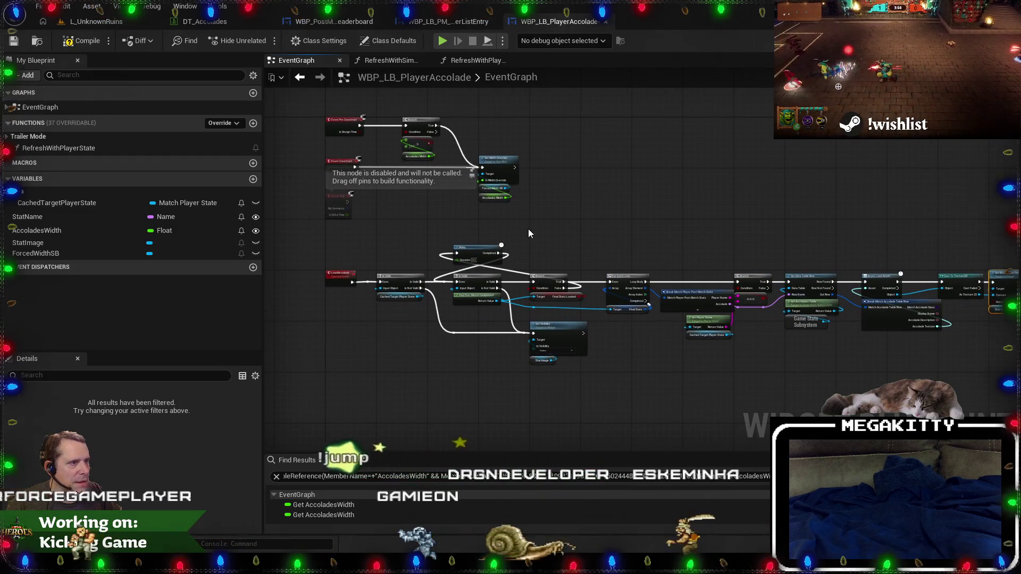
scroll(528, 228, "down", 2)
mouse_move(853, 349)
left_mouse_down()
mouse_move(296, 262)
mouse_move(304, 234)
left_mouse_up()
scroll(423, 286, "up", 3)
scroll(540, 239, "up", 3)
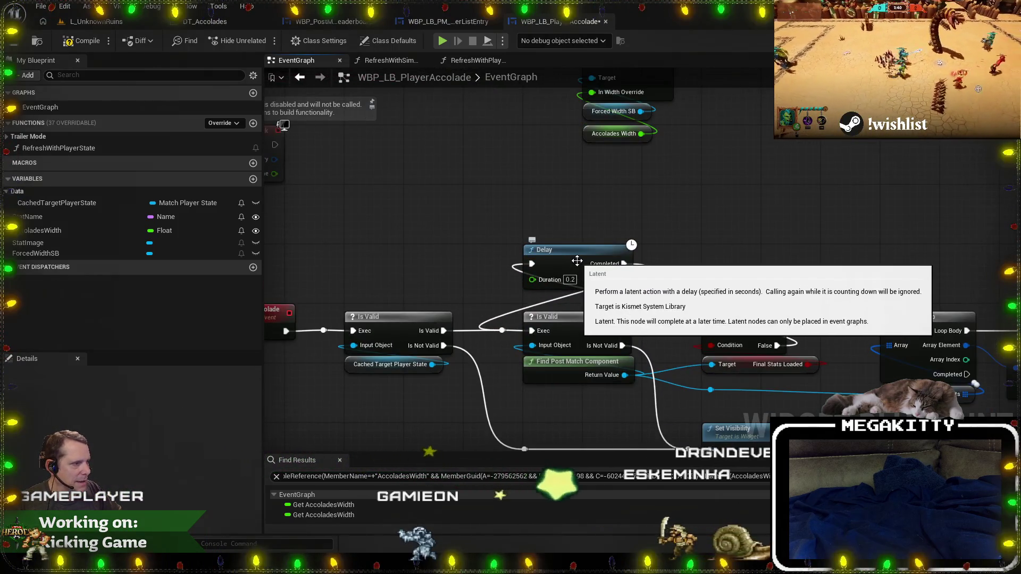
scroll(478, 291, "up", 3)
mouse_move(492, 289)
left_mouse_down()
mouse_move(430, 298)
mouse_move(436, 281)
left_mouse_up()
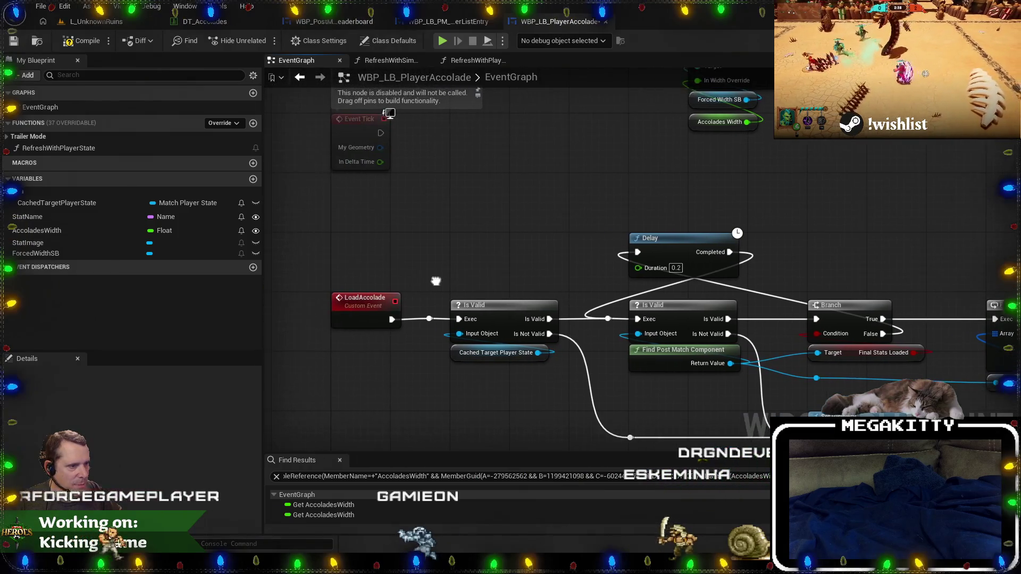
left_click(435, 342)
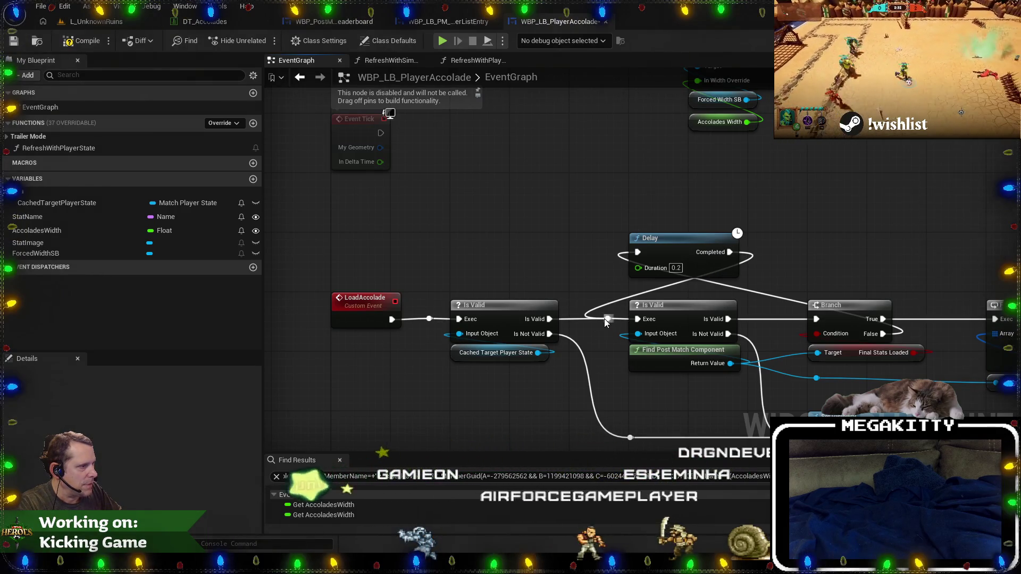
Move the Delay above the first Is Valid and wire Completed into the reroute before it.
left_click_drag(612, 331, 584, 306)
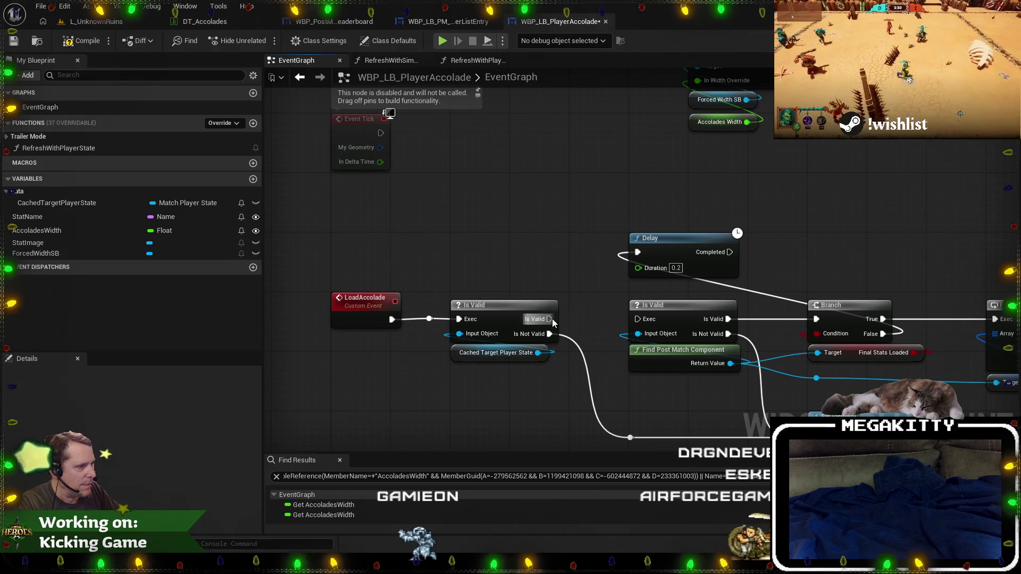
mouse_move(688, 250)
left_mouse_down()
mouse_move(508, 248)
mouse_move(429, 319)
mouse_move(436, 321)
left_mouse_up()
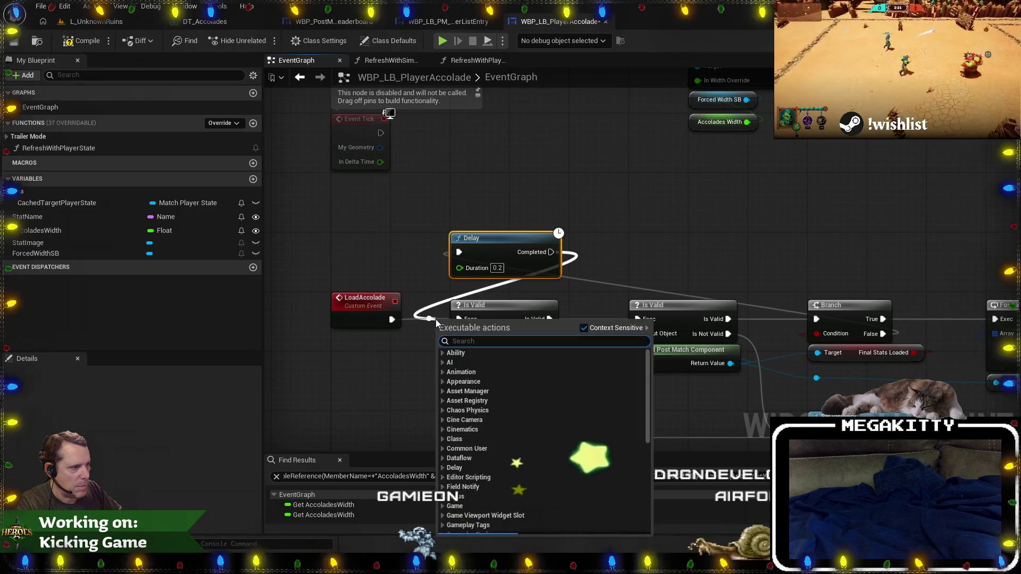
mouse_move(551, 252)
left_mouse_down()
mouse_move(558, 258)
mouse_move(461, 277)
mouse_move(431, 321)
left_mouse_up()
scroll(489, 228, "down", 5)
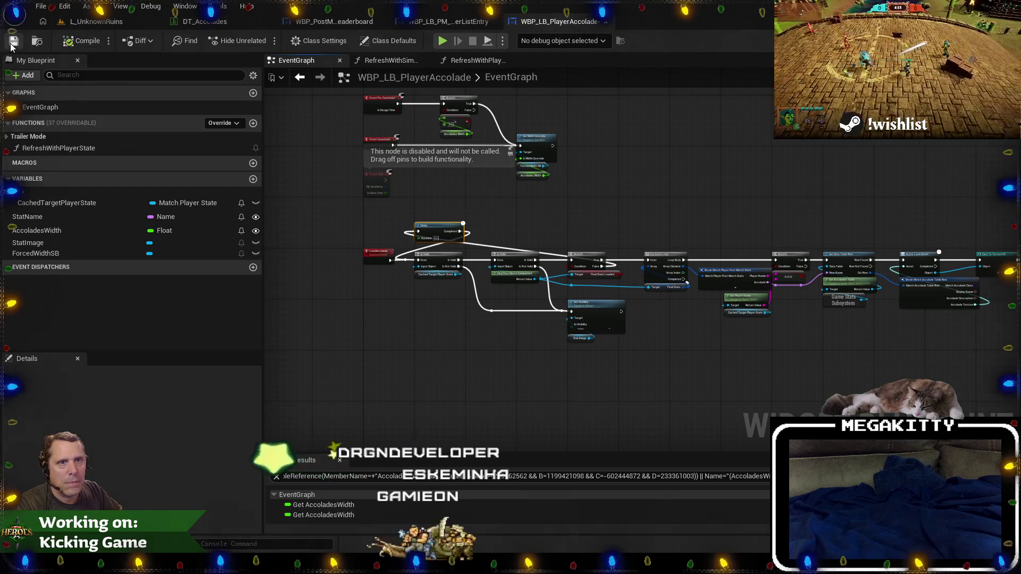
scroll(487, 241, "up", 4)
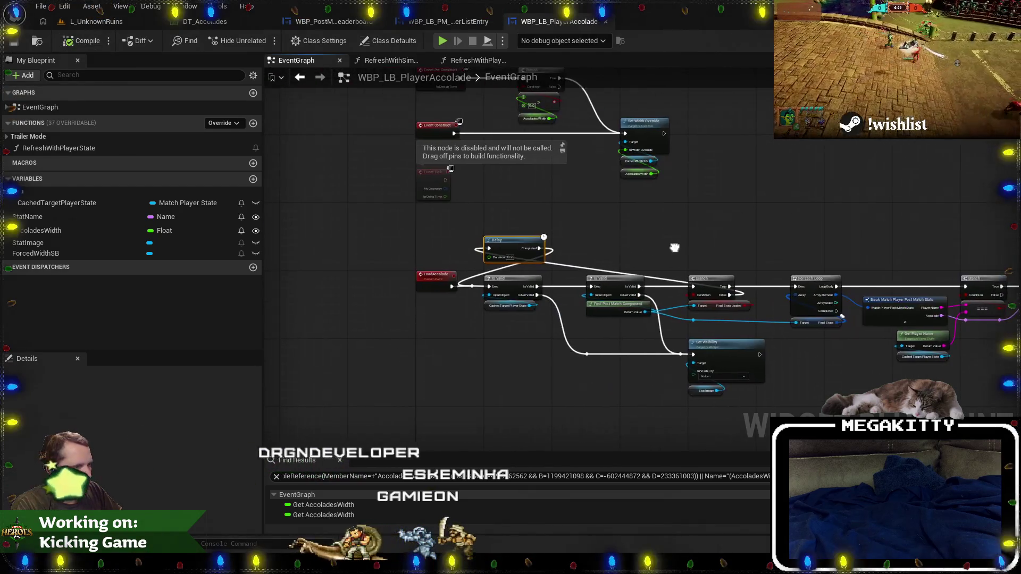
scroll(633, 340, "up", 2)
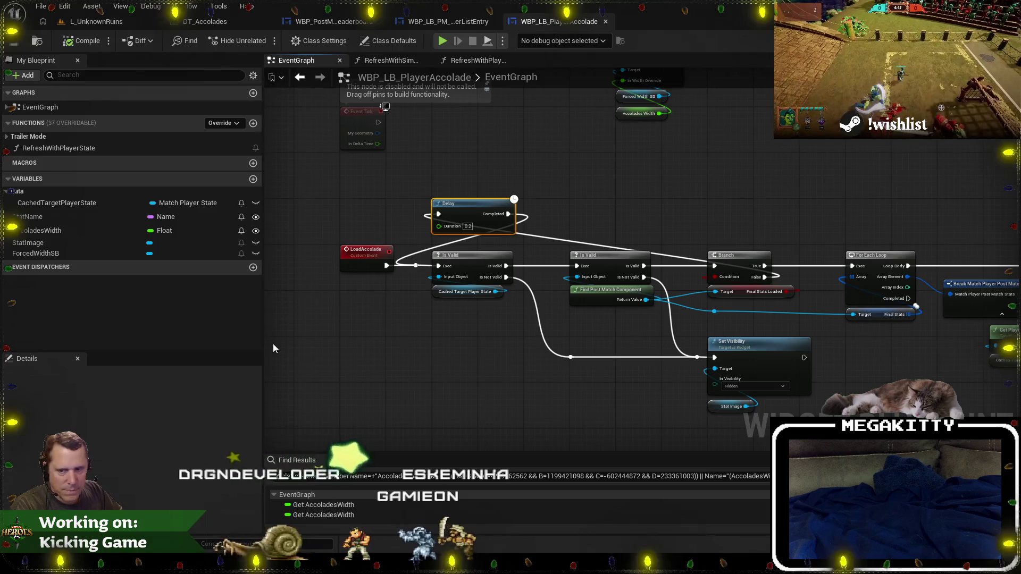
left_click_drag(262, 342, 197, 342)
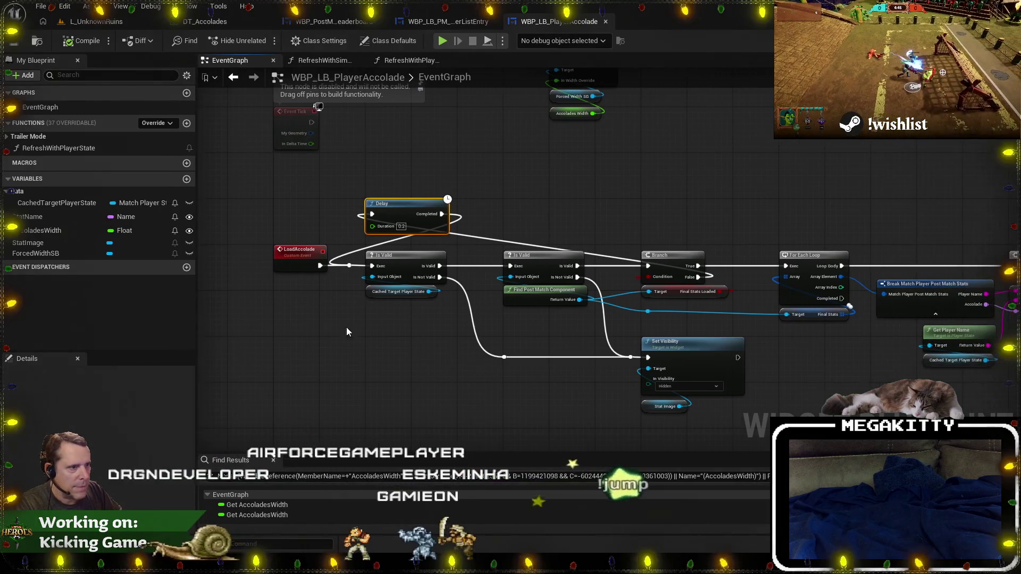
left_click_drag(464, 318, 461, 343)
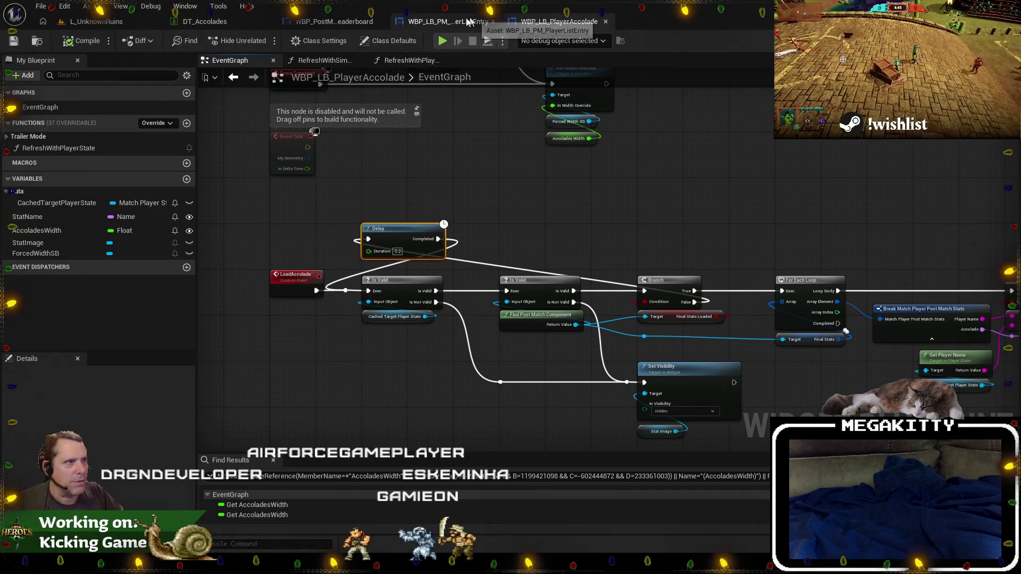
Comment the RefreshWithPlayerState nodes 'load the accolade based off it'.
left_click(337, 60)
left_click(398, 61)
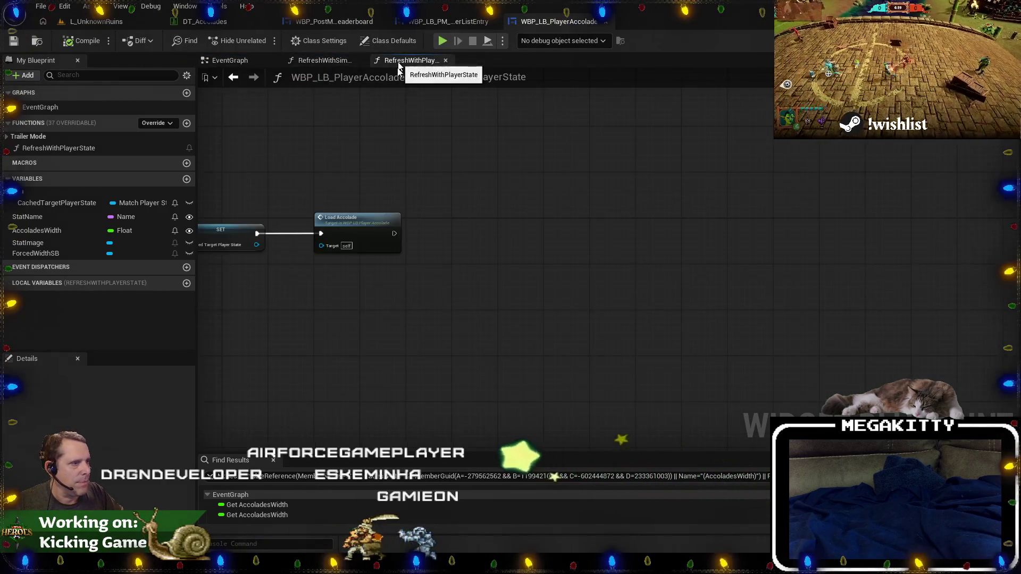
scroll(505, 204, "up", 2)
scroll(476, 235, "up", 1)
left_click_drag(563, 251, 498, 254)
scroll(381, 169, "down", 2)
left_click_drag(292, 134, 830, 320)
key("c")
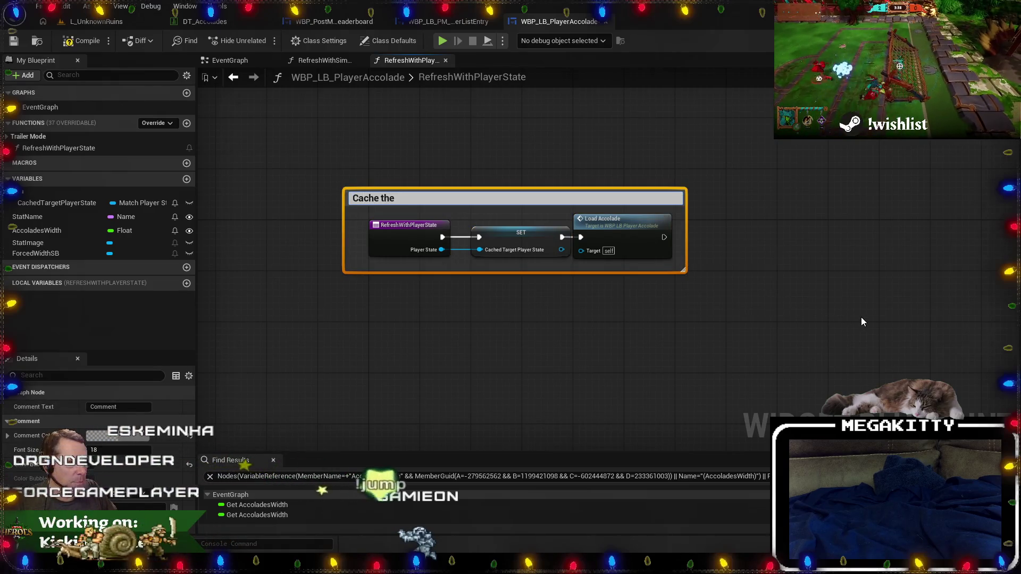
type("loa")
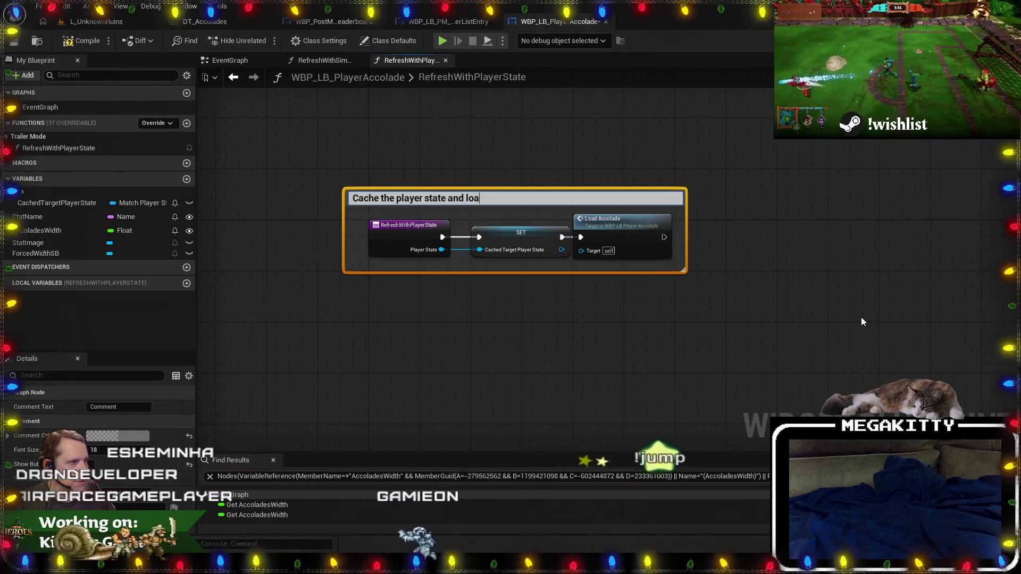
type("d the accolade based off it")
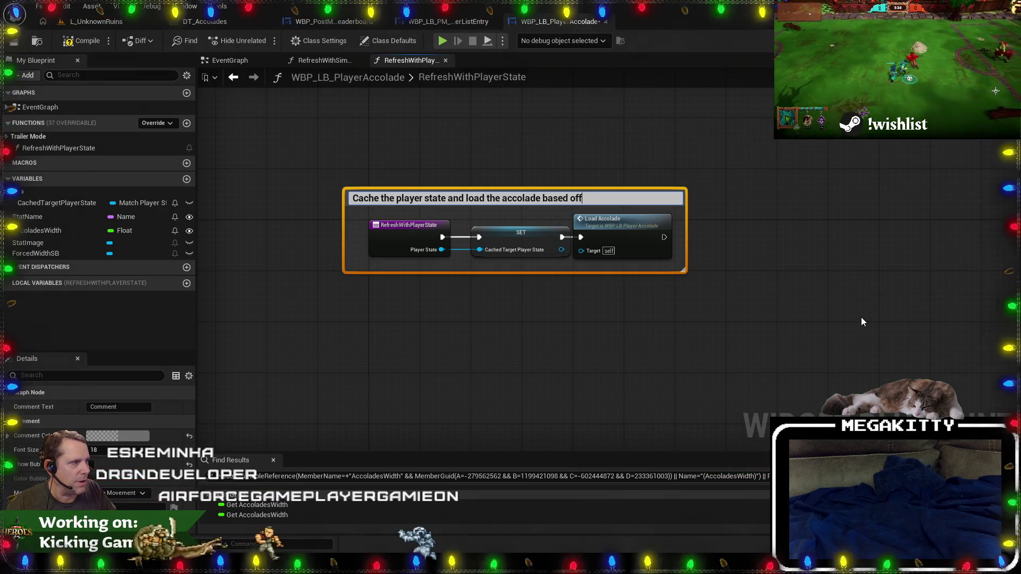
left_click(743, 301)
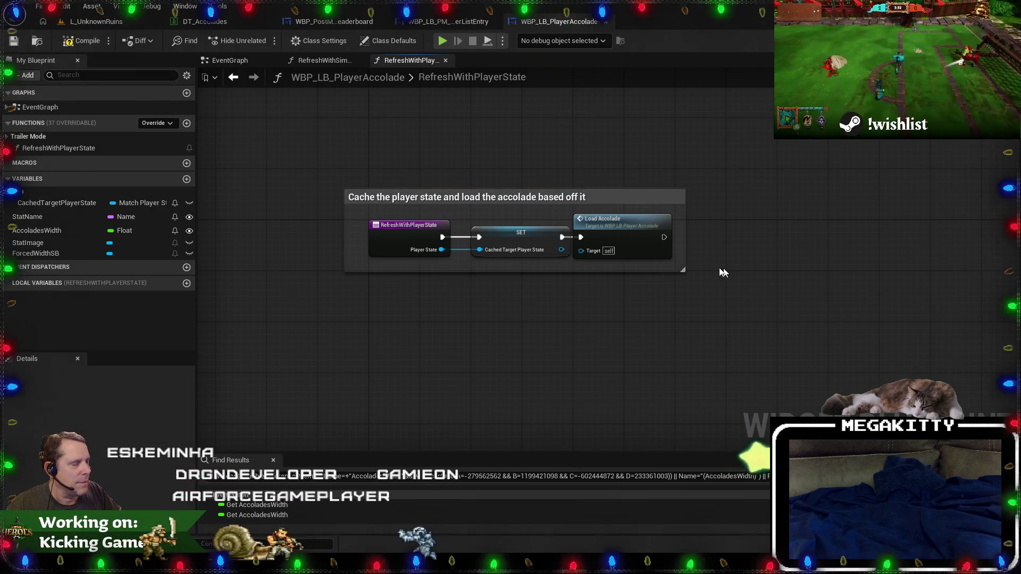
left_click_drag(691, 229, 707, 244)
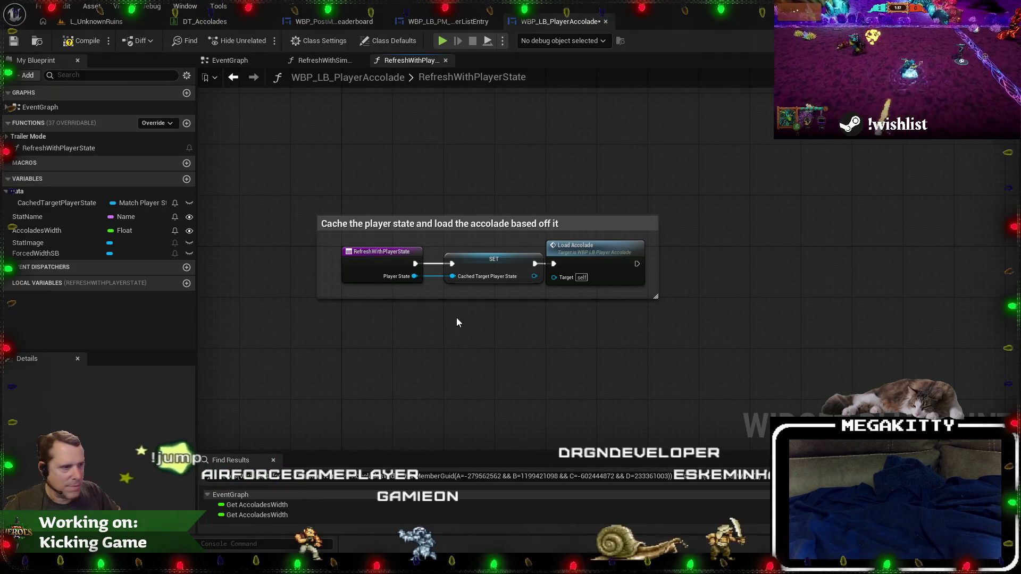
Comment the LoadAccolade validity and delay nodes 'Wait for the final stats to be loaded from the post-match component'.
double_click(612, 255)
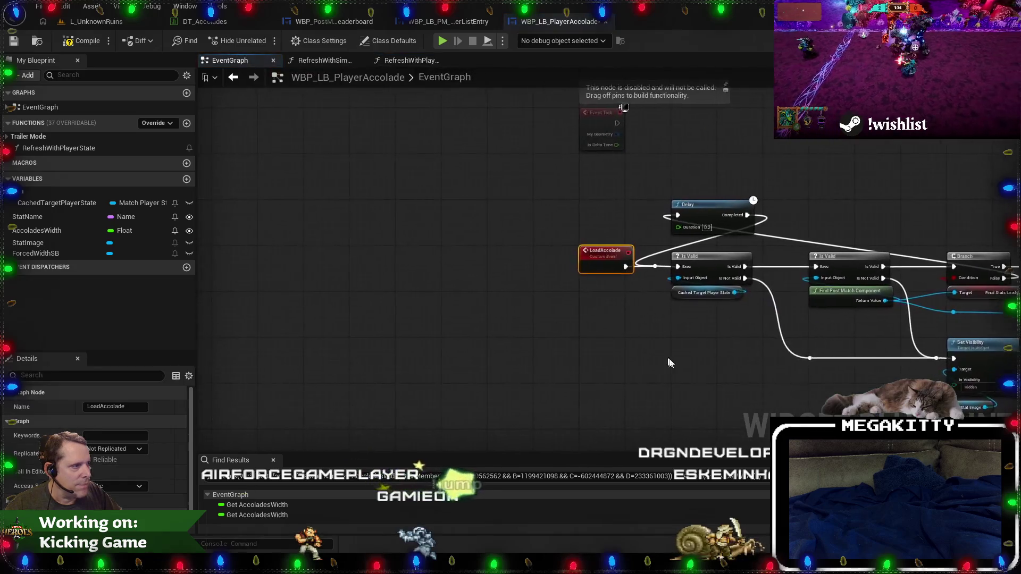
scroll(323, 237, "up", 2)
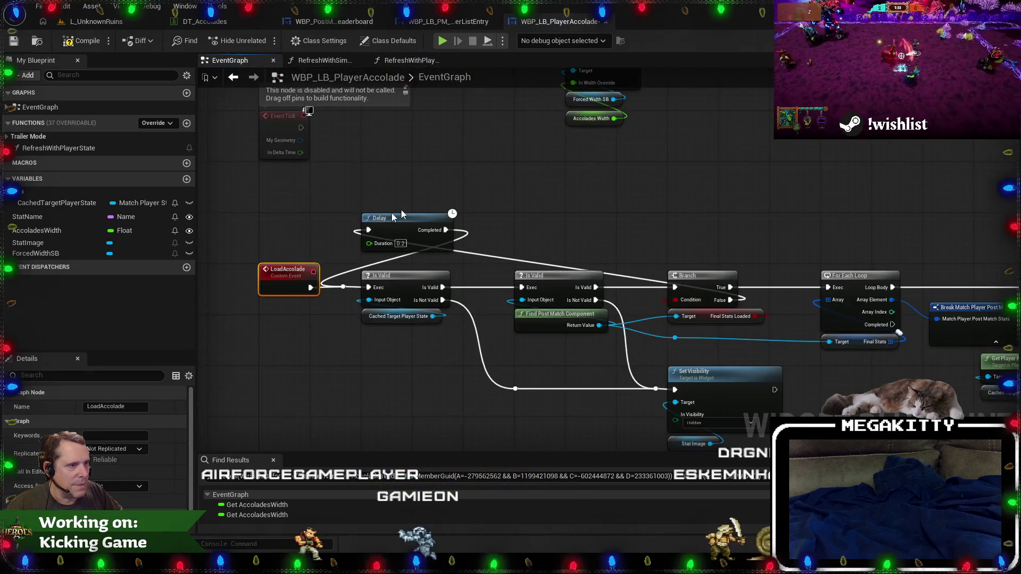
mouse_move(333, 190)
left_mouse_down()
mouse_move(465, 290)
mouse_move(497, 299)
left_mouse_up()
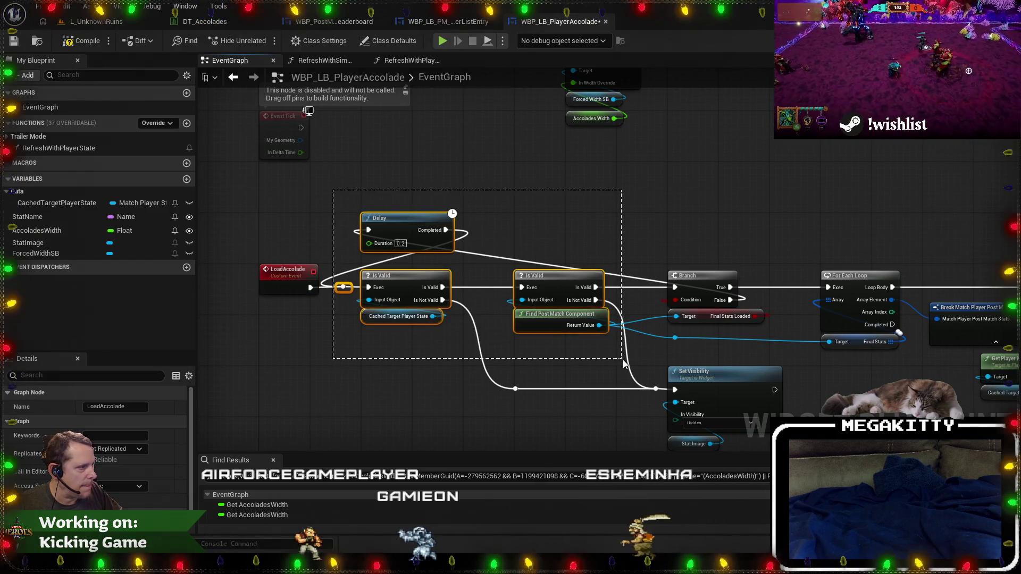
mouse_move(633, 364)
left_mouse_down()
mouse_move(726, 391)
mouse_move(799, 378)
left_mouse_up()
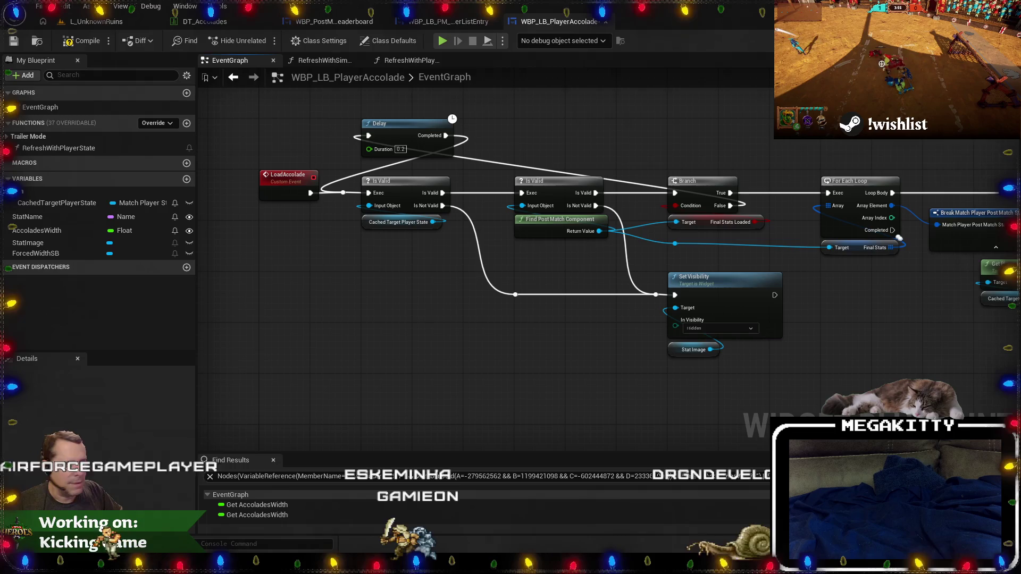
left_click_drag(672, 213, 572, 251)
mouse_move(239, 112)
left_mouse_down()
mouse_move(719, 371)
mouse_move(686, 417)
left_mouse_up()
type("c")
type("or the final ")
type("stats to be loa")
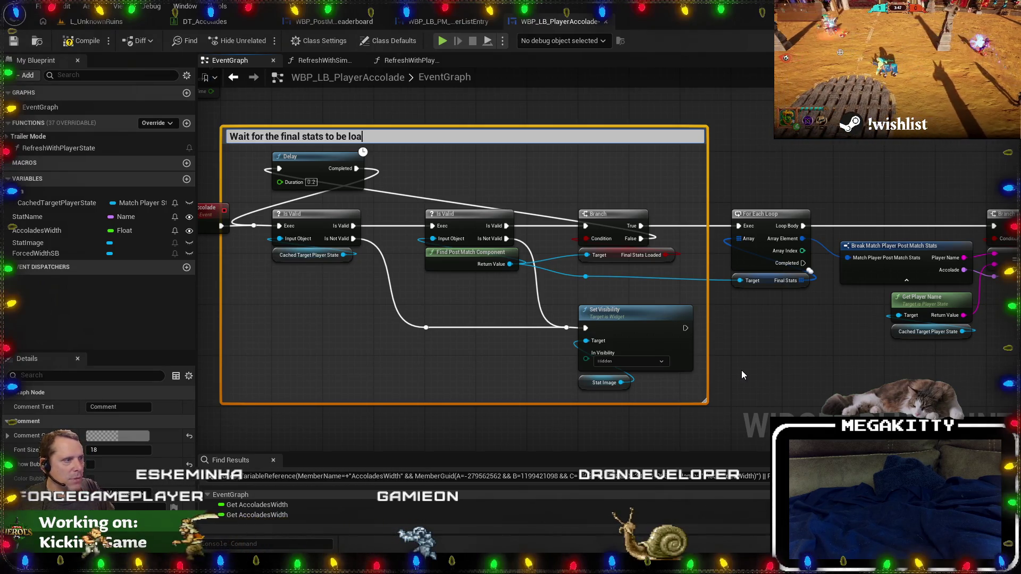
type("ded from the")
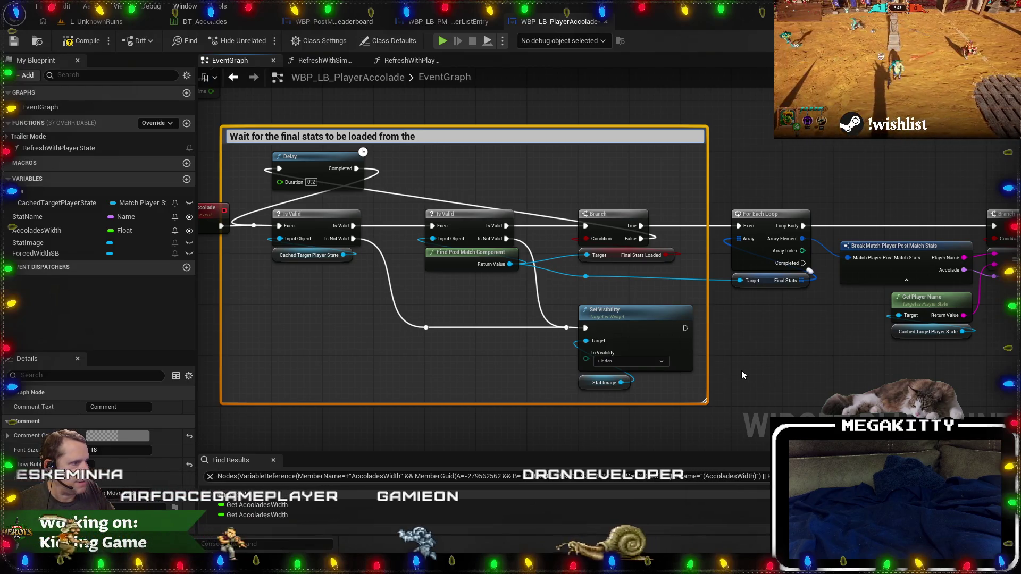
type(" post-match component")
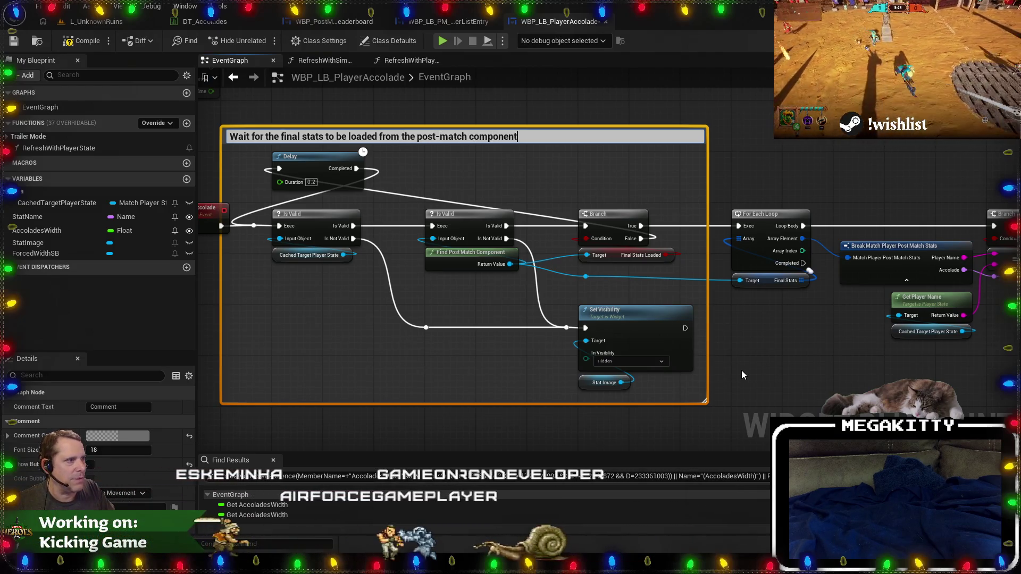
type(" on the game state")
key("Return")
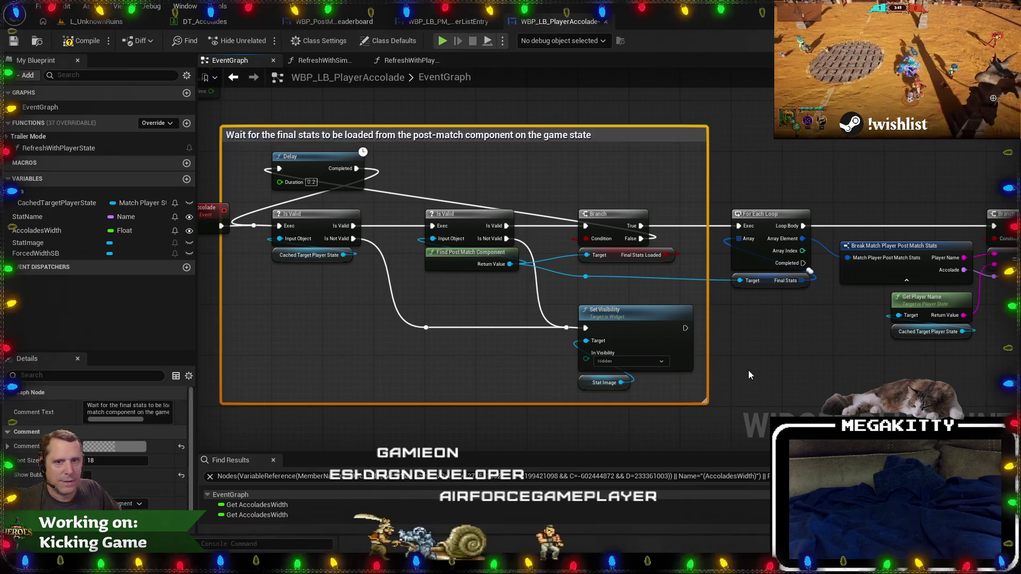
left_click(748, 371)
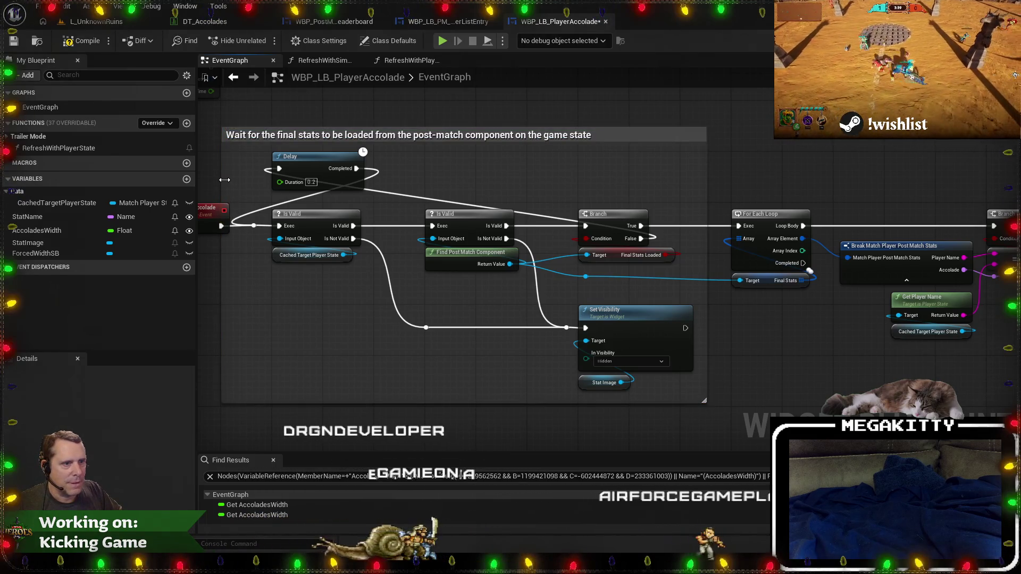
Select the loop nodes that find the matching player.
left_click_drag(231, 184, 312, 226)
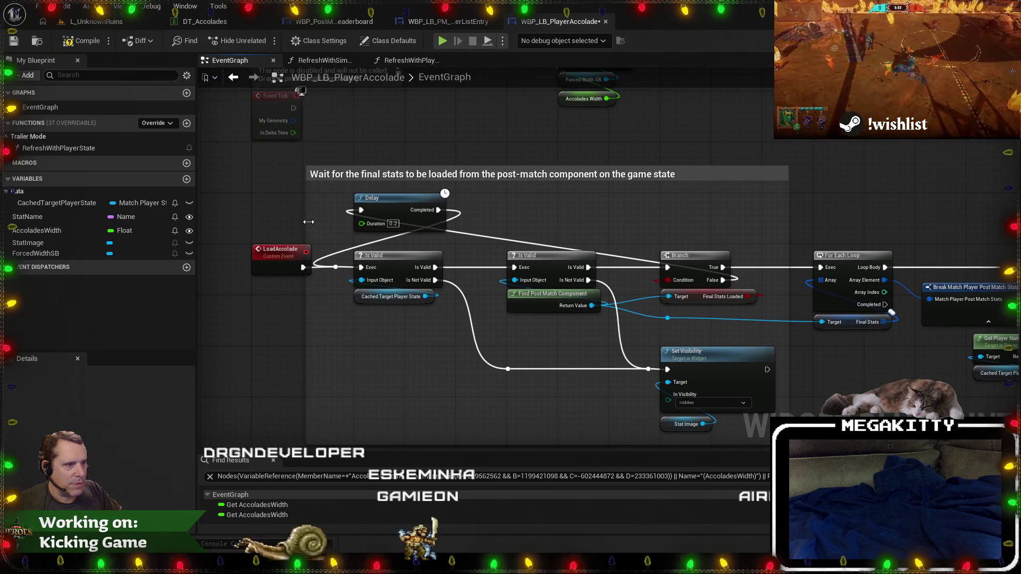
scroll(580, 305, "down", 1)
mouse_move(683, 404)
left_mouse_down()
mouse_move(709, 388)
mouse_move(768, 383)
mouse_move(659, 390)
mouse_move(465, 346)
left_mouse_up()
scroll(418, 301, "down", 2)
mouse_move(381, 216)
left_mouse_down()
mouse_move(531, 358)
mouse_move(598, 369)
mouse_move(589, 370)
left_mouse_up()
Wrap the player-search loop nodes in a 'Search for the player…' comment about matching the leaderboard row.
key("c")
scroll(518, 217, "up", 3)
type("Search for the pl")
key("BackSpace")
key("BackSpace")
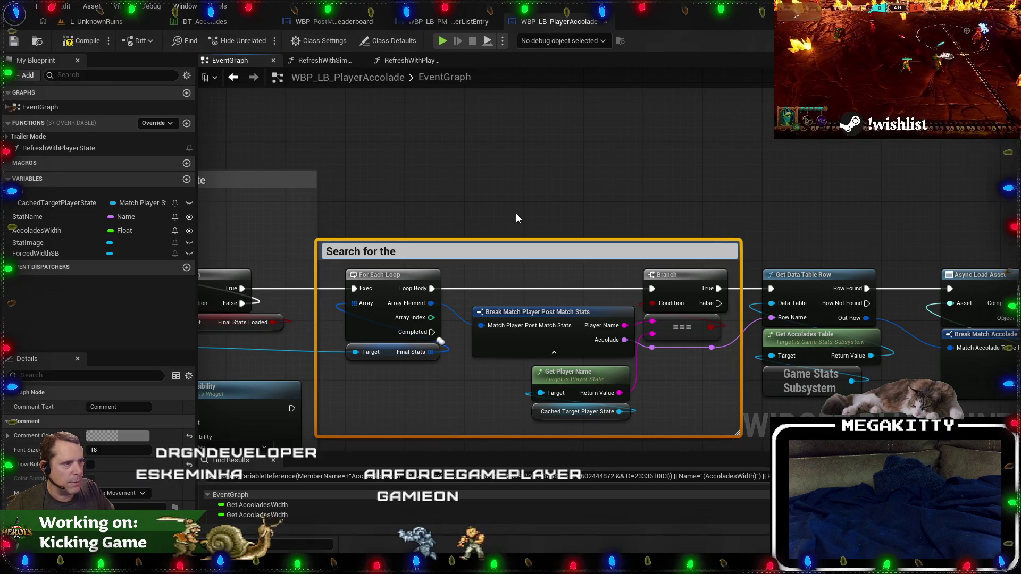
type("player corresponding to this")
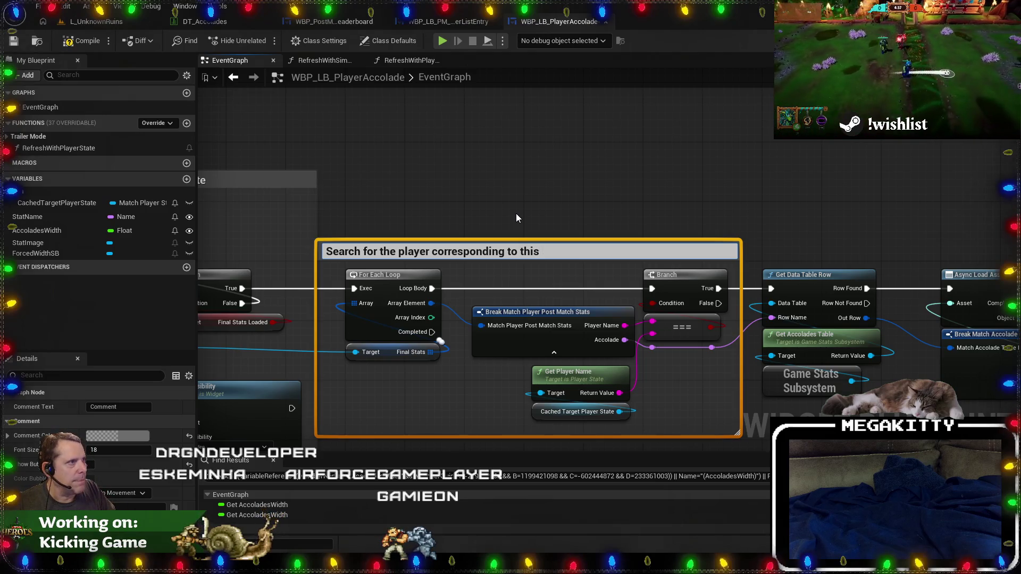
type(" row")
key("BackSpace")
key("BackSpace")
key("BackSpace")
type("leaderboard row by name (not")
key("BackSpace")
key("BackSpace")
key("BackSpace")
key("BackSpace")
key("BackSpace")
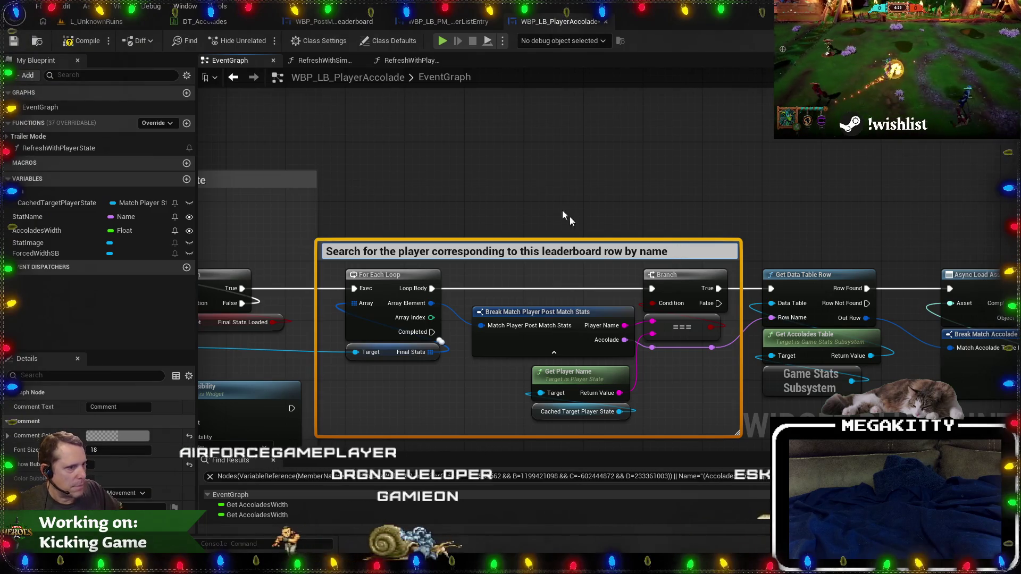
left_click(579, 223)
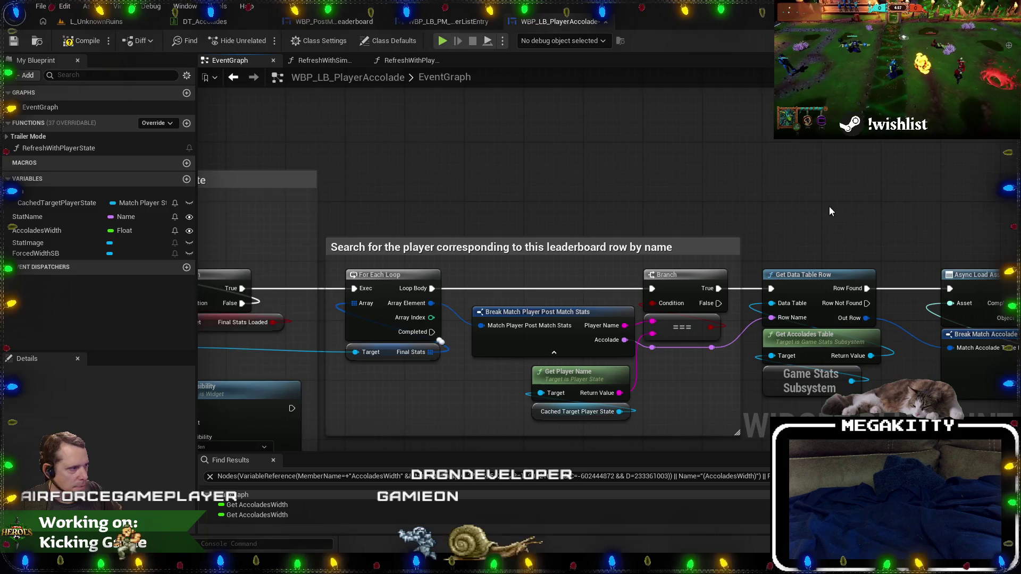
Comment the texture-loading nodes 'Load the accolade texture and show it' and resize the overlapping comment boxes.
scroll(504, 198, "down", 3)
left_click_drag(391, 206, 862, 381)
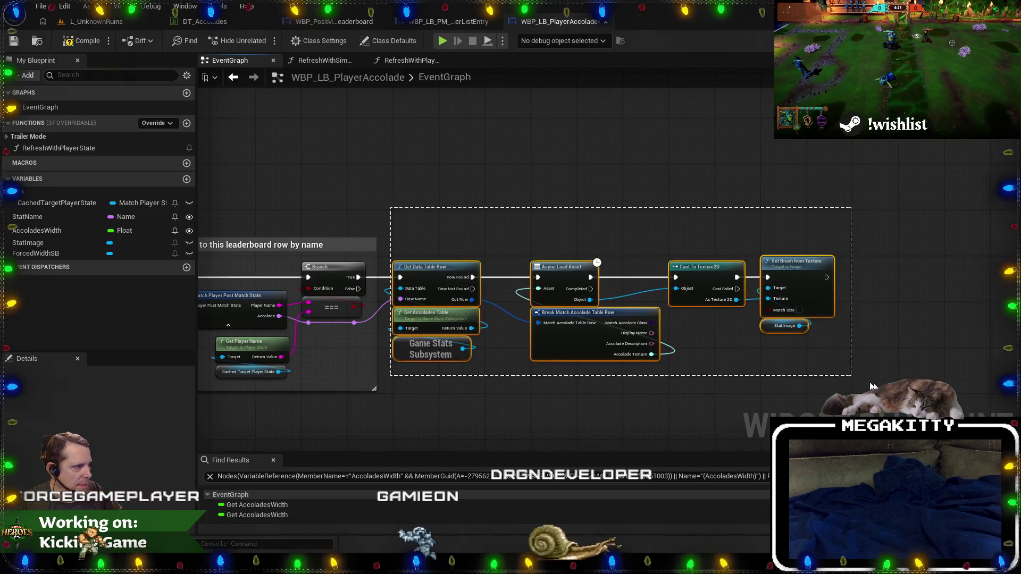
type("c")
type("Load")
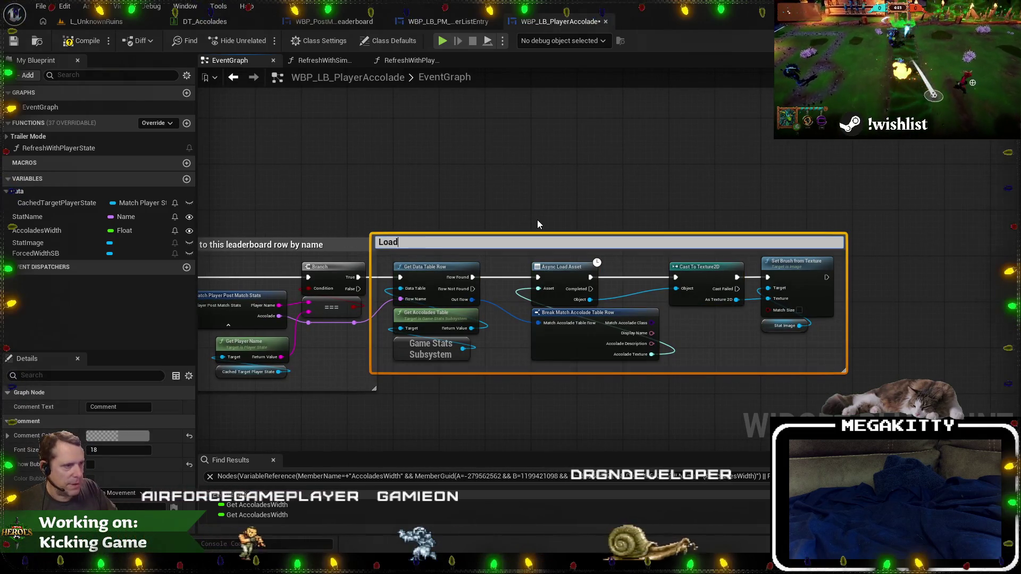
type(" the accolade texture andshow ")
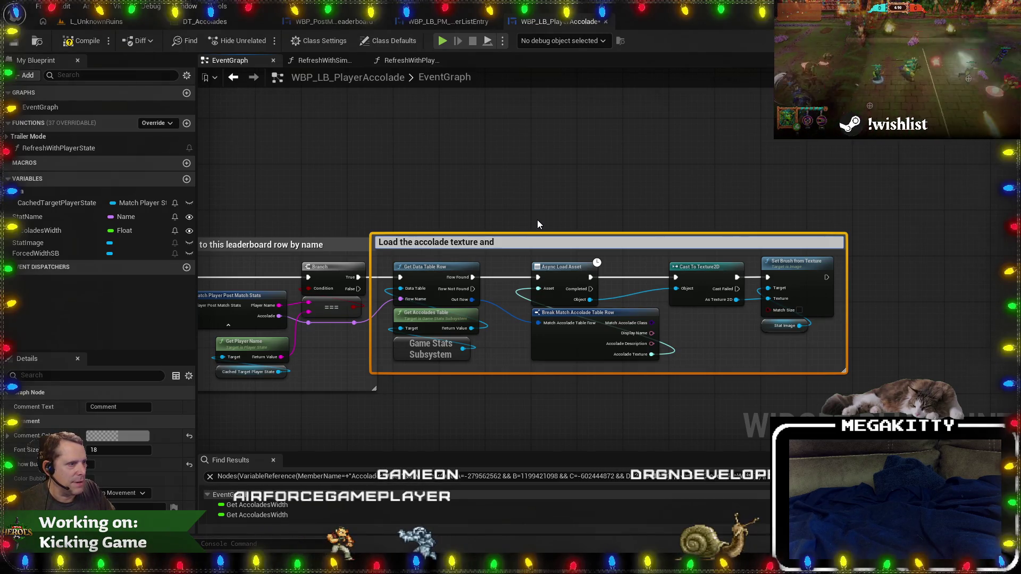
type("iut")
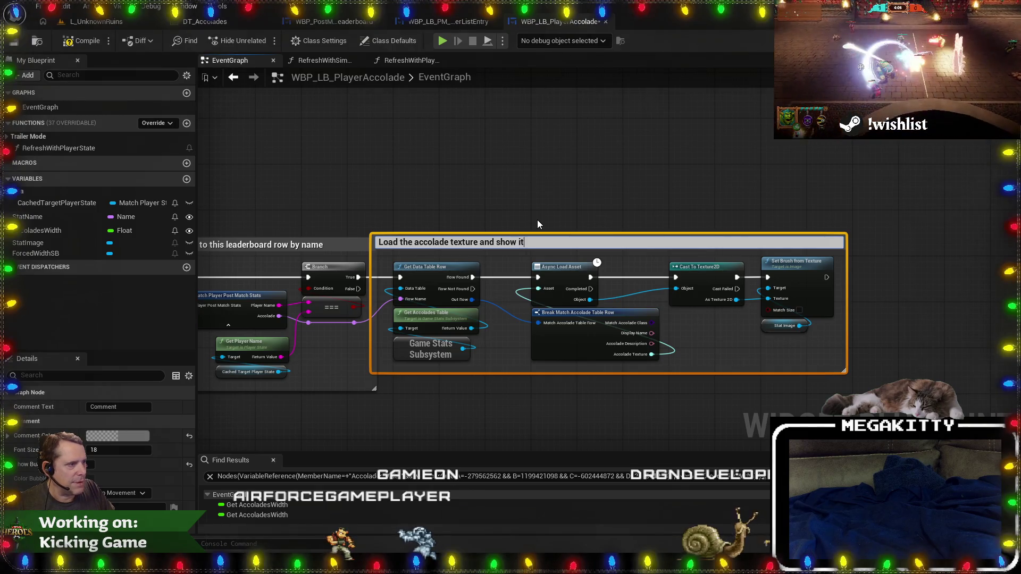
key("Return")
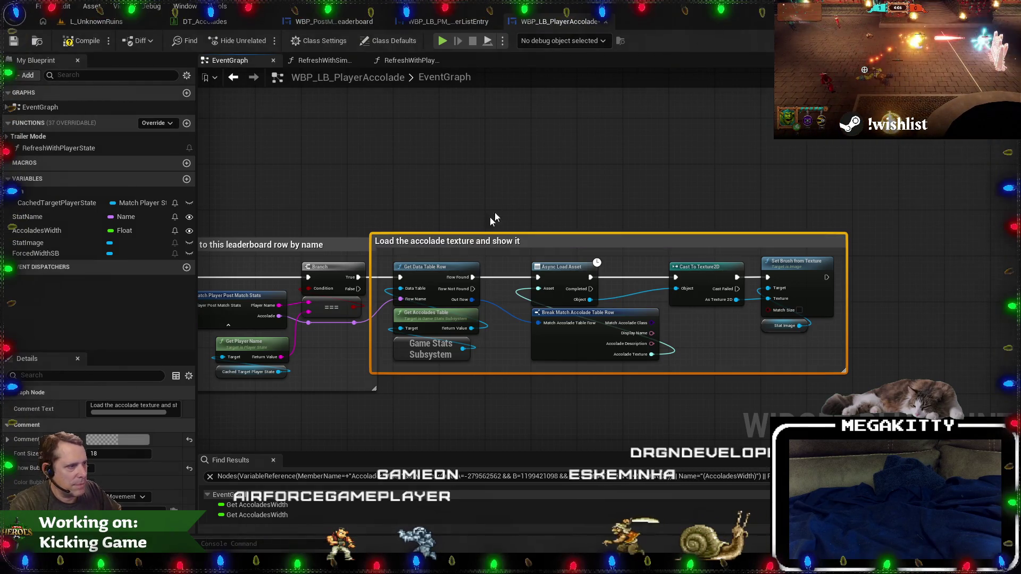
left_click(372, 348)
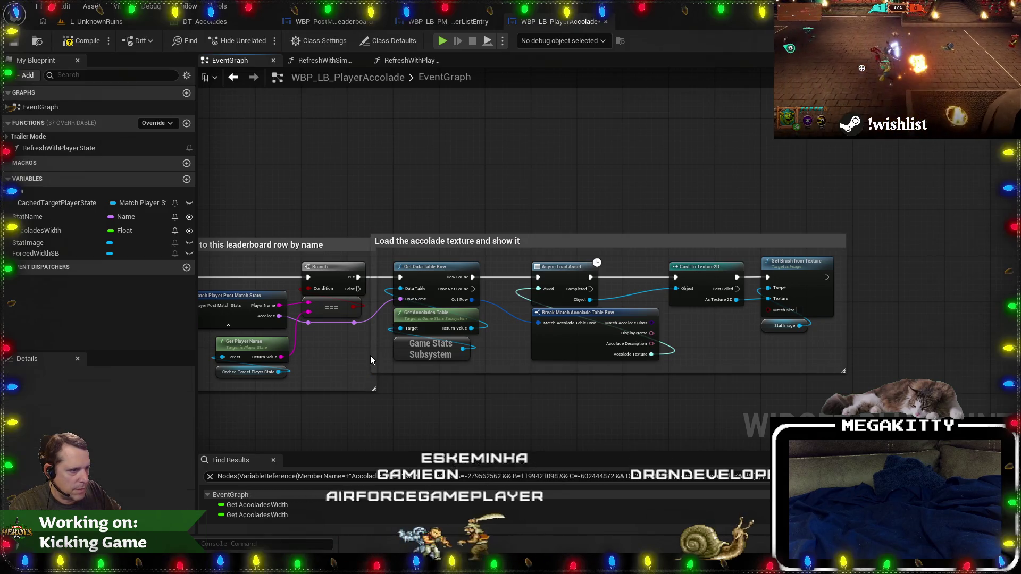
left_click_drag(385, 354, 373, 356)
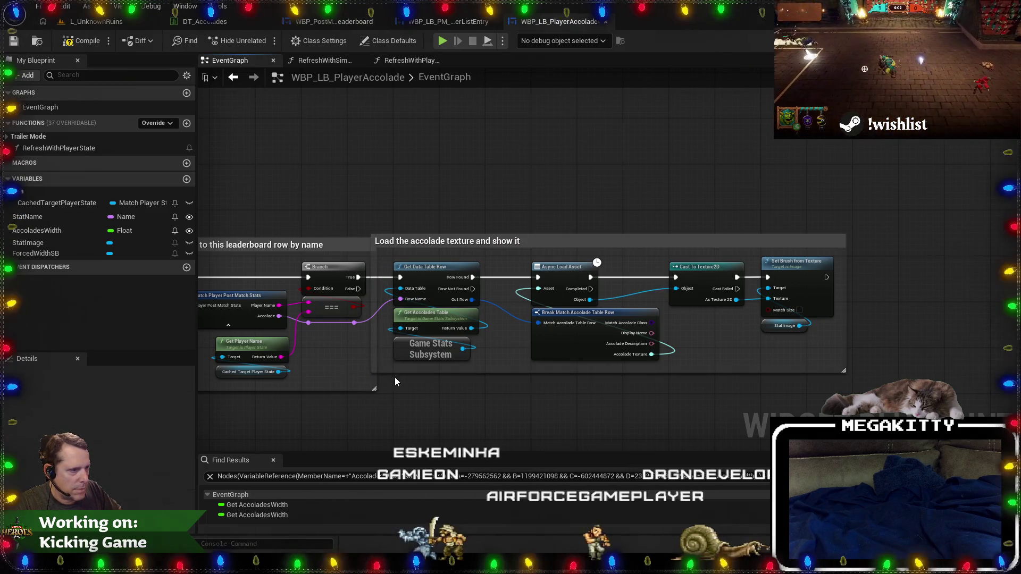
left_click_drag(372, 236, 459, 217)
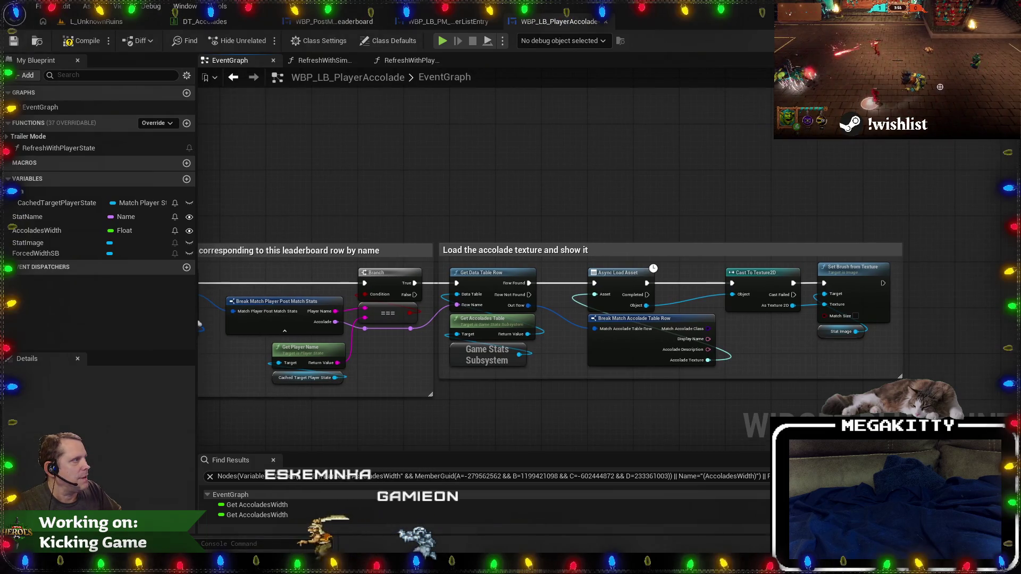
Set StatImage's Visibility to Hidden in the Designer, then return to the event graph.
left_click(974, 40)
left_click_drag(583, 238, 561, 241)
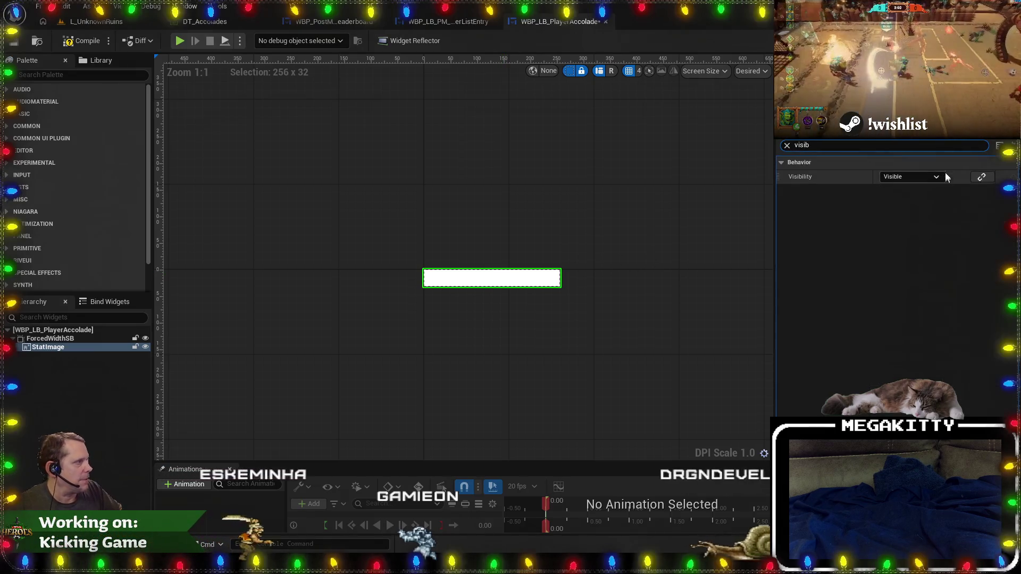
left_click(911, 177)
left_click(896, 204)
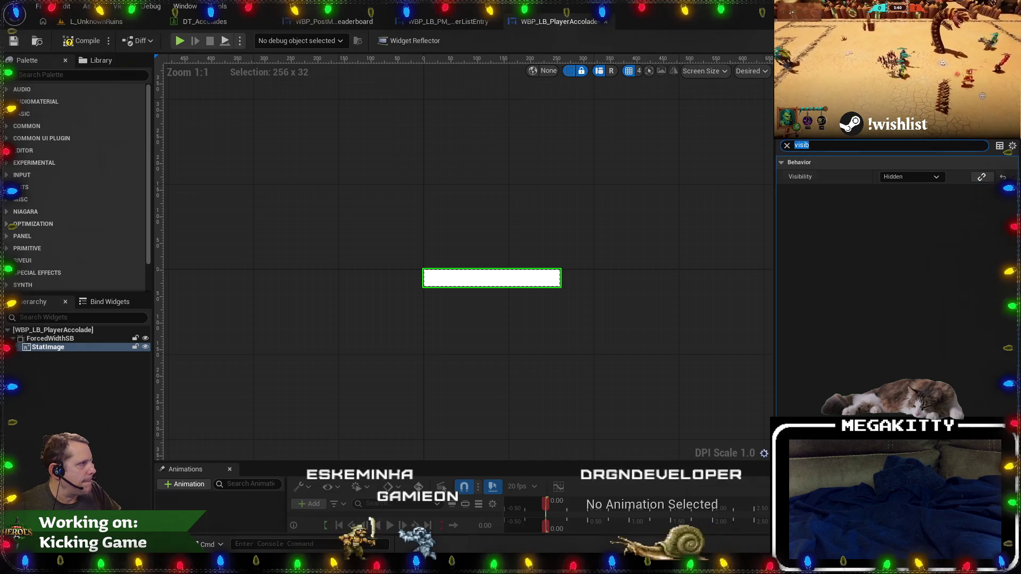
key("shift+alt+g")
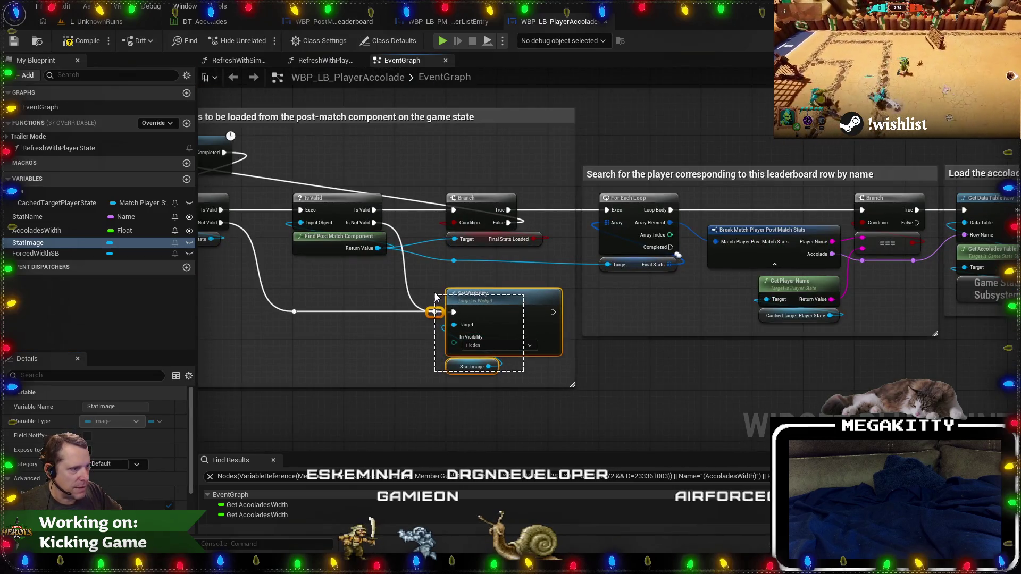
Delete the old Set Visibility and Stat Image nodes, and shrink the wait-for-stats comment to fit.
left_click_drag(448, 289, 447, 289)
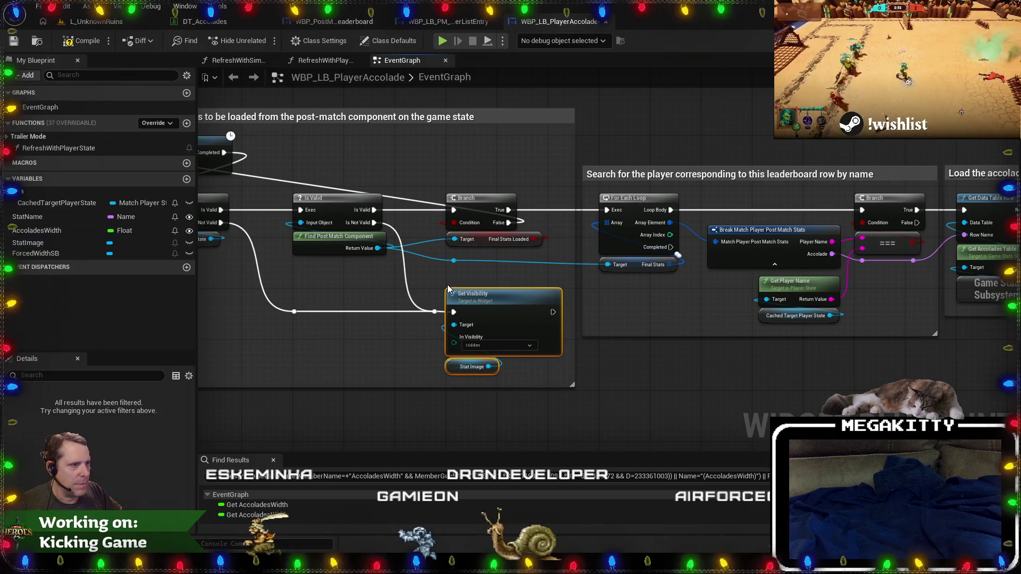
left_click_drag(413, 345, 514, 378)
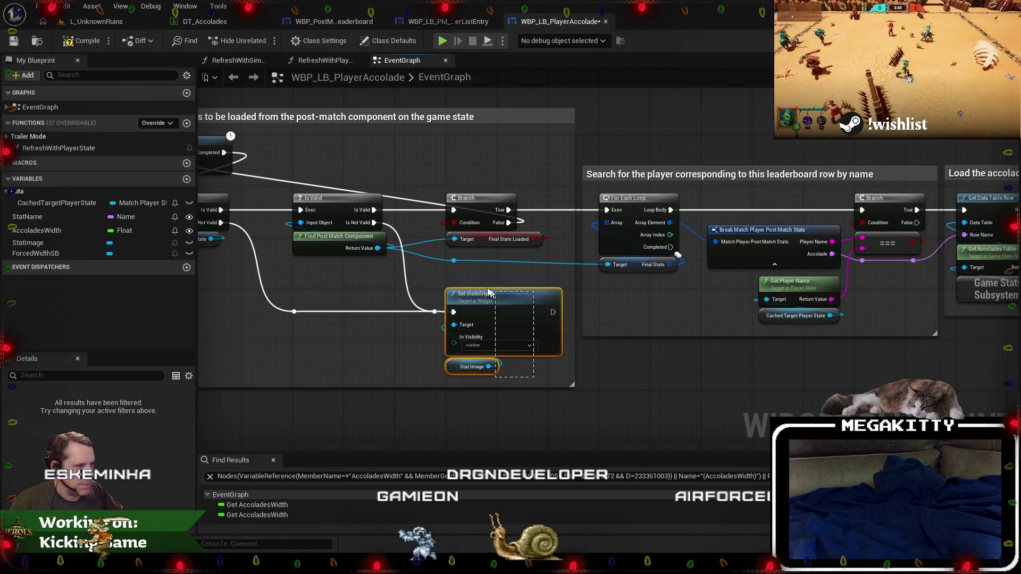
left_click_drag(492, 293, 473, 290)
key("Delete")
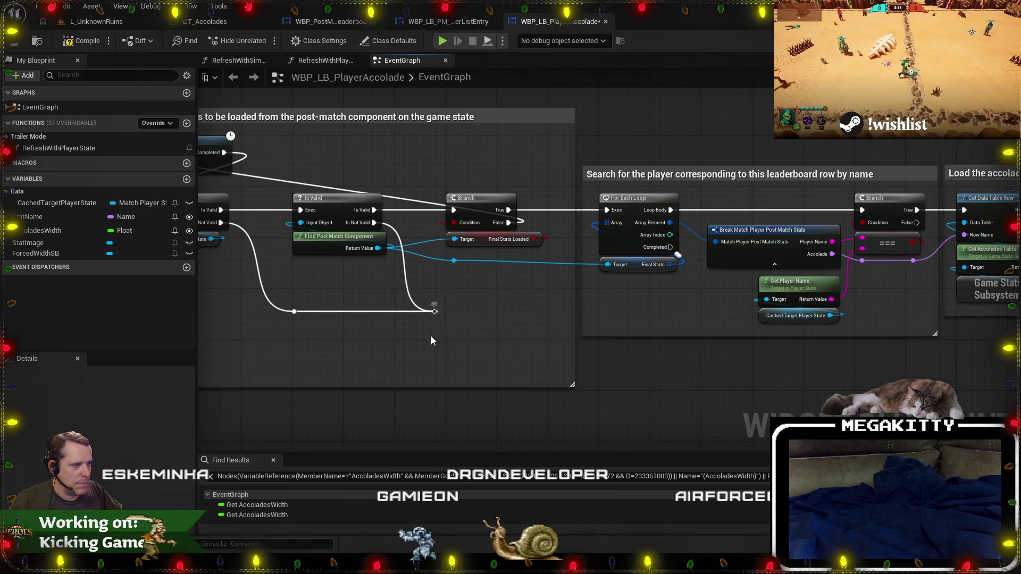
left_click_drag(298, 301, 423, 314)
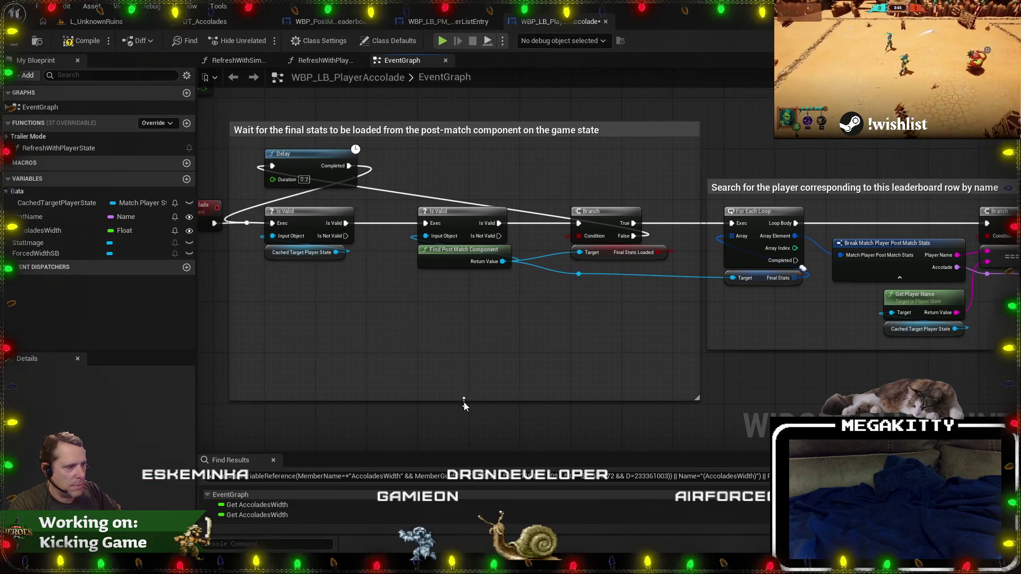
left_click_drag(455, 388, 460, 285)
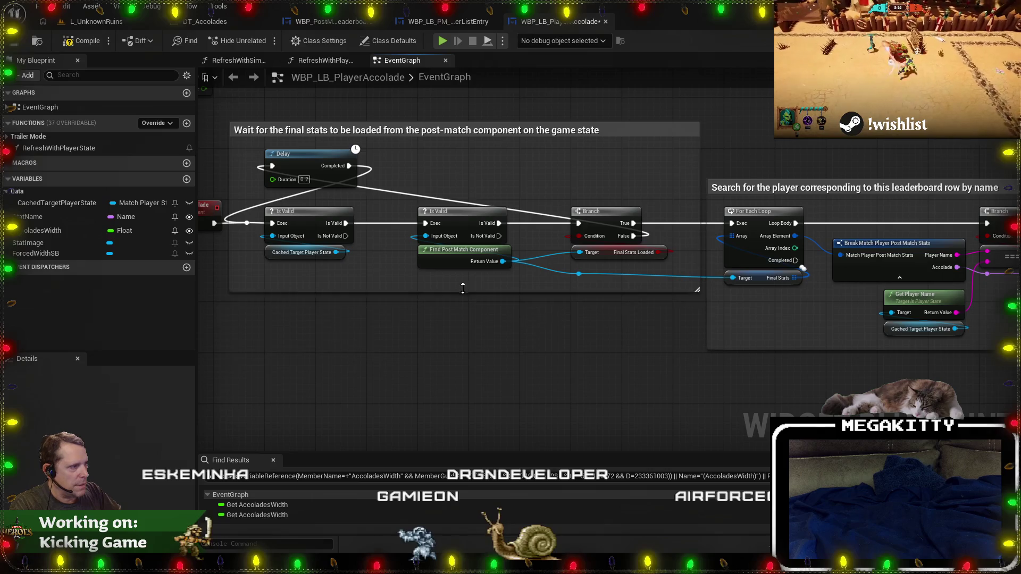
Paste a Set Visibility node for Stat Image and wire it after Set Width Override.
scroll(461, 285, "down", 4)
left_click_drag(343, 212, 300, 300)
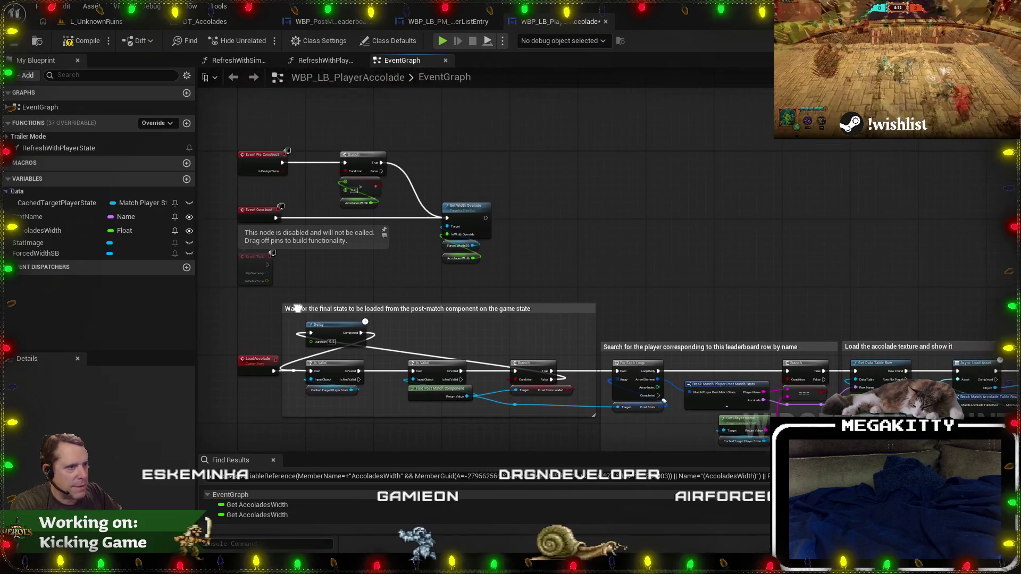
scroll(318, 282, "down", 1)
scroll(435, 243, "up", 3)
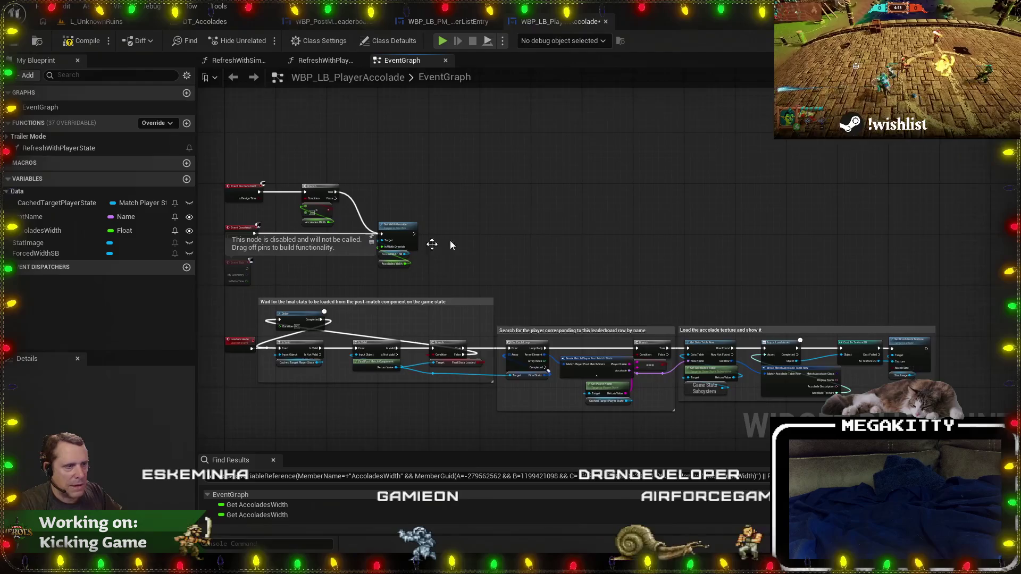
key("ctrl+v")
scroll(466, 199, "up", 2)
left_click_drag(465, 199, 421, 232)
scroll(582, 188, "down", 2)
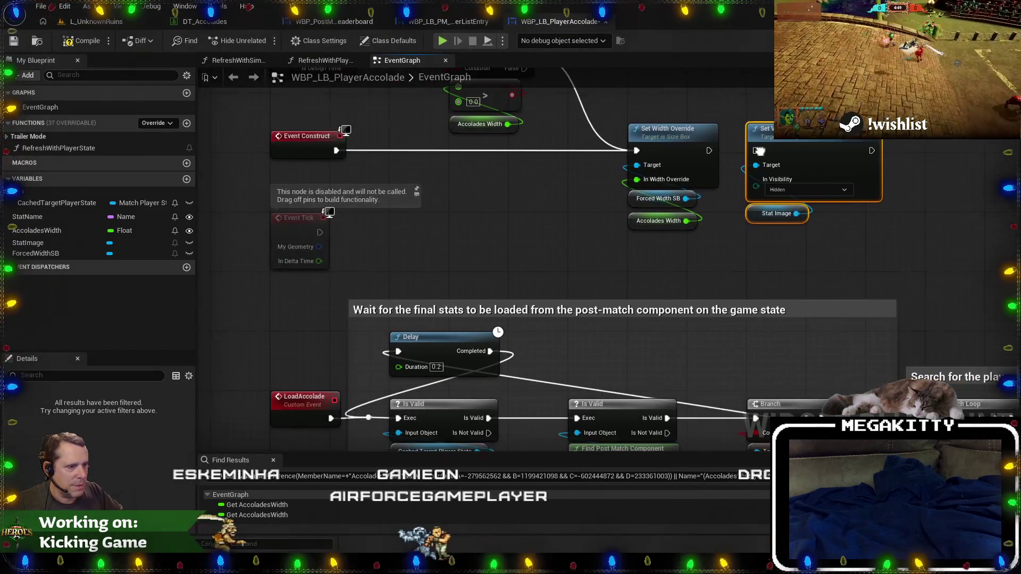
scroll(615, 202, "up", 2)
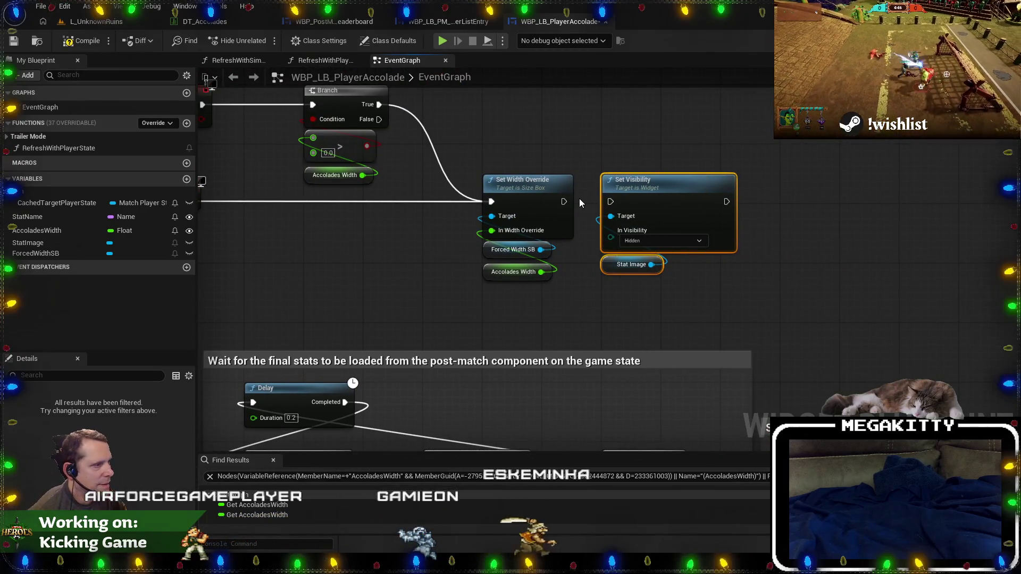
left_click_drag(564, 202, 612, 202)
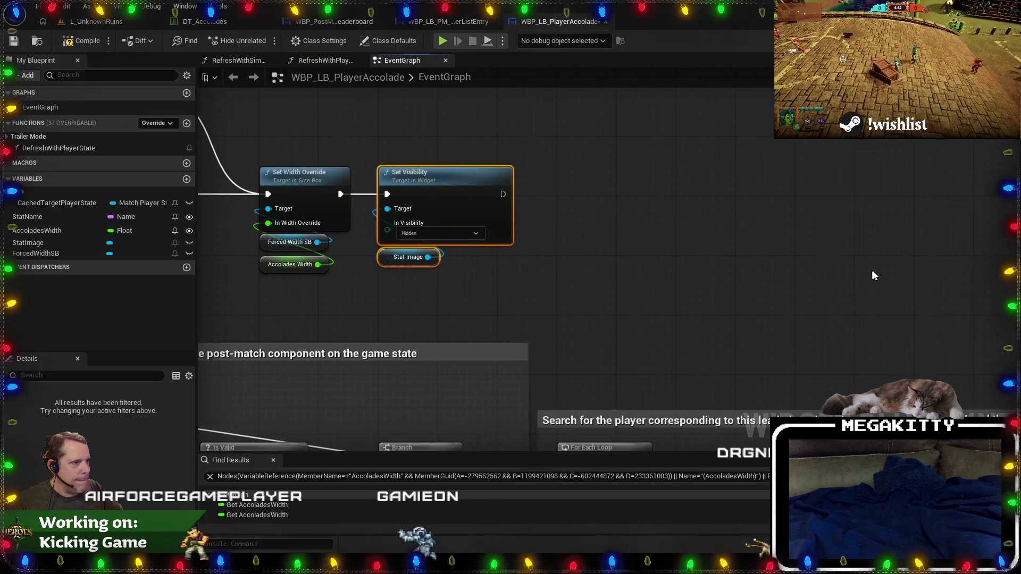
Add another Stat Image Set Visibility after Set Brush from Texture, set to Not Hit-Testable (Self Only).
scroll(631, 246, "down", 2)
scroll(694, 319, "up", 3)
key("ctrl+v")
left_click_drag(588, 282, 535, 299)
left_click_drag(425, 307, 480, 307)
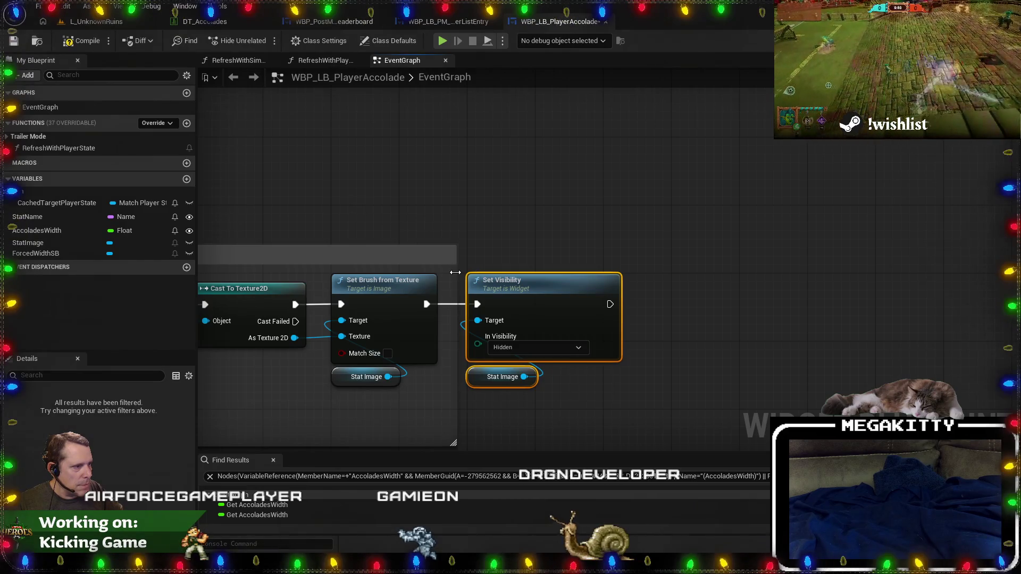
left_click(520, 348)
left_click(543, 395)
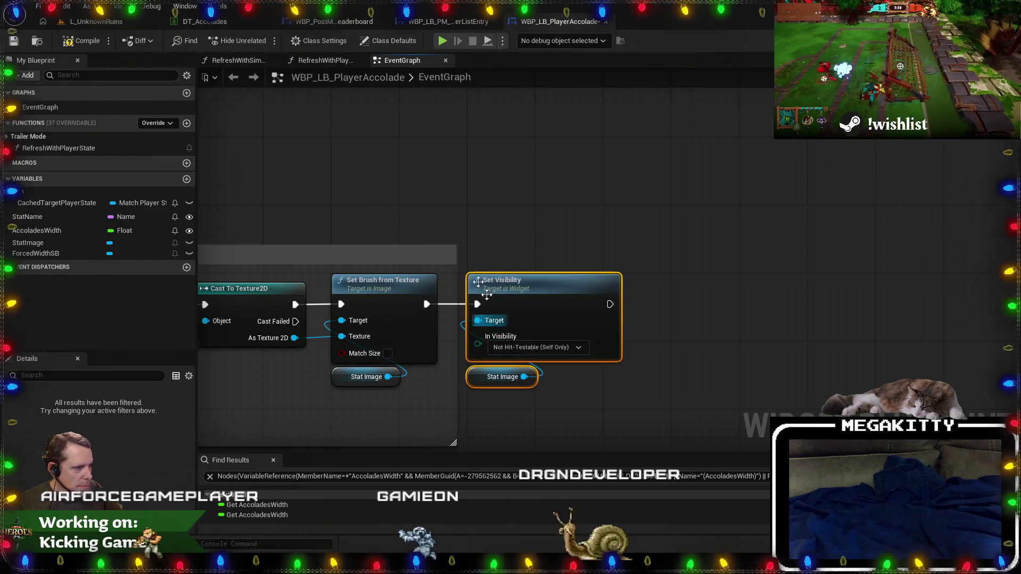
scroll(486, 197, "down", 1)
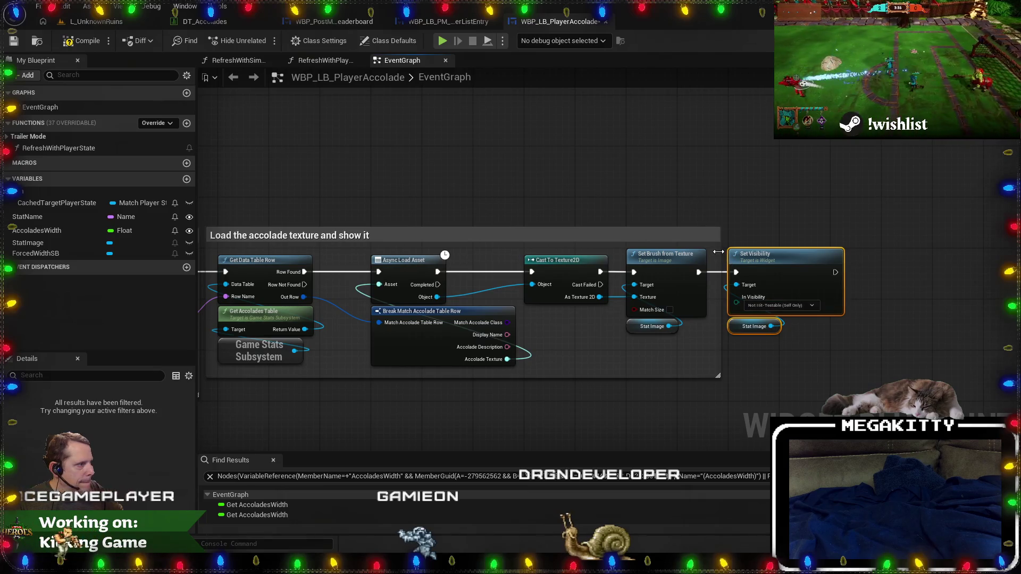
scroll(228, 148, "down", 2)
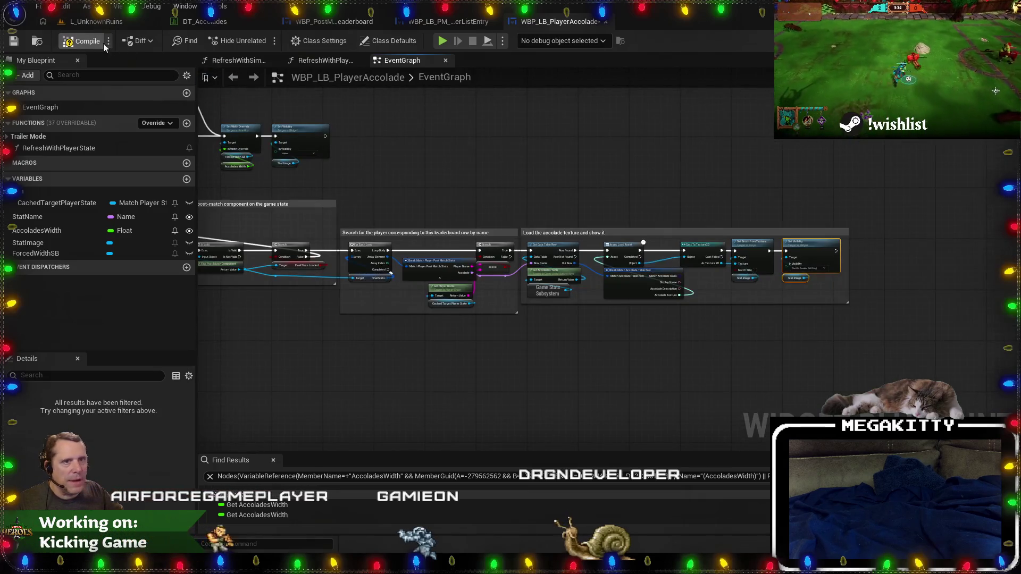
Run Play In Editor with Alt+P and confirm READY on hero select to enter a match.
scroll(426, 192, "up", 3)
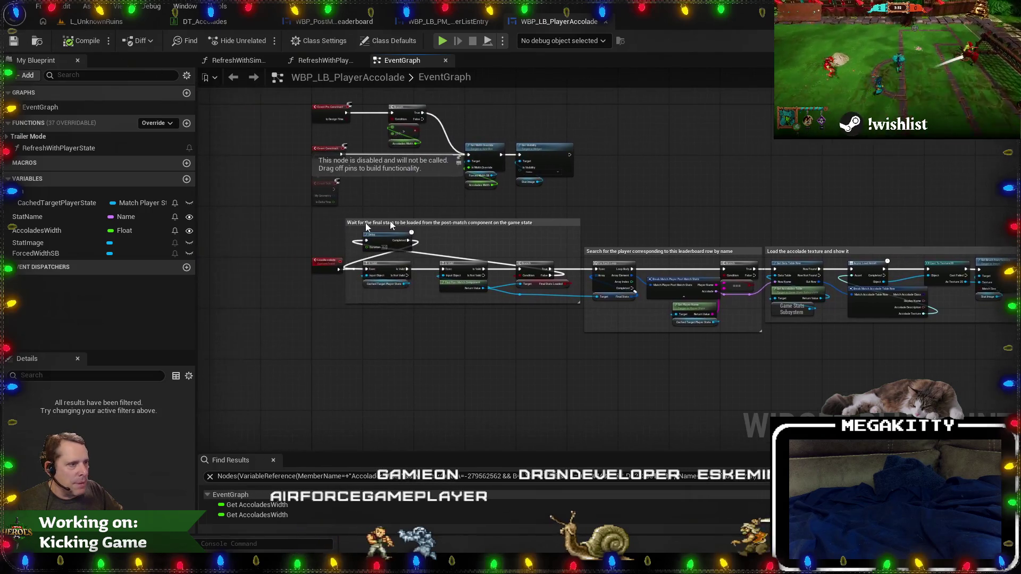
scroll(358, 229, "up", 1)
key("alt+p")
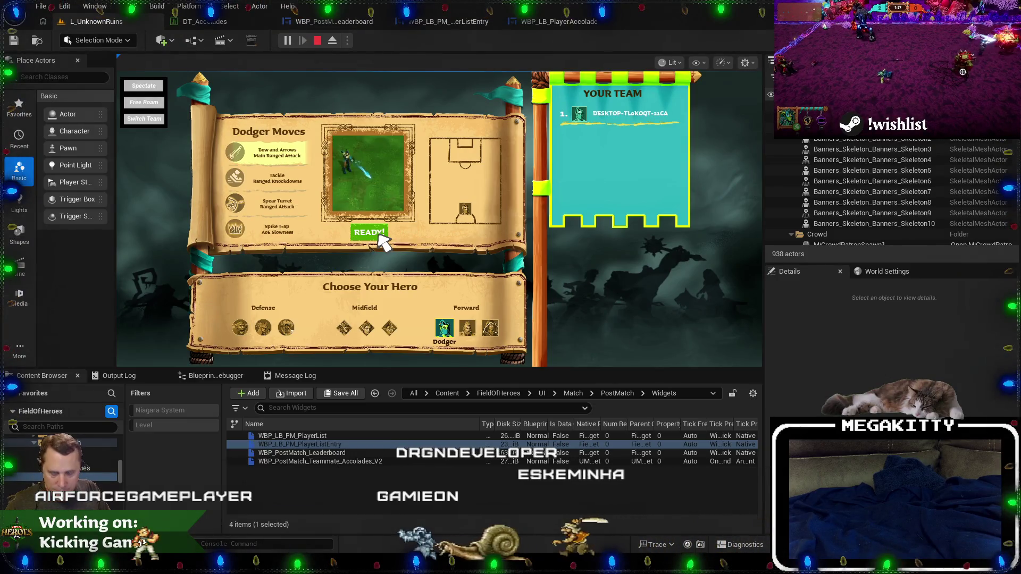
left_click(379, 235)
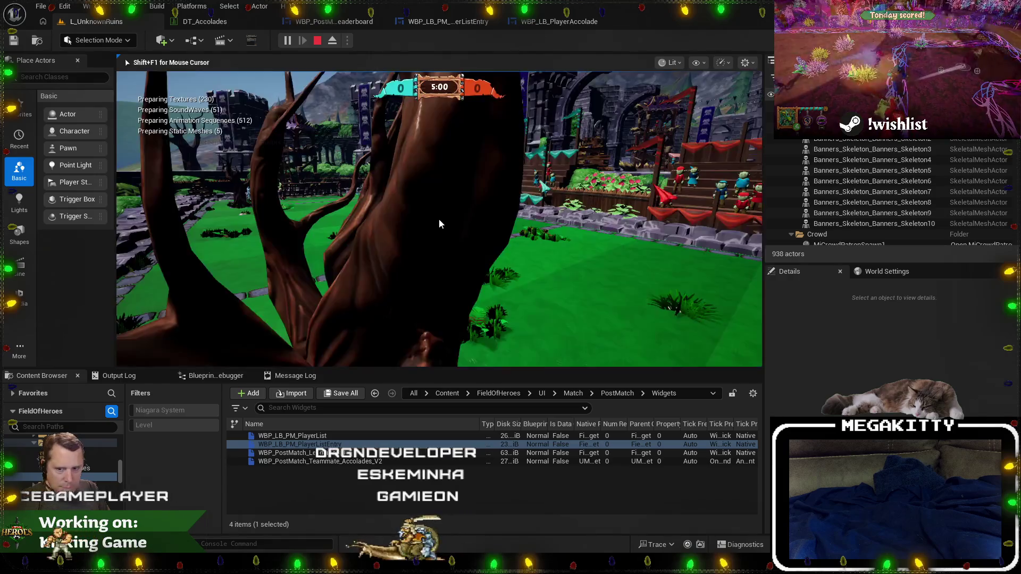
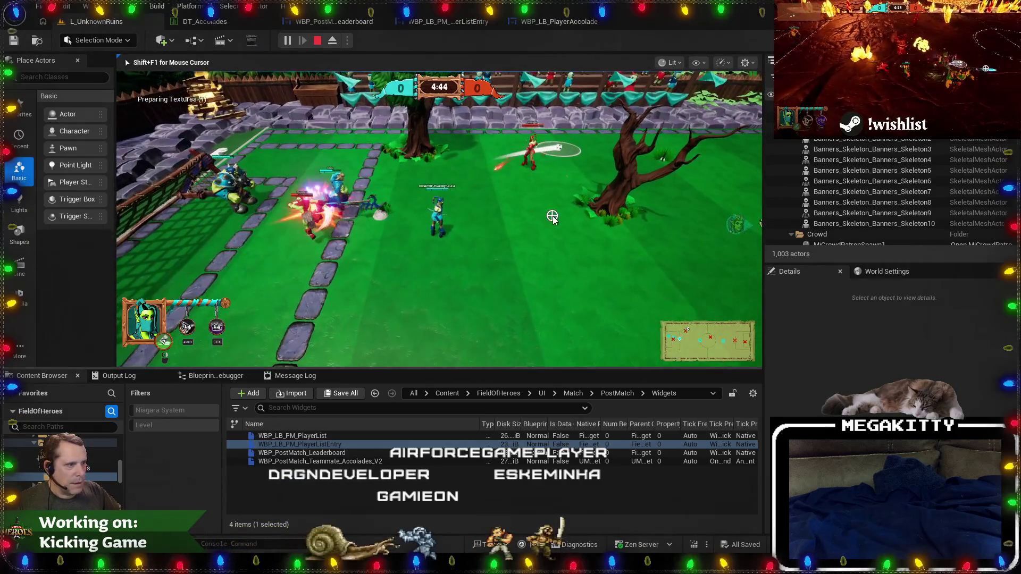
Run EndMatch from the console, review the Tie Game leaderboard, then stop the play session.
key("grave")
key("Up")
key("Return")
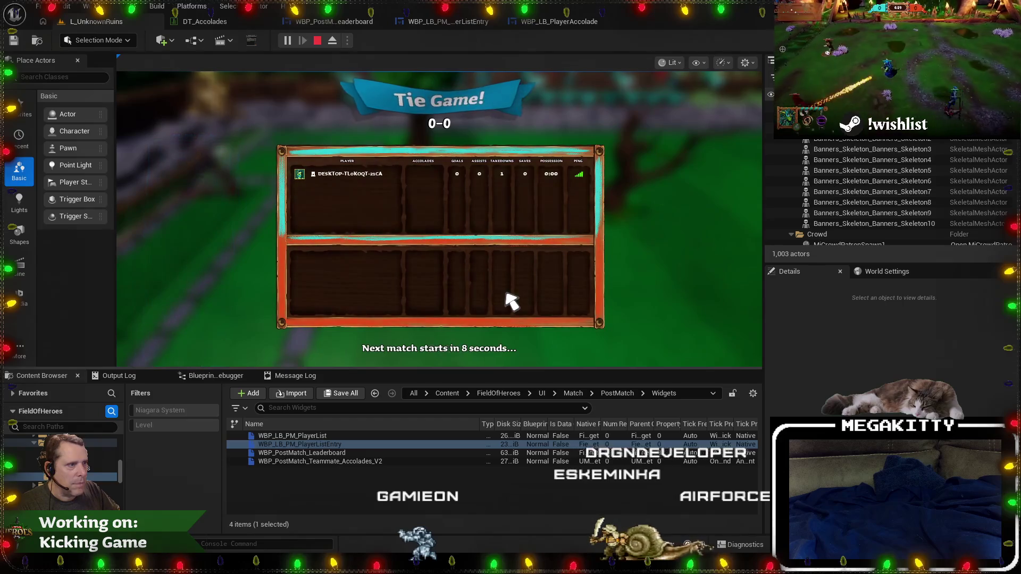
left_click(318, 41)
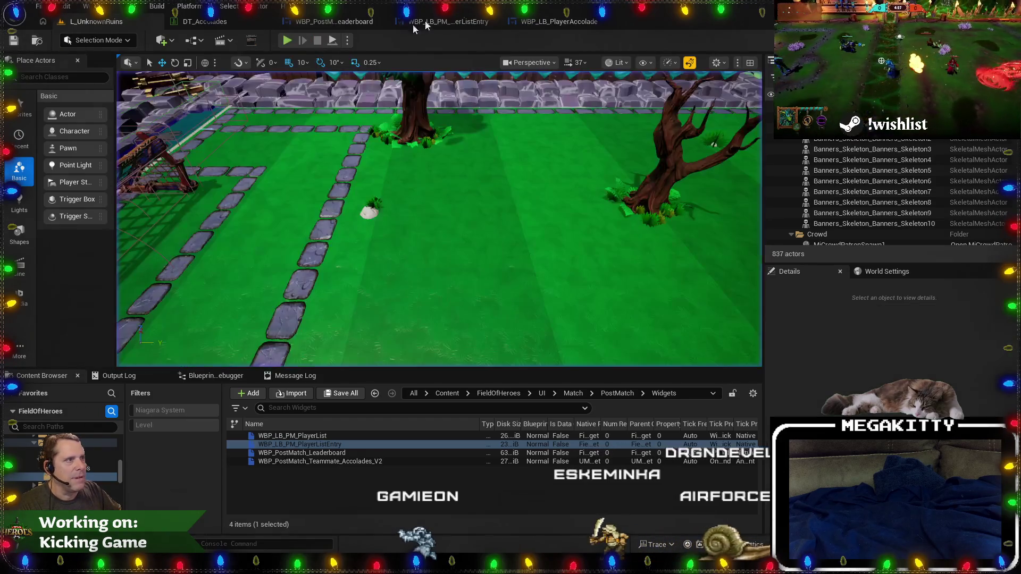
Inspect PlayerAccolade's RefreshWithPlayerState function, then bring up the PlayerListEntry event graph.
left_click(448, 22)
left_click(557, 22)
mouse_move(412, 123)
left_mouse_down()
mouse_move(467, 256)
mouse_move(459, 138)
left_mouse_up()
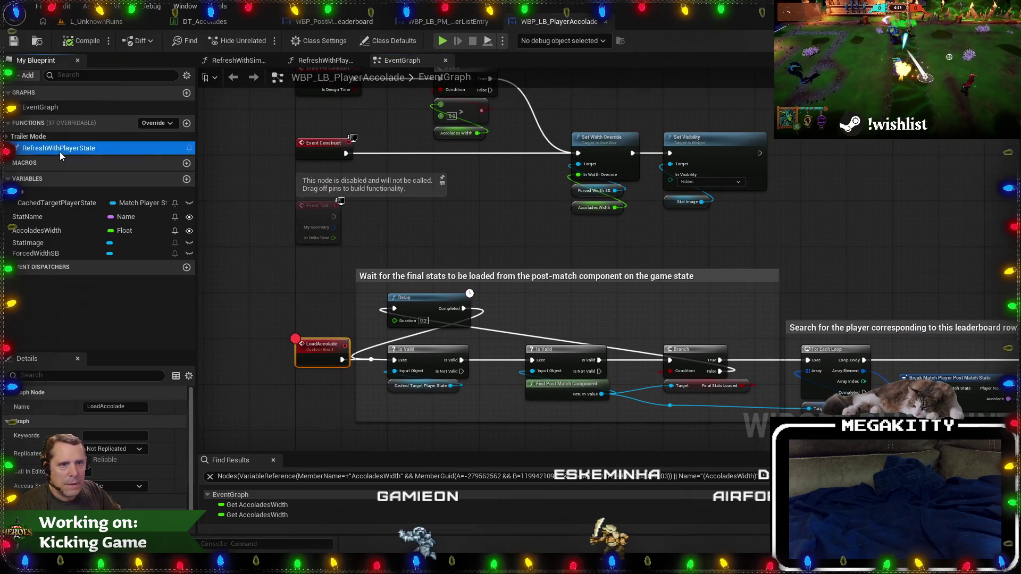
double_click(60, 150)
left_click(366, 264)
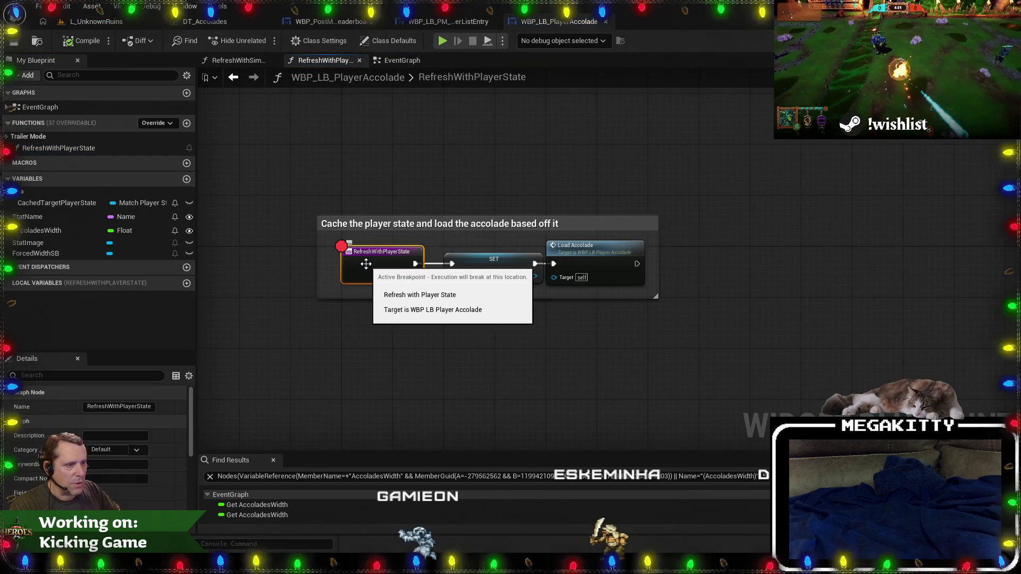
left_click(455, 23)
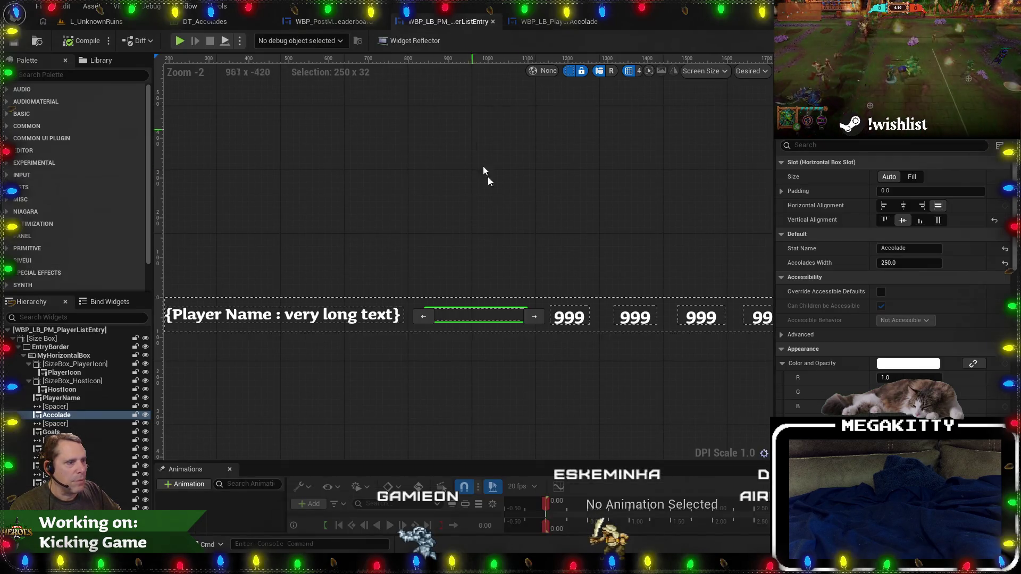
left_click(989, 40)
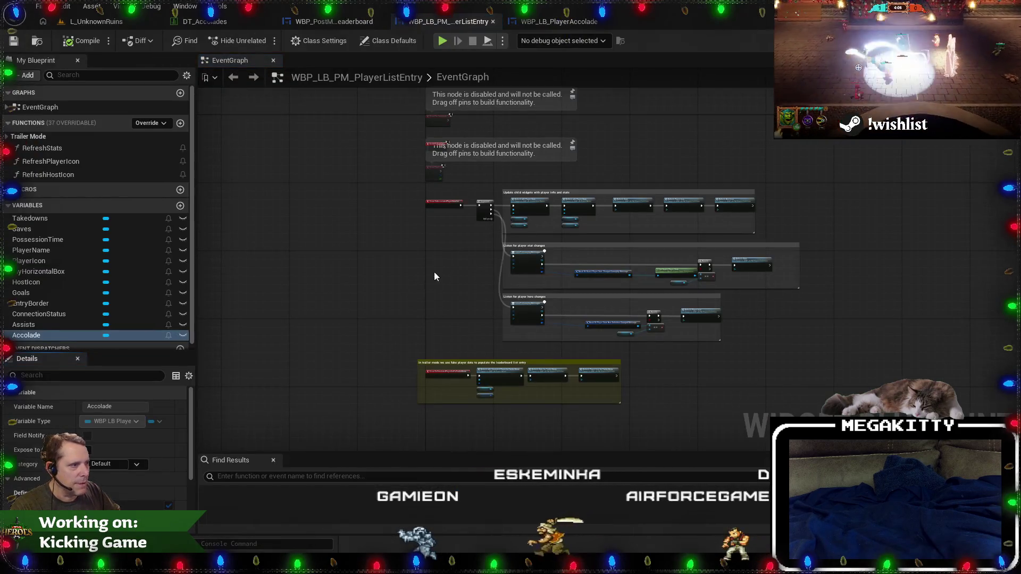
scroll(362, 346, "up", 3)
left_click_drag(362, 346, 391, 232)
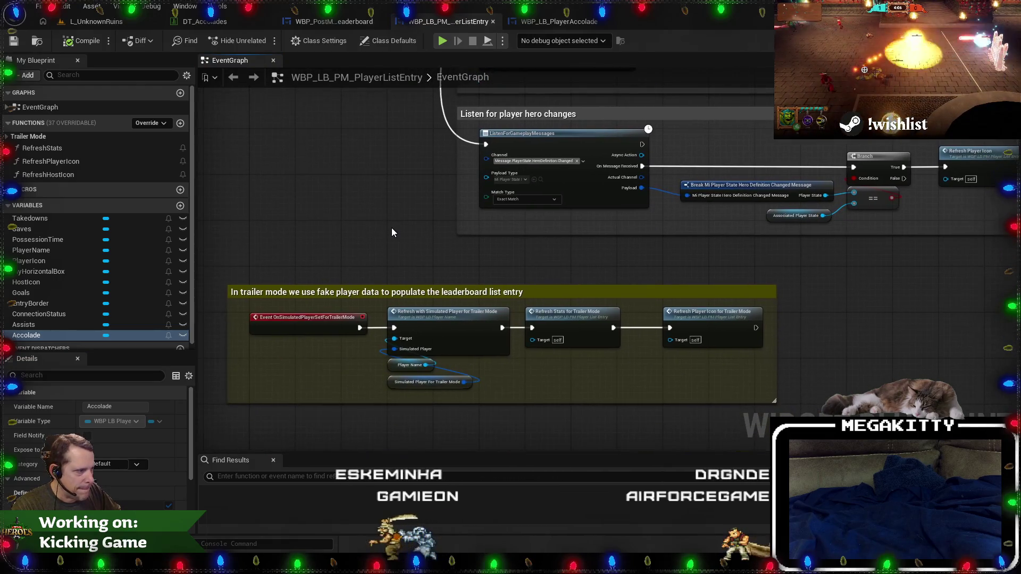
Search the PlayerListEntry graph for 'Refresh' and jump to the RefreshWithPlayerState call.
left_click(396, 478)
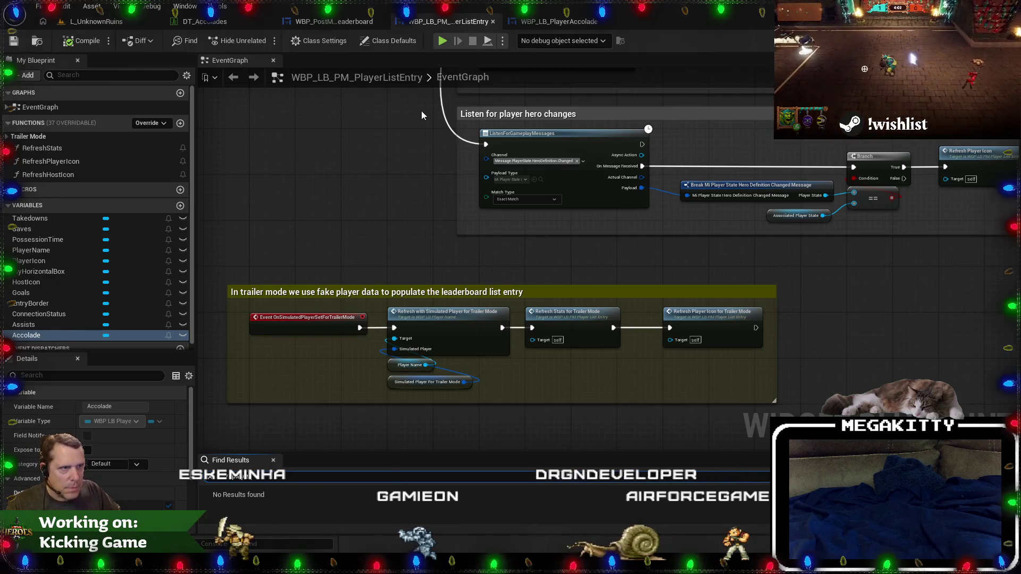
left_click(546, 23)
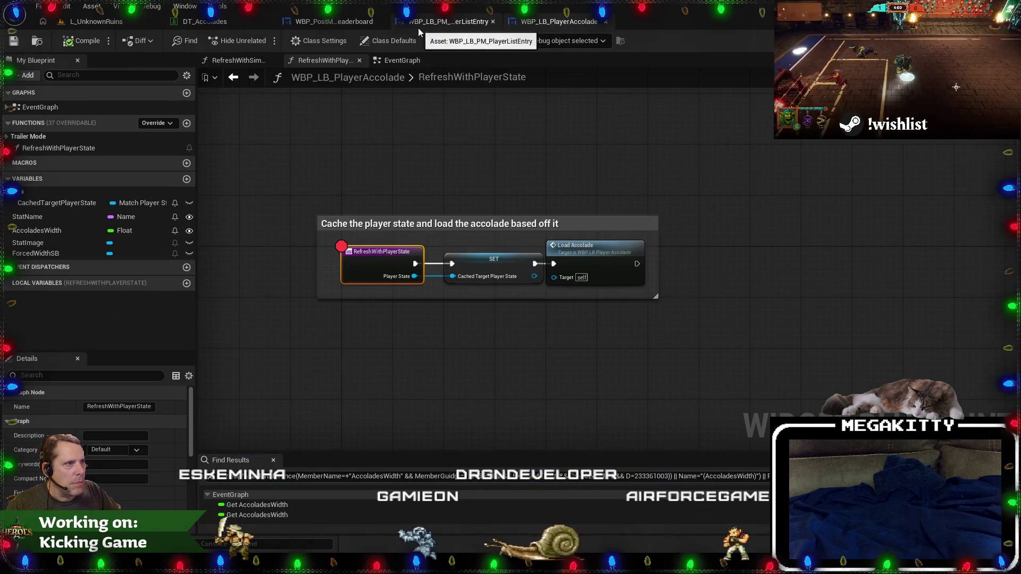
left_click(435, 23)
left_click(305, 481)
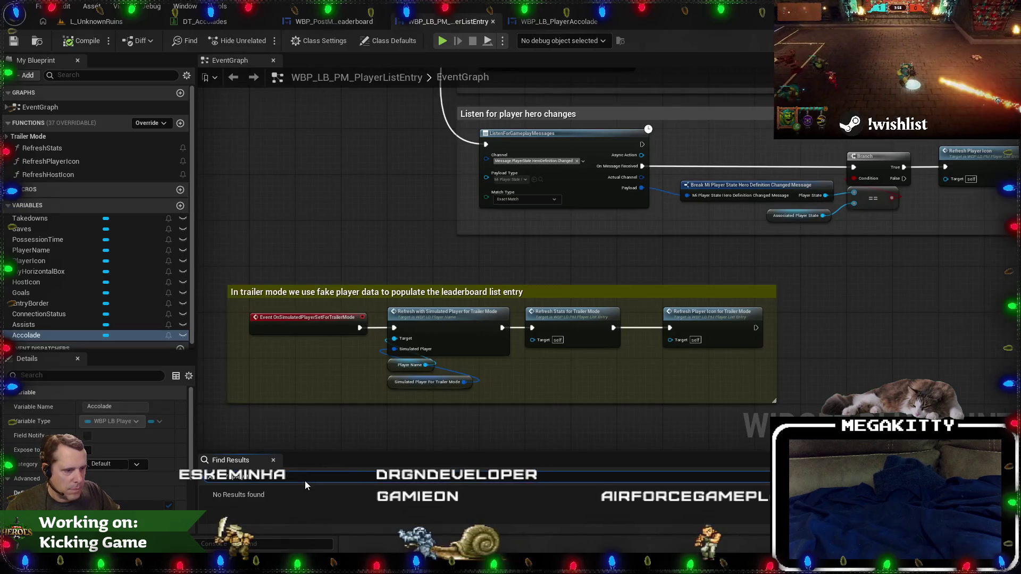
type("Refresh")
key("Return")
scroll(334, 493, "down", 2)
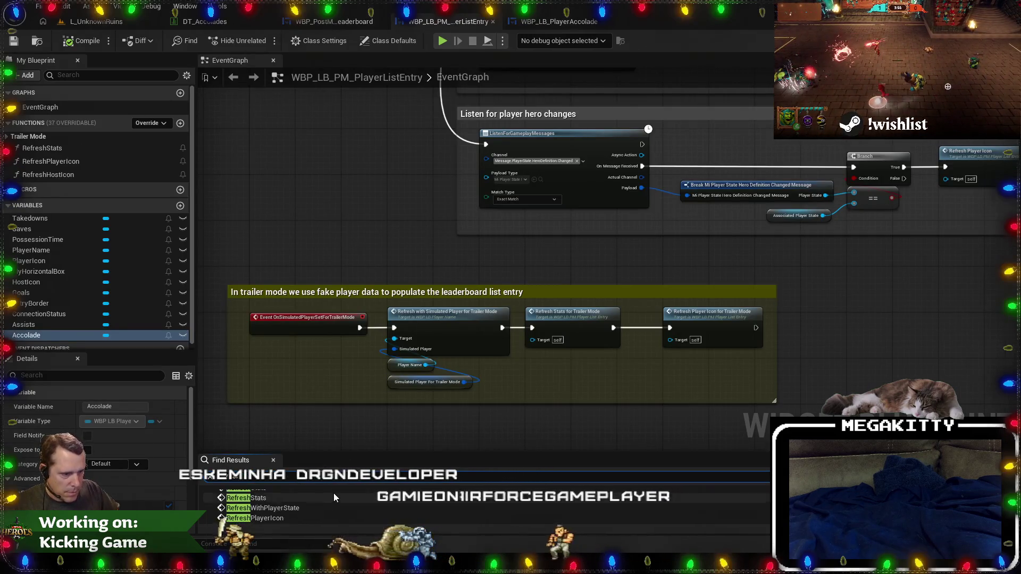
left_click(327, 493)
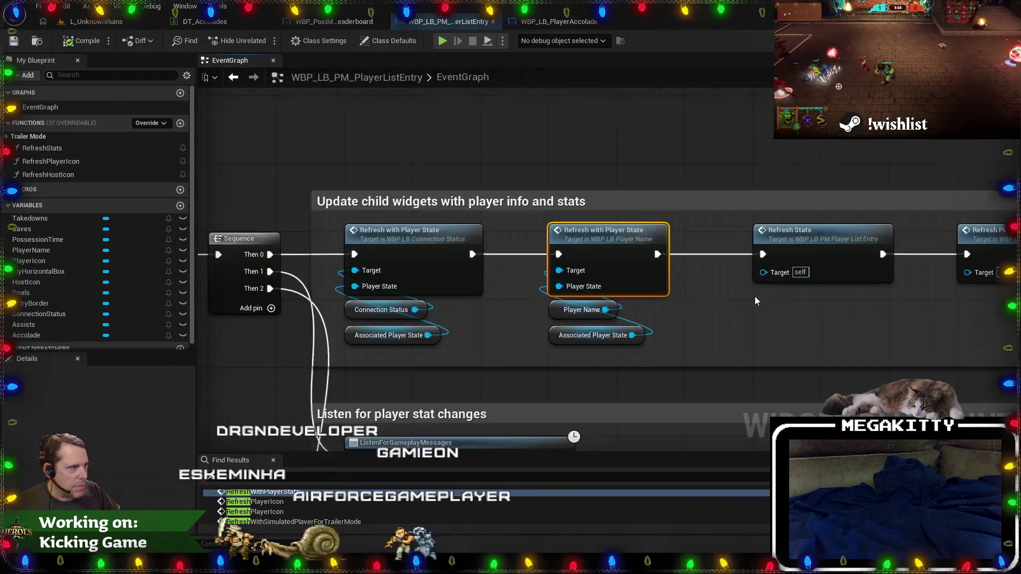
mouse_move(605, 293)
left_mouse_down()
mouse_move(799, 292)
mouse_move(628, 290)
mouse_move(428, 307)
mouse_move(485, 305)
left_mouse_up()
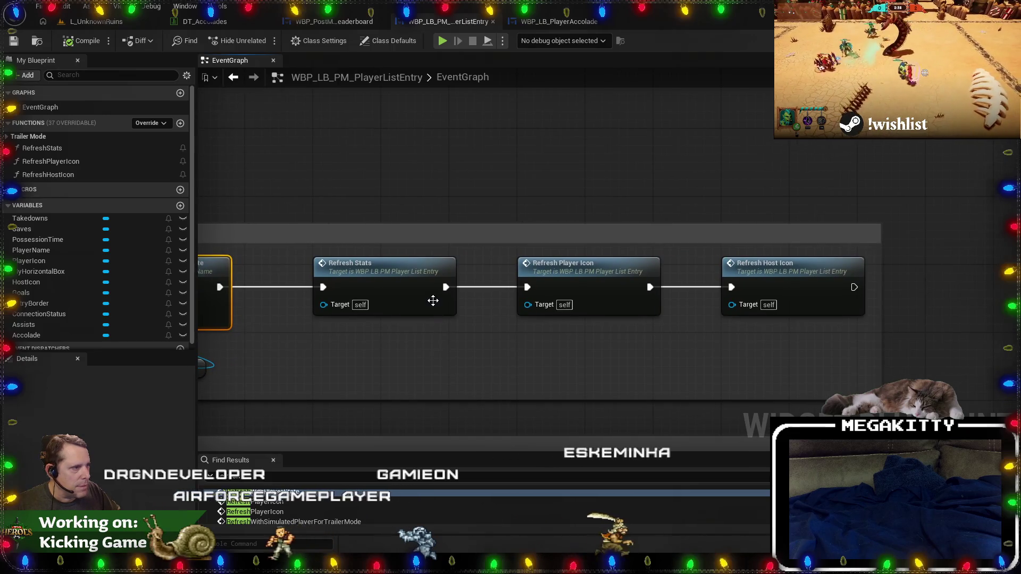
left_click_drag(645, 296, 541, 303)
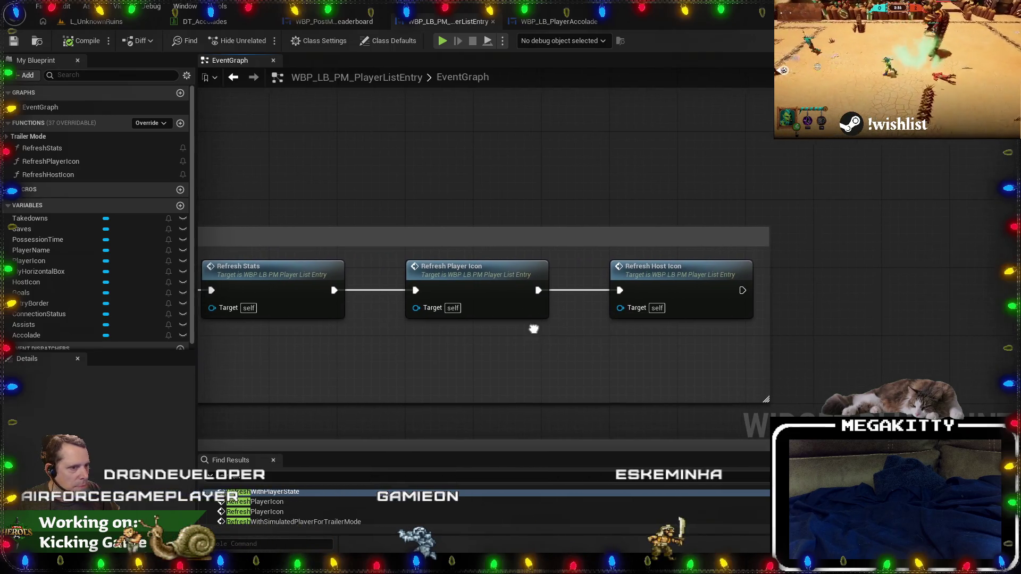
Review the RefreshStats function, then drag the Refresh Stats node right to open a gap.
left_click(348, 259)
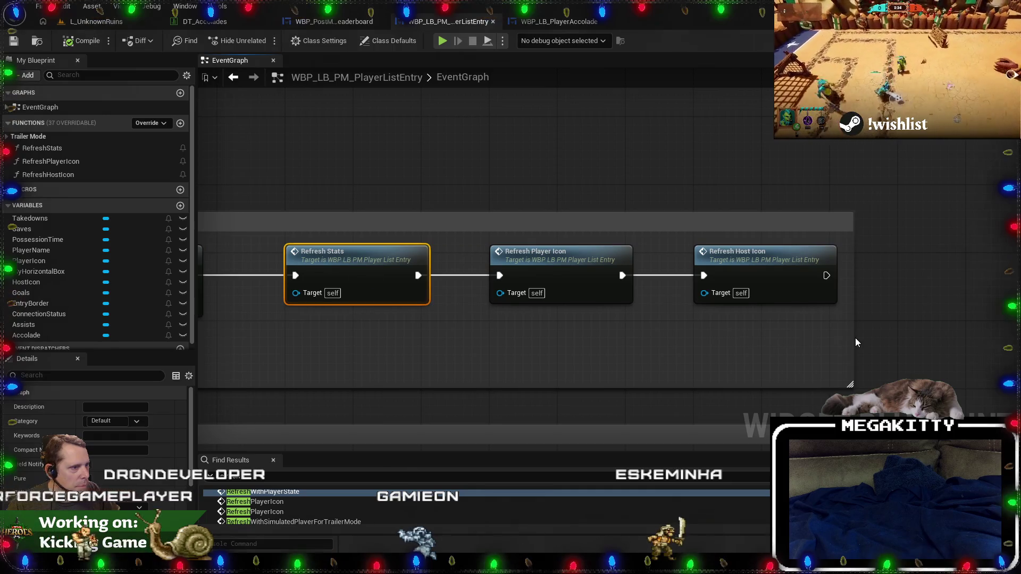
left_click_drag(856, 337, 776, 342)
mouse_move(880, 344)
left_mouse_down()
mouse_move(446, 267)
mouse_move(599, 265)
left_mouse_up()
double_click(289, 274)
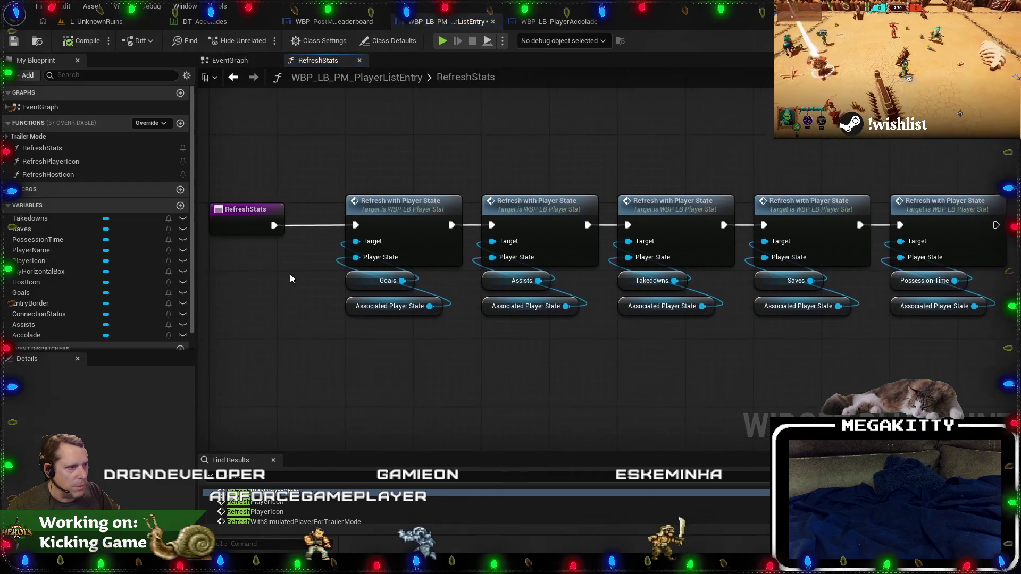
left_click_drag(507, 170, 384, 198)
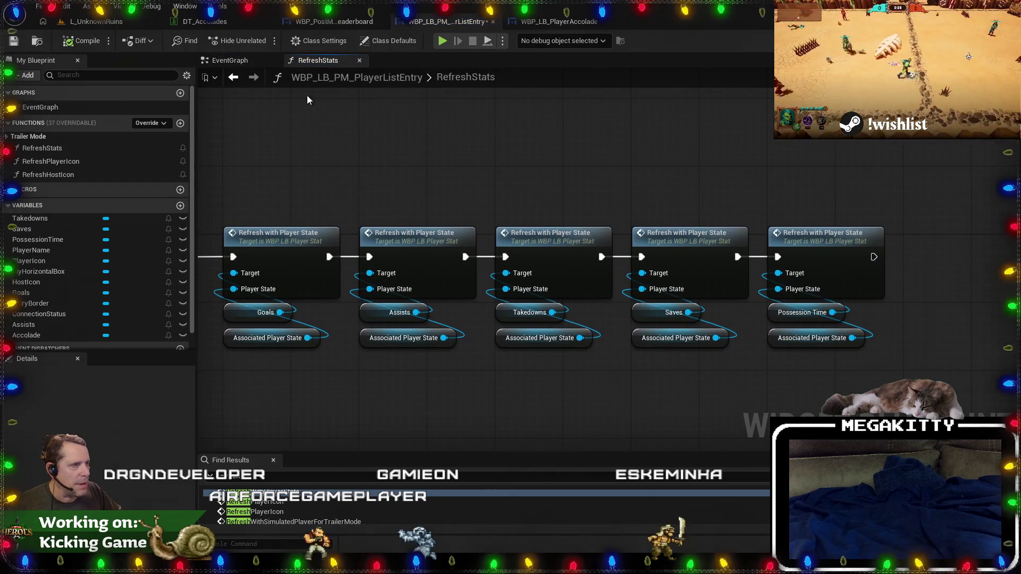
left_click(240, 77)
left_click_drag(279, 266, 421, 267)
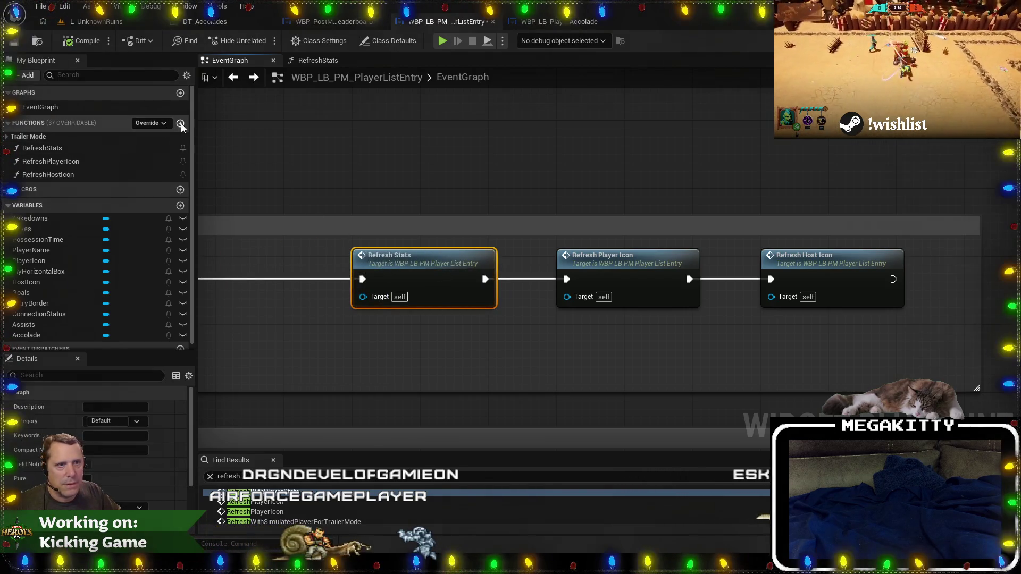
Create a RefreshAccolade function and call it in the event graph before Refresh Stats.
left_click(181, 123)
type("Refresh")
key("Return")
double_click(72, 148)
mouse_move(510, 215)
left_mouse_down()
mouse_move(734, 219)
mouse_move(570, 220)
left_mouse_up()
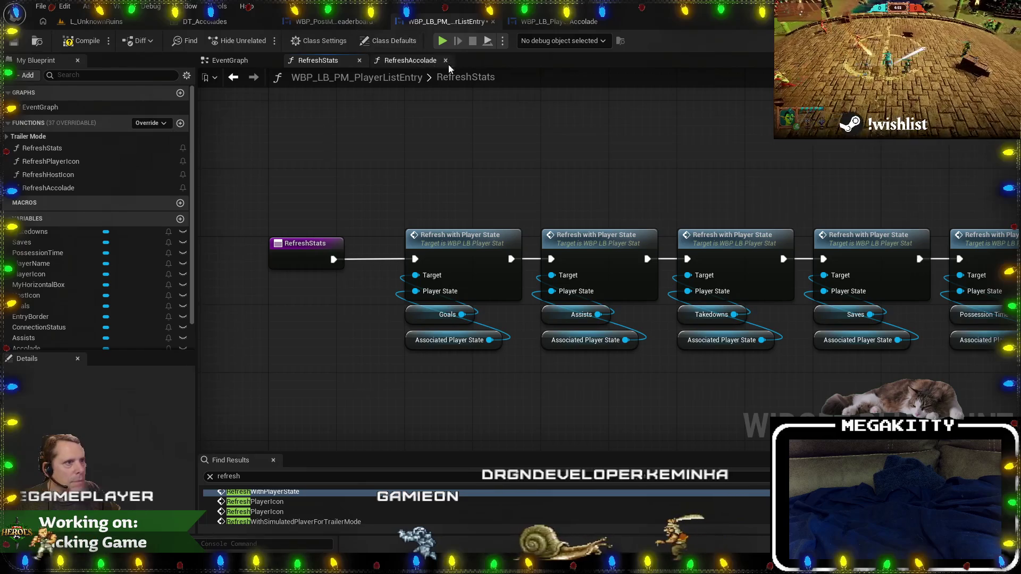
left_click(230, 60)
mouse_move(335, 174)
left_mouse_down()
mouse_move(282, 289)
mouse_move(330, 291)
mouse_move(322, 265)
left_mouse_up()
type("refreshaccolade")
key("Return")
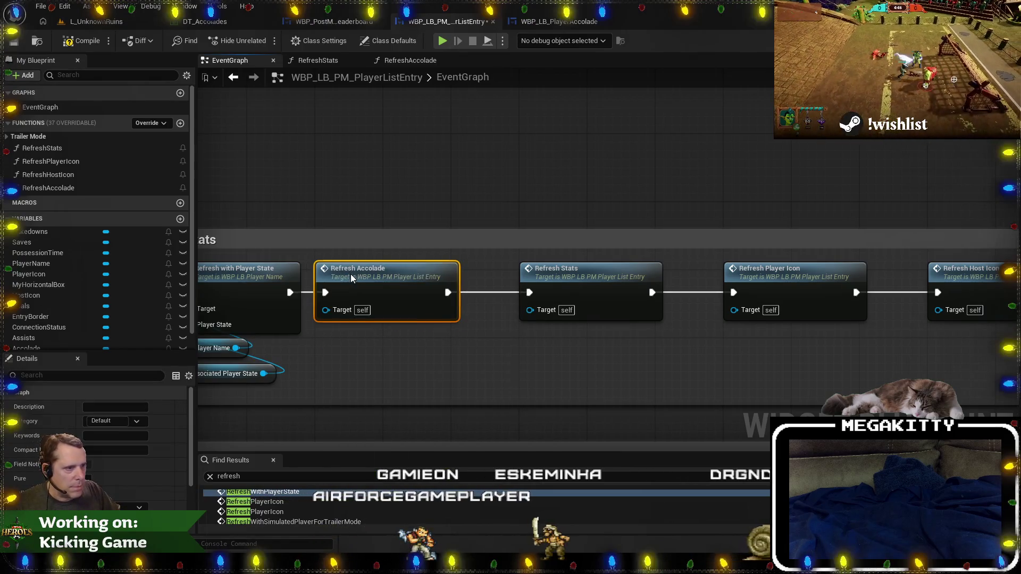
Inside RefreshAccolade, get Accolade and add its Refresh with Player State call.
double_click(411, 273)
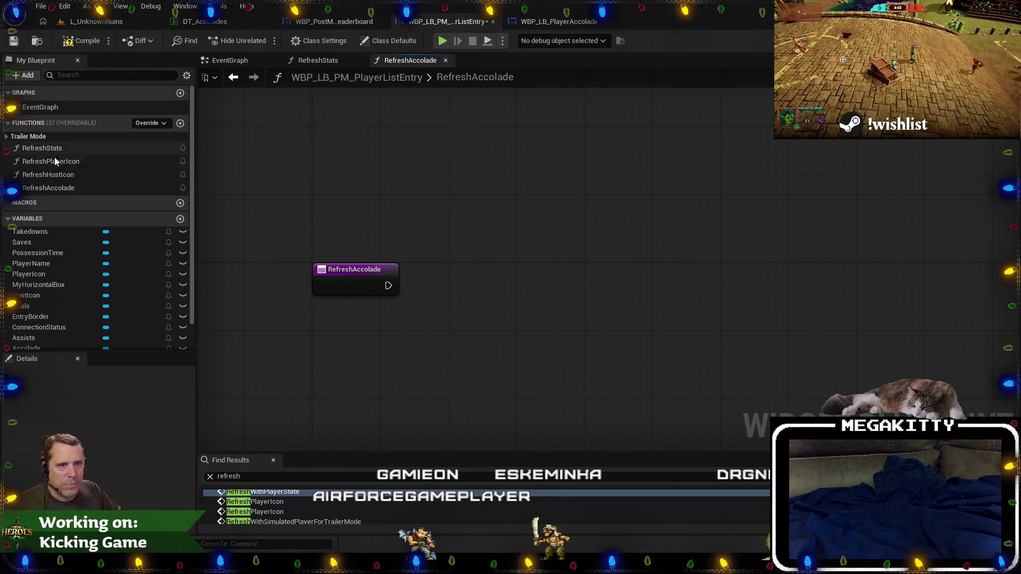
double_click(68, 161)
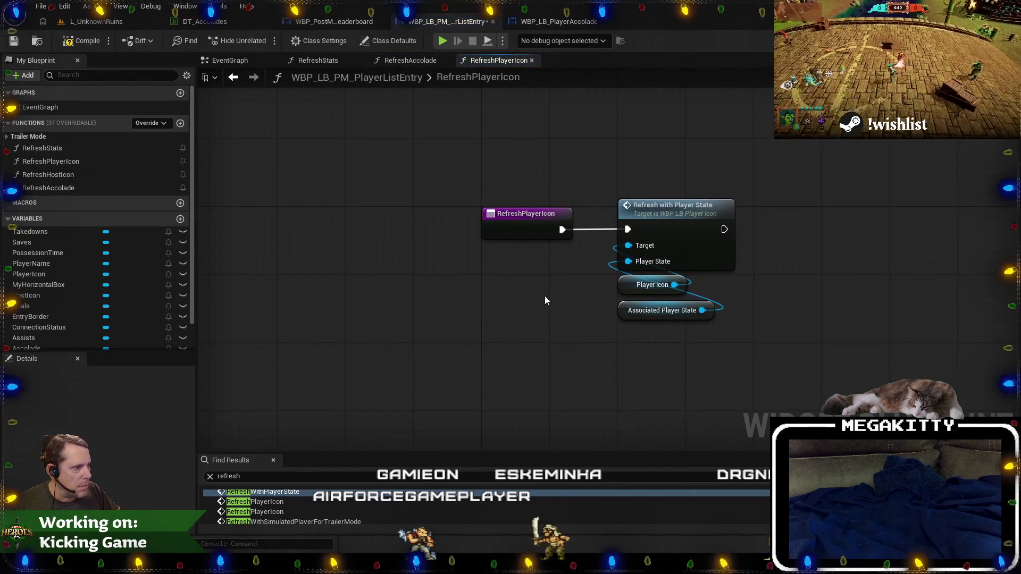
left_click_drag(545, 301, 402, 315)
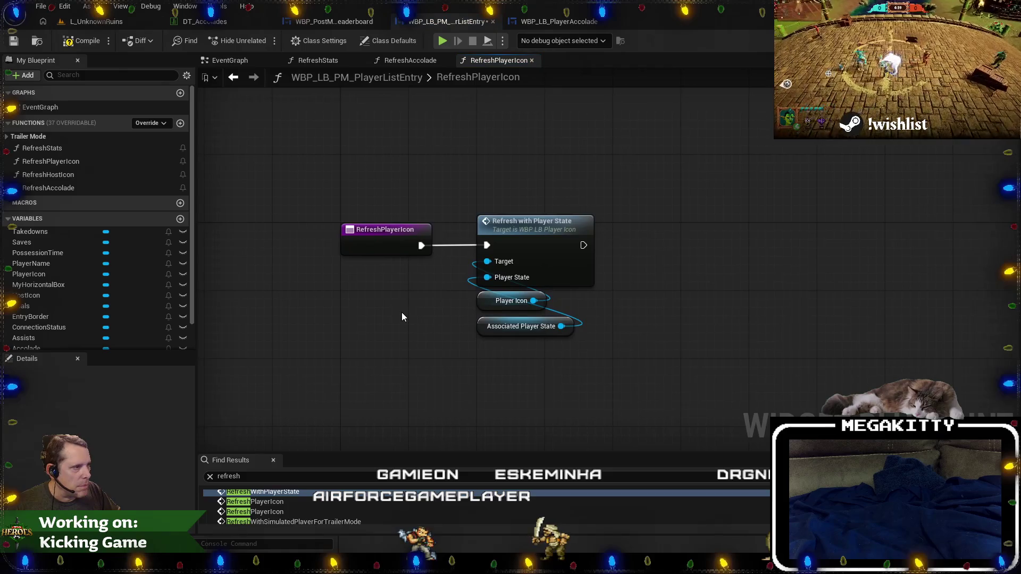
double_click(80, 189)
right_click(471, 323)
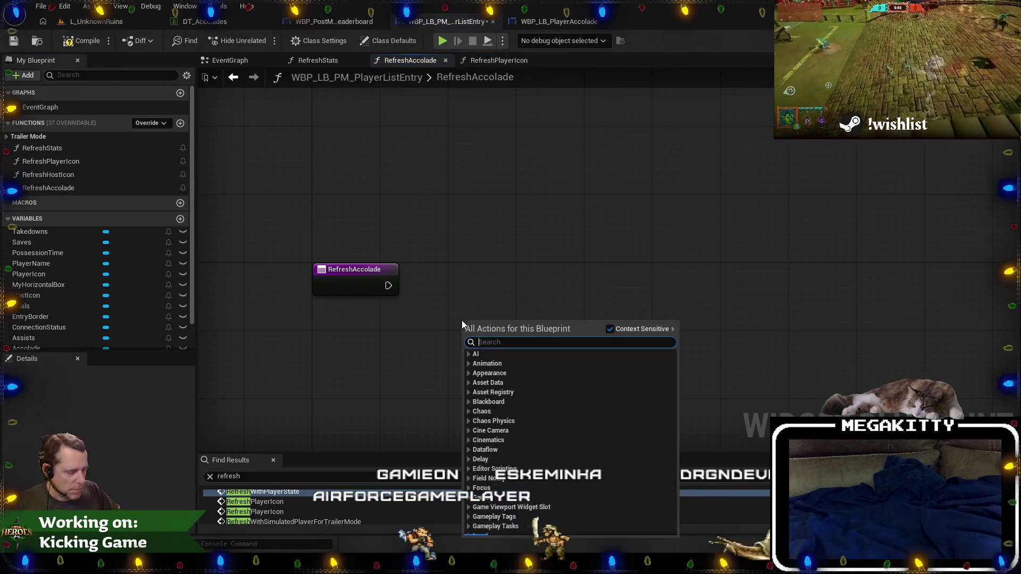
type("get accolade")
key("Return")
mouse_move(513, 324)
left_mouse_down()
mouse_move(487, 266)
mouse_move(488, 240)
mouse_move(511, 252)
left_mouse_up()
type("refresh")
key("Return")
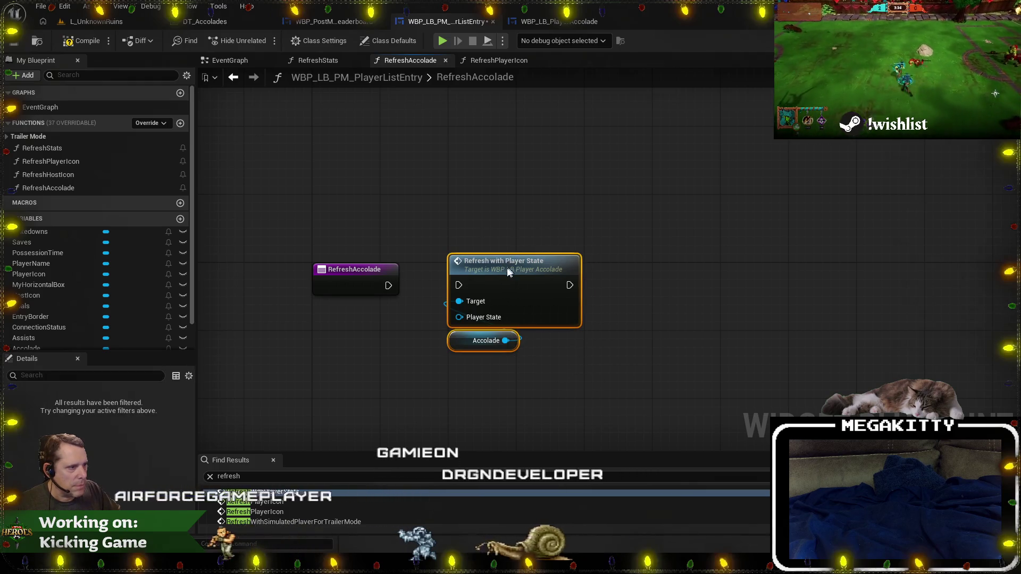
Wire the function entry into the call and feed it a pasted Associated Player State getter.
left_click_drag(458, 285, 383, 289)
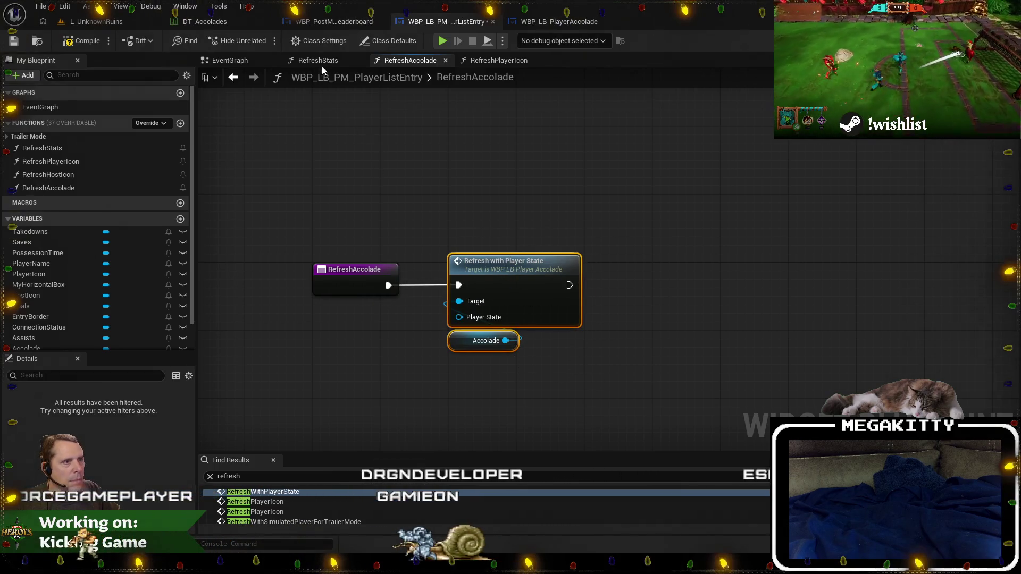
left_click(318, 60)
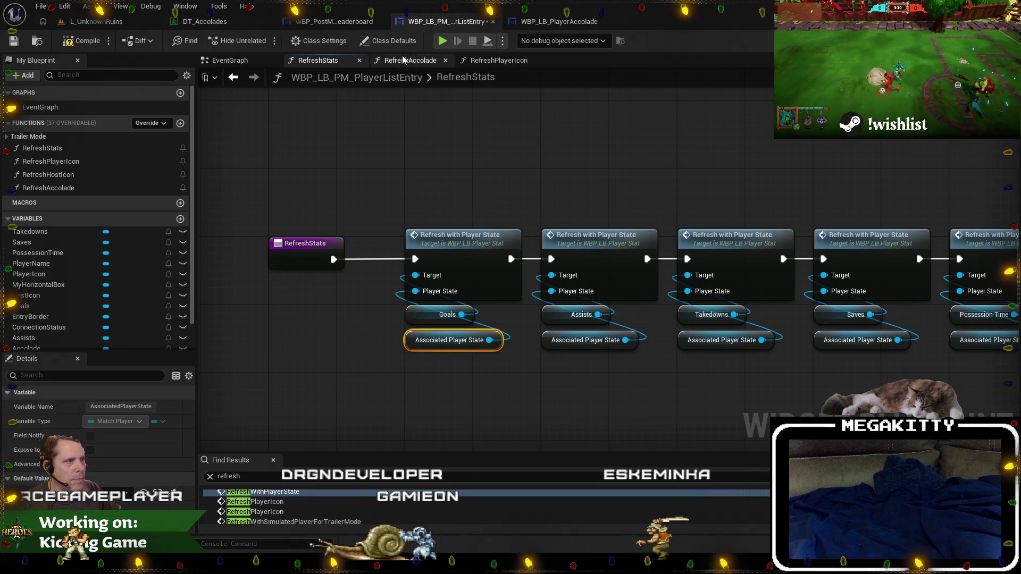
left_click(403, 60)
key("ctrl+v")
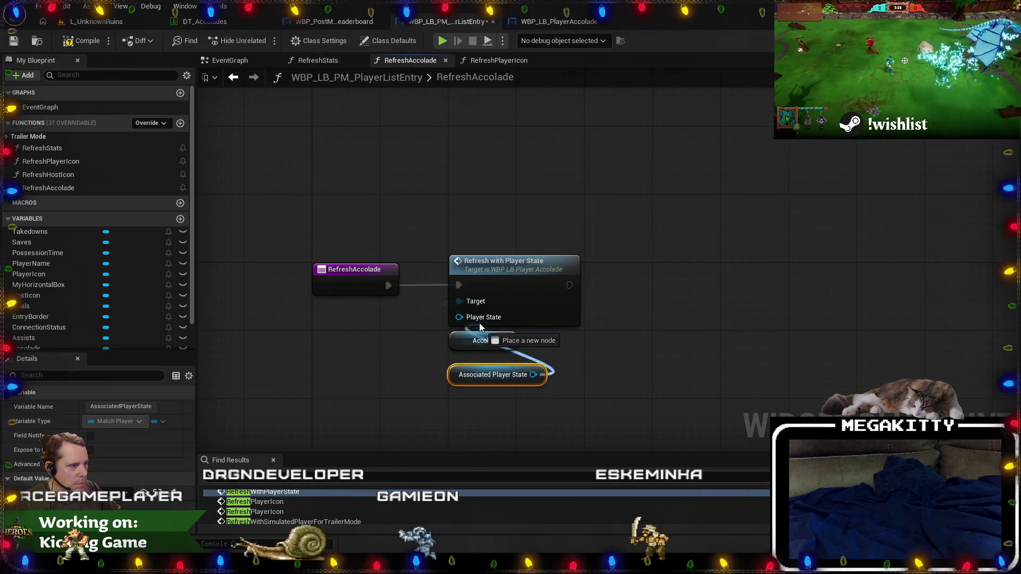
left_click_drag(465, 367, 464, 360)
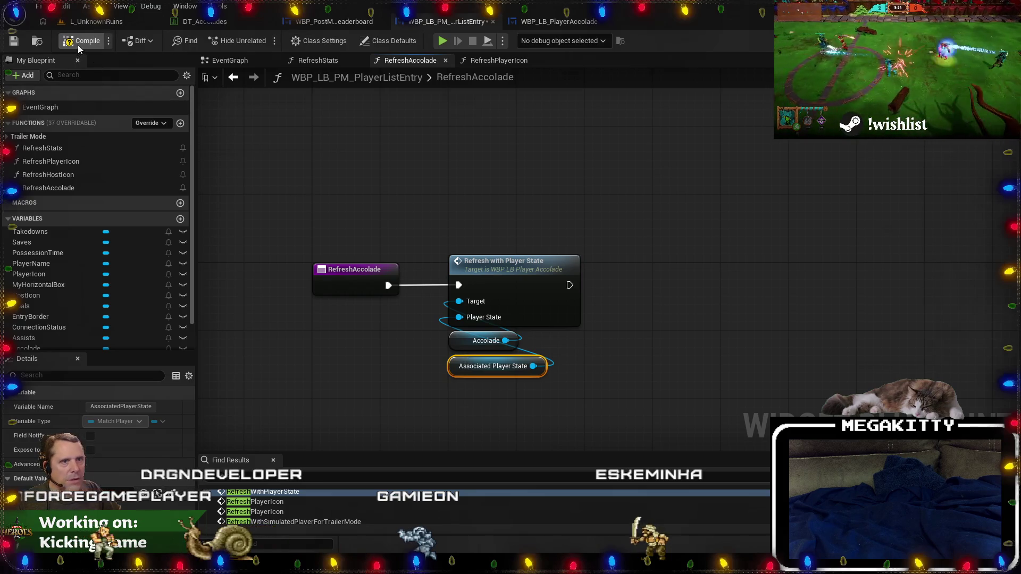
left_click(90, 21)
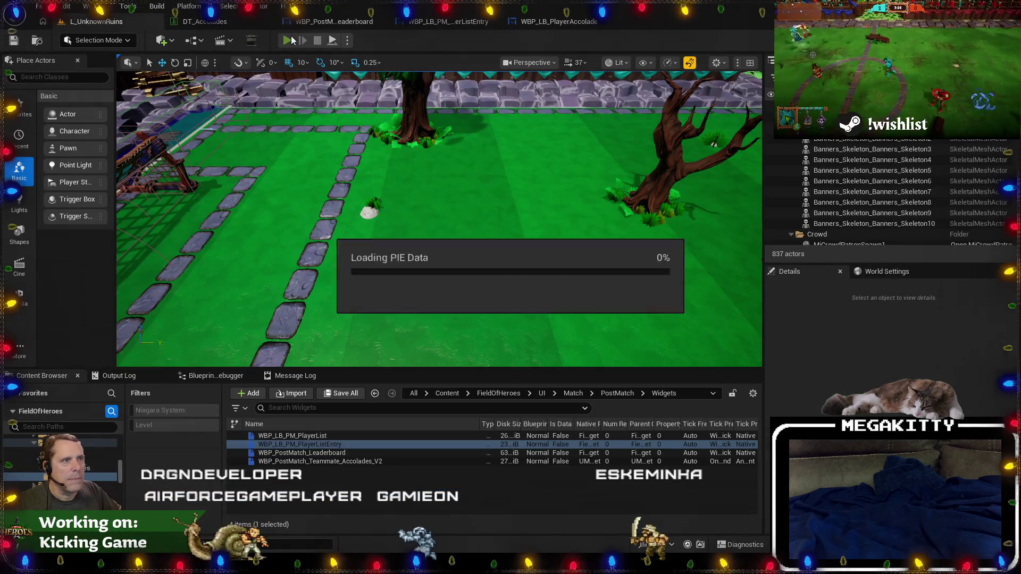
Start a play-in-editor test, ready up, and run the hero around the field with WASD.
key("alt+p")
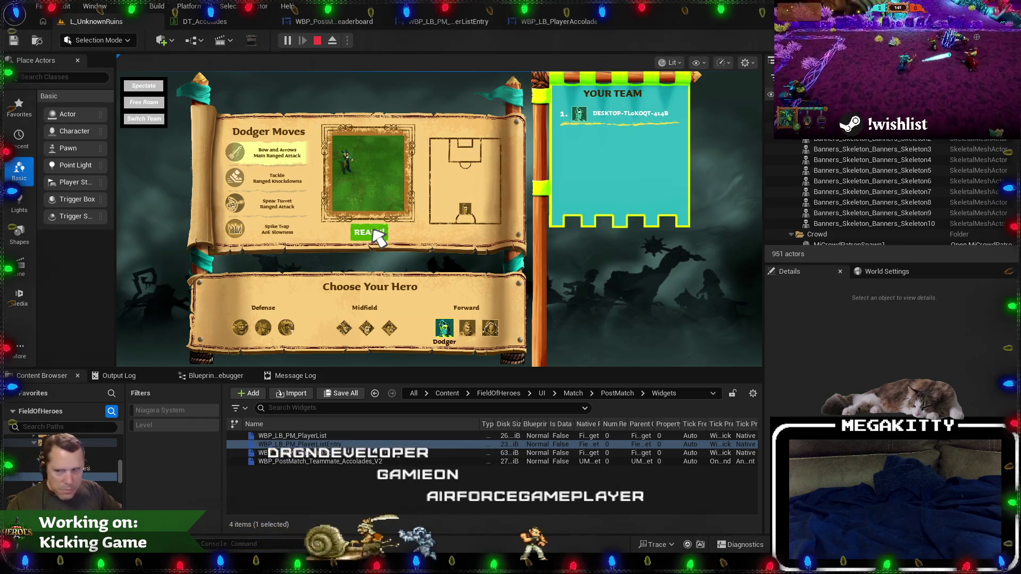
left_click(373, 232)
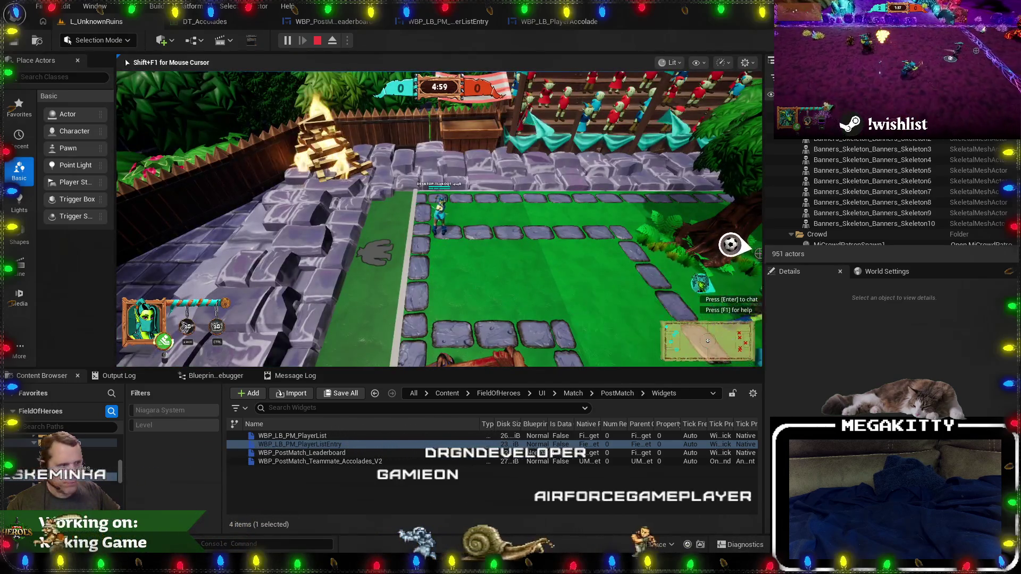
key("d")
key("d")
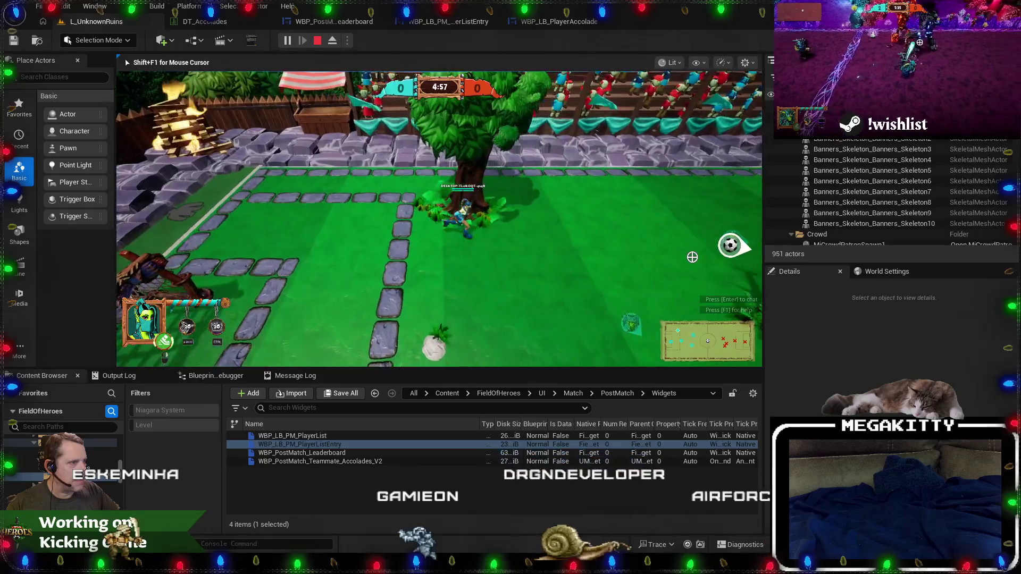
key("d")
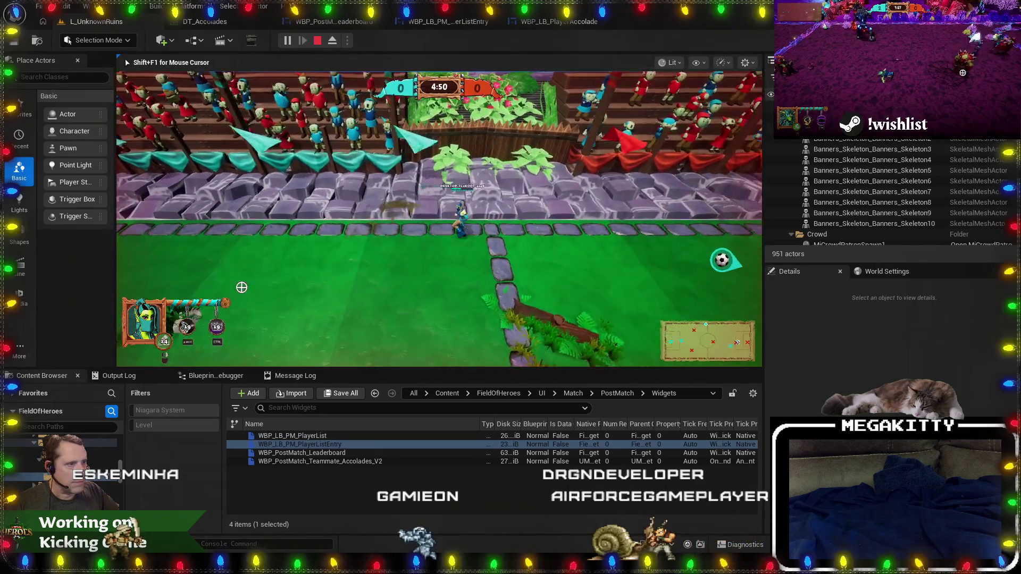
key("d")
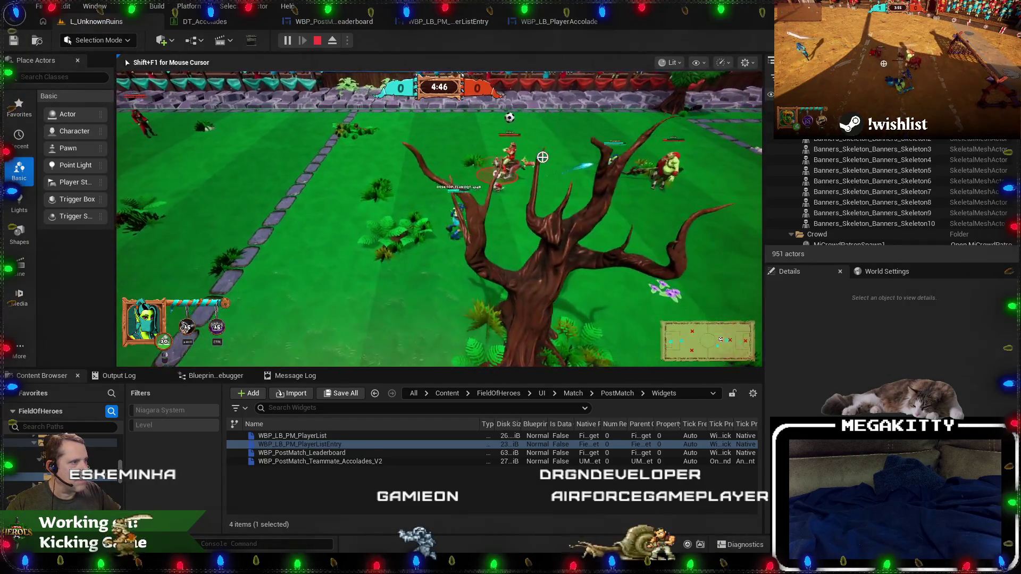
key("d")
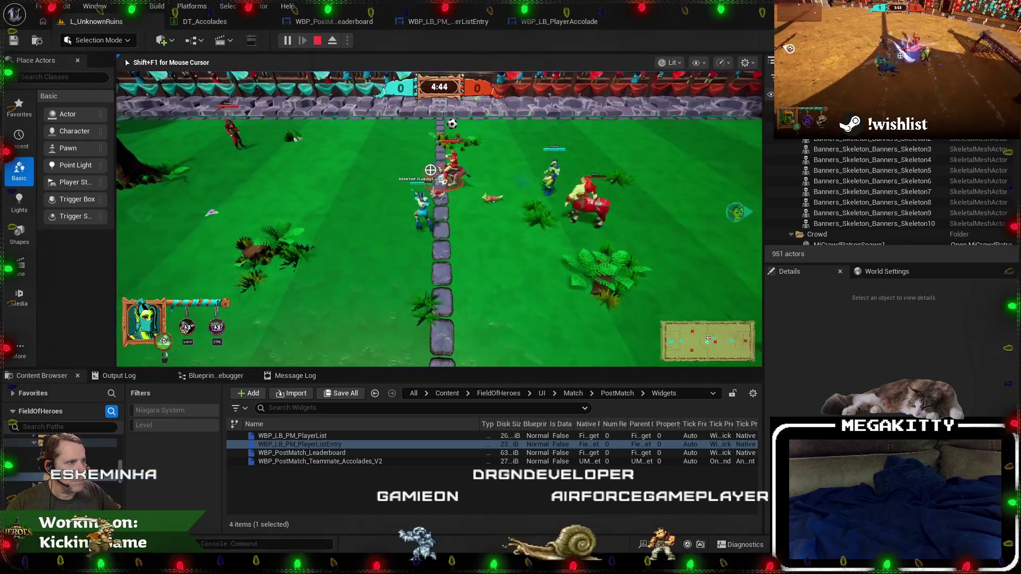
key("a")
key("w")
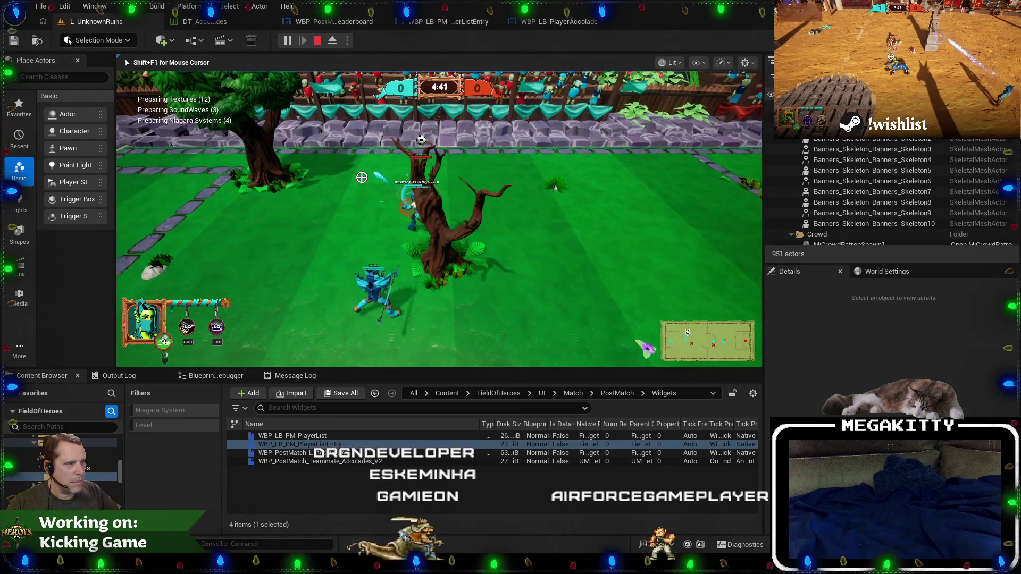
key("a")
key("a")
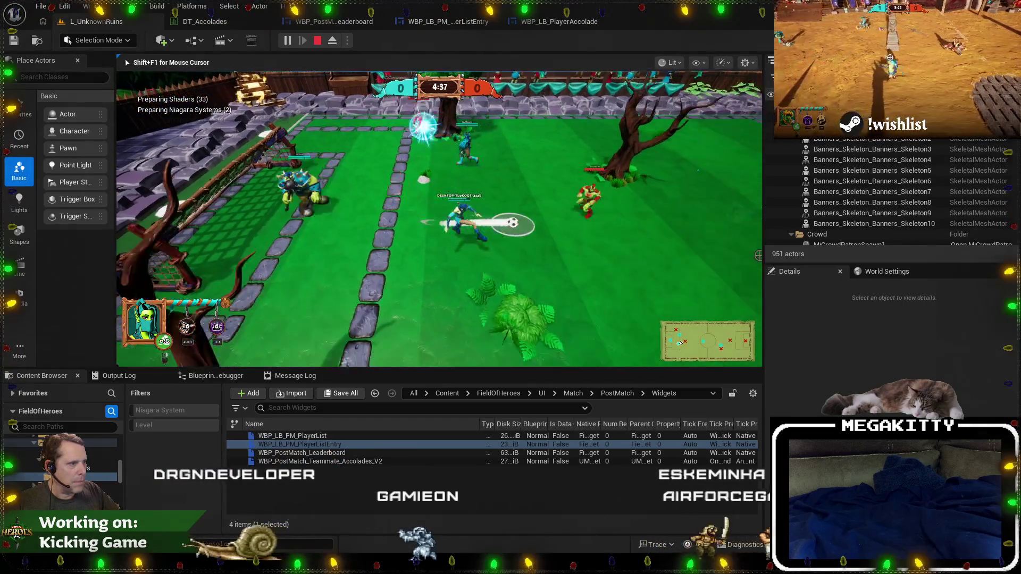
Run EndMatch from the in-game console to end the match early.
key("grave")
key("Up")
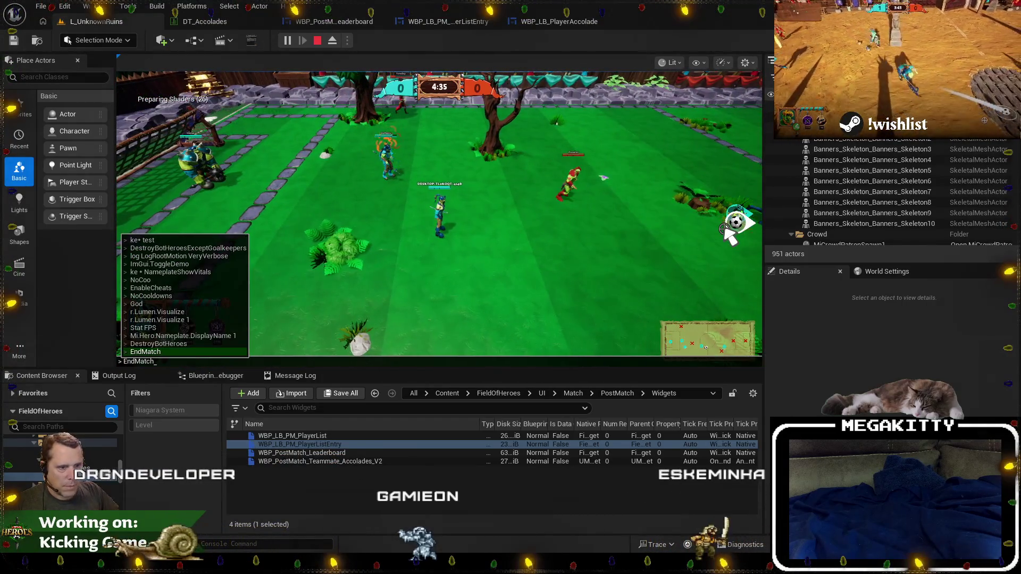
key("Return")
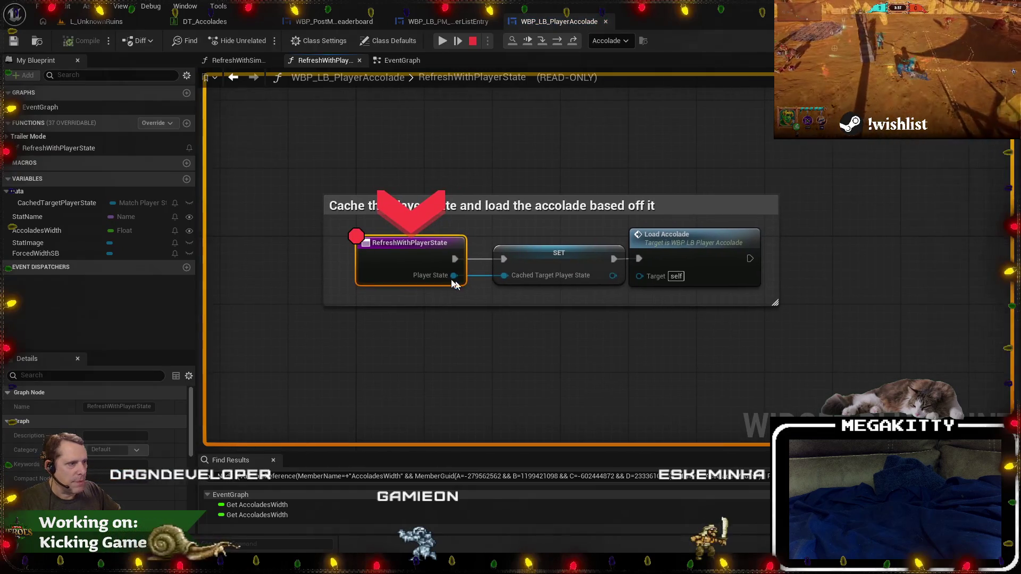
Step over the accolade EventGraph past LoadAccolade to Get Data Table Row.
key("F10")
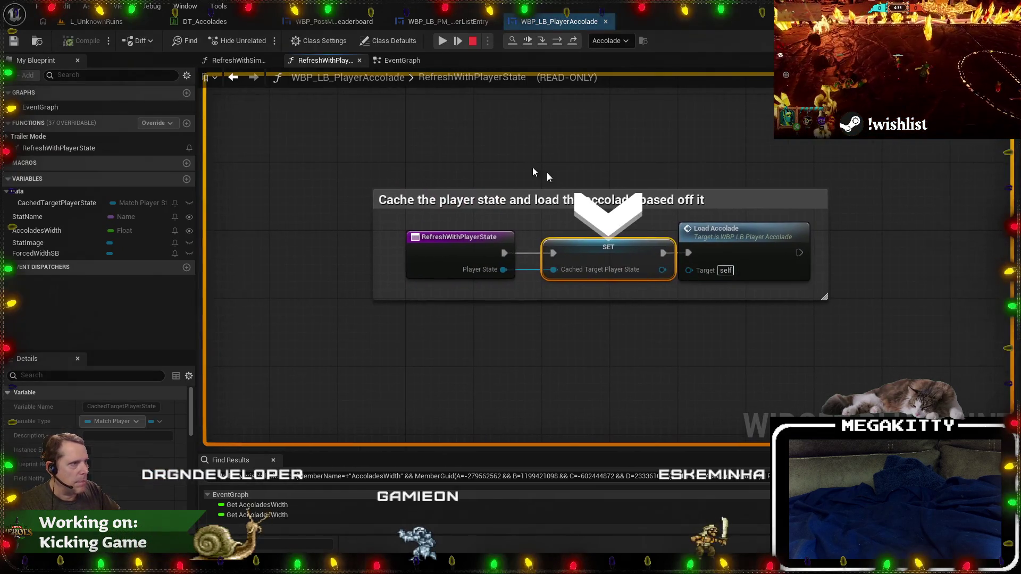
left_click(398, 60)
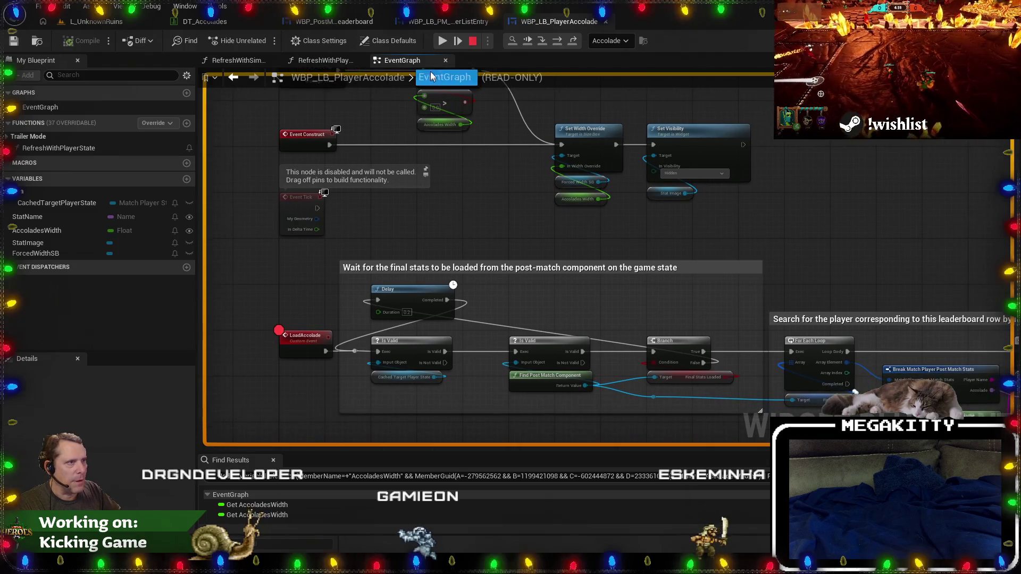
left_click(442, 42)
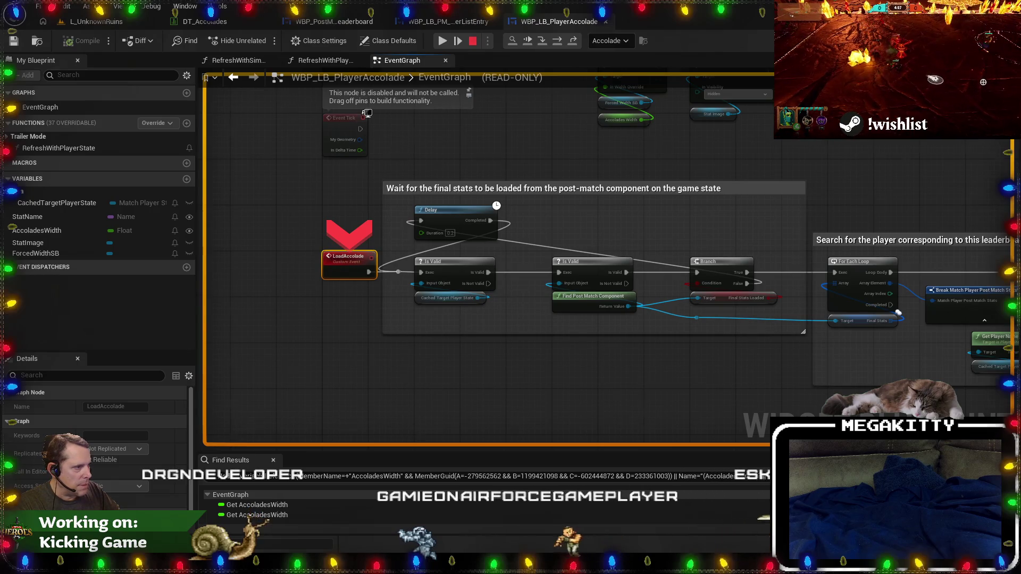
key("F10")
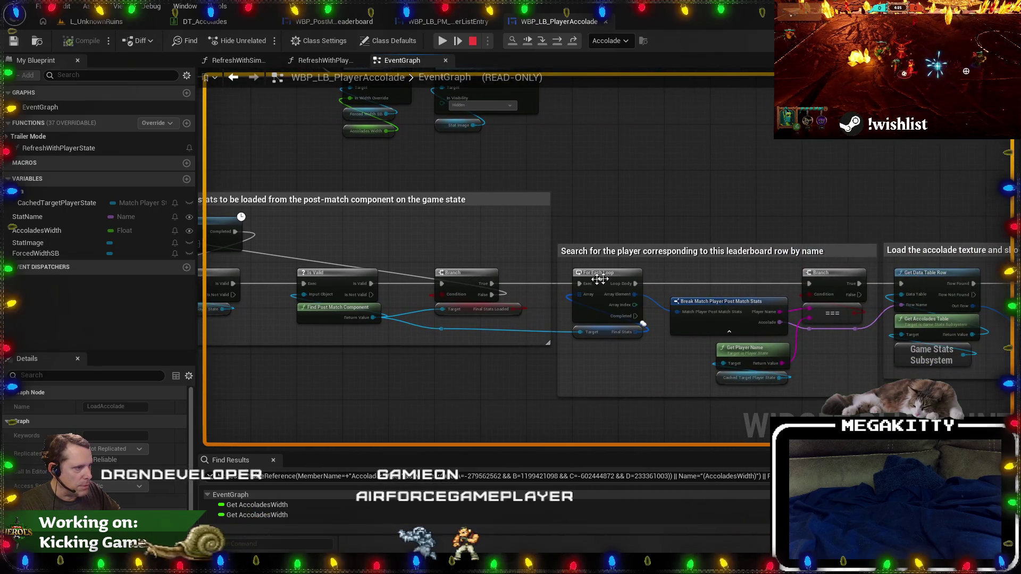
key("F10")
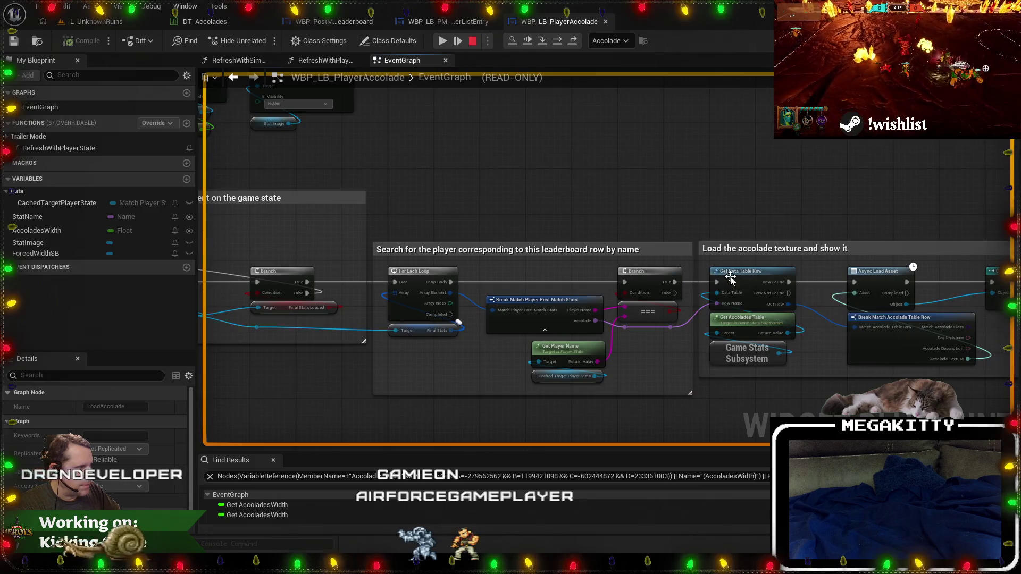
key("F10")
Inspect the player name and expand Final Stats to see its 10 entries.
scroll(539, 282, "up", 2)
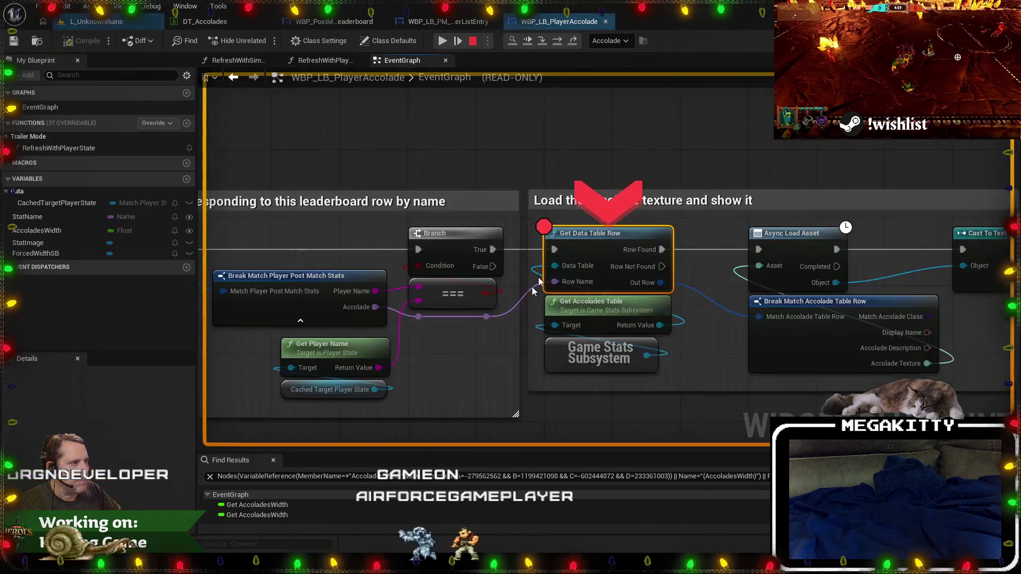
mouse_move(409, 357)
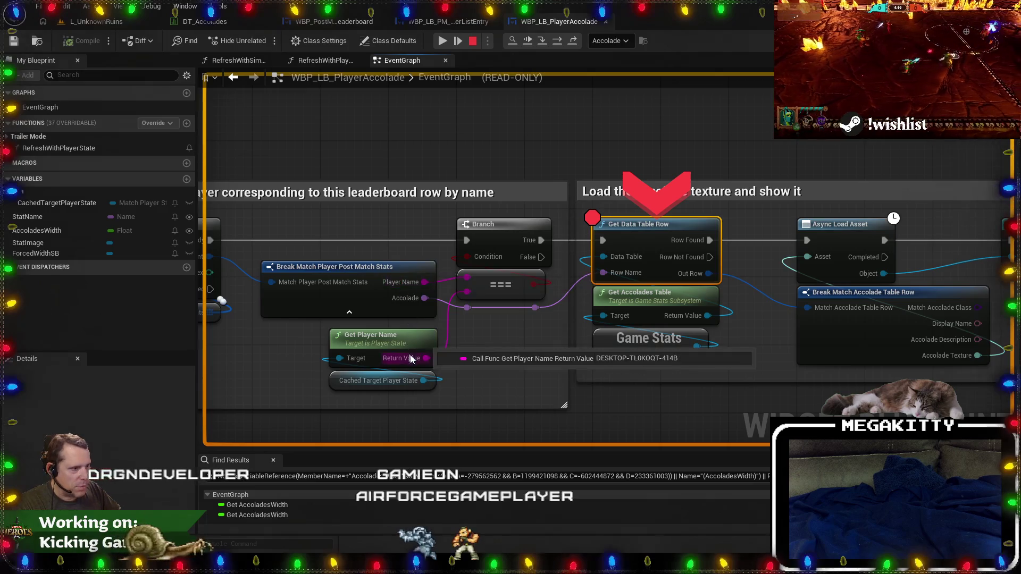
mouse_move(360, 283)
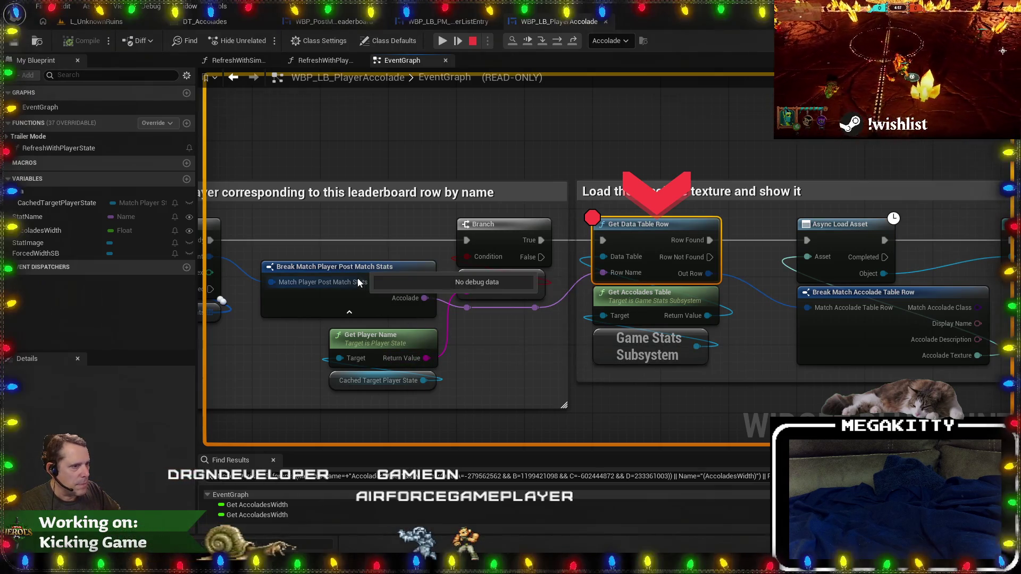
scroll(348, 291, "left", 5)
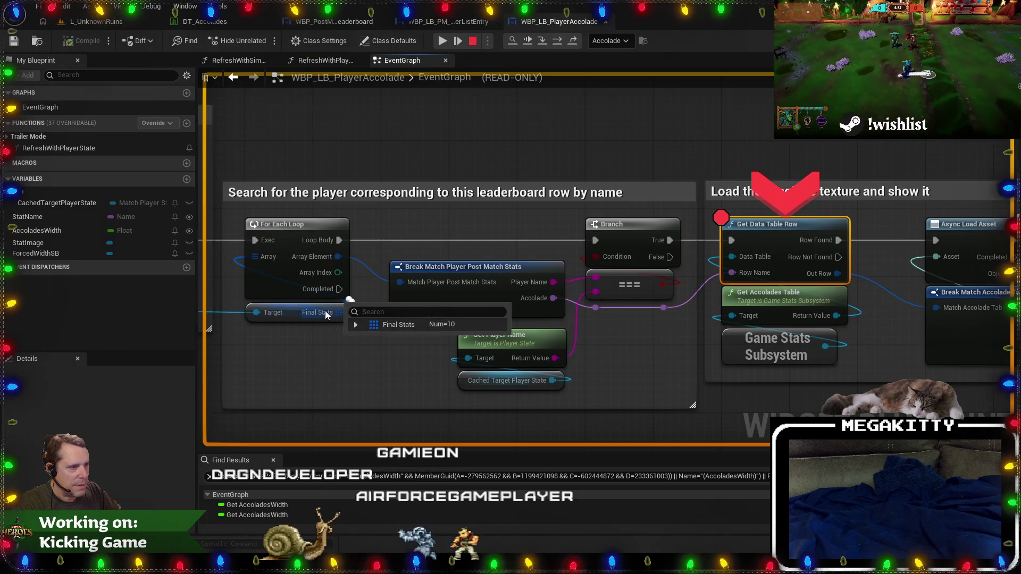
left_click(355, 325)
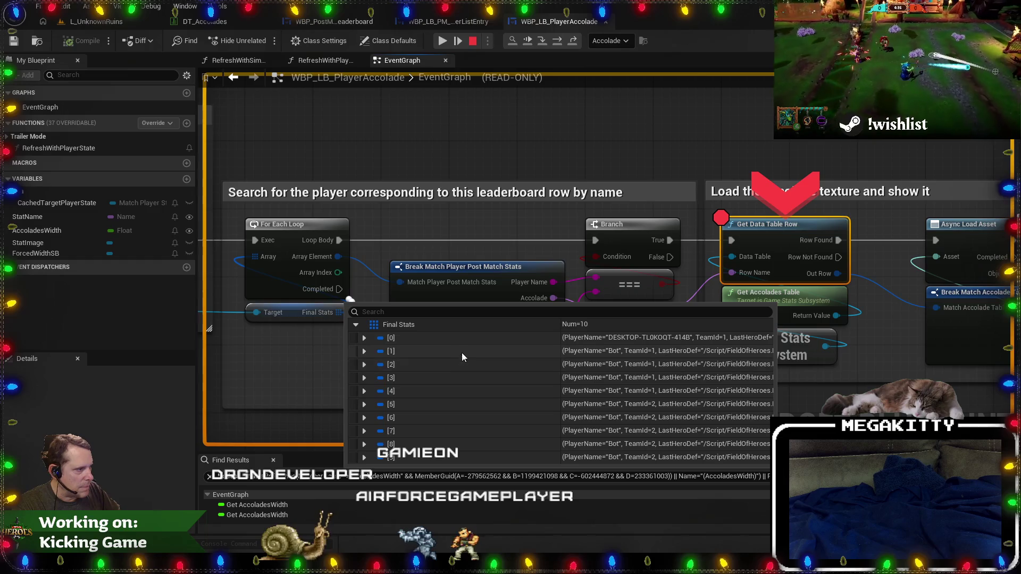
scroll(930, 327, "right", 10)
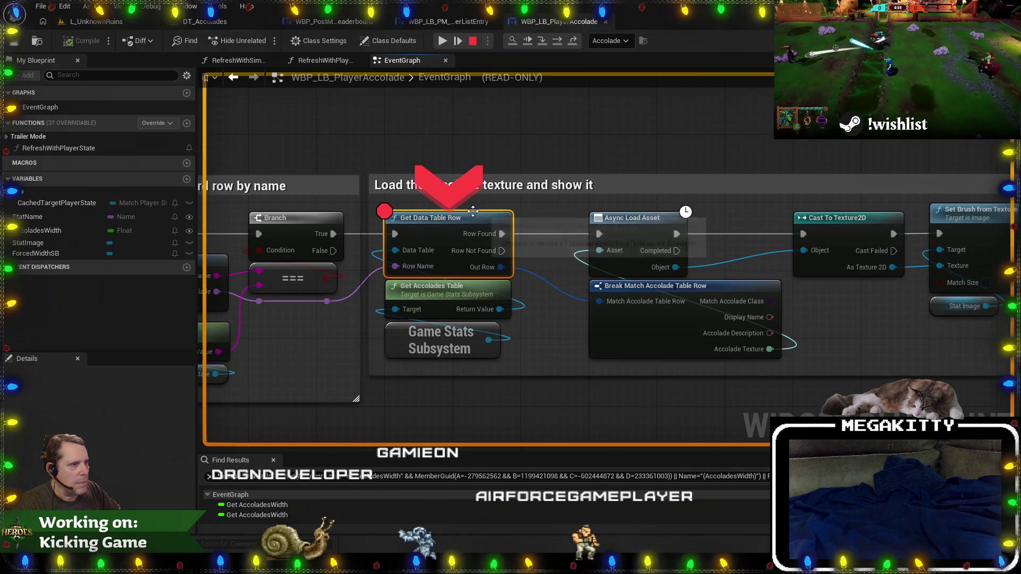
Step through Async Load Asset and Cast To Texture2D into the ForEachLoop macro.
key("F10")
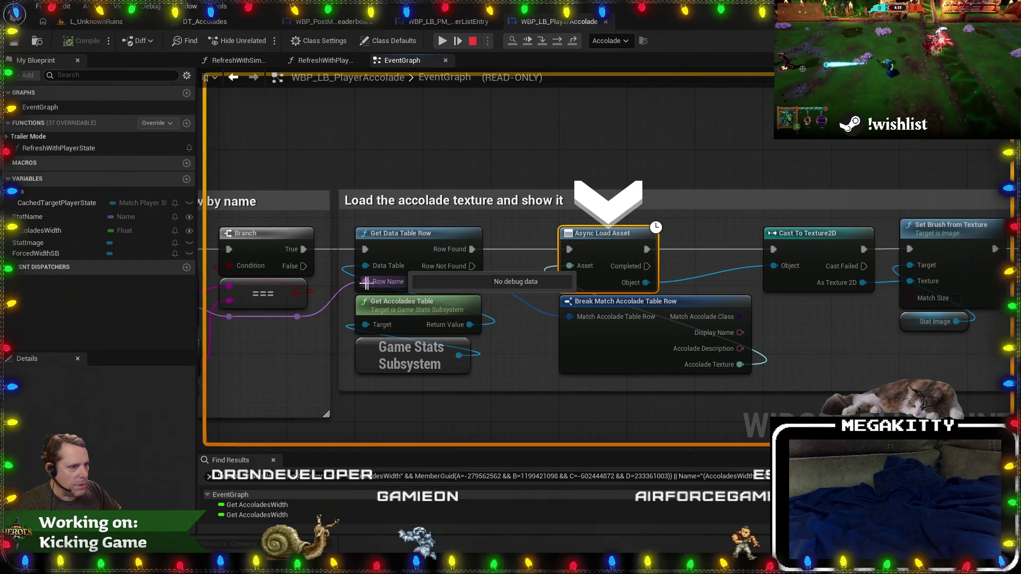
key("F10")
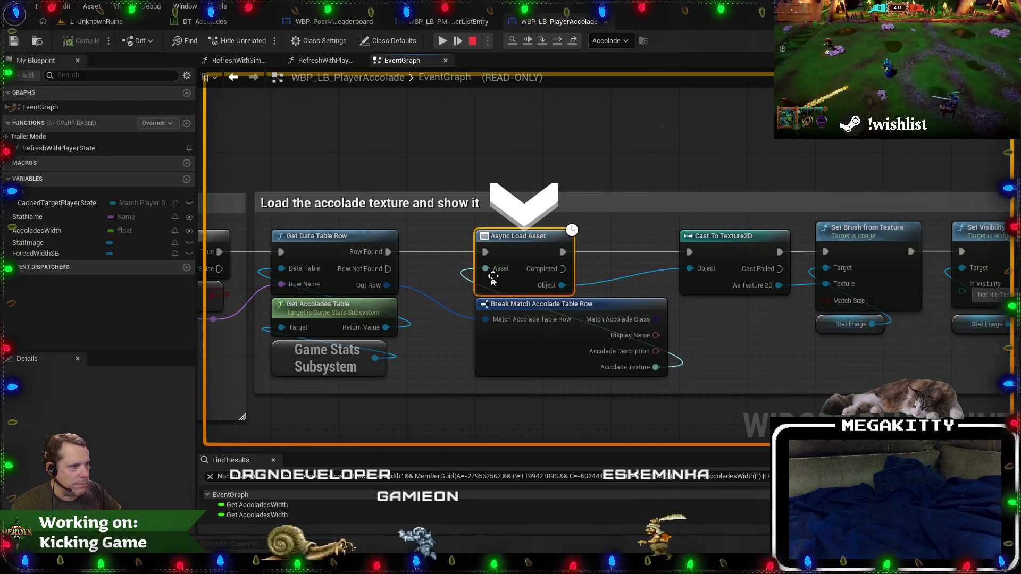
key("F10")
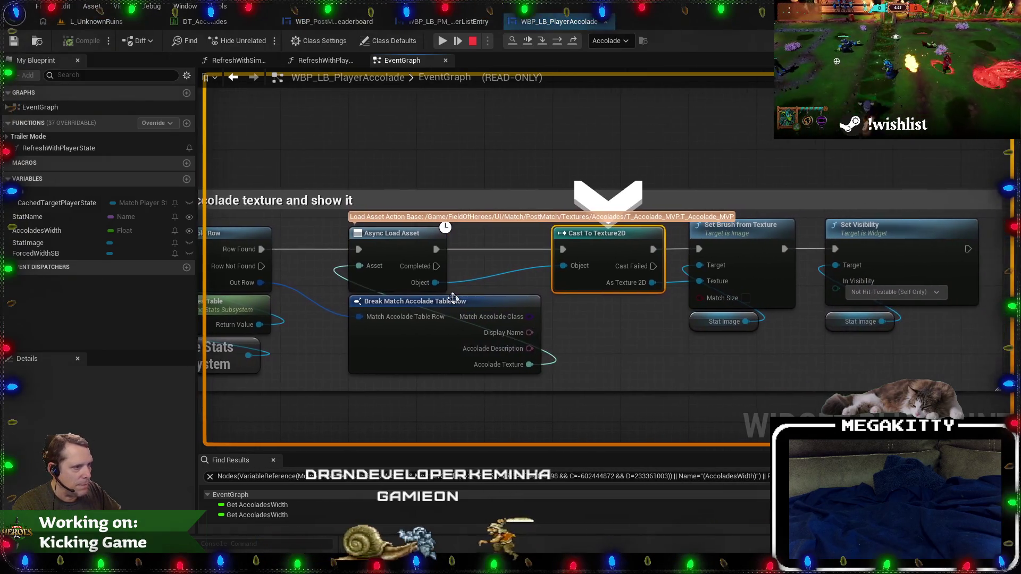
key("F10")
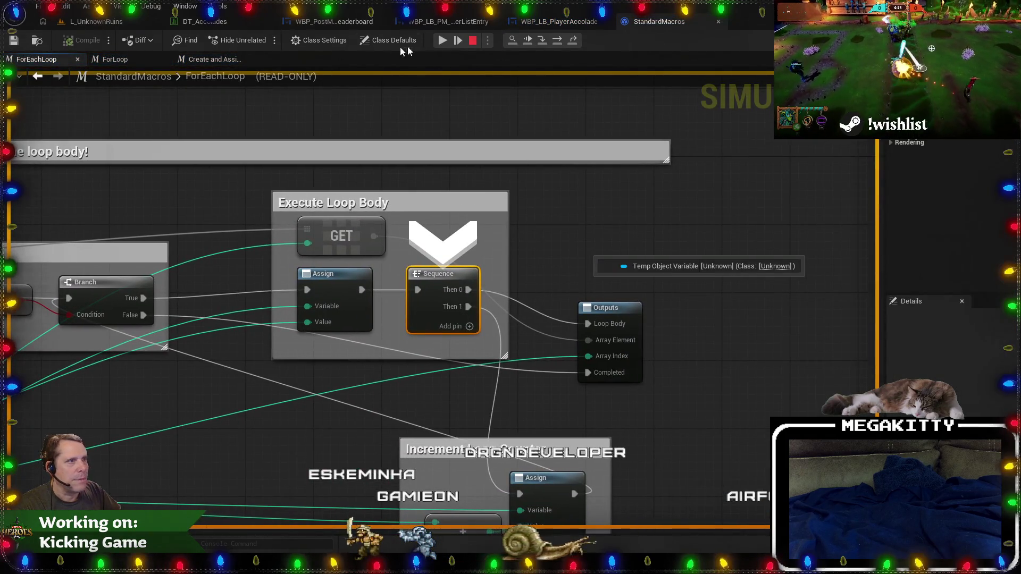
Resume and stop the paused play session, returning to WBP_LB_PlayerAccolade.
left_click(441, 40)
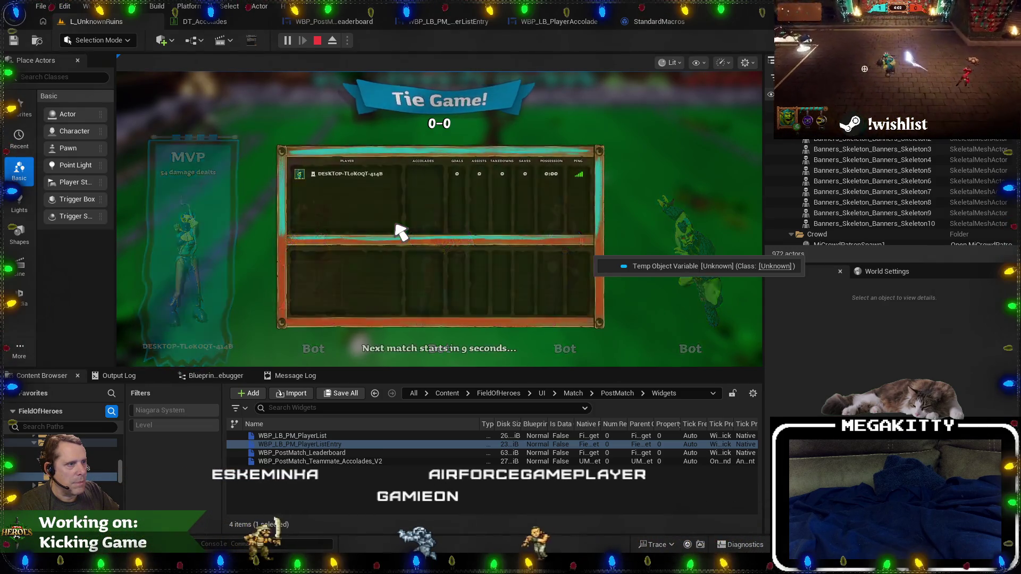
left_click(318, 41)
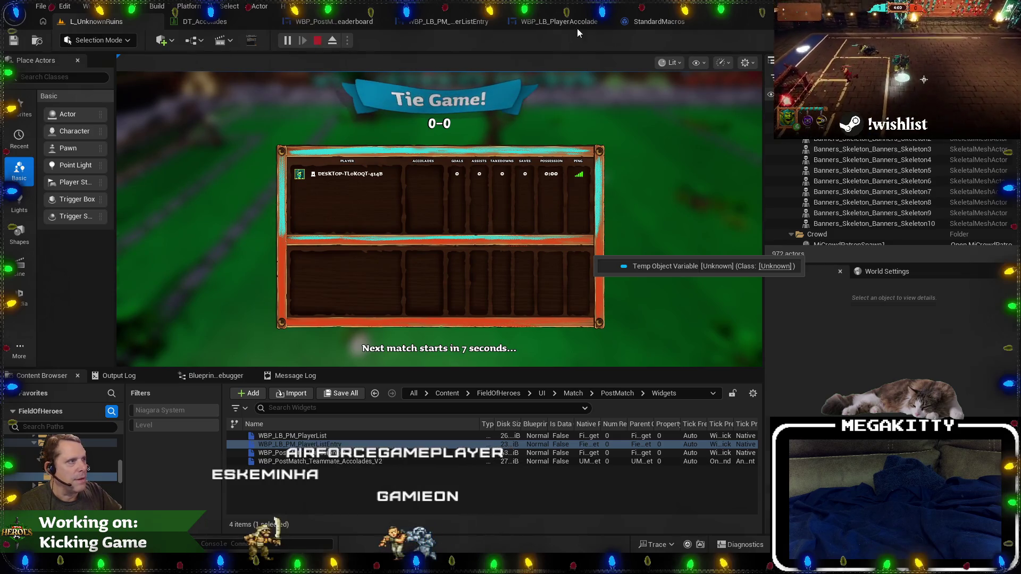
left_click(577, 24)
Put a breakpoint on the Set Brush from Texture node and go back to L_UnknownRuins.
left_click(615, 233)
key("F9")
left_click_drag(378, 131, 624, 155)
left_click(115, 23)
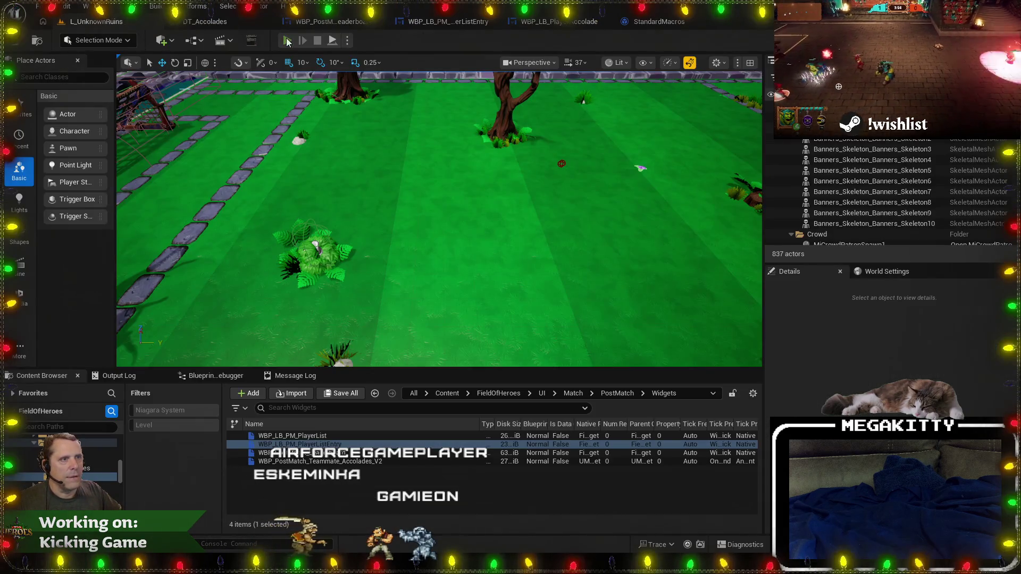
Start a fresh play test, press READY, and recall EndMatch in the console.
left_click(288, 40)
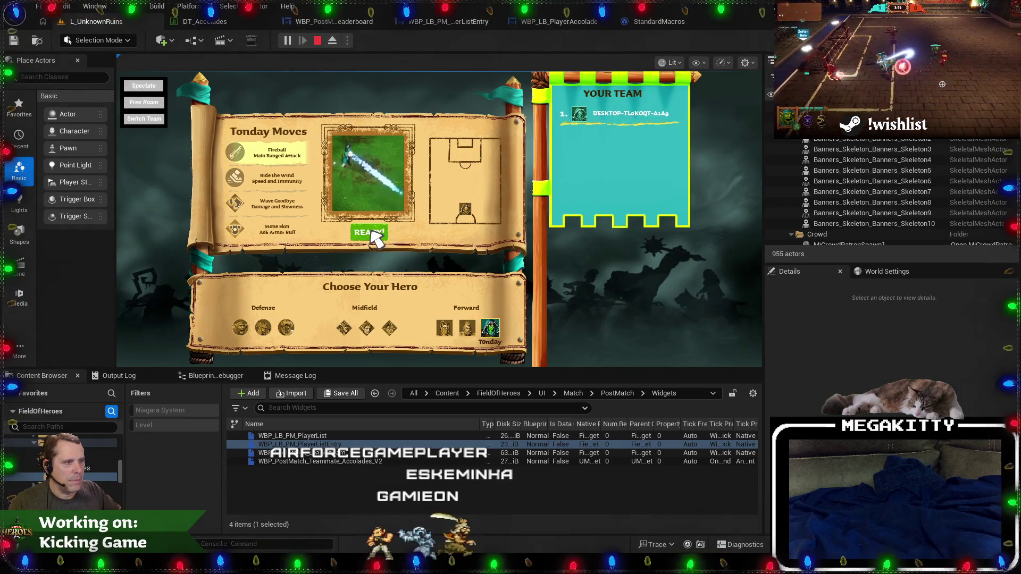
left_click(371, 234)
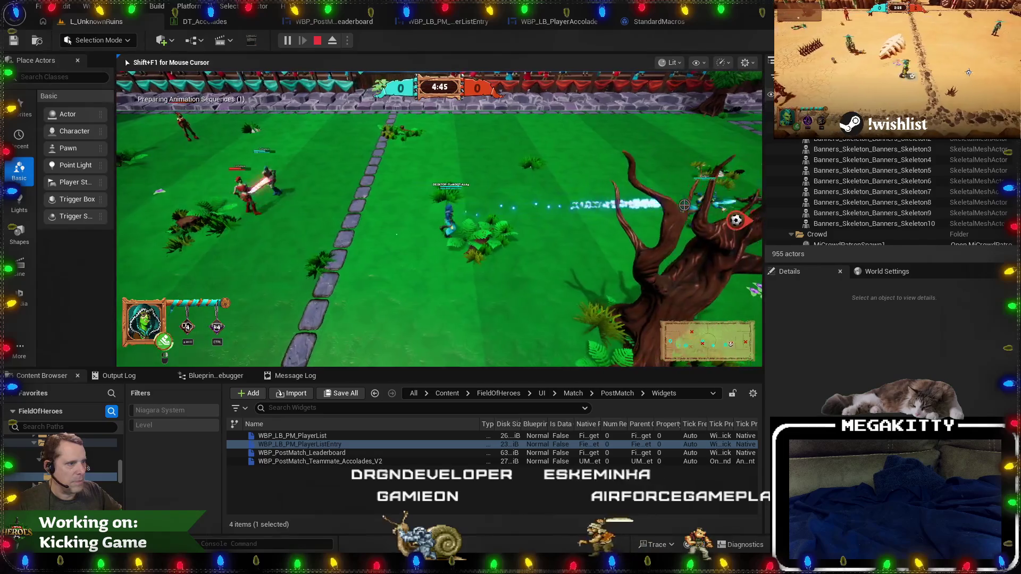
key("grave")
key("Up")
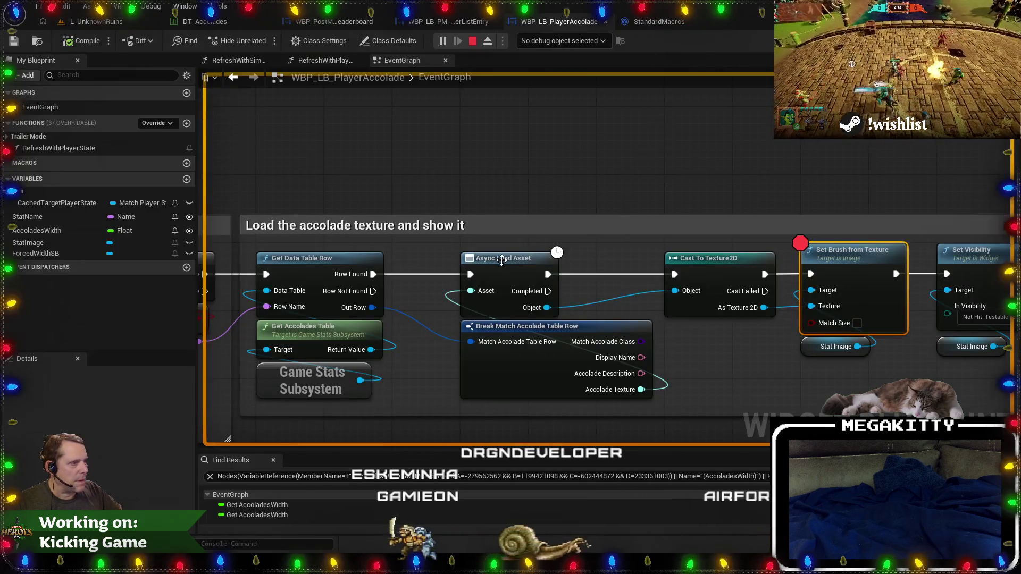
Add a breakpoint on Async Load Asset and keep only the Accolade Texture pin on the row break.
left_click(501, 260)
key("F9")
left_click(474, 42)
left_click(545, 391)
left_click(139, 480)
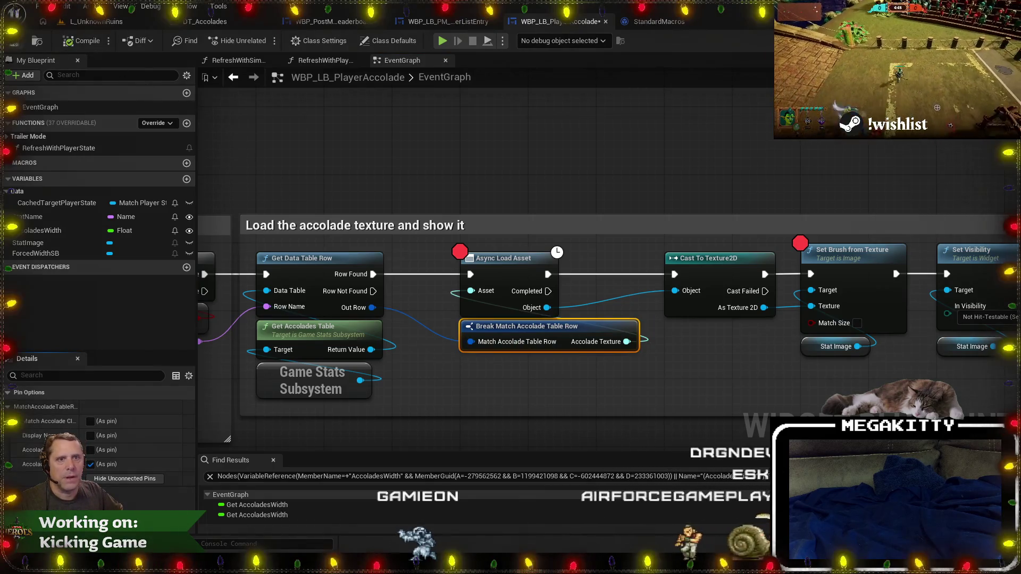
left_click(96, 21)
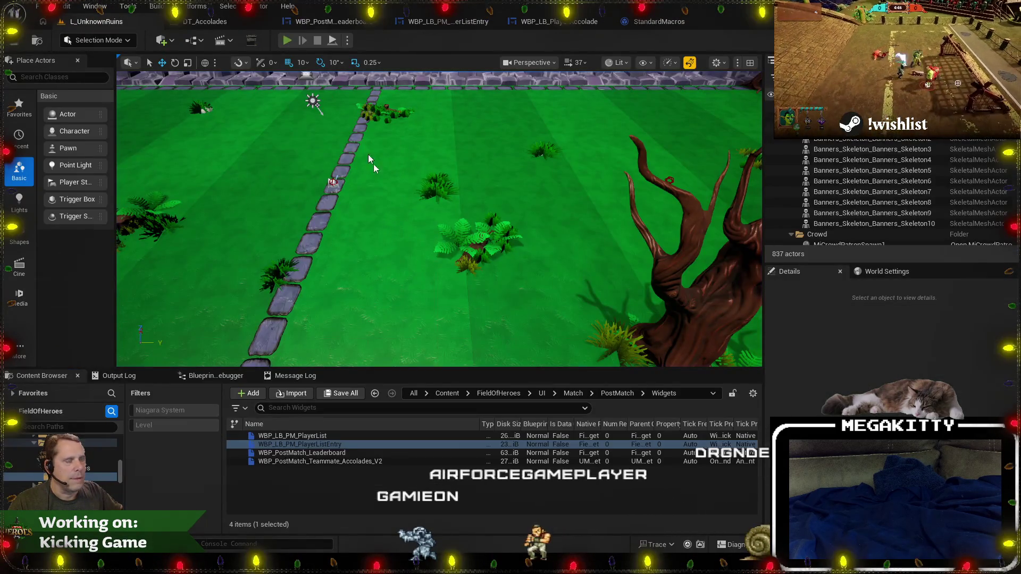
Start a new play test, ready up, and move the hero across the field.
key("alt+p")
left_click(389, 224)
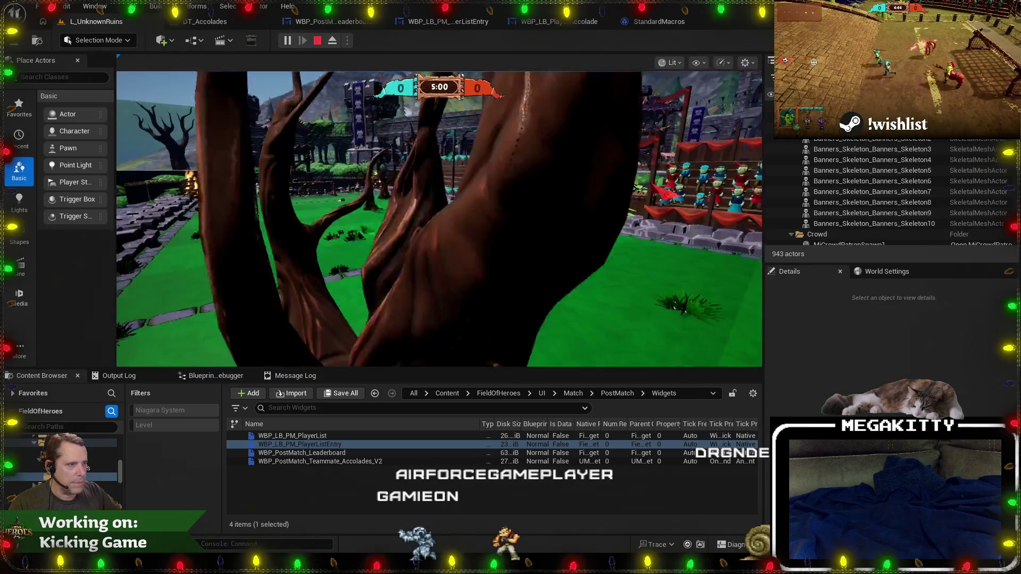
key("d")
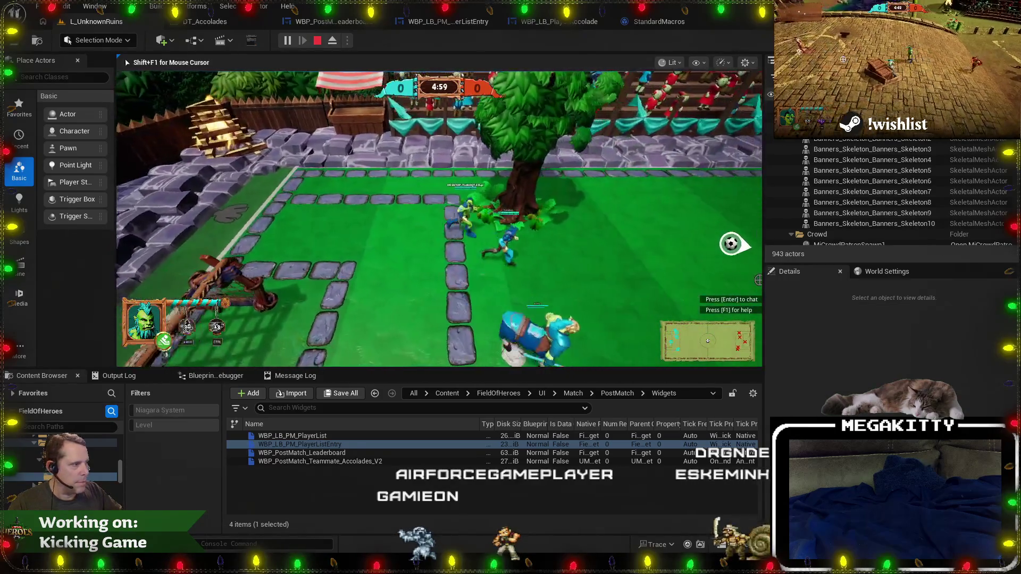
key("d")
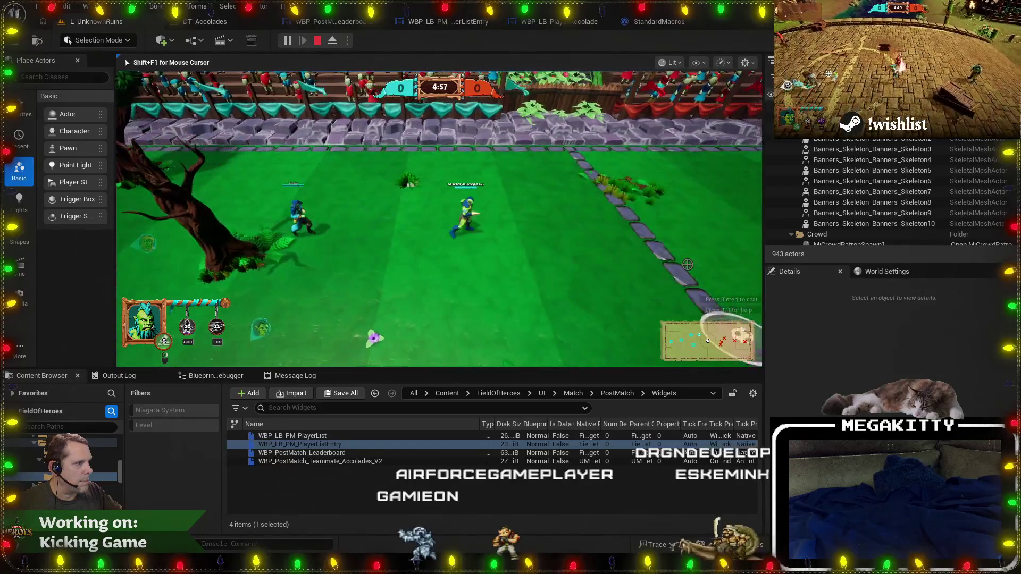
key("a")
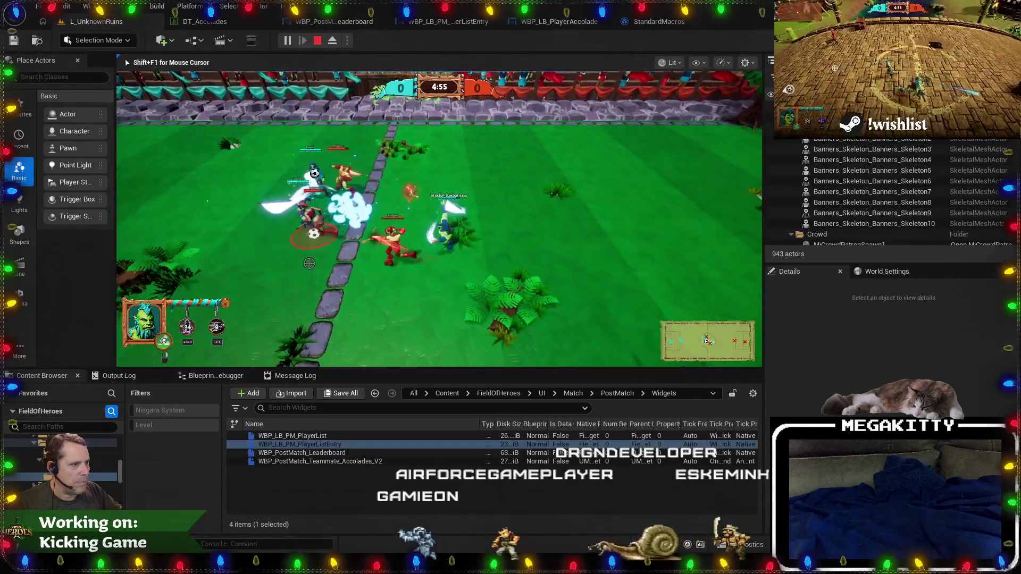
key("a")
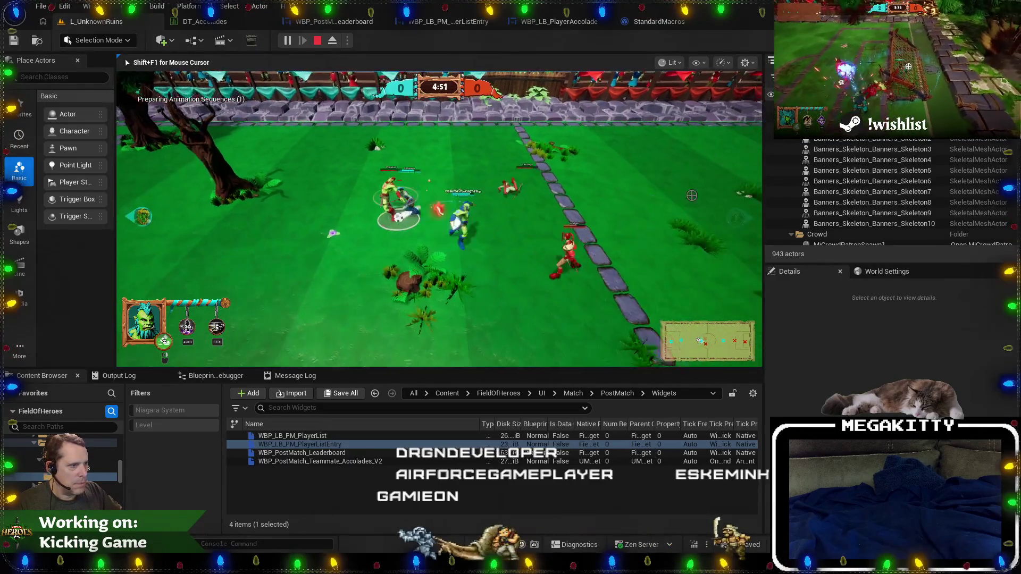
Run EndMatch so execution pauses at the accolade texture breakpoint.
key("grave")
key("Up")
key("Return")
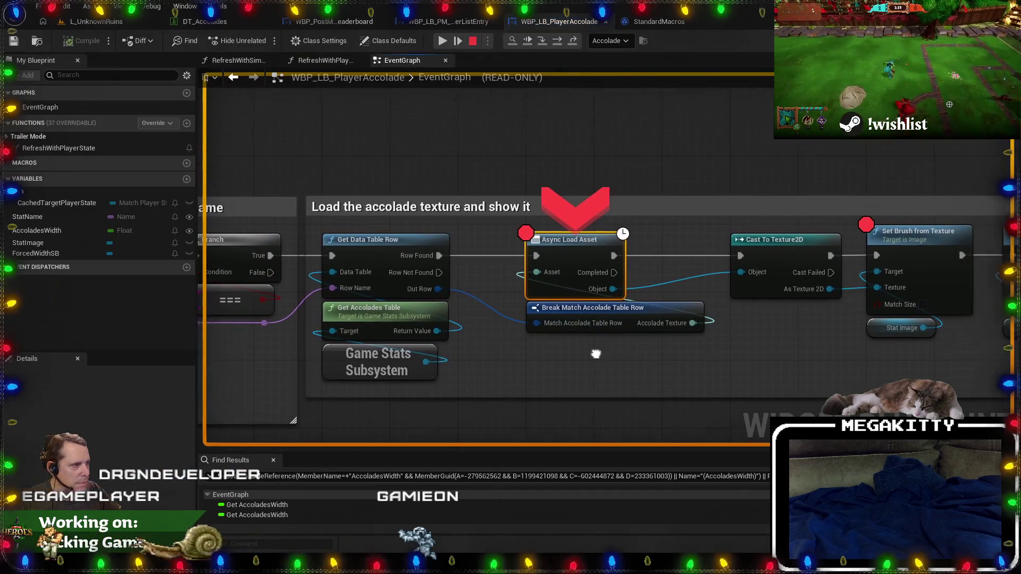
Inspect the fetched row values showing the MVP accolade and its valid Texture2D path.
mouse_move(422, 292)
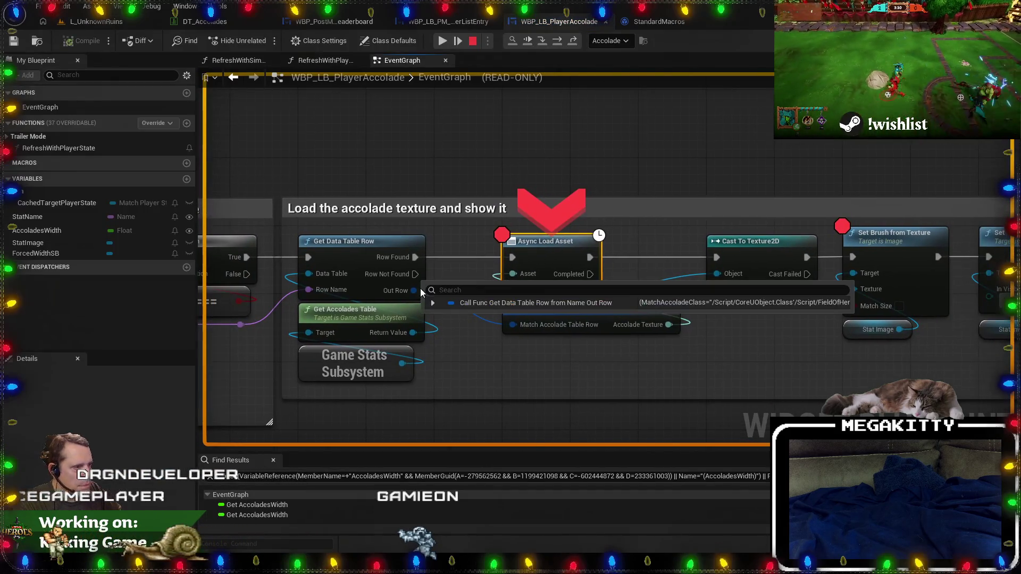
mouse_move(566, 325)
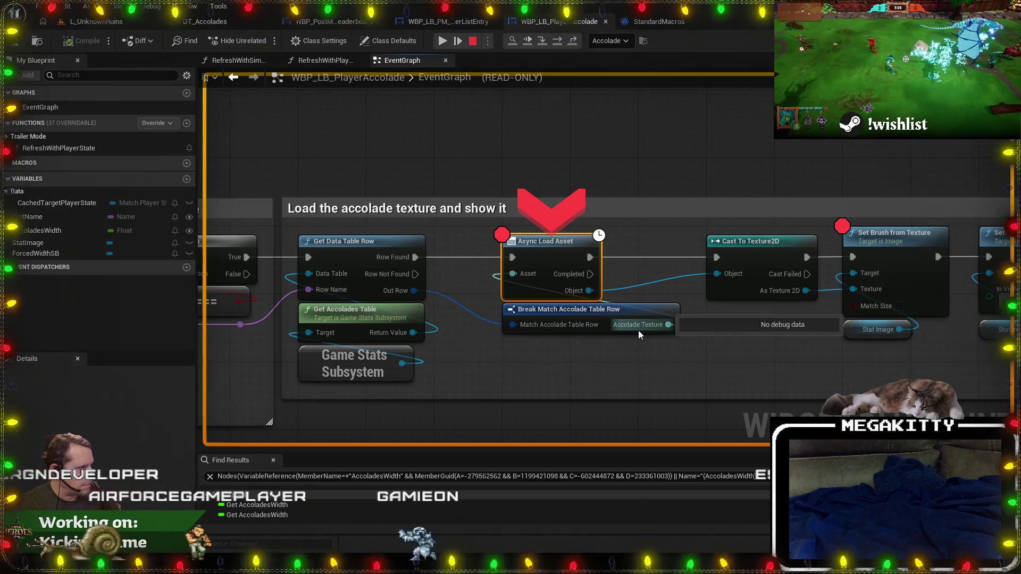
left_click(612, 337)
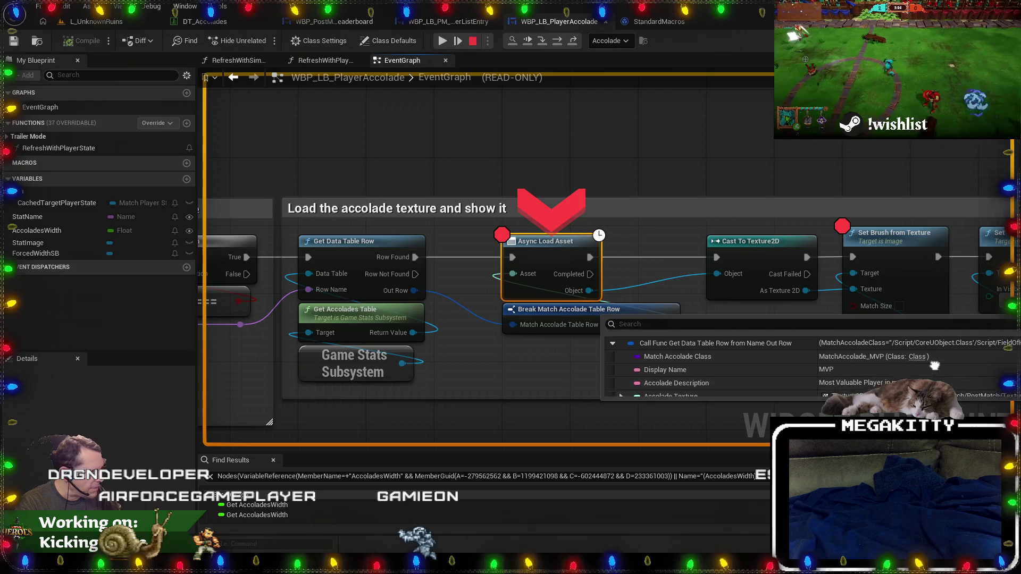
left_click(621, 391)
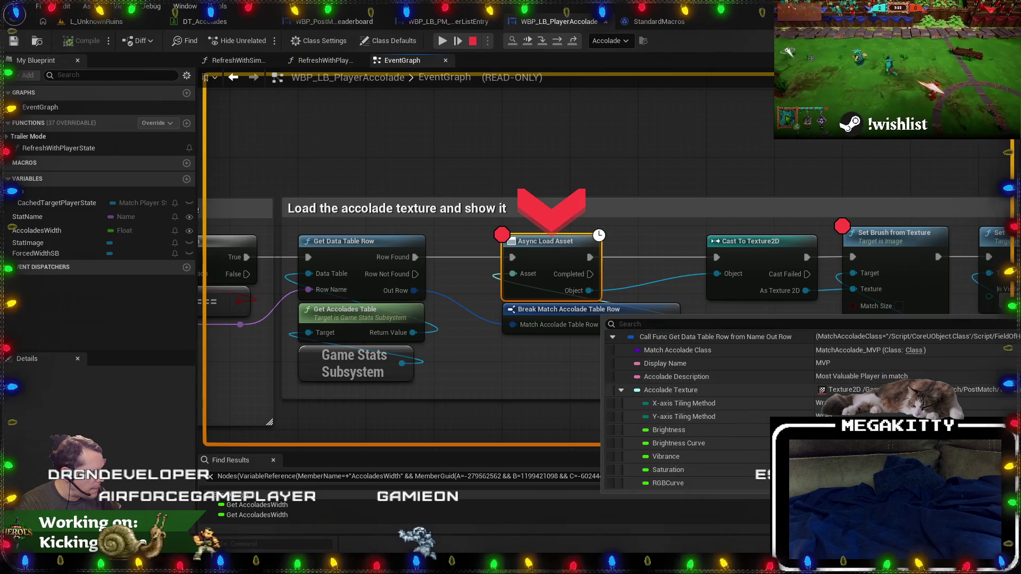
left_click_drag(527, 310, 332, 292)
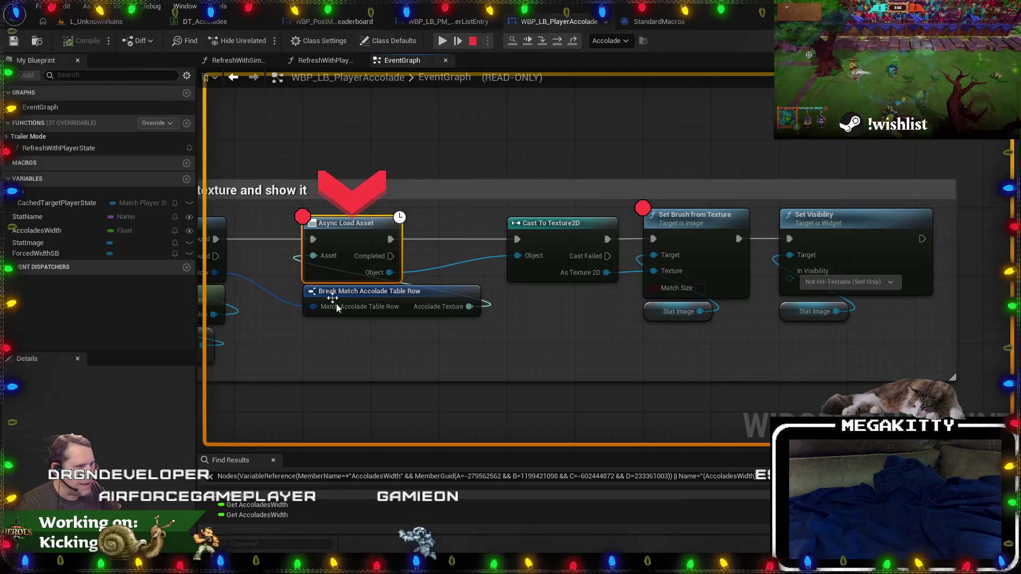
mouse_move(356, 309)
left_click(413, 319)
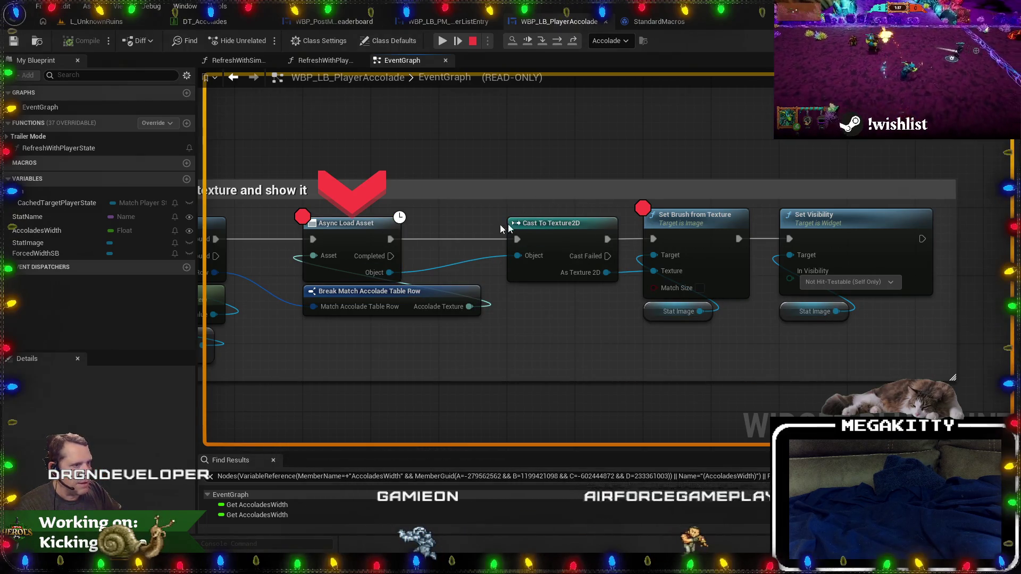
Stop play and rewire Async Load Asset's Completed pin into Cast To Texture2D's exec input.
left_click(472, 41)
right_click(390, 240)
left_click(412, 271)
left_click_drag(390, 256, 517, 240)
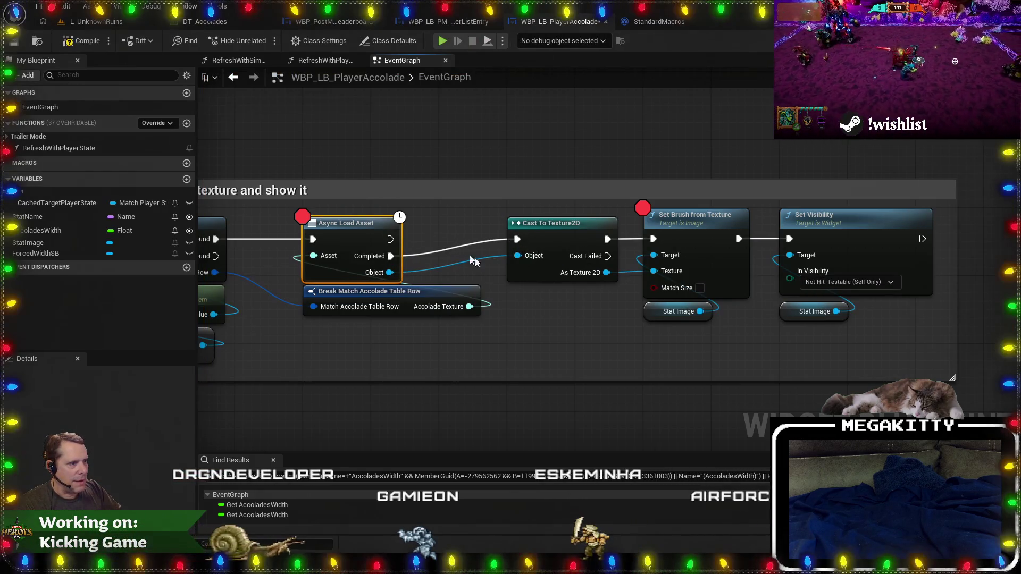
Clear the Async Load Asset breakpoint and open PlayerListEntry's RefreshAccolade graph.
key("F9")
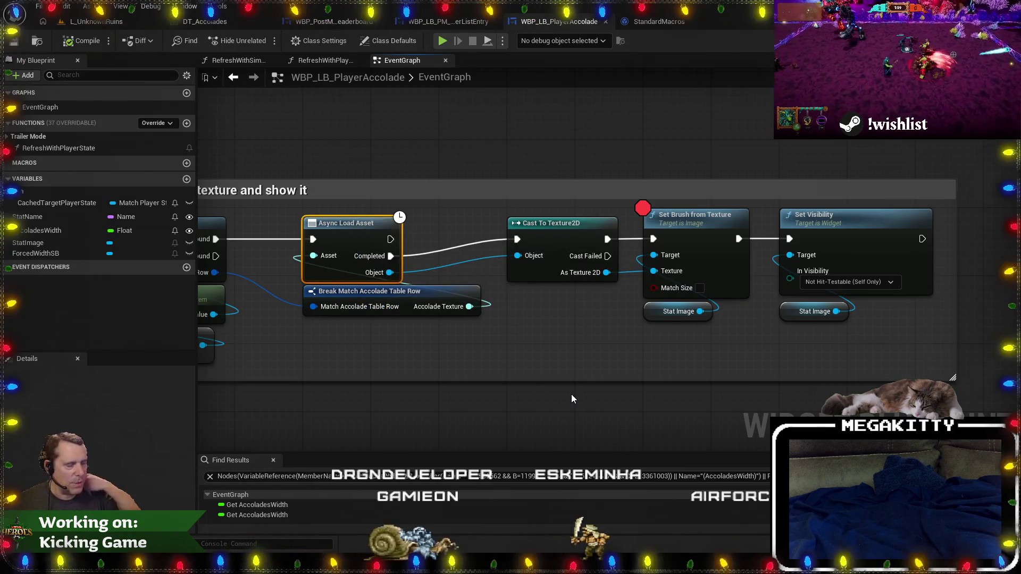
left_click_drag(554, 393, 658, 393)
scroll(461, 335, "down", 1)
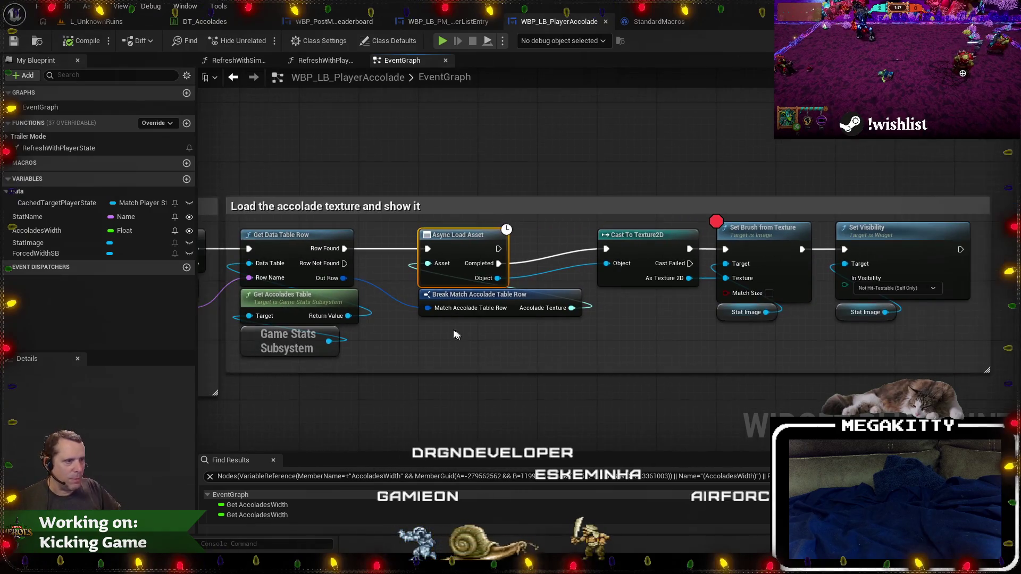
mouse_move(396, 322)
left_mouse_down()
mouse_move(449, 327)
mouse_move(395, 324)
mouse_move(454, 368)
left_mouse_up()
left_click_drag(455, 327, 531, 358)
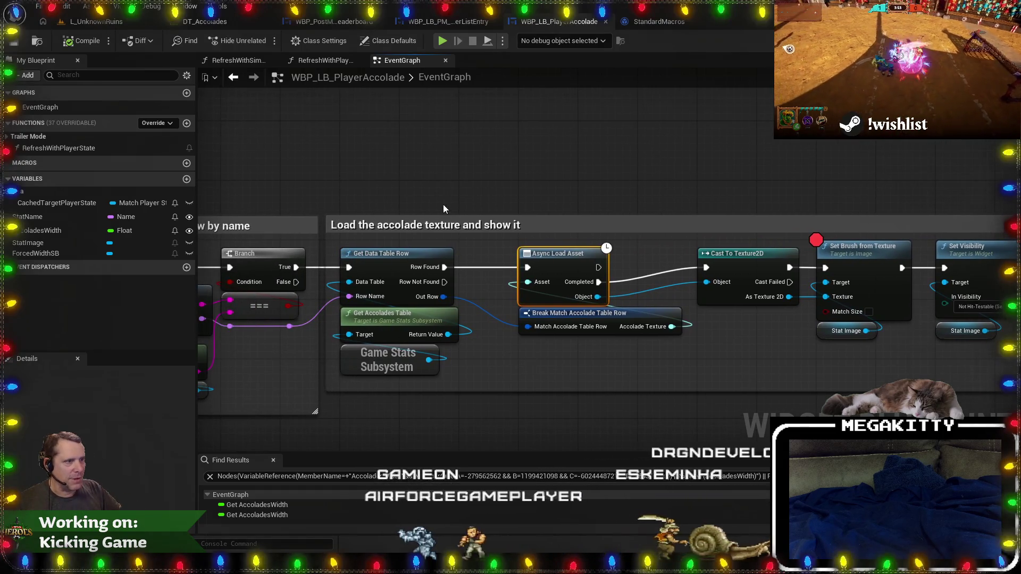
scroll(441, 202, "down", 2)
left_click(448, 22)
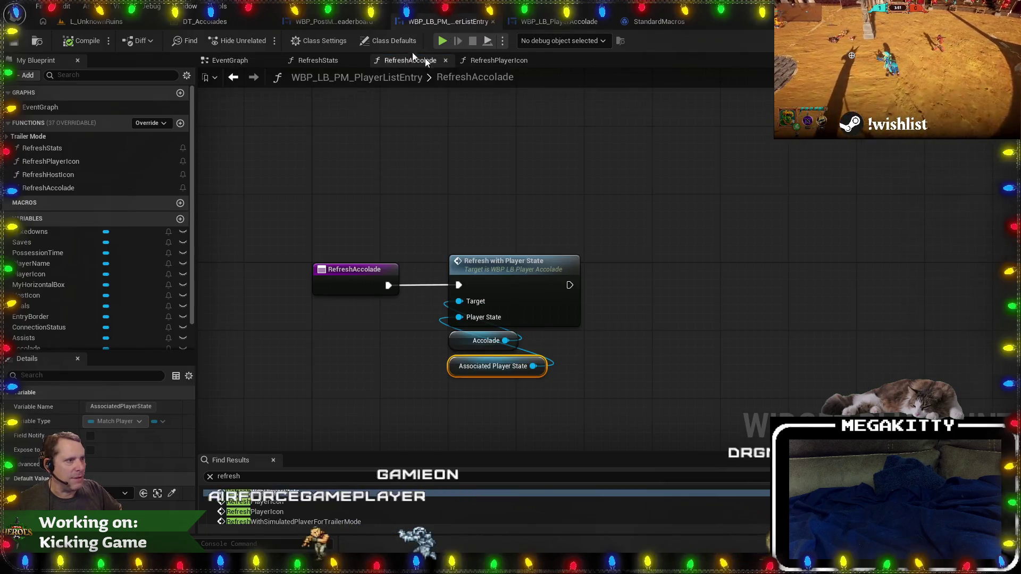
Inspect the WBP_PostMatch_Leaderboard layout, then go back via PlayerListEntry to the PlayerAccolade EventGraph.
left_click(334, 22)
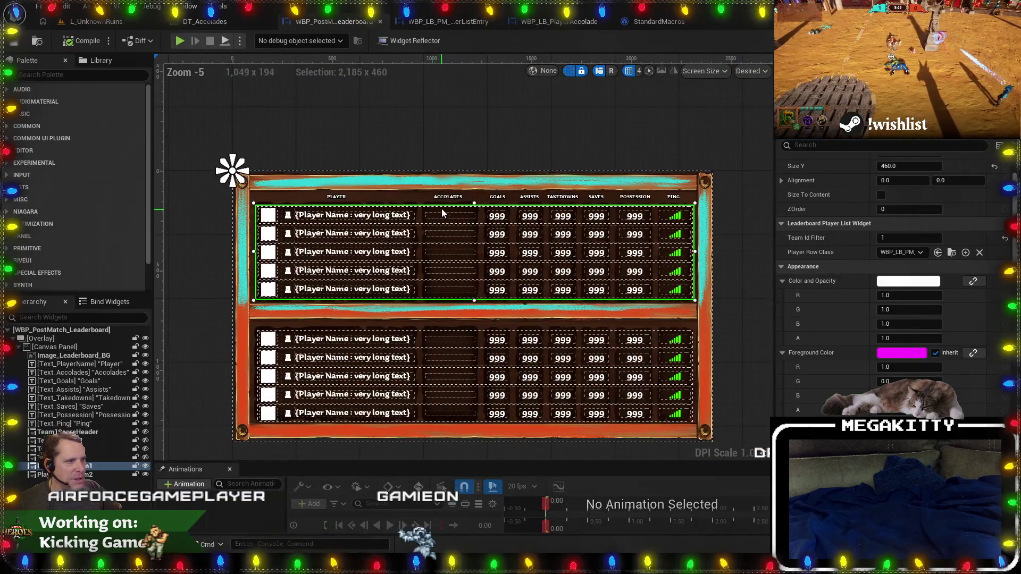
scroll(441, 209, "up", 3)
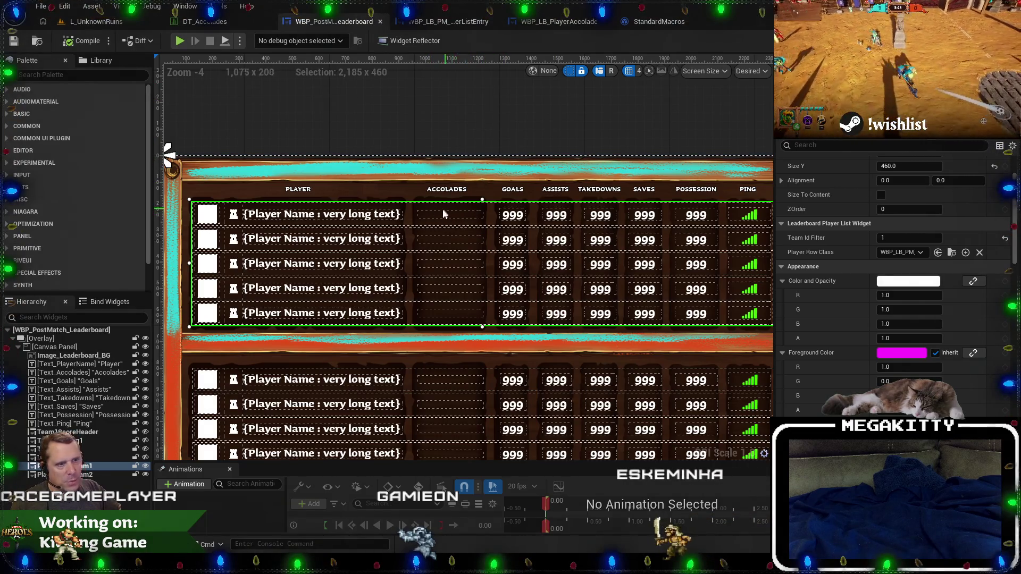
left_click(448, 21)
left_click(559, 21)
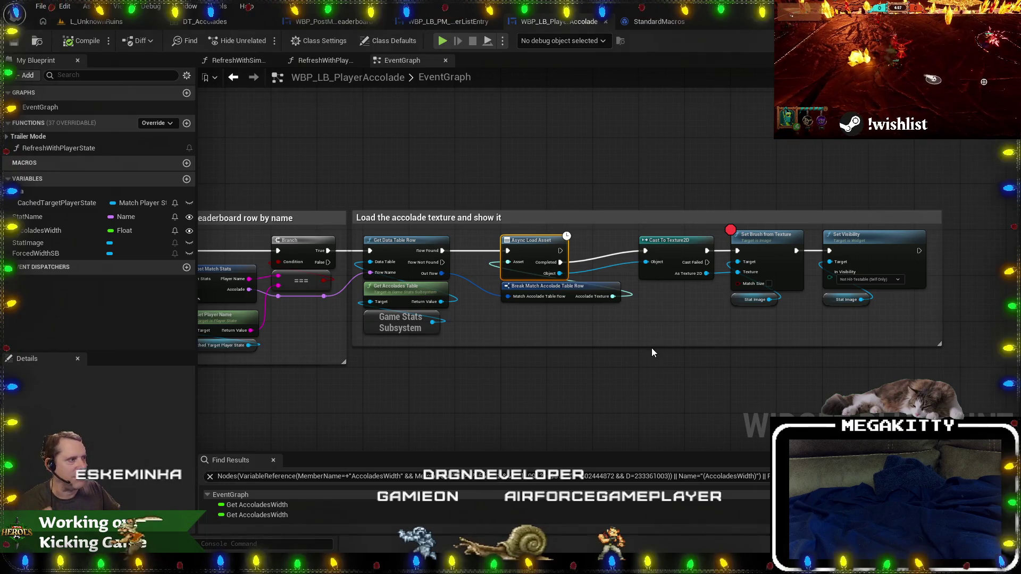
Frame and select the breakpointed Set Brush from Texture node, then start Play In Editor.
left_click_drag(668, 333, 530, 367)
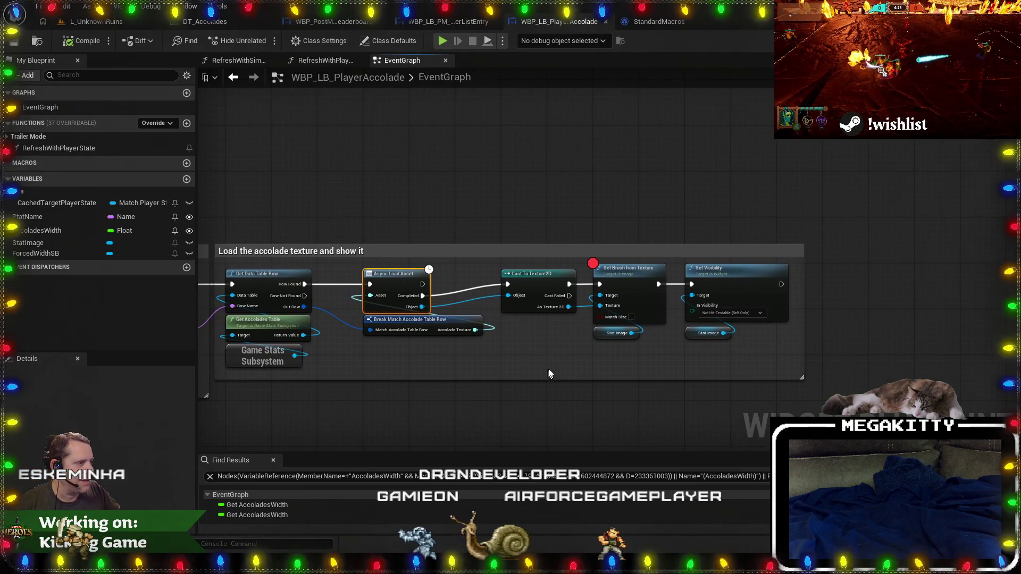
left_click(635, 267)
left_click_drag(311, 207, 292, 188)
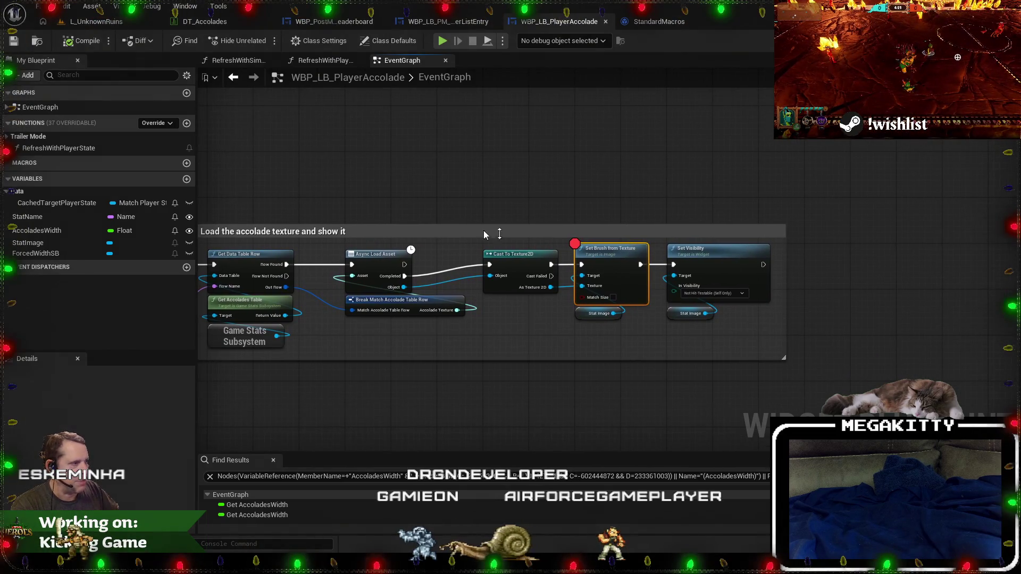
scroll(603, 211, "up", 1)
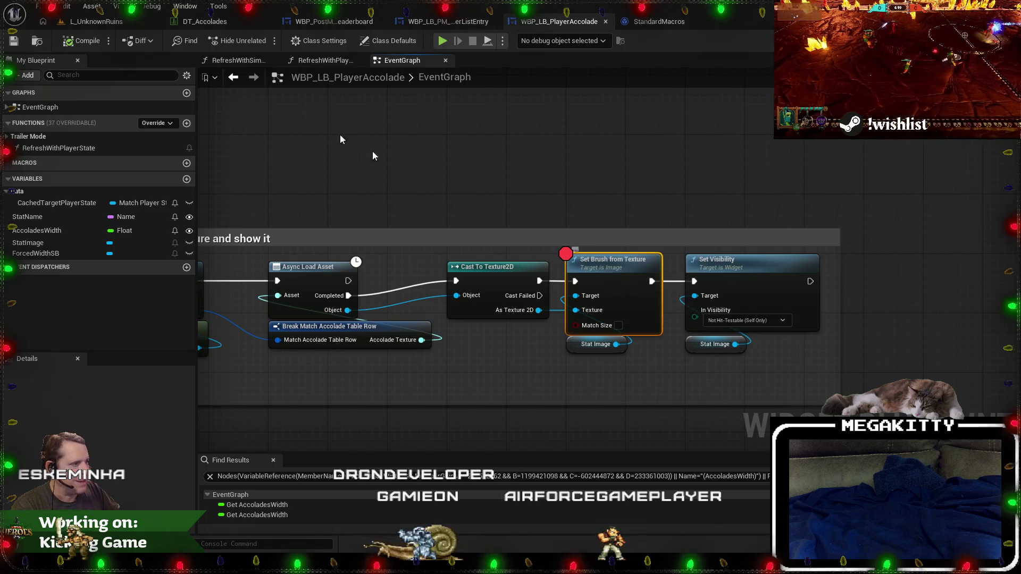
key("alt+p")
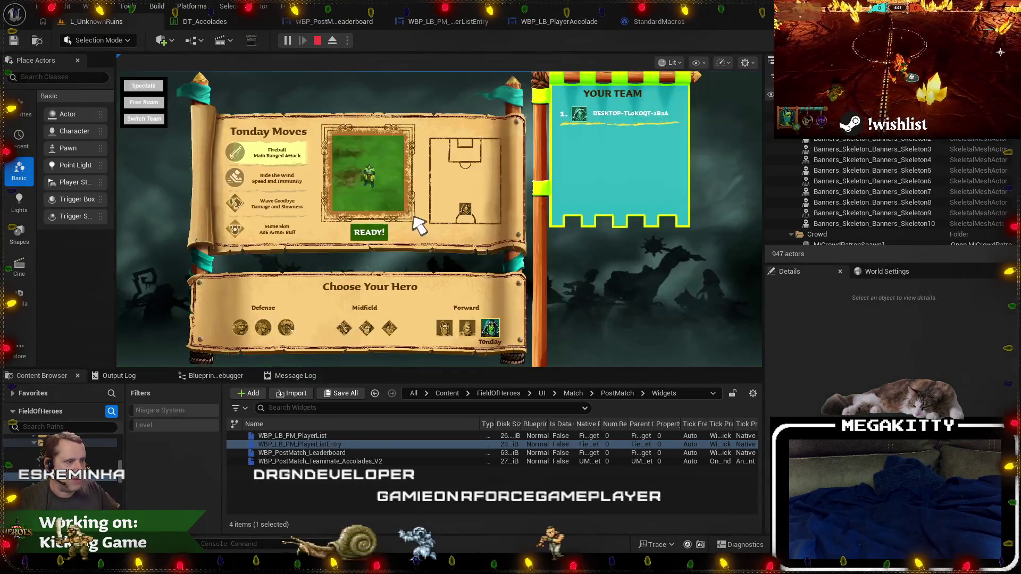
Ready up on hero select and play the match, moving and shooting, until the breakpoint hits.
left_click(373, 232)
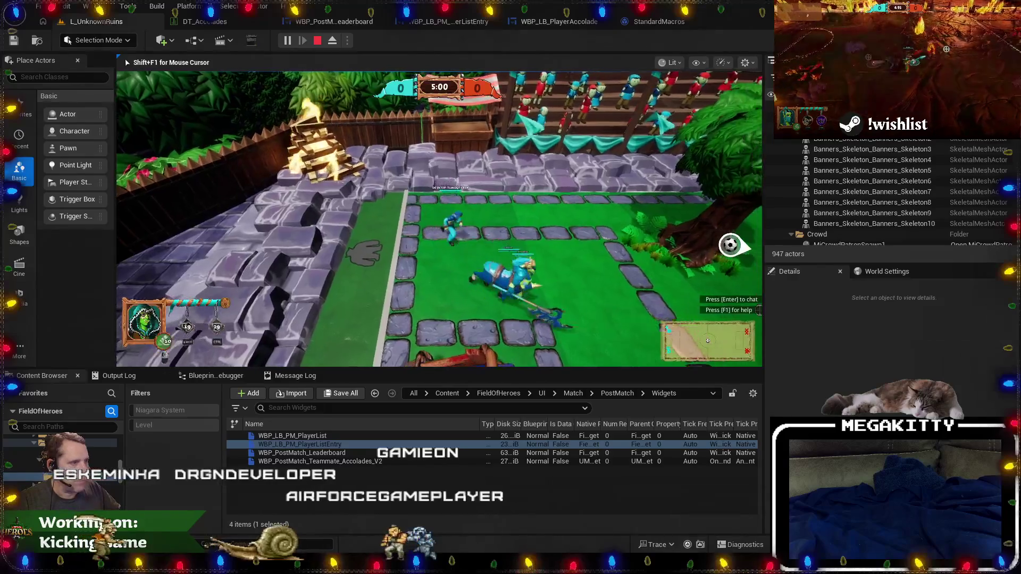
key("d")
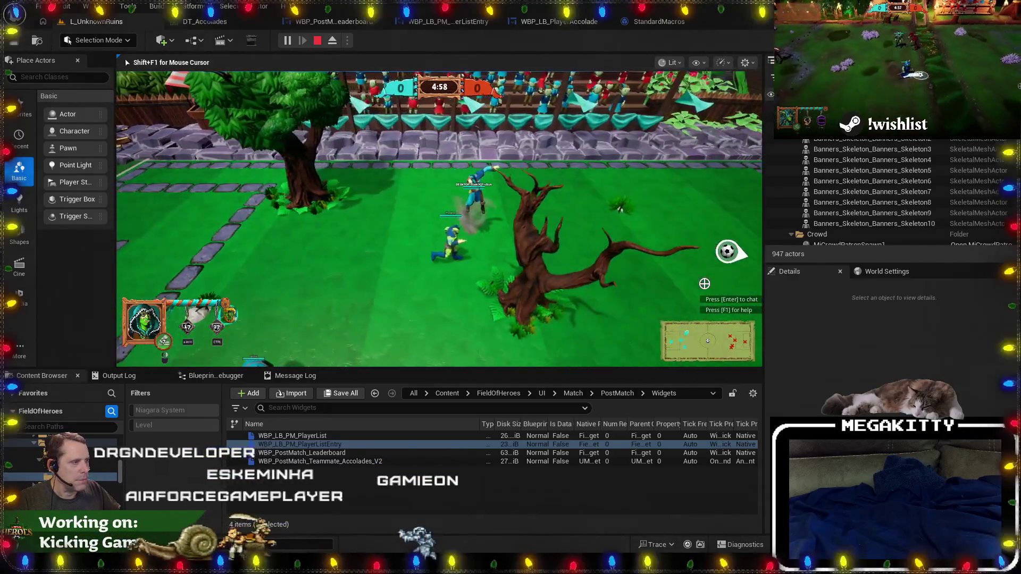
left_click(679, 211)
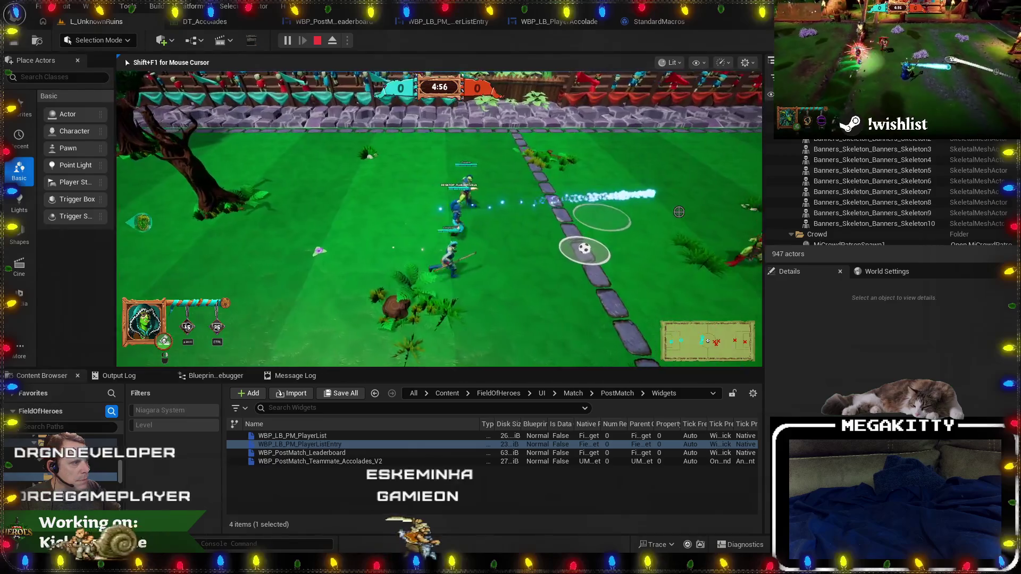
left_click(395, 154)
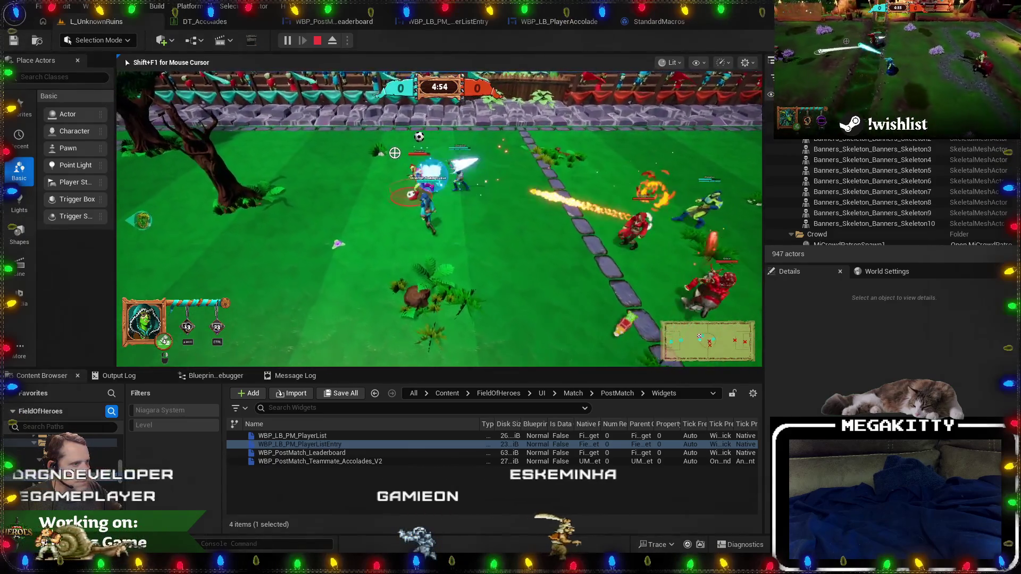
key("a")
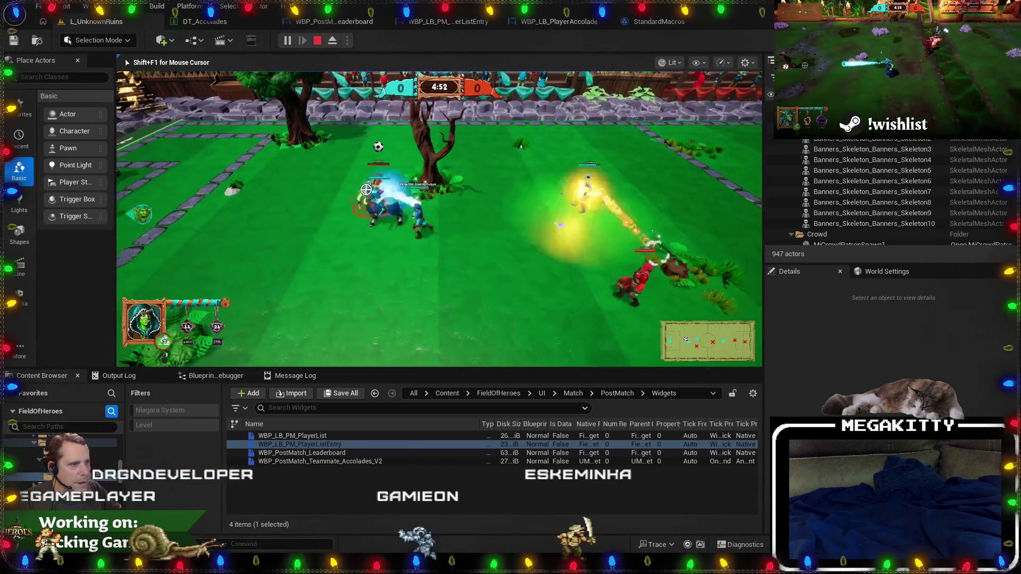
left_click(721, 218)
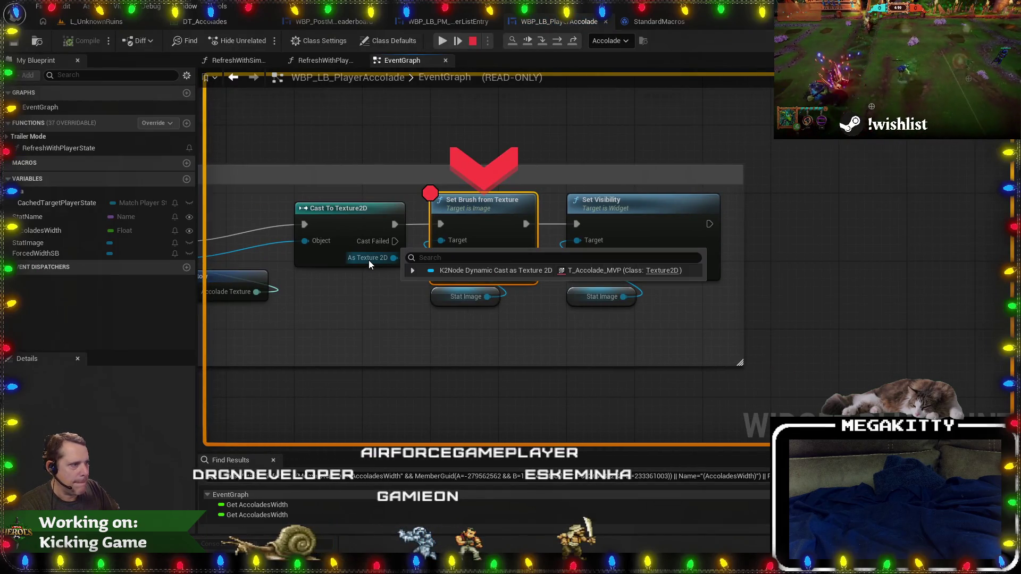
Step twice with F10 through Set Brush from Texture and Set Visibility, then resume execution.
key("F10")
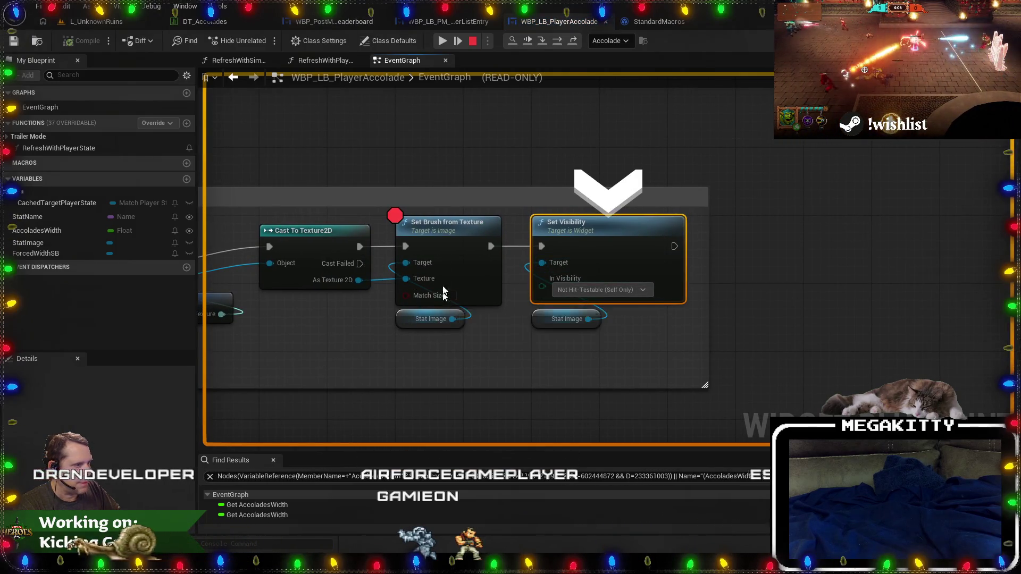
key("F10")
left_click(441, 40)
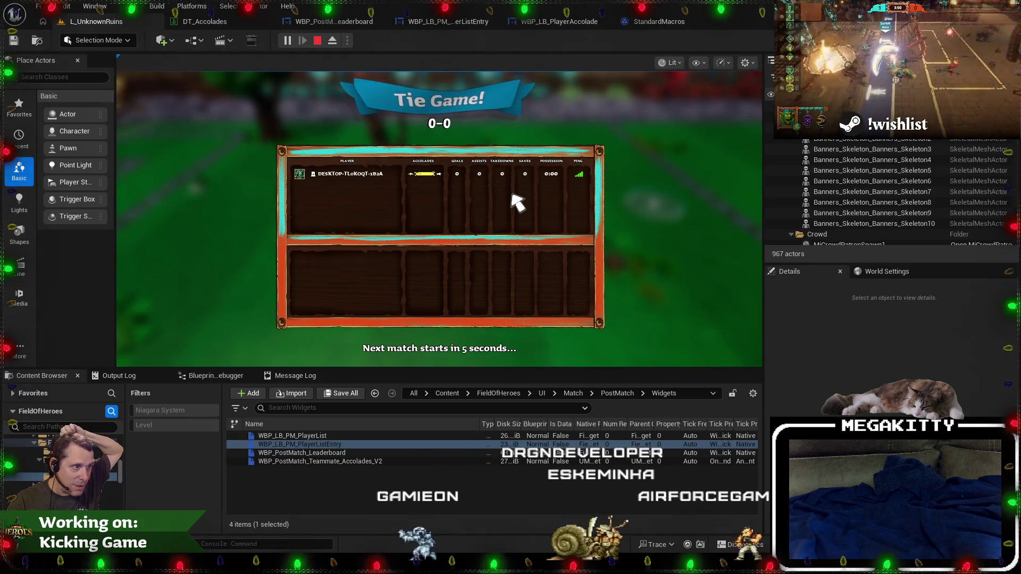
Stop the play session, cycle through the open Blueprint tabs, and open the DT_Accolades data table.
key("Escape")
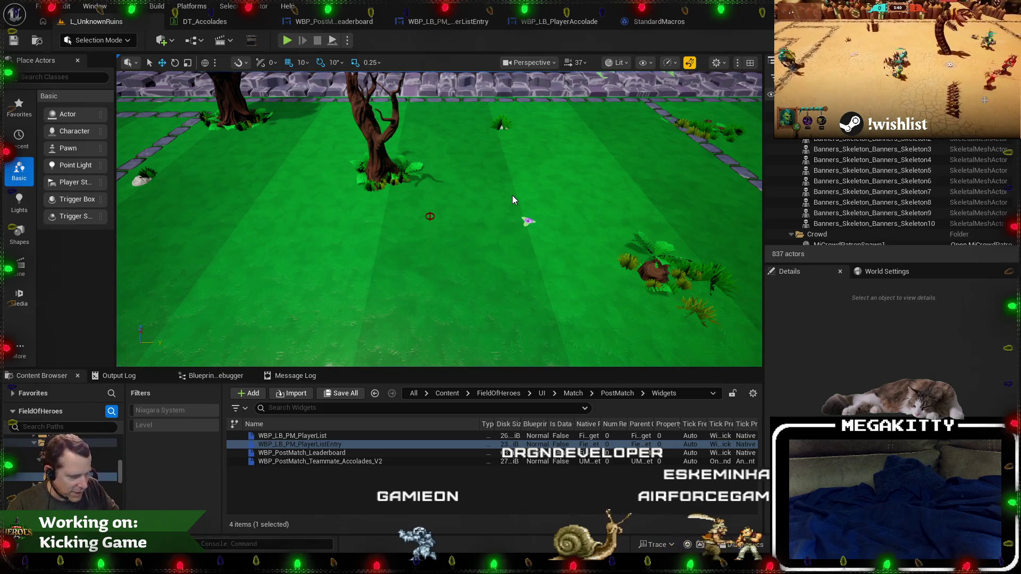
left_click(404, 249)
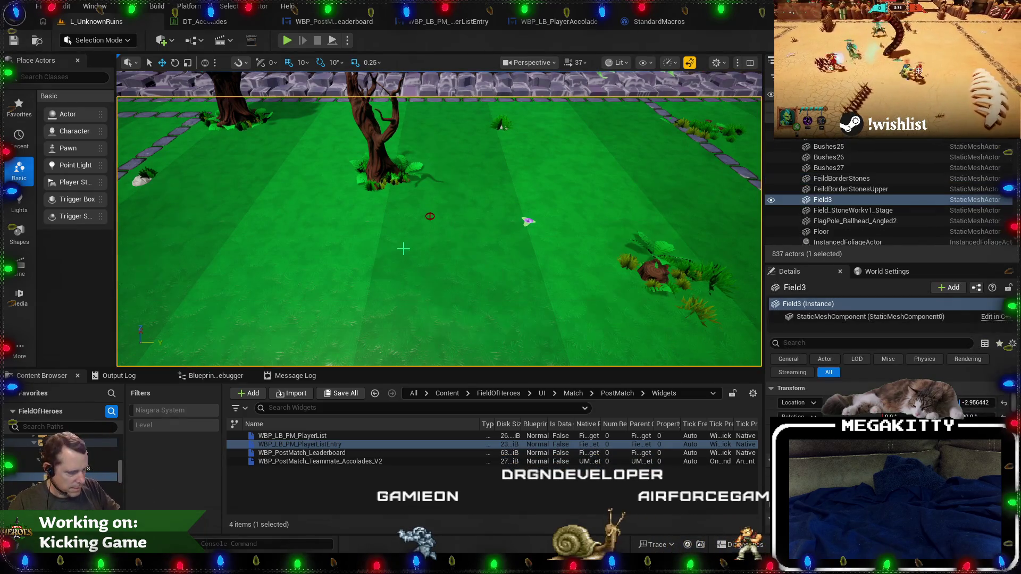
left_click(334, 21)
left_click(448, 22)
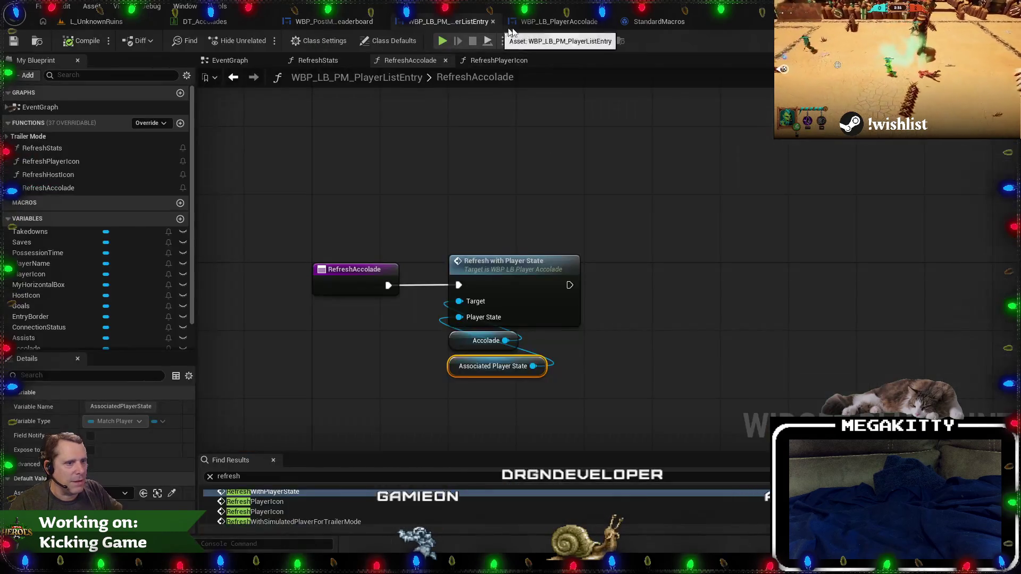
left_click(539, 21)
left_click(448, 21)
left_click(539, 21)
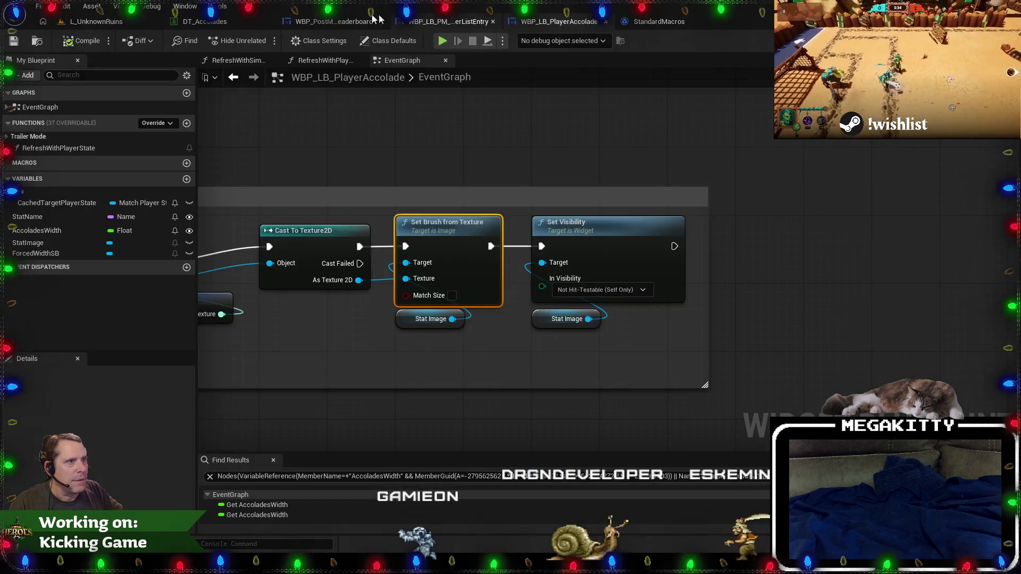
left_click(238, 22)
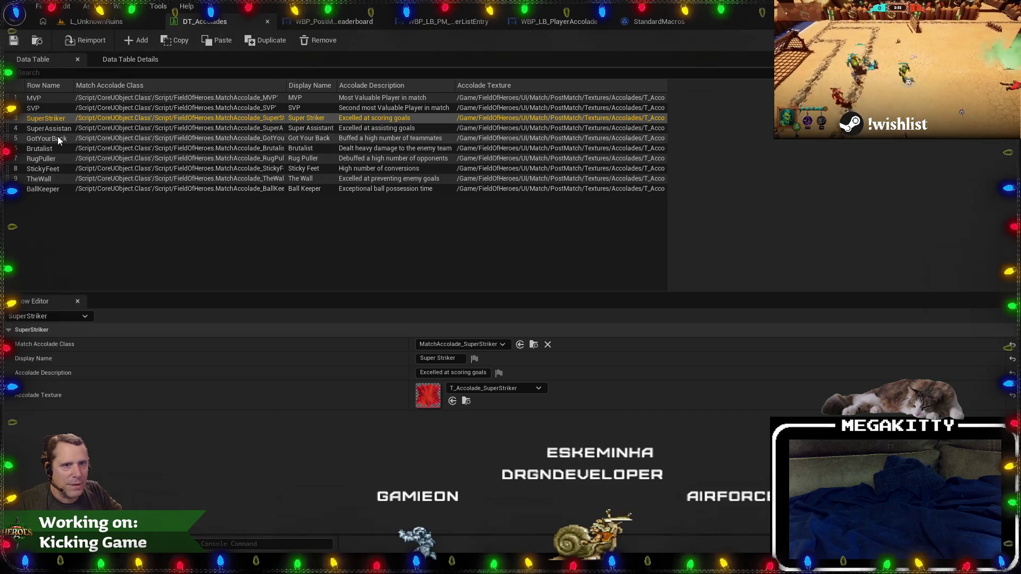
Show the Brutalist row's 'Dealt heavy damage to the enemy team' description, then switch to Visual Studio.
left_click(50, 152)
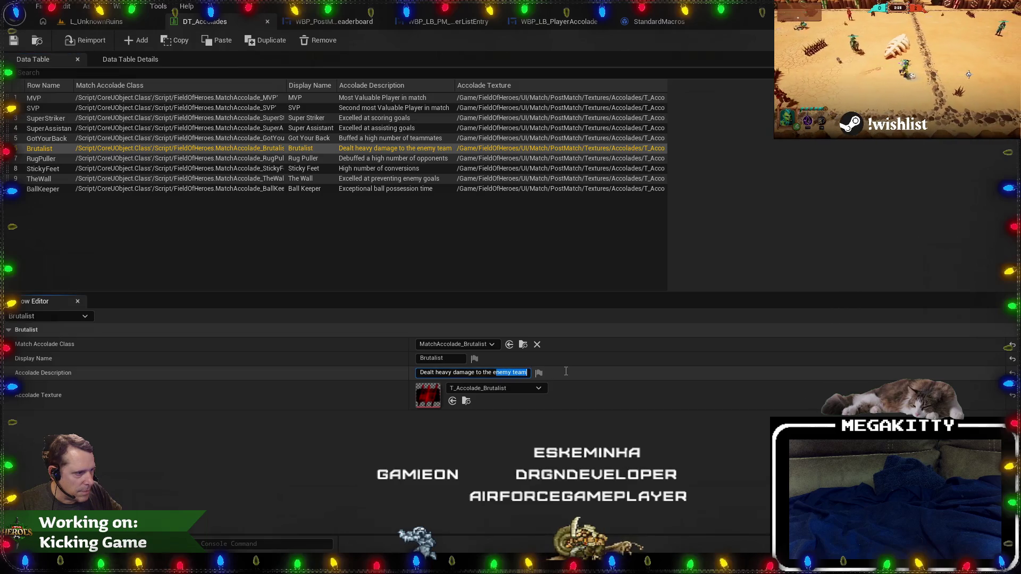
left_click(485, 372)
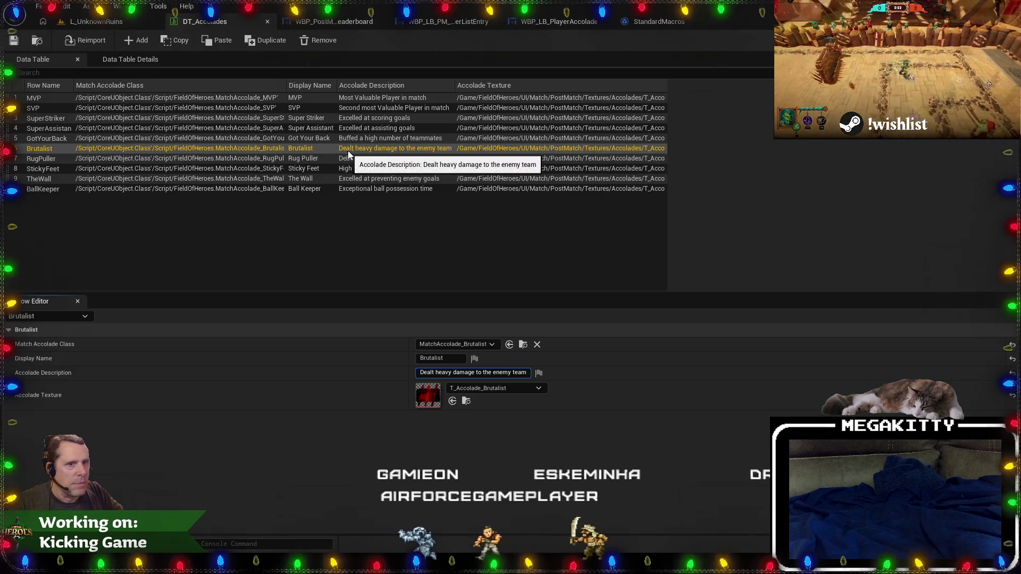
key("alt+Tab")
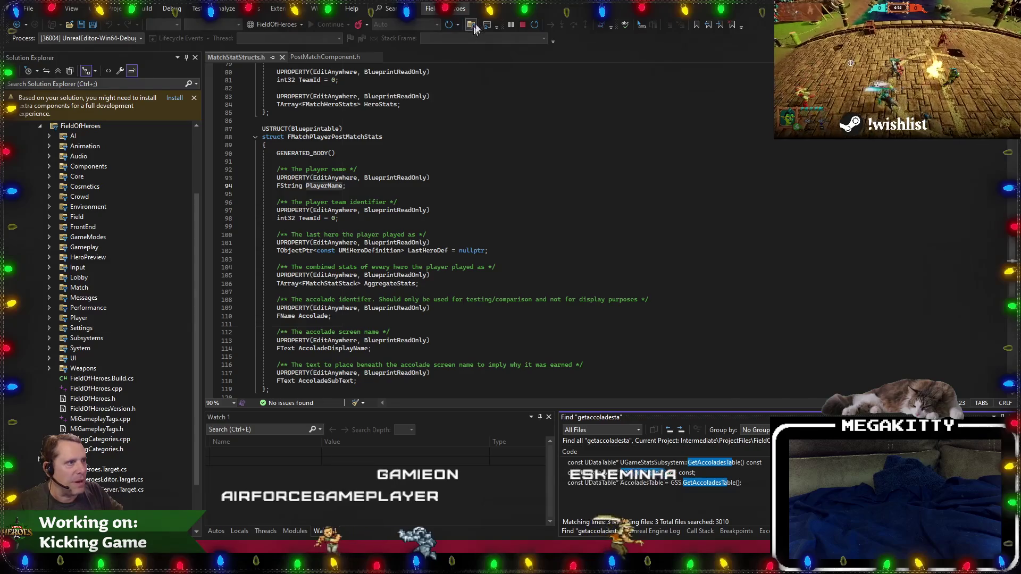
Find in Files for 'damage dealt' and open MatchAccolade_Brutalist.cpp from the results.
left_click(471, 27)
type("damage dealt")
key("Return")
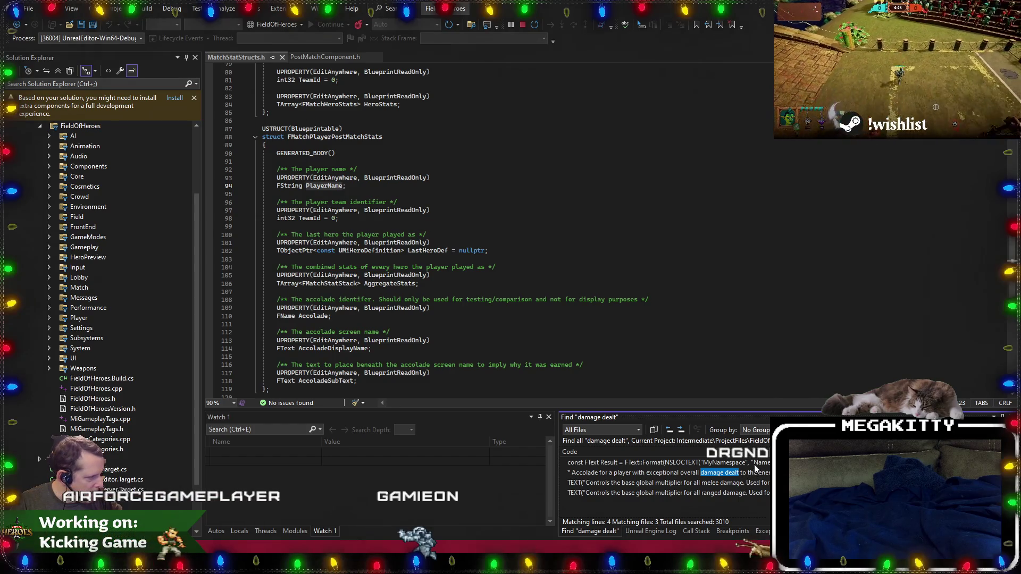
double_click(753, 466)
scroll(593, 271, "up", 3)
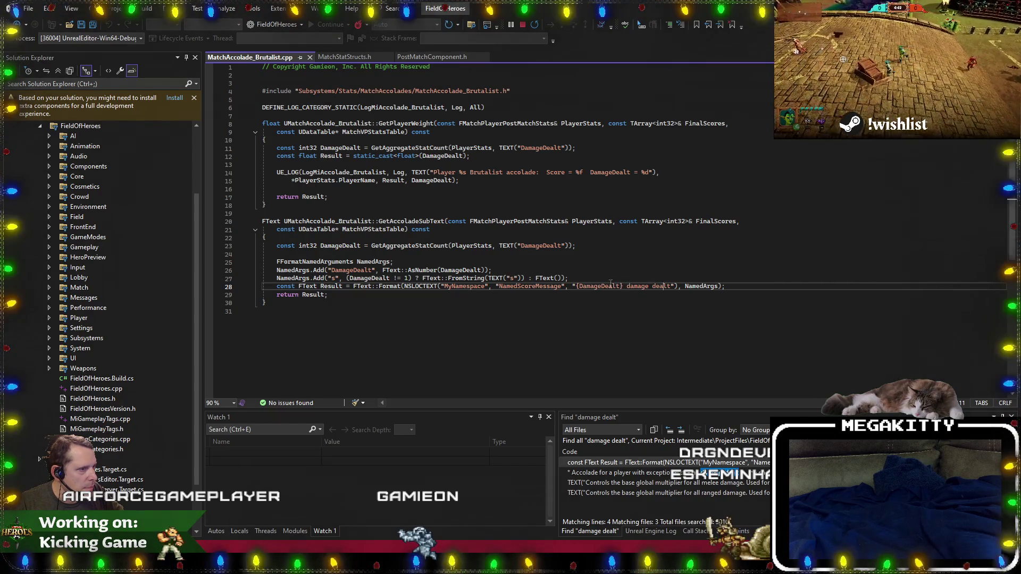
Delete the NamedArgs.Add("s"...) plural argument line, then save and start a build.
left_click(401, 278)
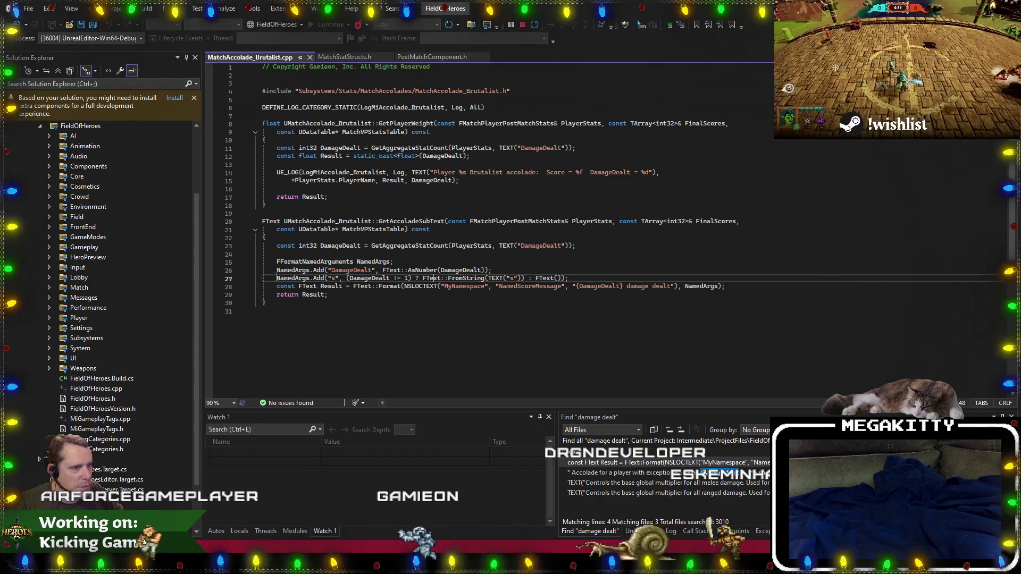
left_click_drag(276, 278, 569, 279)
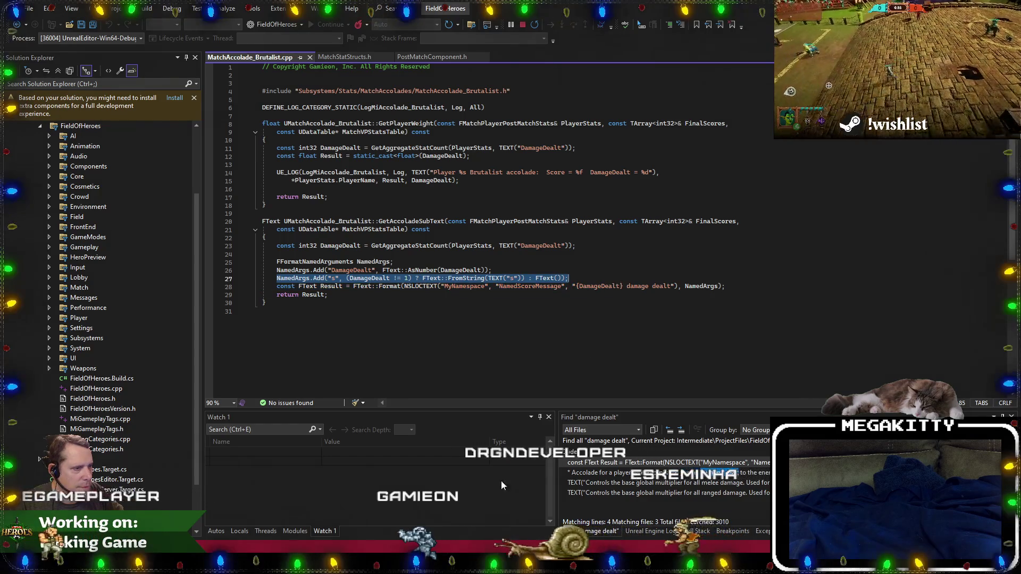
key("alt+Tab")
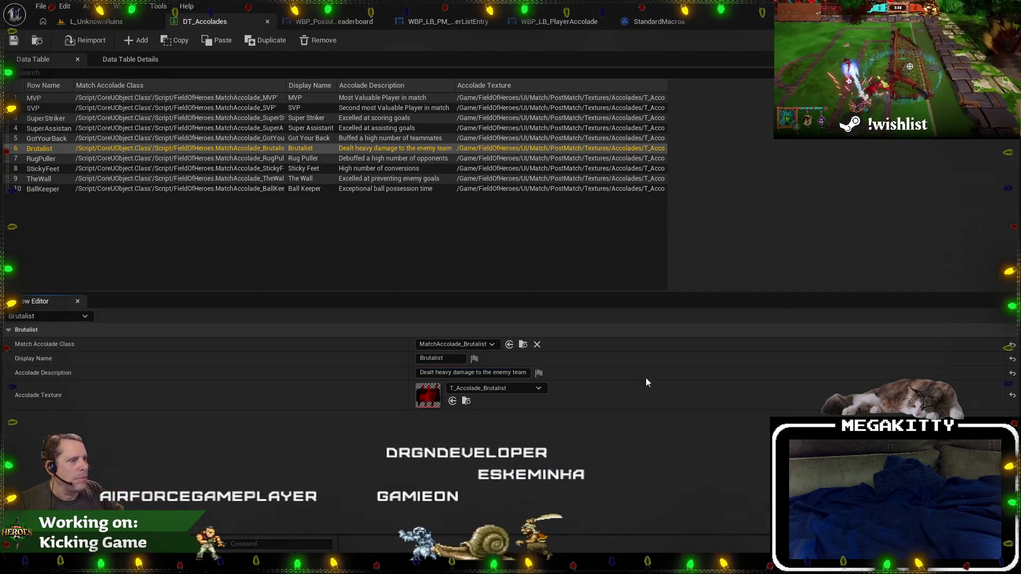
key("alt+Tab")
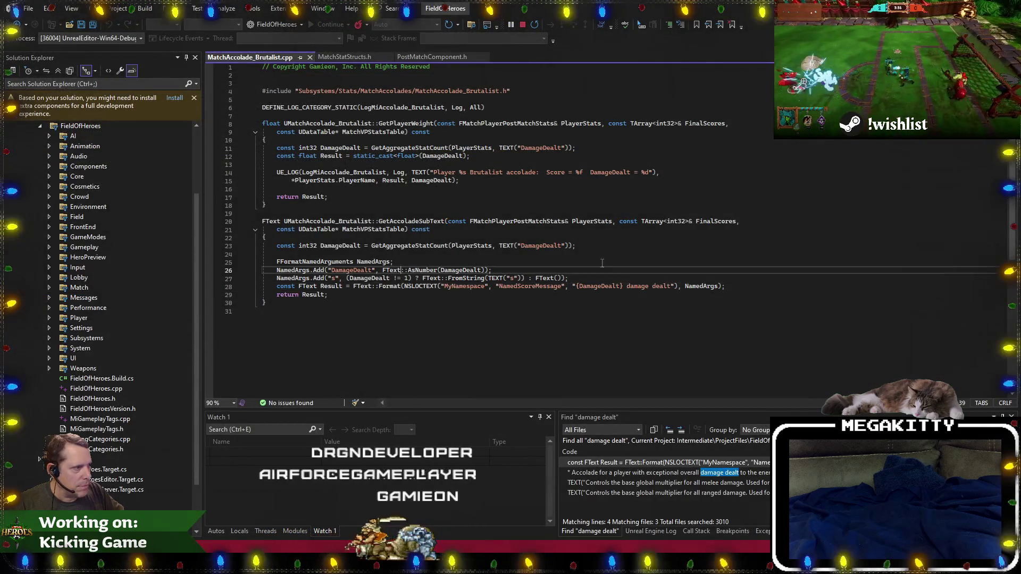
left_click(554, 269)
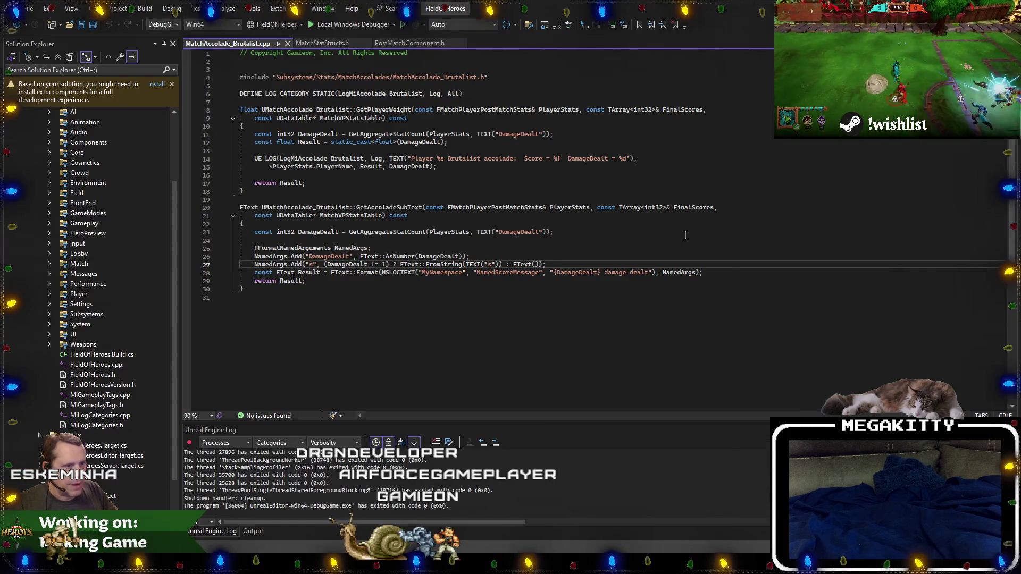
key("ctrl+x")
key("Up")
key("Up")
key("Up")
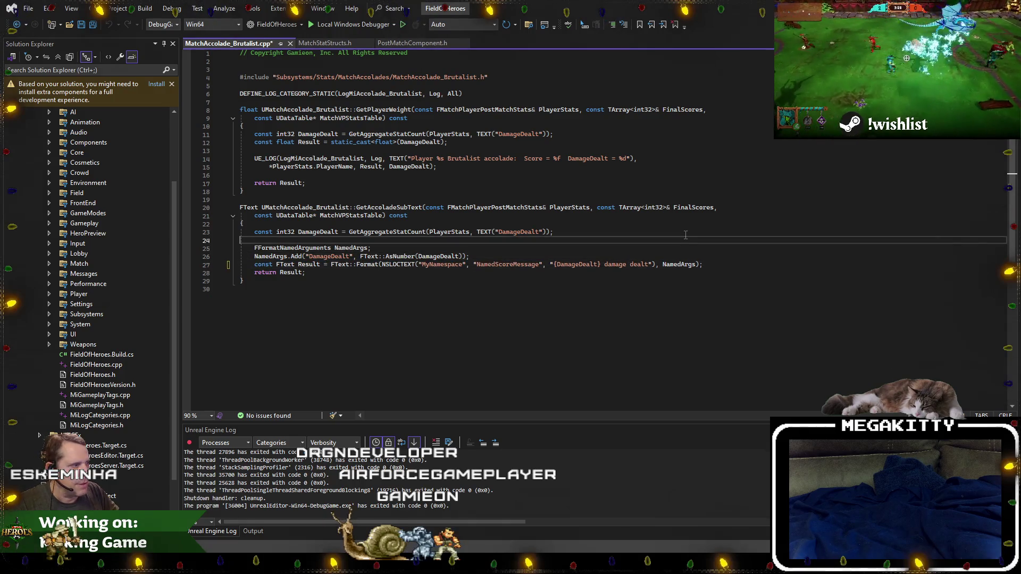
key("F5")
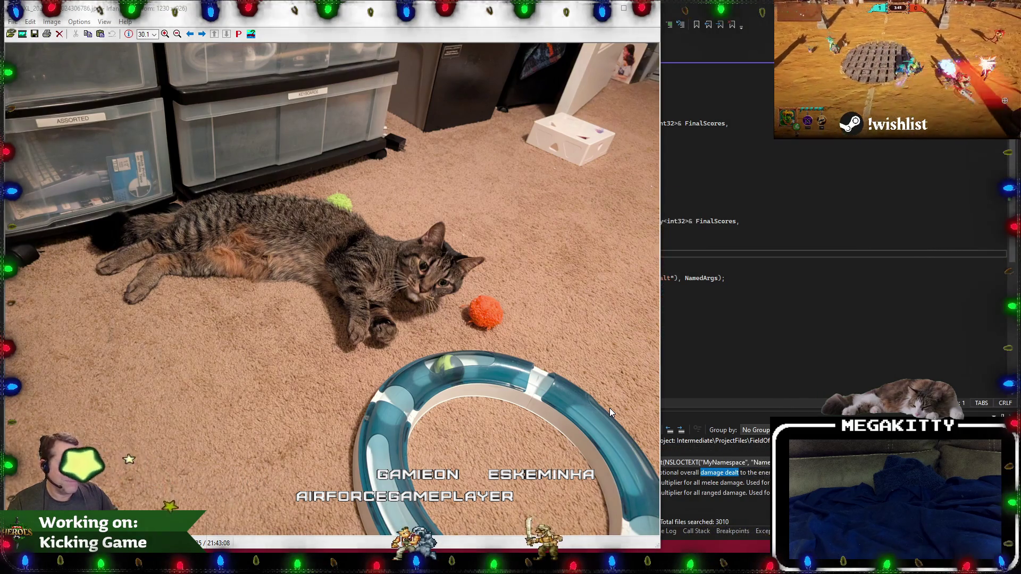
Switch from the image viewer back to the Unreal Editor window.
key("alt+Tab")
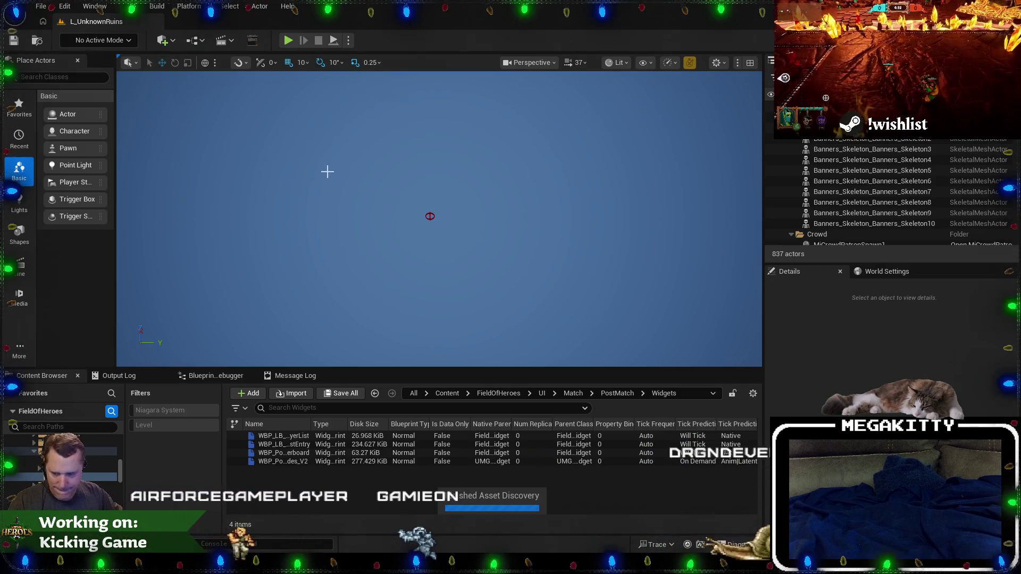
Close StandardMacros, return to the L_UnknownRuins level, and make its viewport fill the screen.
key("alt+Tab")
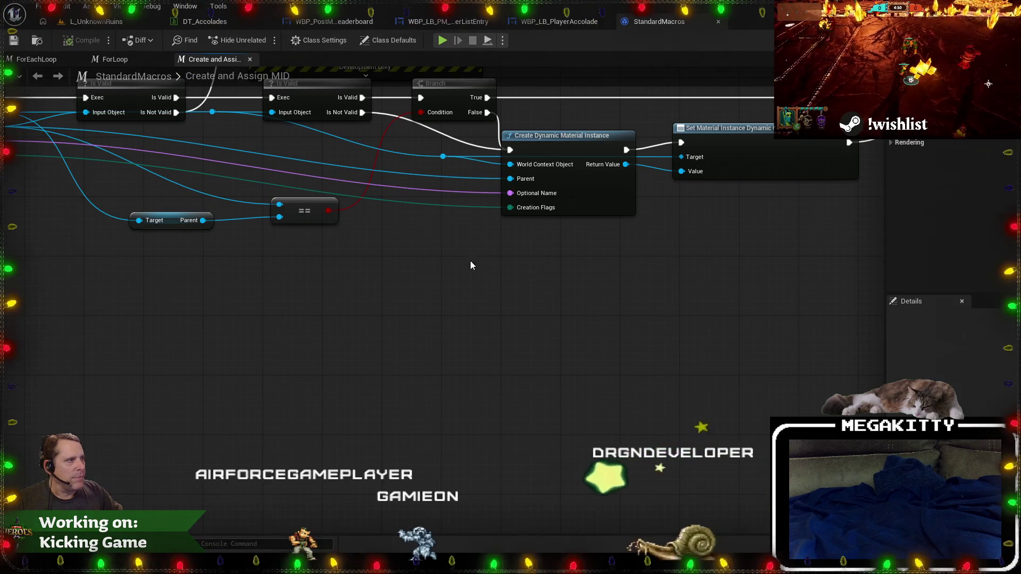
left_click(719, 21)
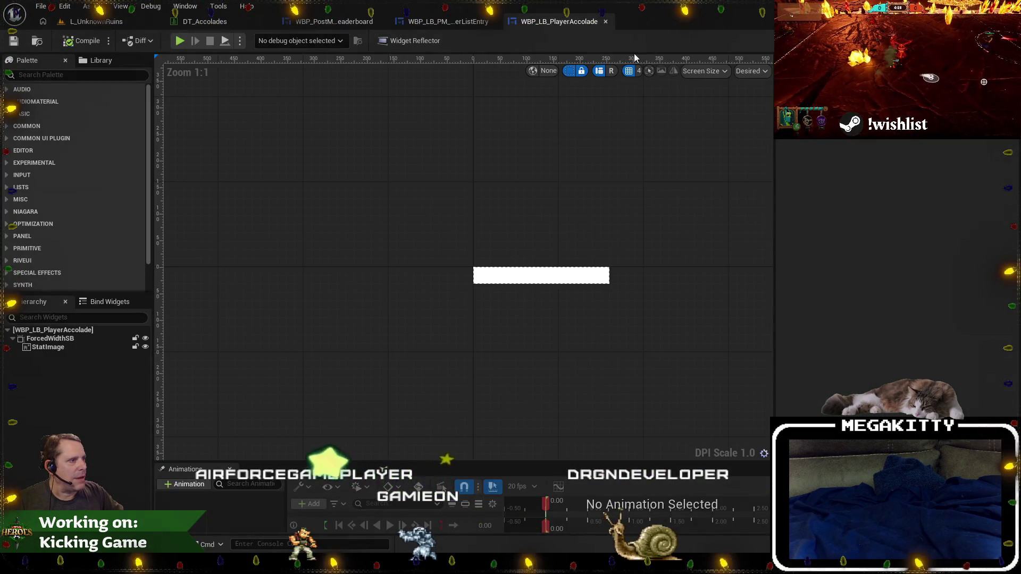
left_click(72, 24)
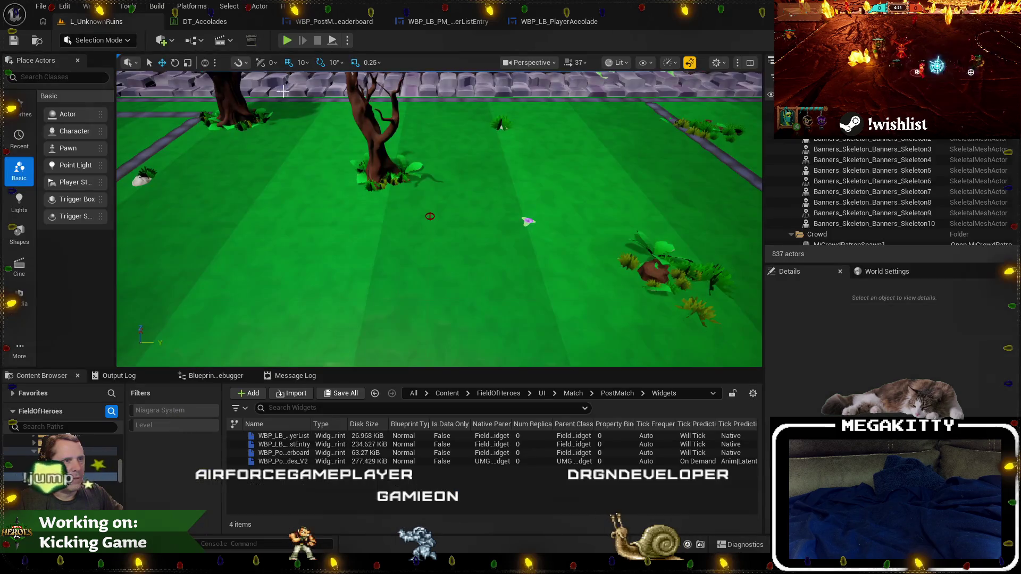
left_click(467, 160)
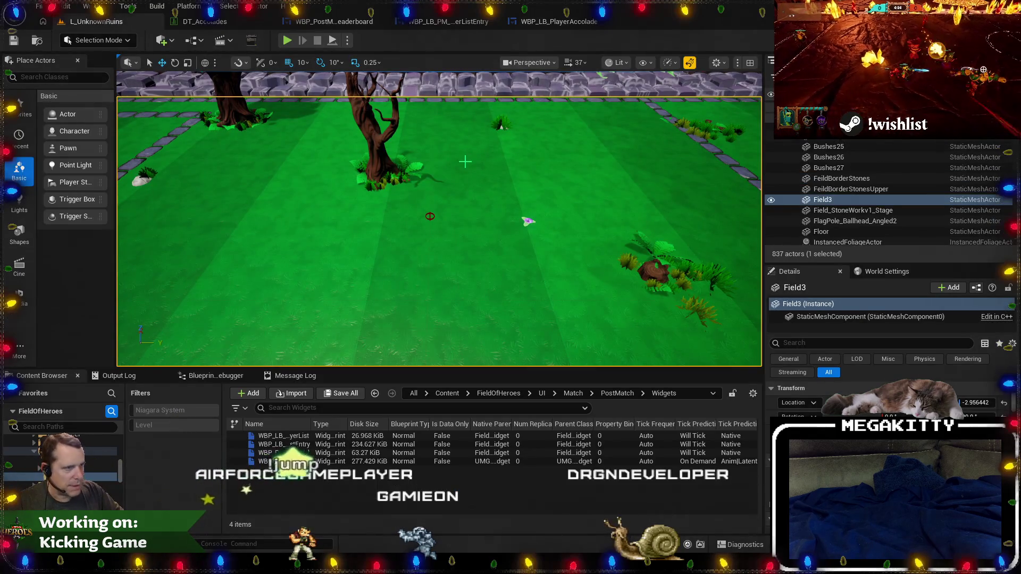
key("F11")
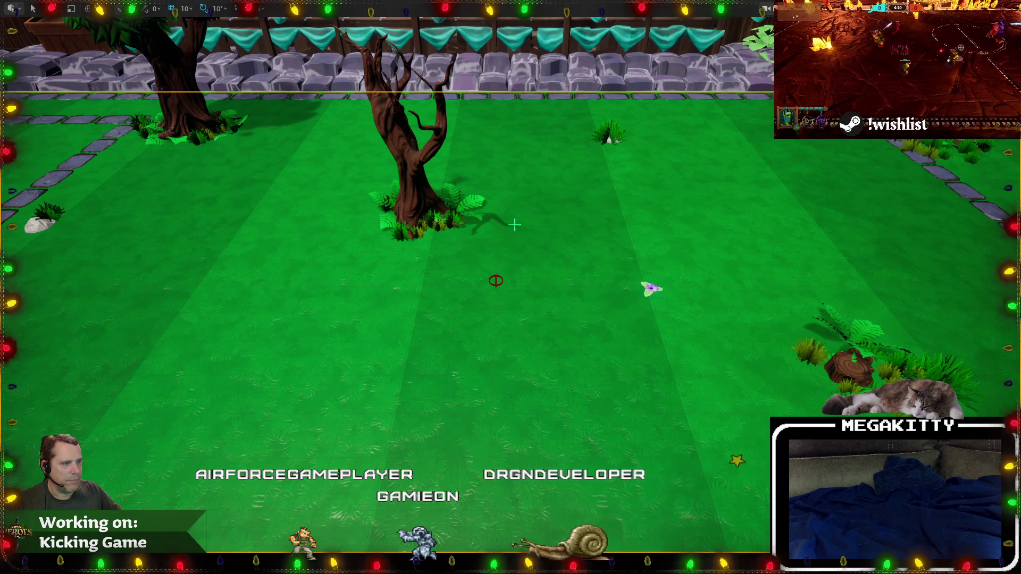
Start Play In Editor, confirm the Prowler hero, and play briefly, running and attacking near the ball.
key("alt+p")
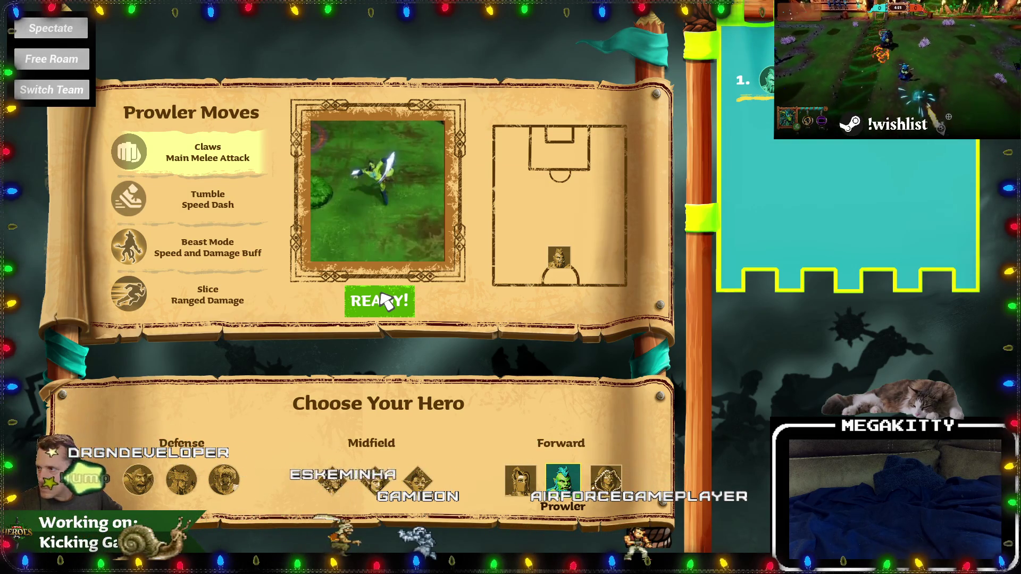
left_click(381, 295)
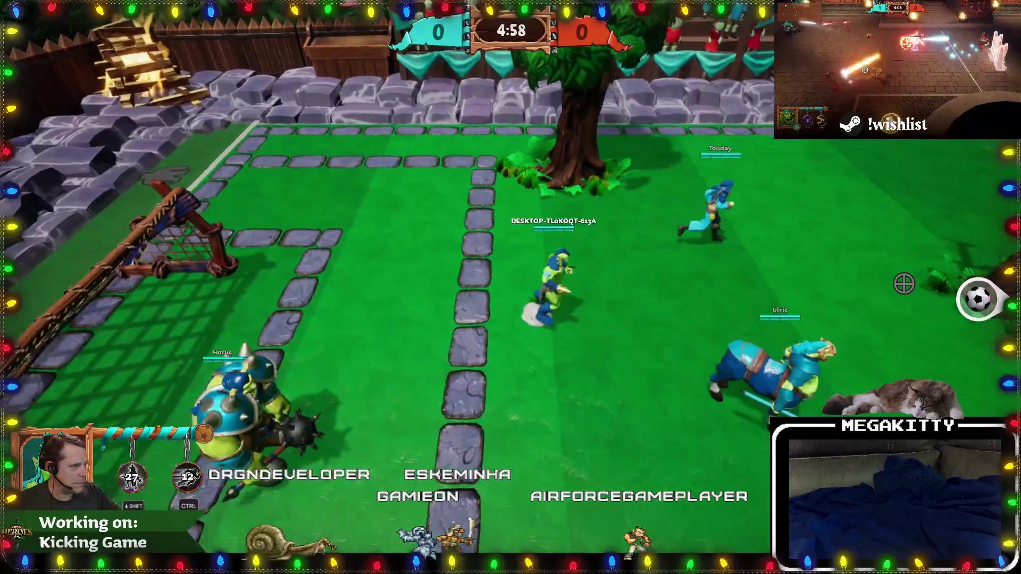
key("d")
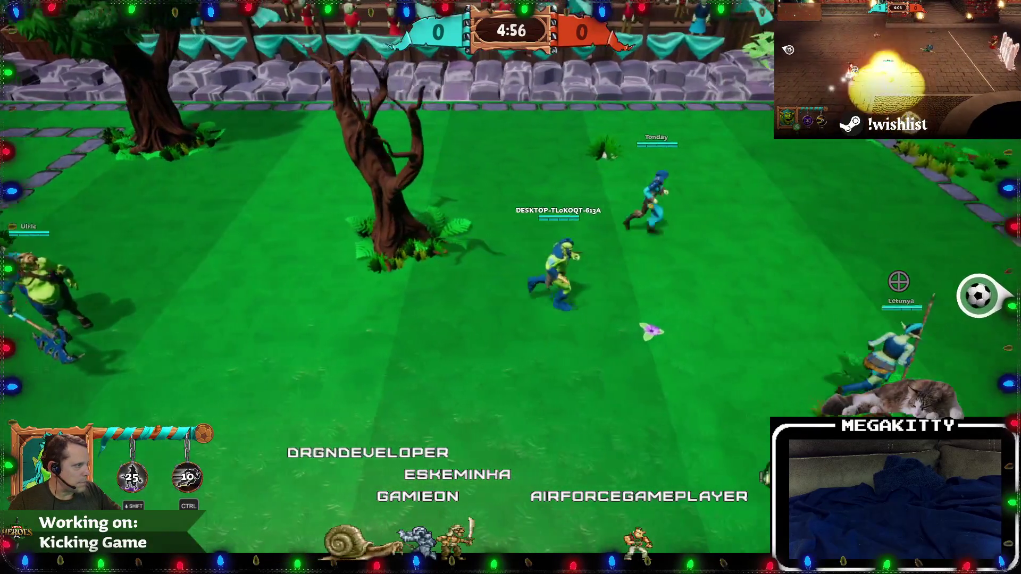
key("d")
key("d")
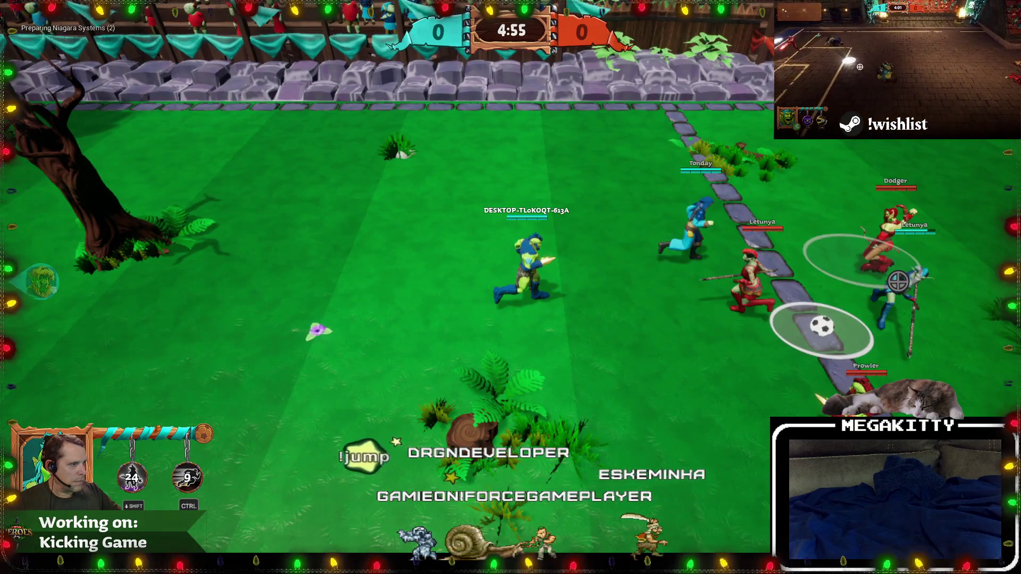
left_click(898, 282)
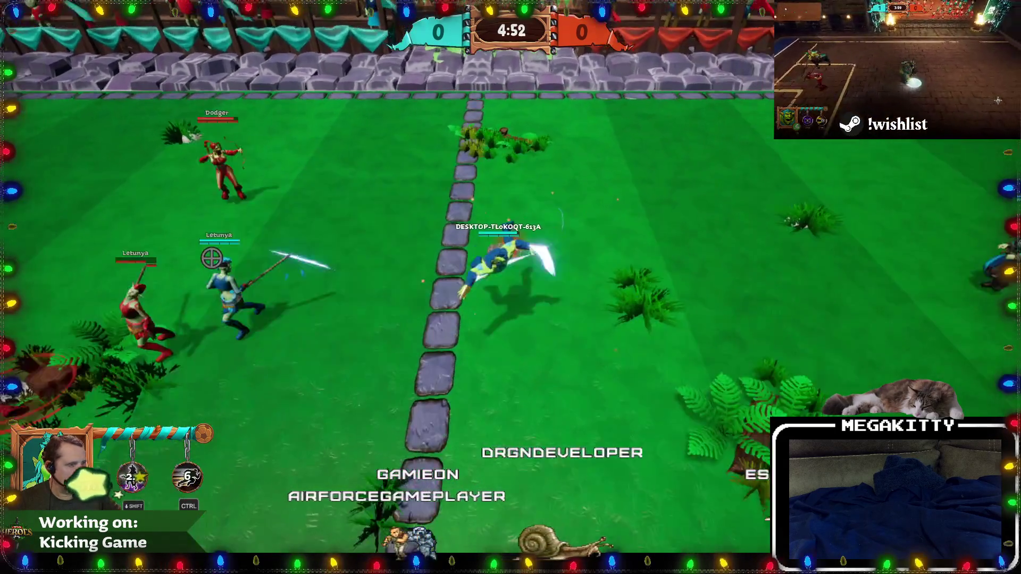
key("a")
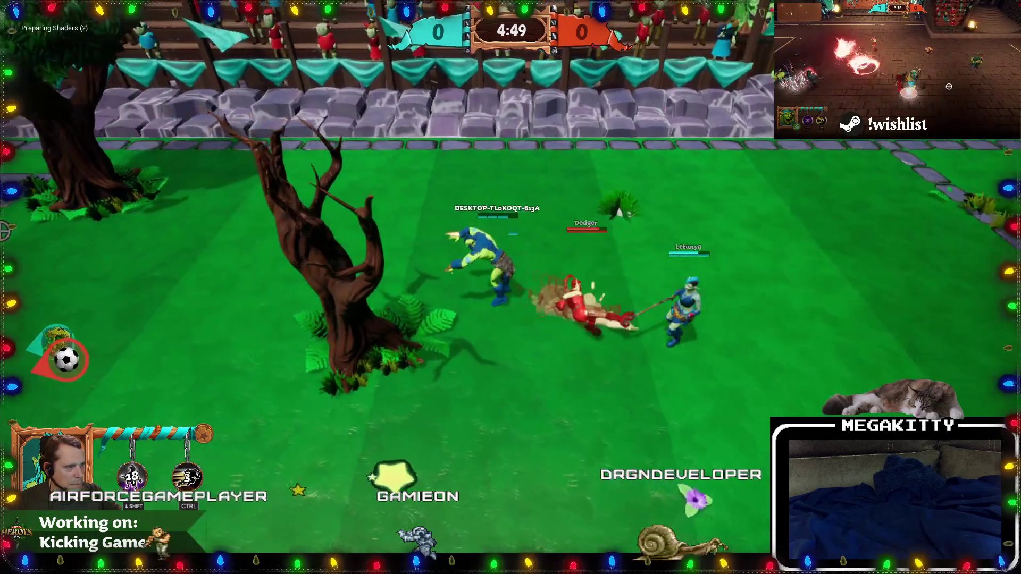
End the match through the game console, check the scoreboard accolades, and stop the session.
key("grave")
key("Return")
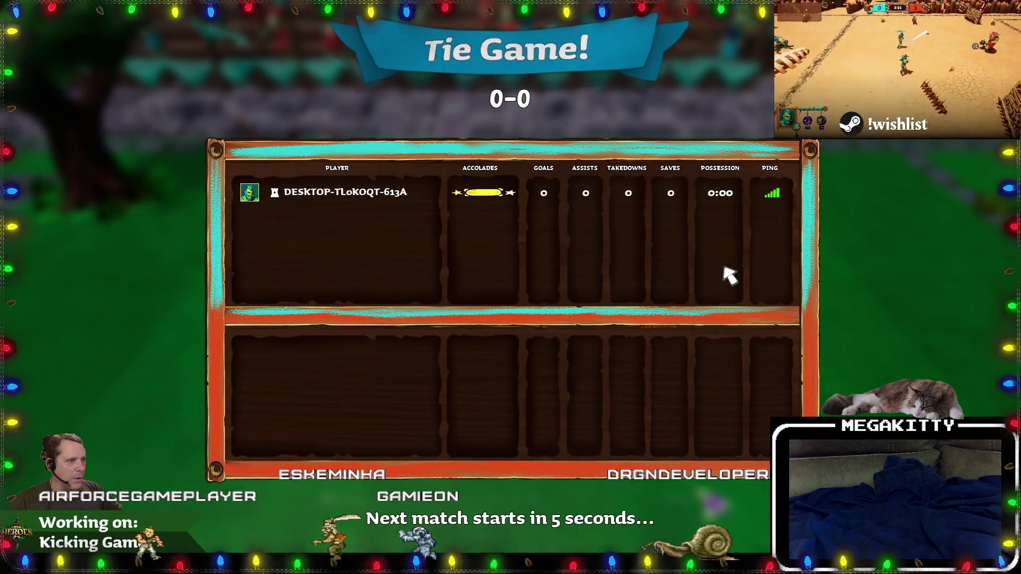
key("Escape")
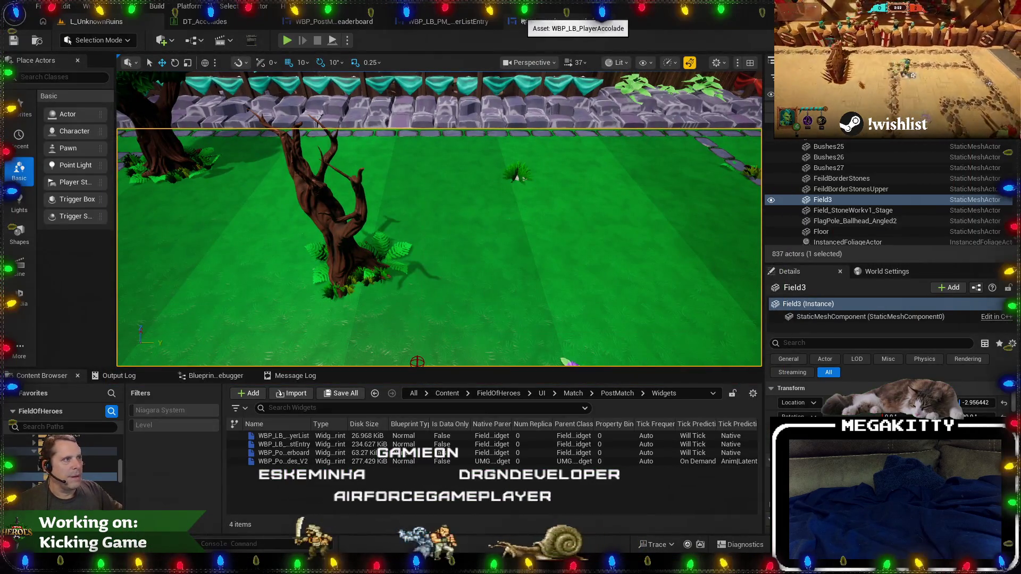
Compare the player list entry and leaderboard widgets, then return to WBP_LB_PlayerAccolade.
left_click(447, 21)
left_click(558, 22)
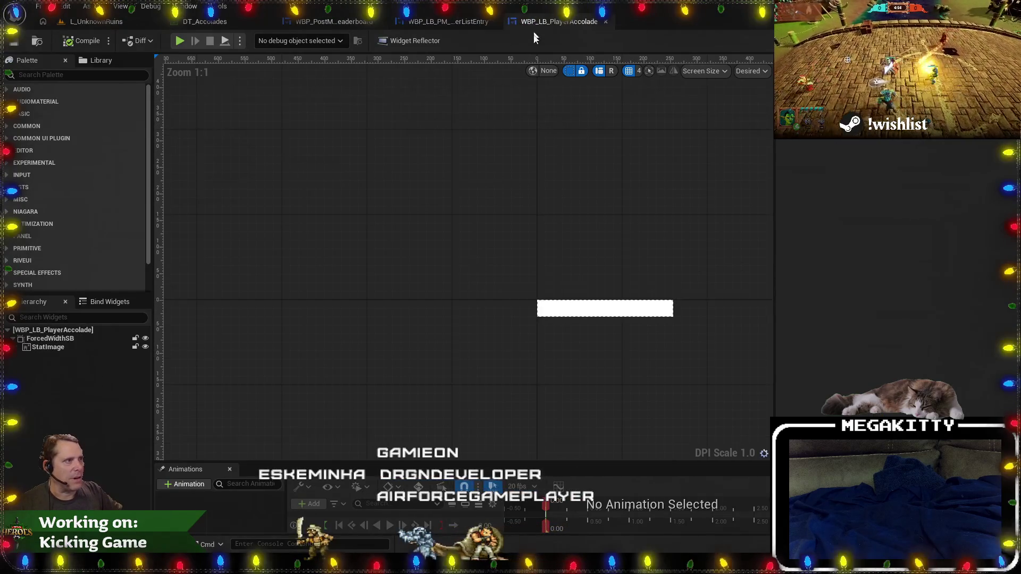
left_click(458, 24)
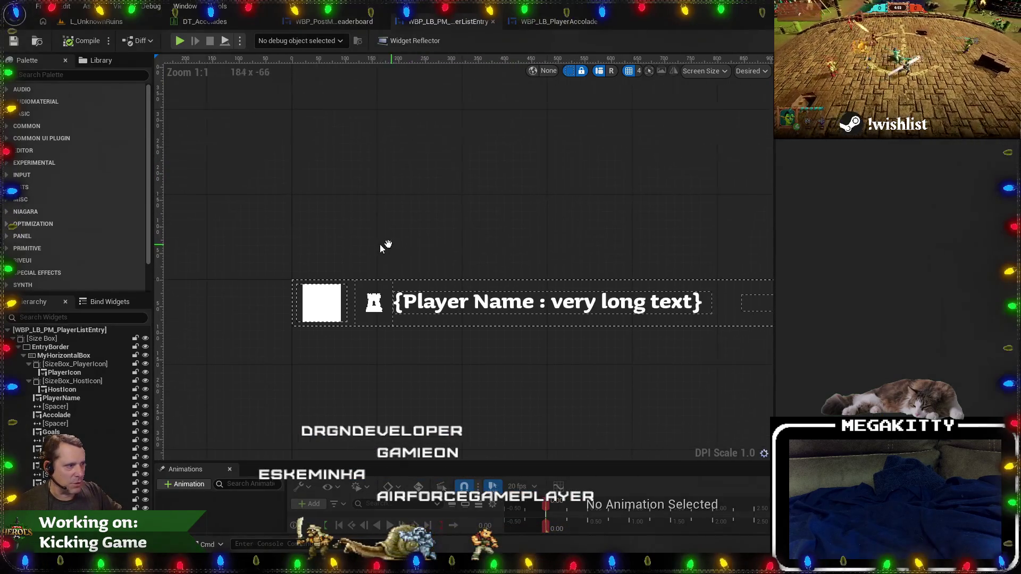
left_click_drag(350, 236, 344, 106)
left_click(342, 23)
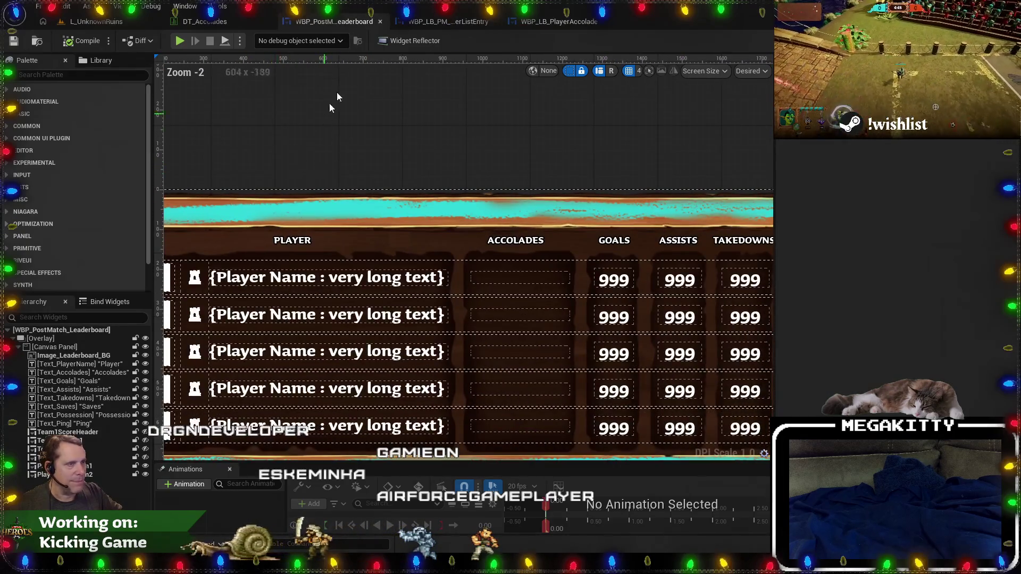
left_click(449, 21)
left_click(558, 21)
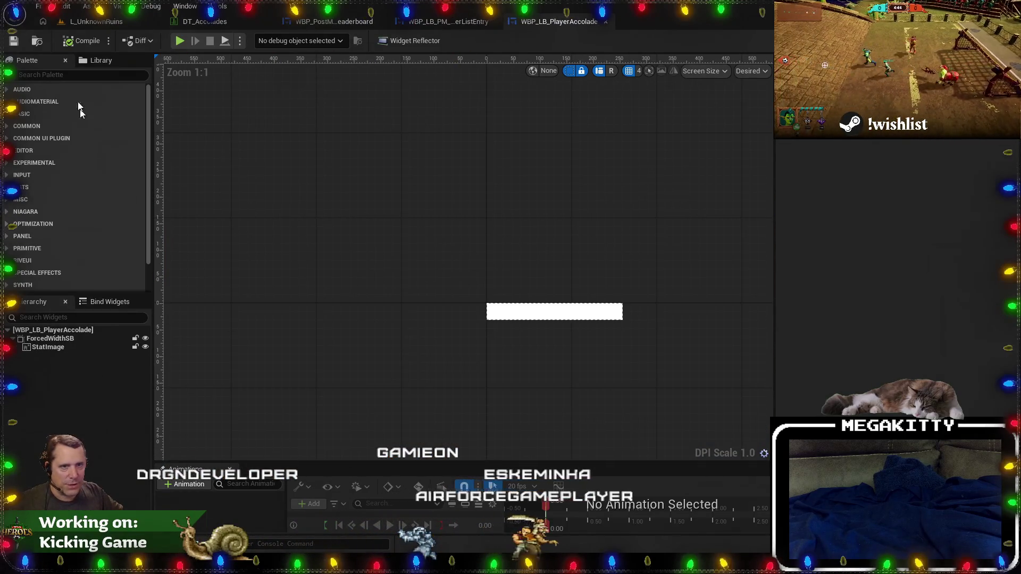
Search the Palette for 'commontext' and try dropping a Common Text widget into the accolade.
left_click(75, 75)
type("common")
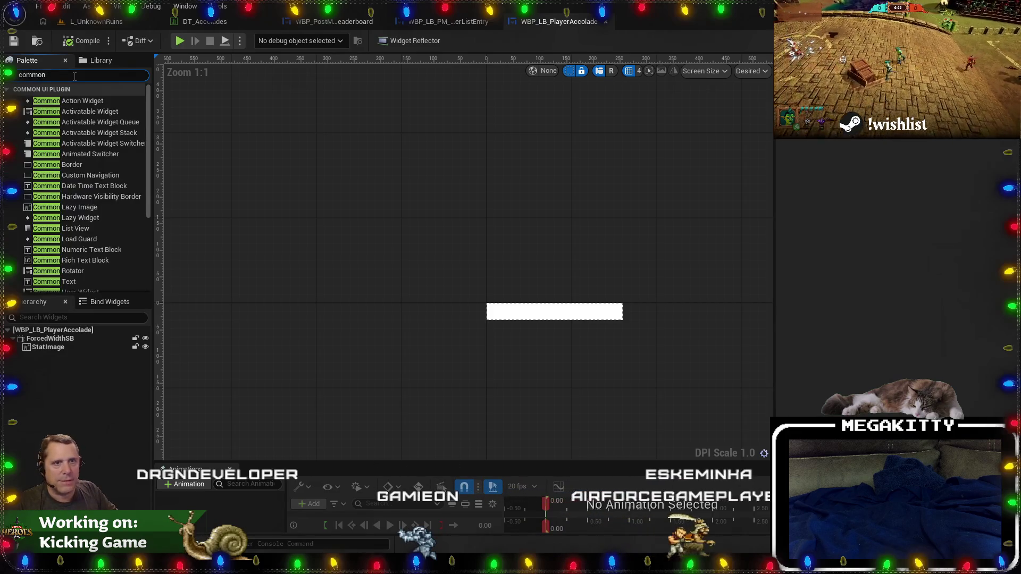
type("text")
left_click_drag(42, 355, 64, 343)
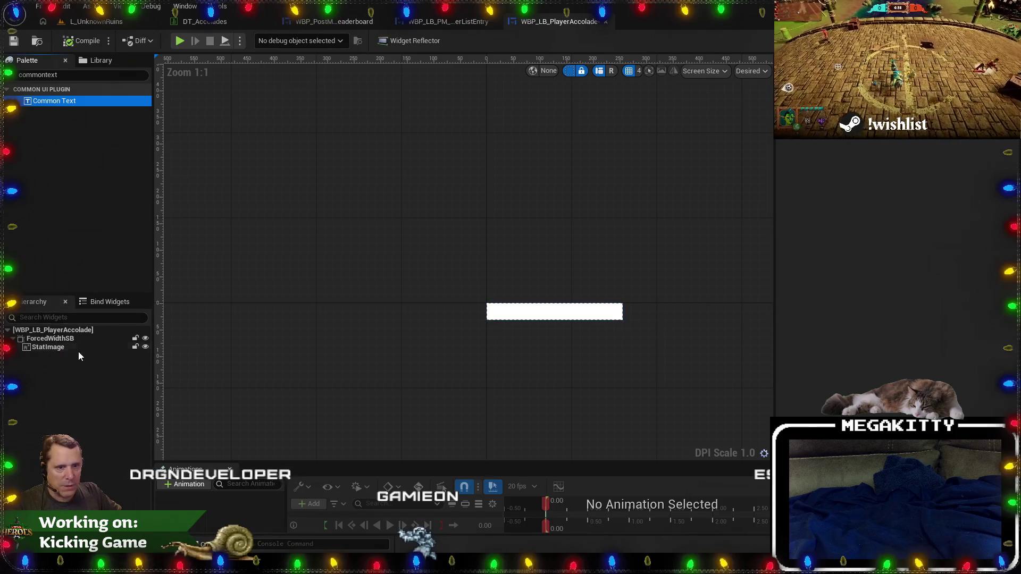
Replace StatImage with an Overlay under ForcedWidthSB, paste StatImage inside, and compile.
left_click(63, 346)
key("Delete")
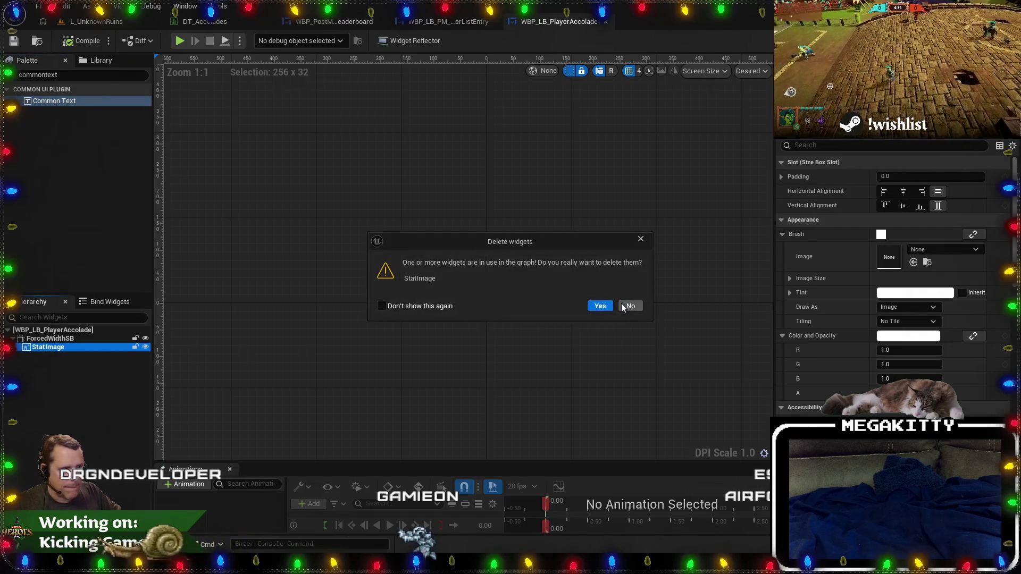
left_click(599, 305)
left_click_drag(58, 75, 37, 72)
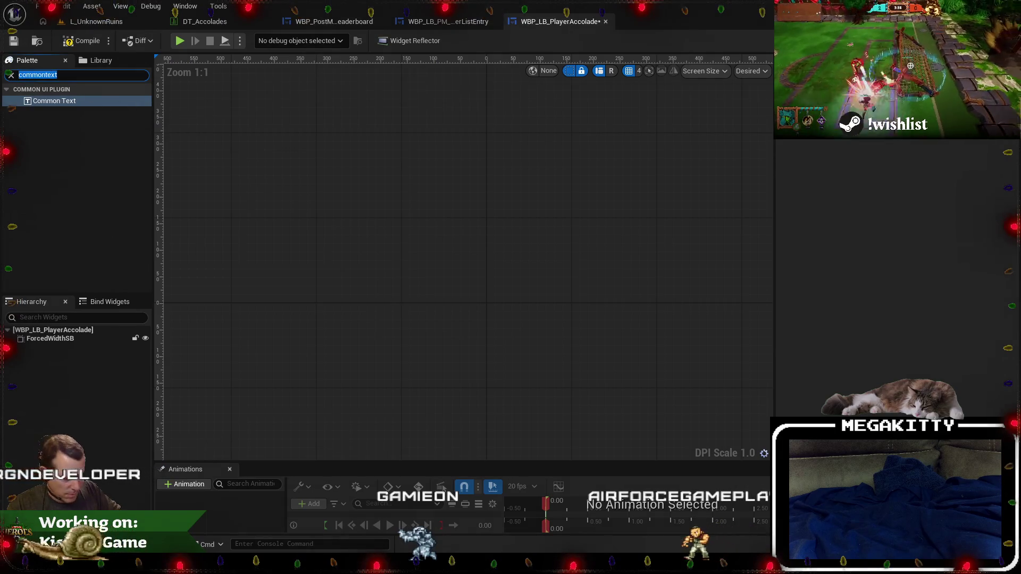
type("overla")
mouse_move(55, 123)
left_mouse_down()
mouse_move(82, 340)
mouse_move(63, 345)
left_mouse_up()
key("ctrl+v")
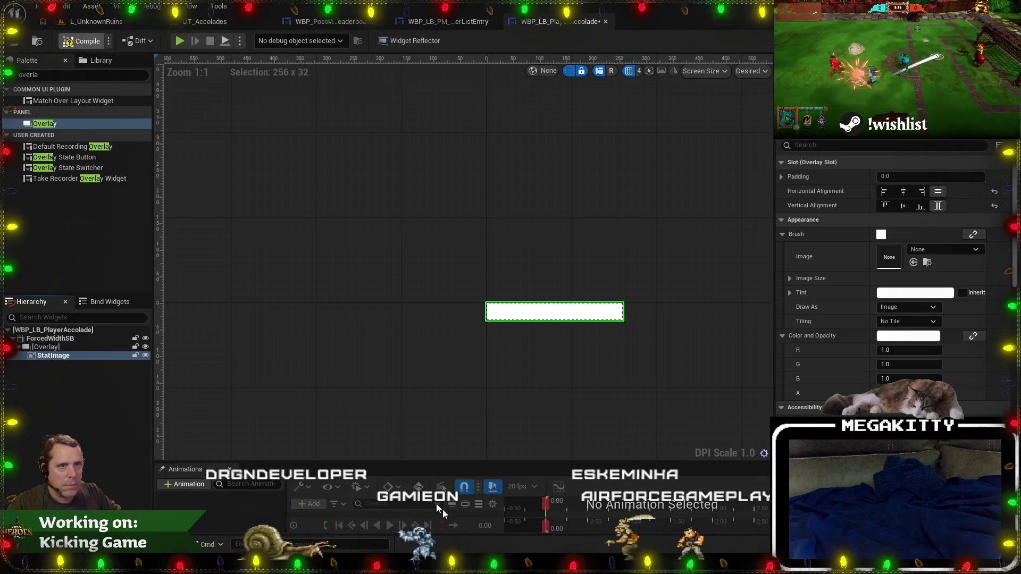
key("F7")
left_click(374, 486)
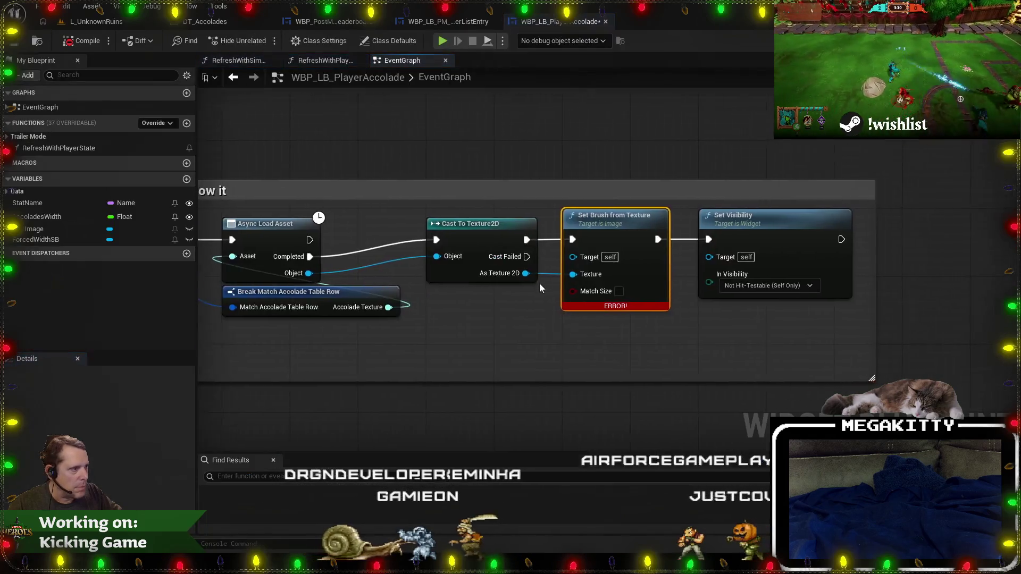
Wire a Get StatImage node into Set Brush from Texture's Target, then compile and save.
mouse_move(567, 257)
left_mouse_down()
mouse_move(525, 330)
mouse_move(561, 318)
left_mouse_up()
type("get statim")
key("Return")
left_click(12, 42)
left_click_drag(590, 320, 590, 313)
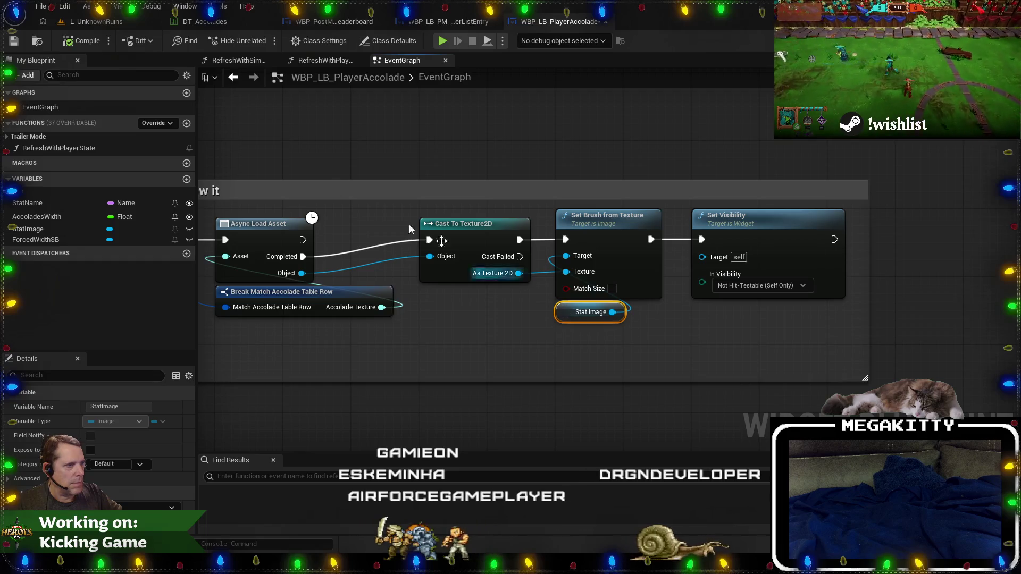
left_click(65, 43)
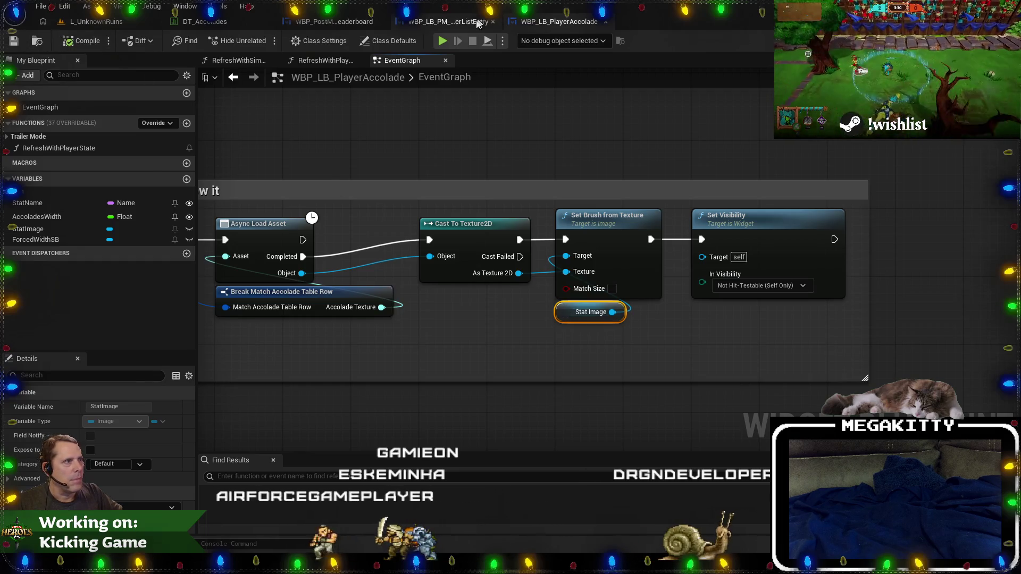
Check the player list entry layout, then go back to the accolade widget's Designer.
left_click(476, 22)
mouse_move(543, 140)
left_mouse_down()
mouse_move(437, 200)
mouse_move(707, 200)
mouse_move(594, 201)
left_mouse_up()
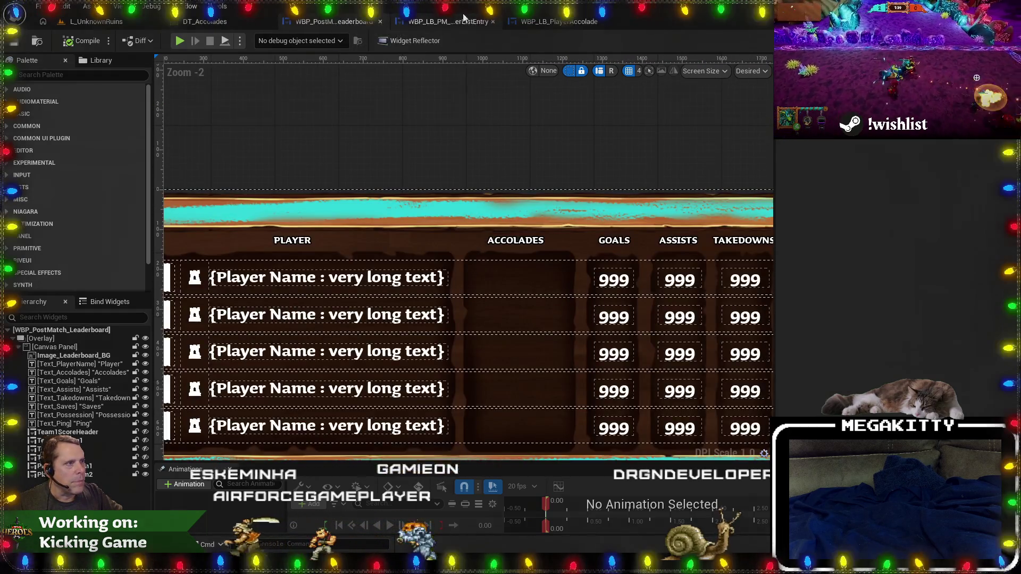
left_click(558, 21)
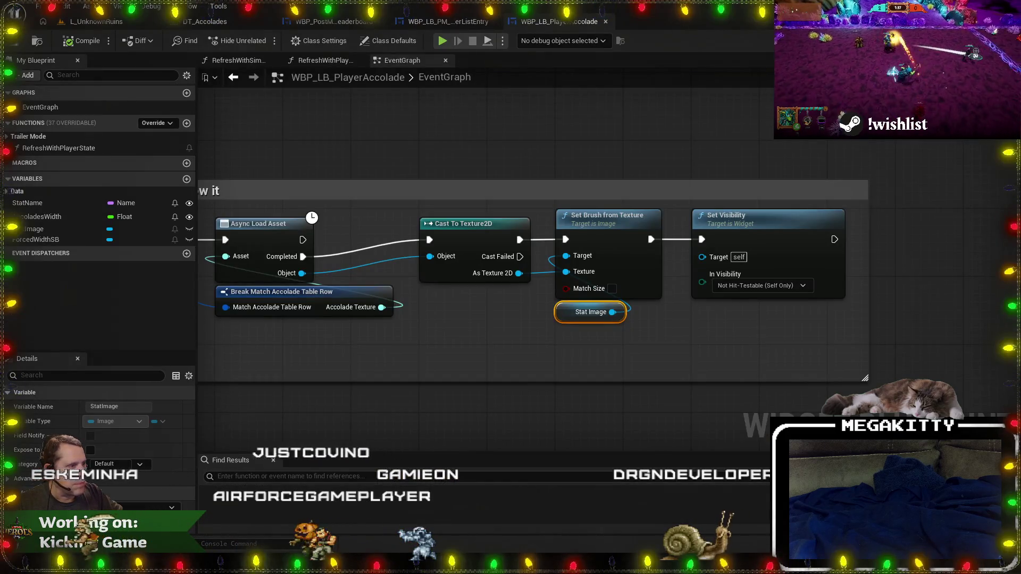
double_click(590, 312)
scroll(292, 283, "up", 2)
left_click(46, 80)
type("commontext")
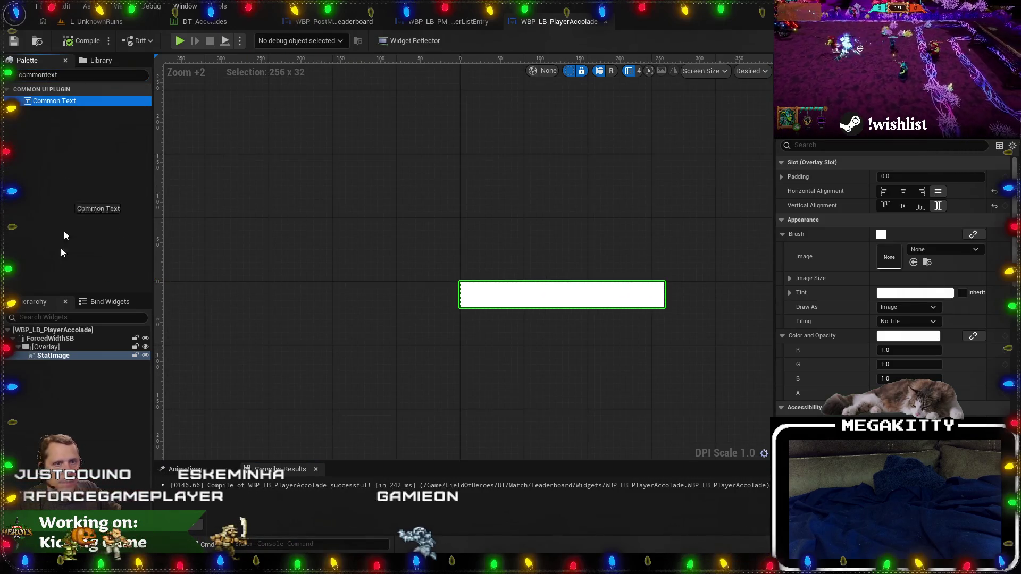
Add a Common Text block to the Overlay, centred horizontally and vertically.
left_click_drag(56, 351, 69, 365)
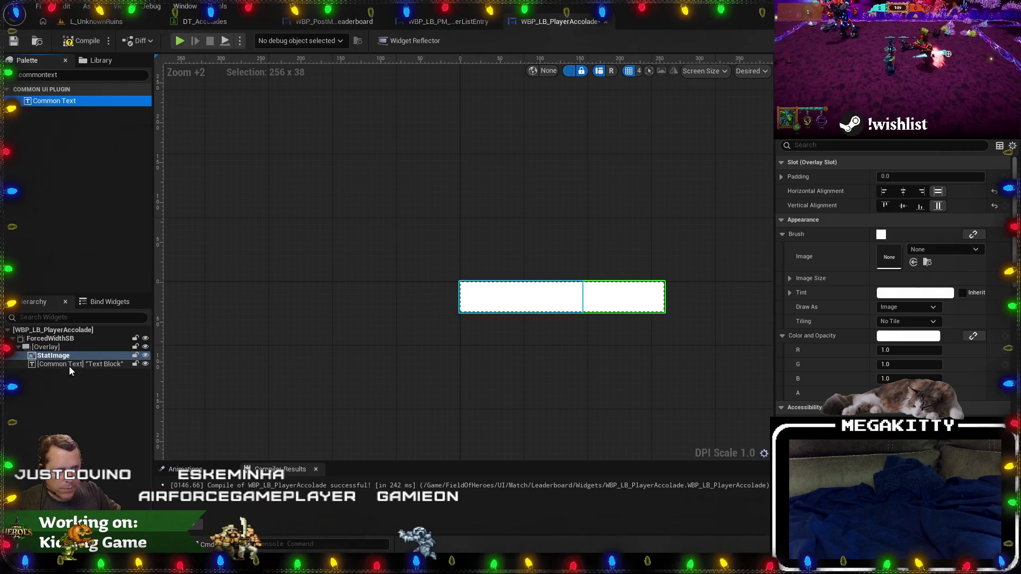
left_click(903, 191)
left_click(903, 205)
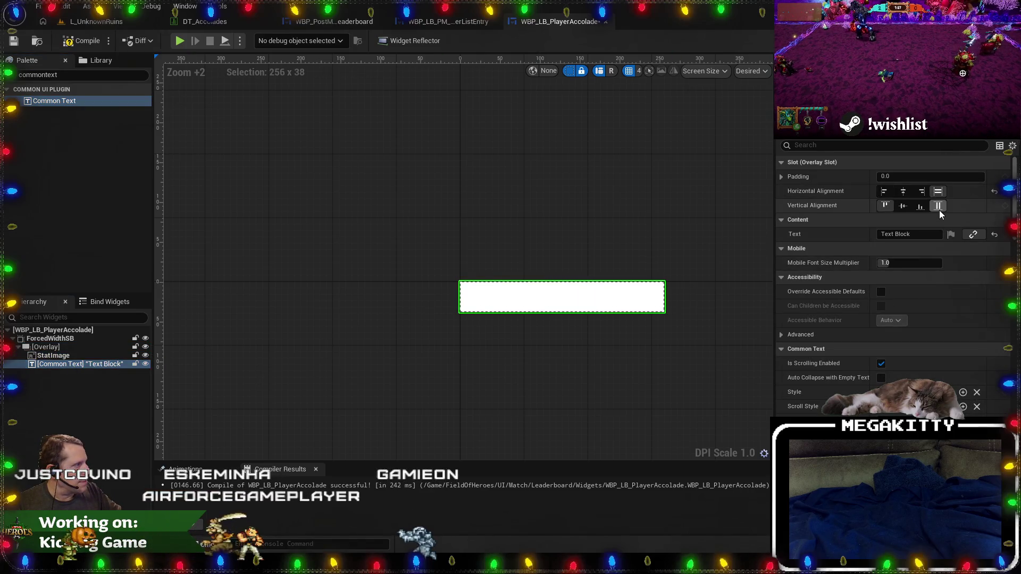
scroll(582, 310, "up", 5)
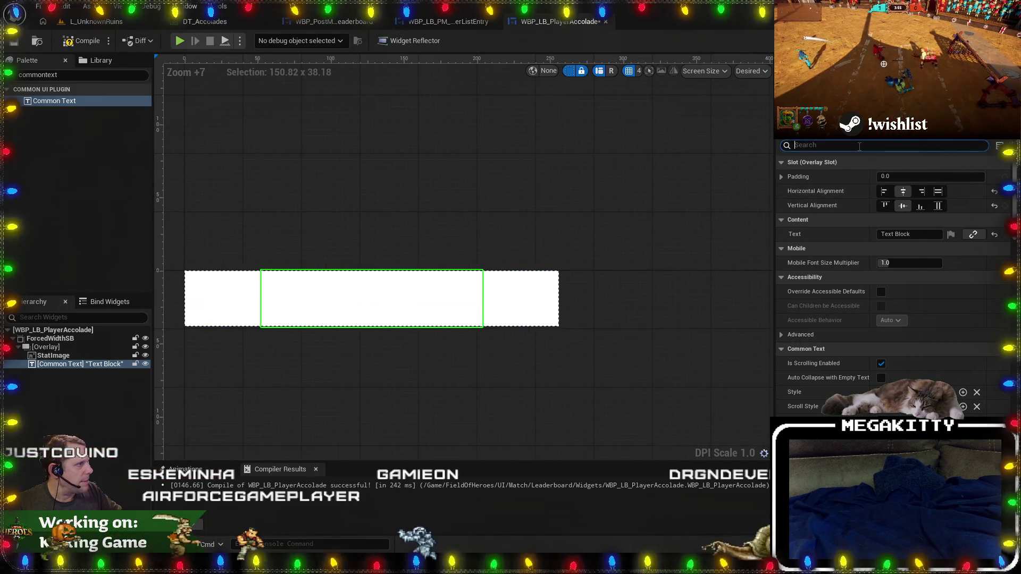
Filter the text's Details for 'outlin' and edit its Outline Size.
type("text")
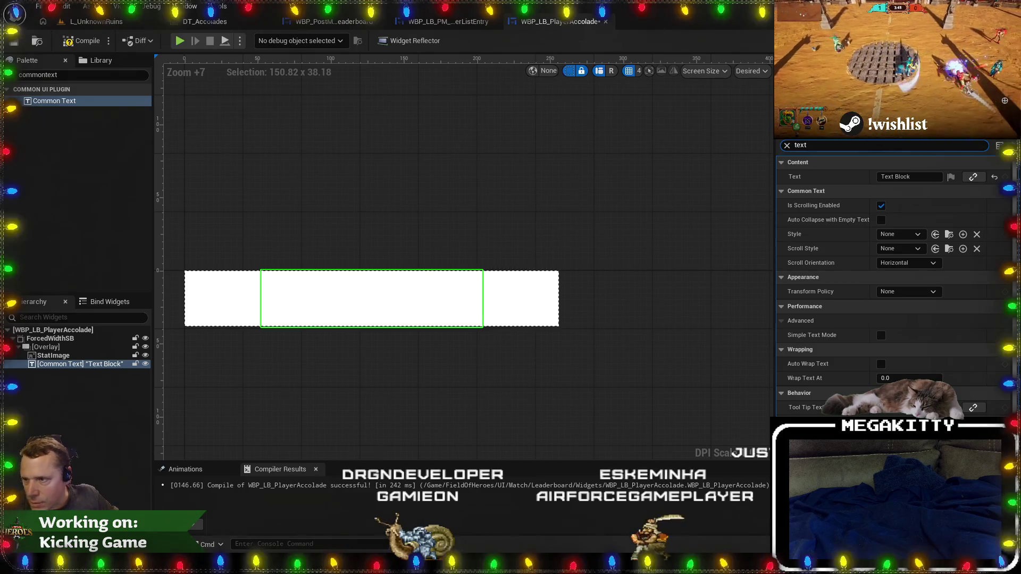
double_click(847, 145)
type("border")
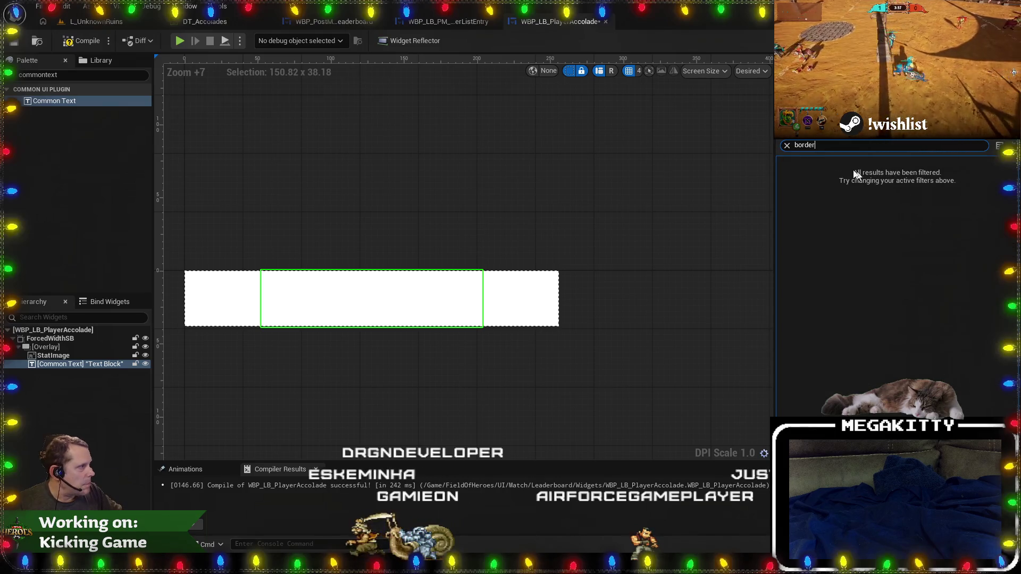
double_click(816, 146)
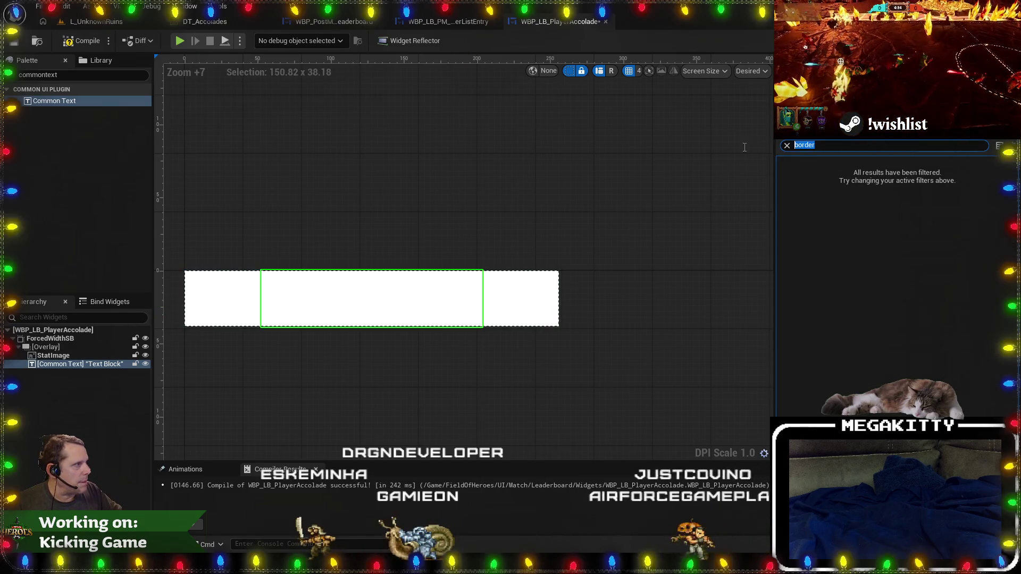
type("outli")
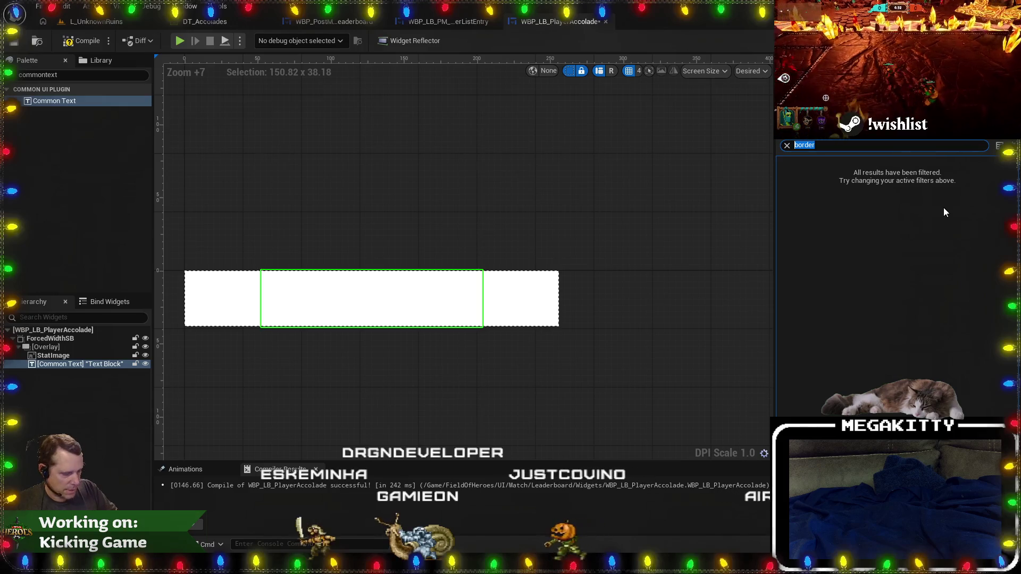
type("n")
left_click(921, 206)
Set the text's Outline Size to 2 after briefly trying 1.
type("2")
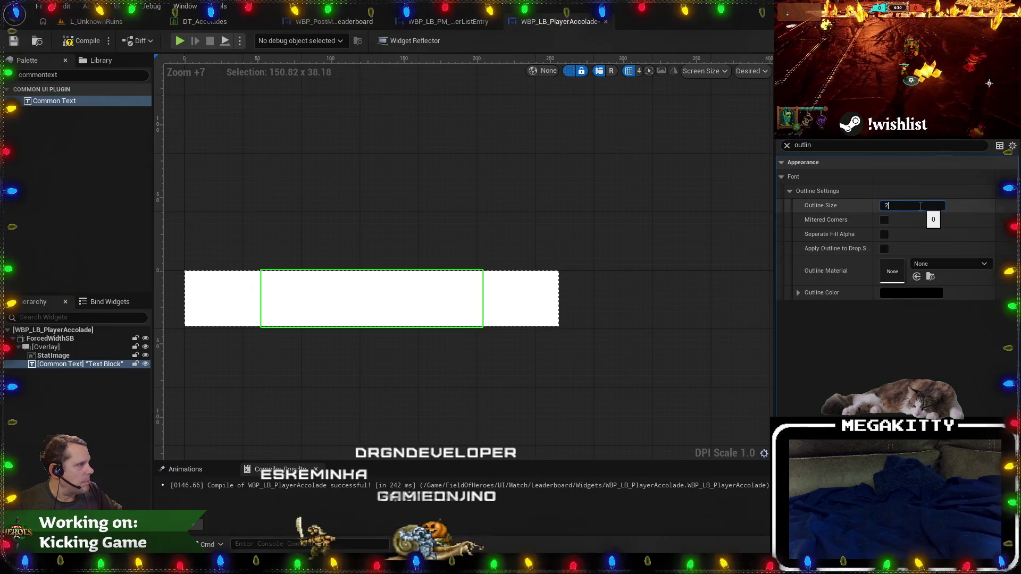
key("Return")
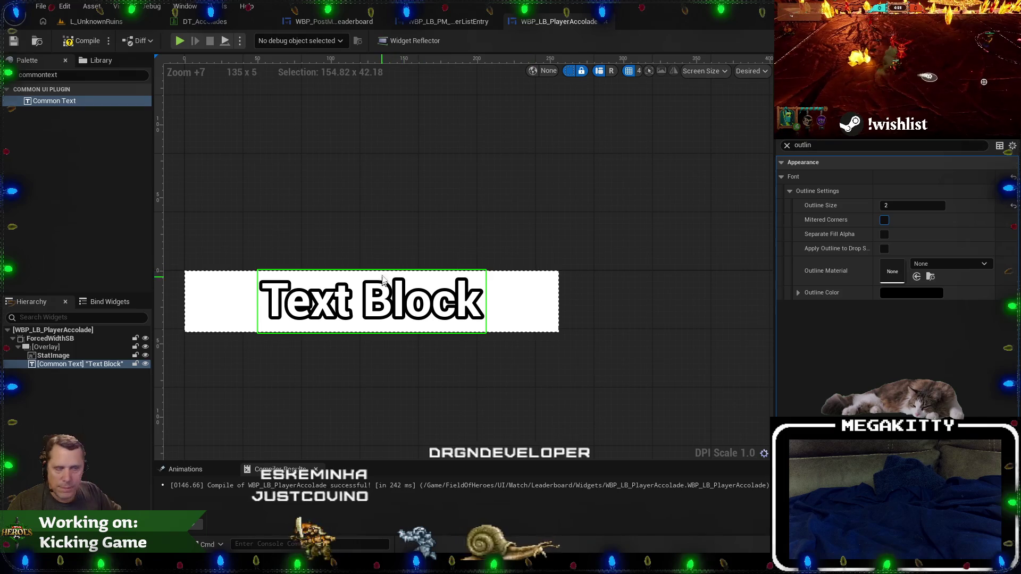
left_click(920, 206)
type("1")
key("Return")
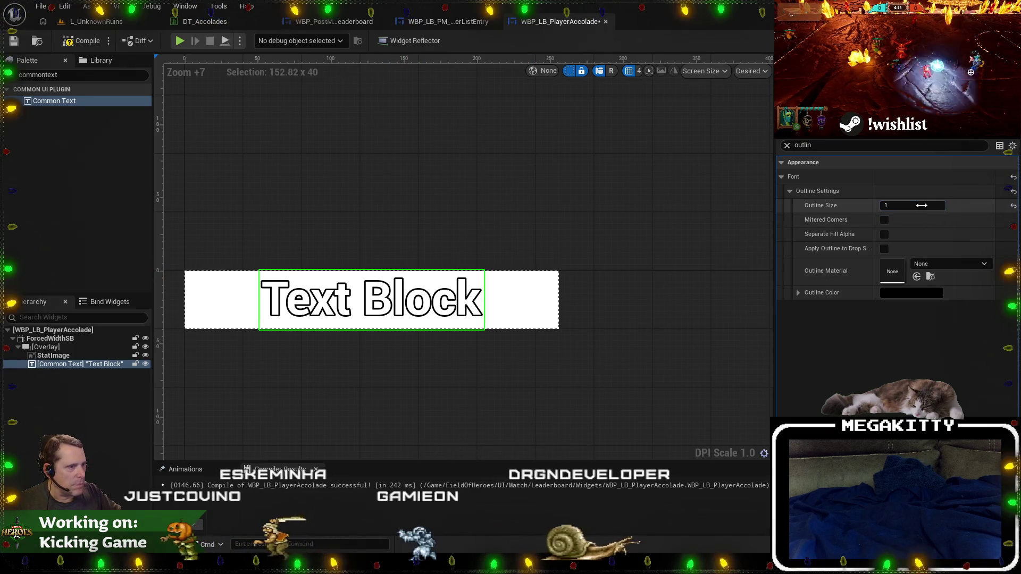
key("Return")
Change the text's font family to Sauna-Bold_Font.
left_click(896, 145)
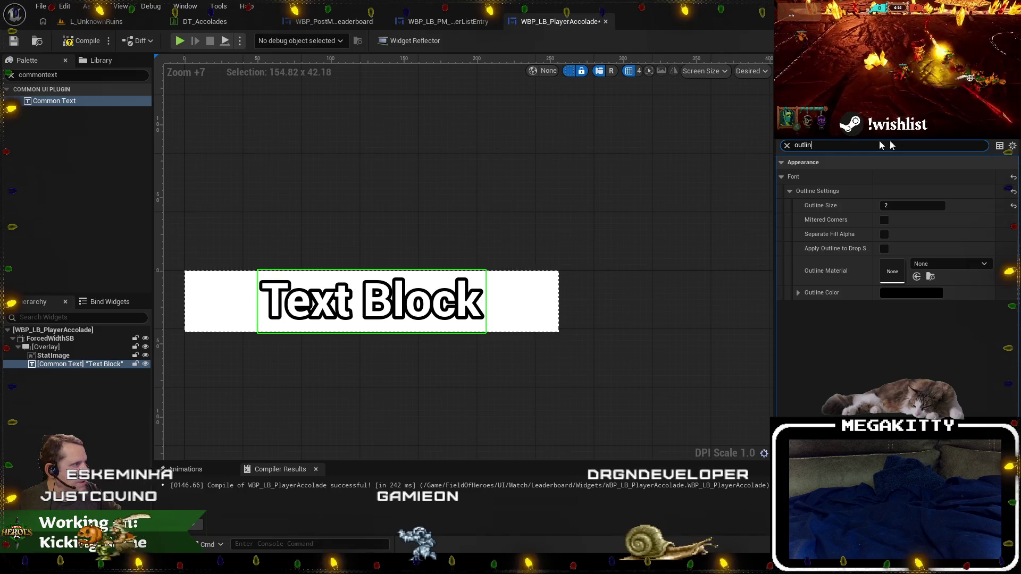
type("f")
key("BackSpace")
key("BackSpace")
key("BackSpace")
type("font")
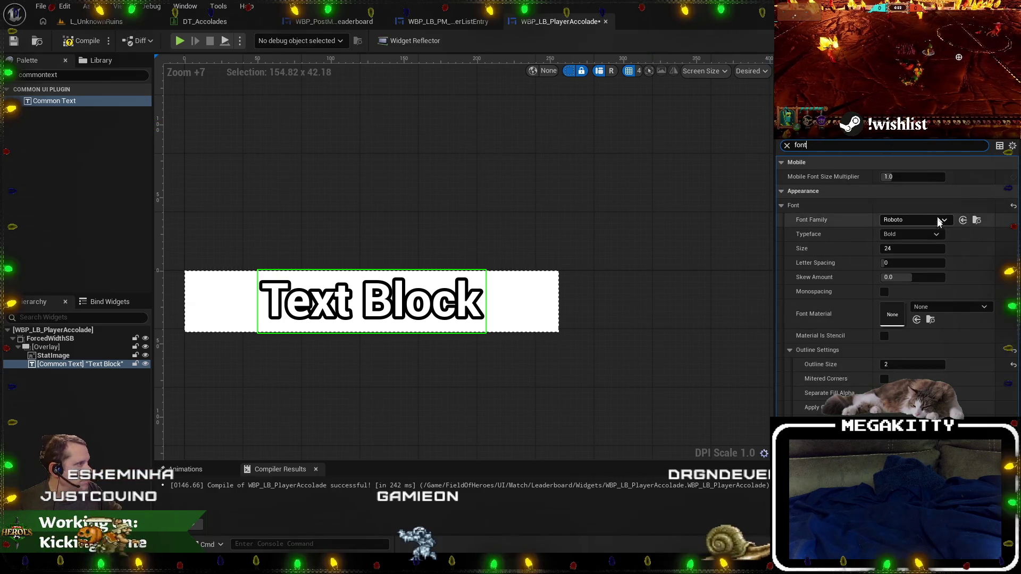
left_click(915, 219)
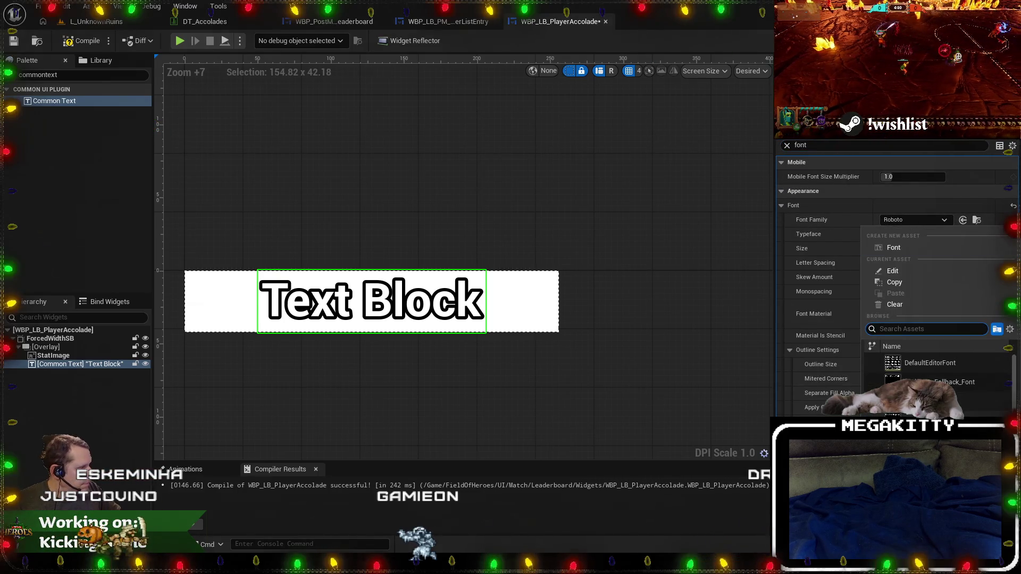
left_click(936, 434)
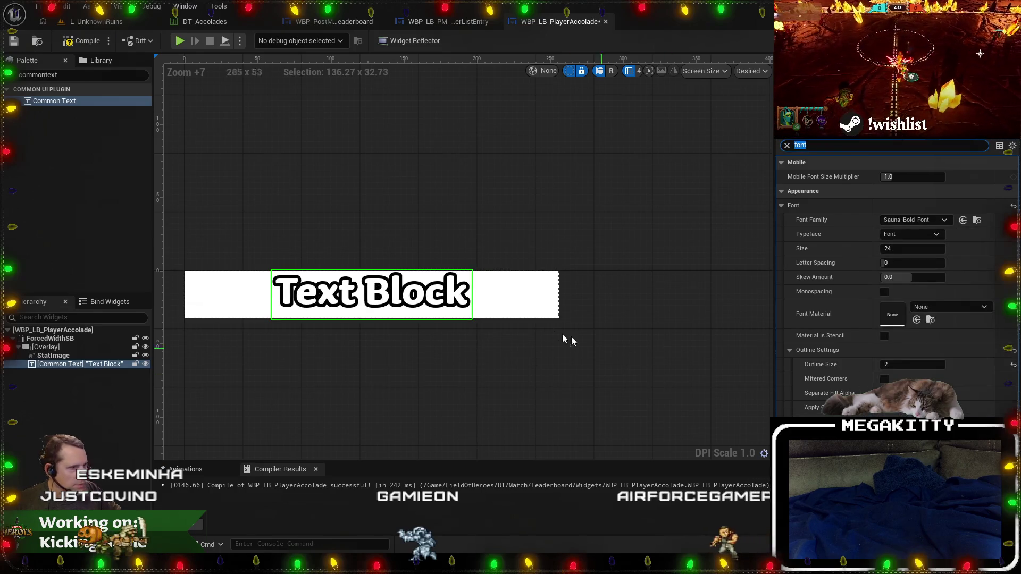
Give the text a top padding of 4 and compile the widget.
left_click(810, 145)
key("BackSpace")
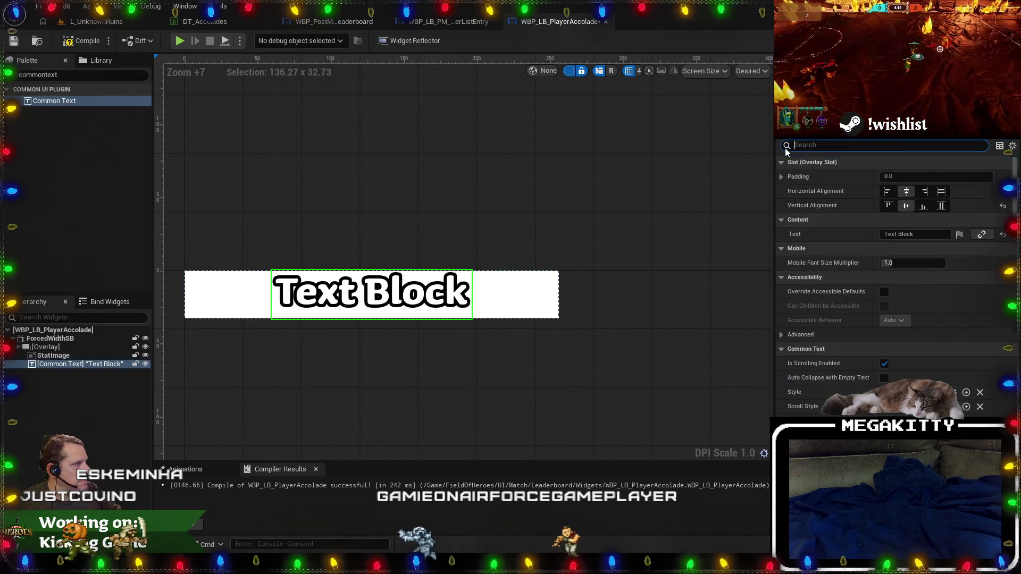
left_click(782, 177)
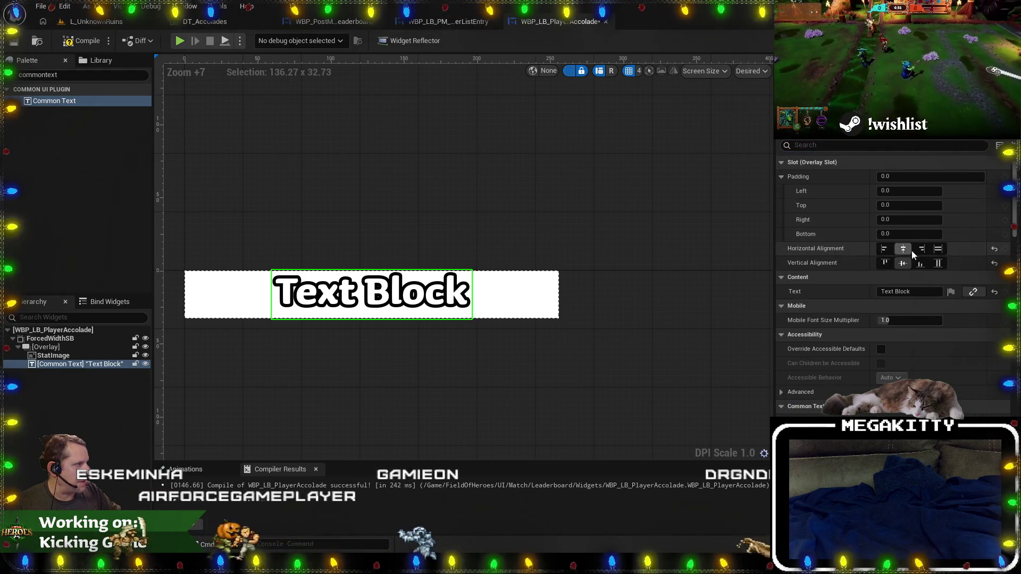
left_click(903, 206)
type("4")
key("Tab")
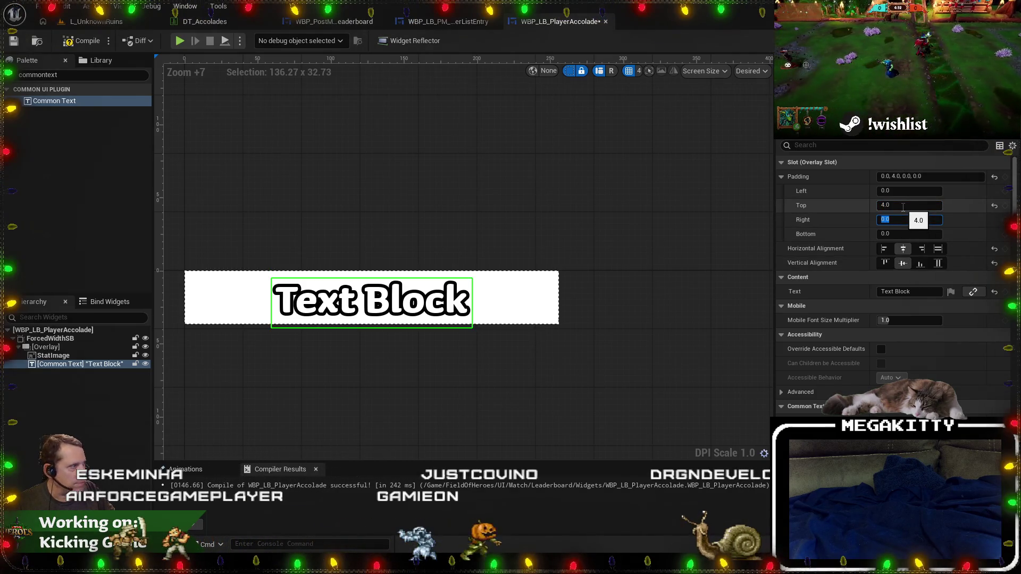
scroll(903, 208, "down", 1)
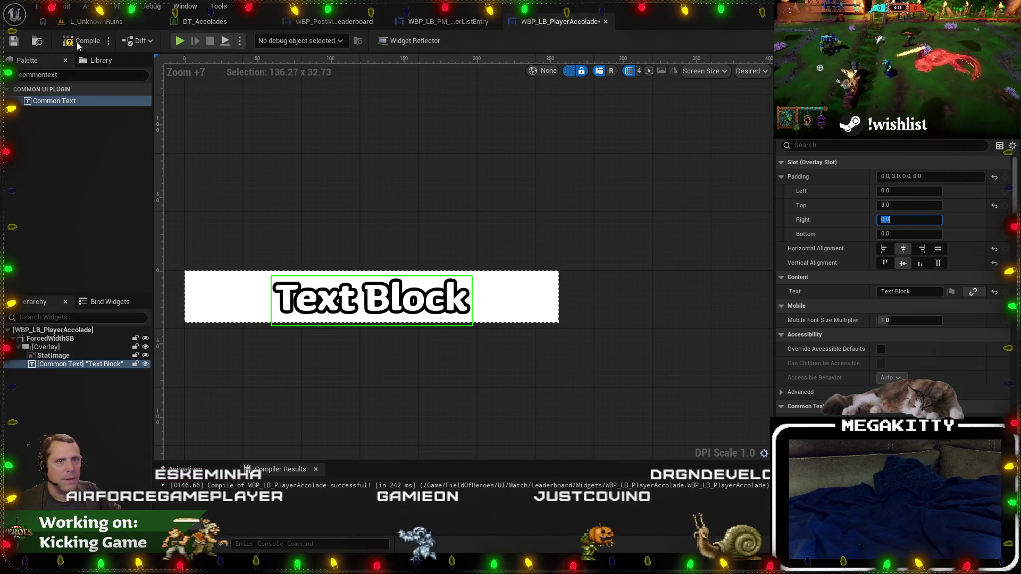
left_click(80, 41)
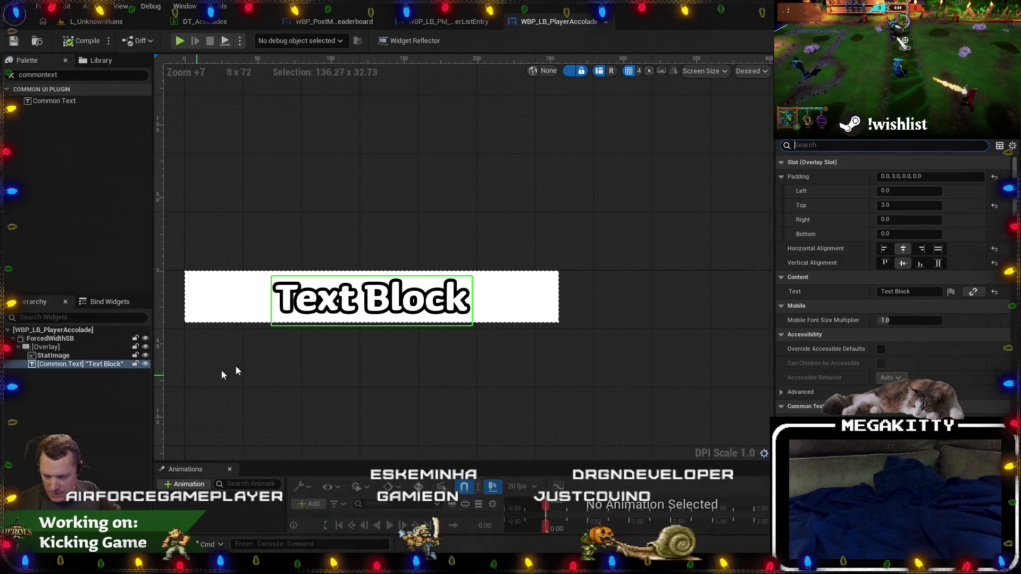
Set the text block's Visibility to Hidden, compile, and go to the Graph.
type("visi")
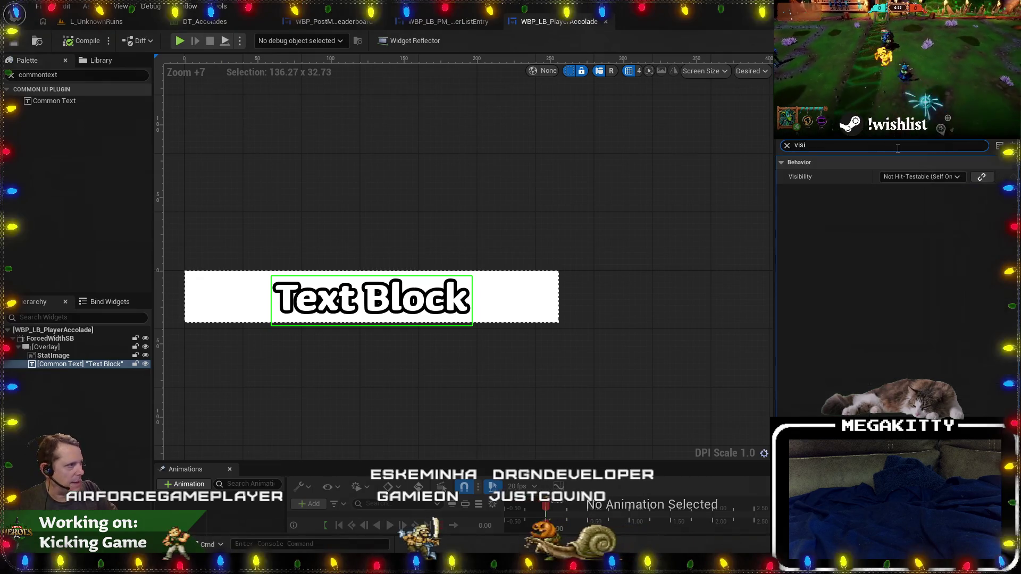
left_click(910, 176)
left_click(904, 207)
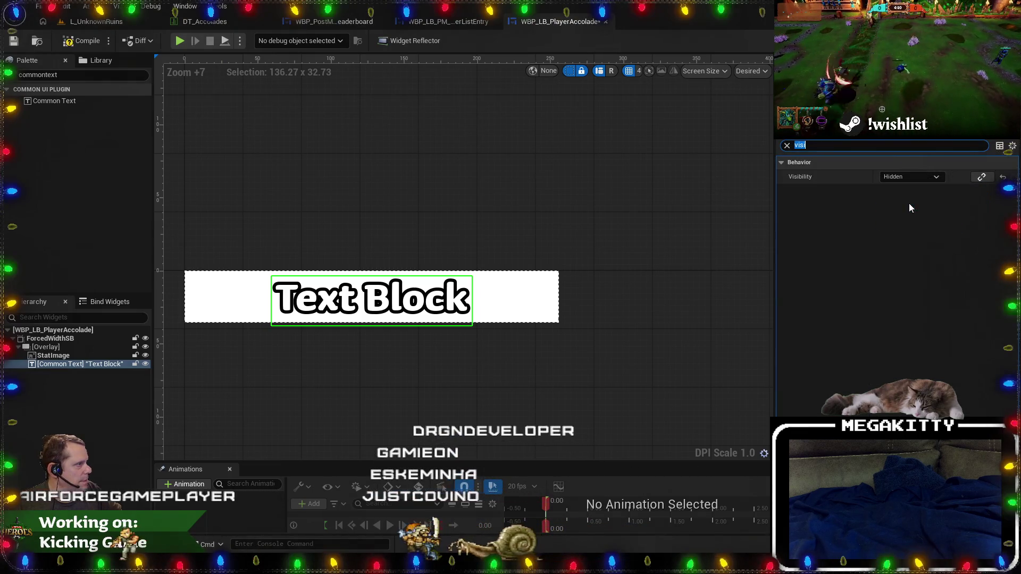
left_click(68, 42)
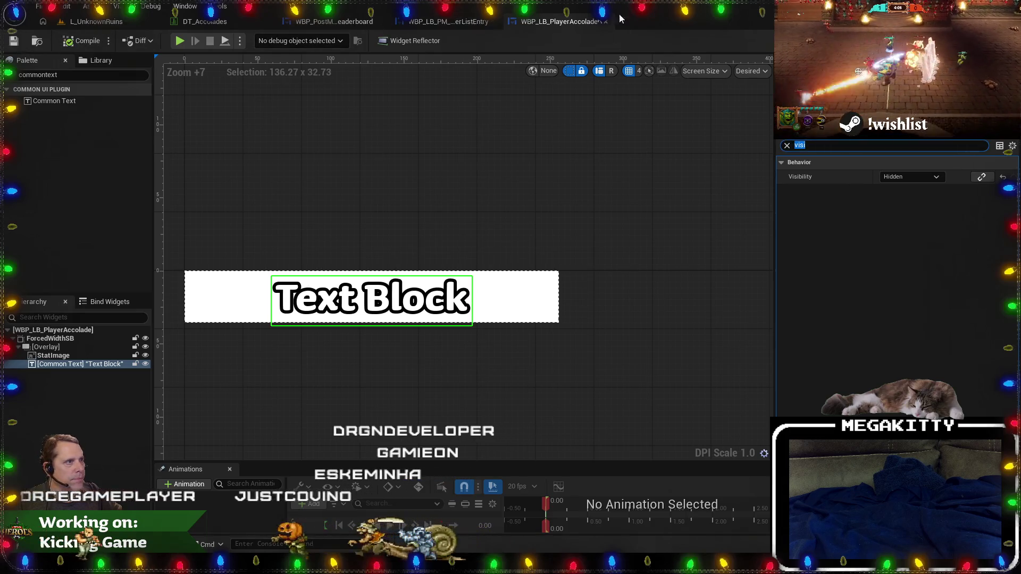
left_click(995, 40)
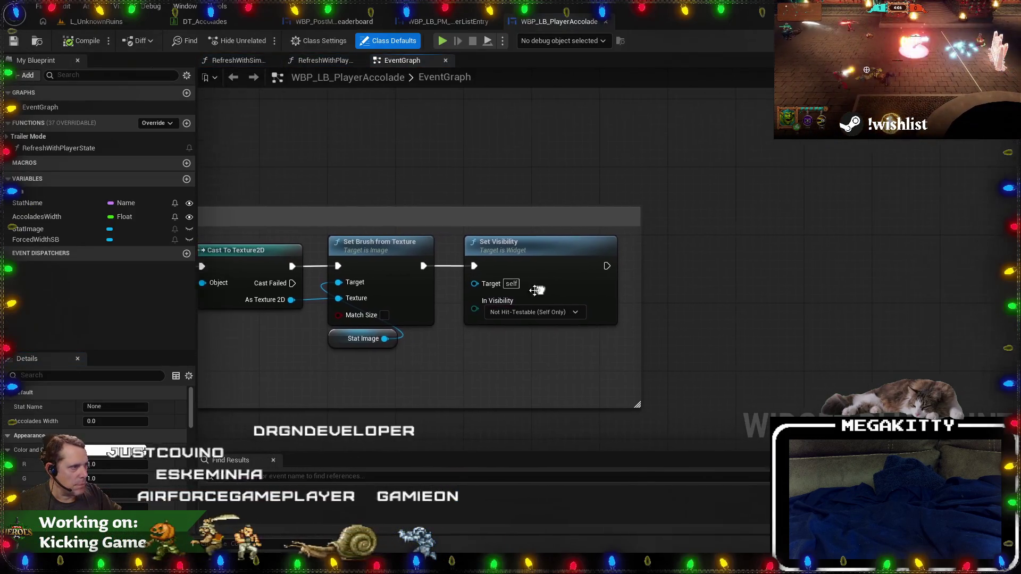
Shift the load-and-show nodes right and add a Sequence node off Row Found.
scroll(587, 344, "down", 2)
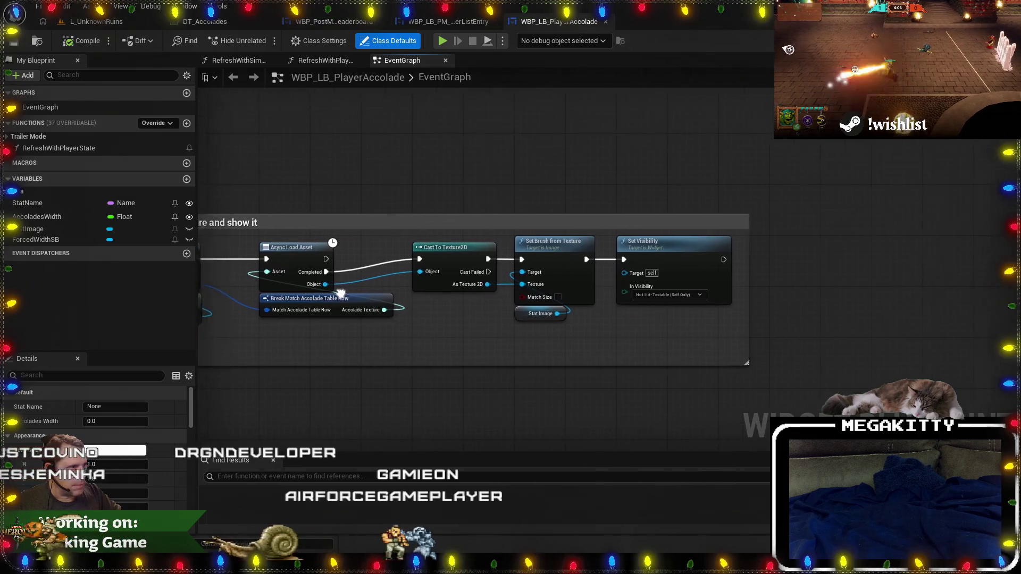
scroll(446, 253, "down", 1)
mouse_move(442, 216)
left_mouse_down()
mouse_move(654, 298)
mouse_move(859, 308)
left_mouse_up()
scroll(419, 233, "up", 2)
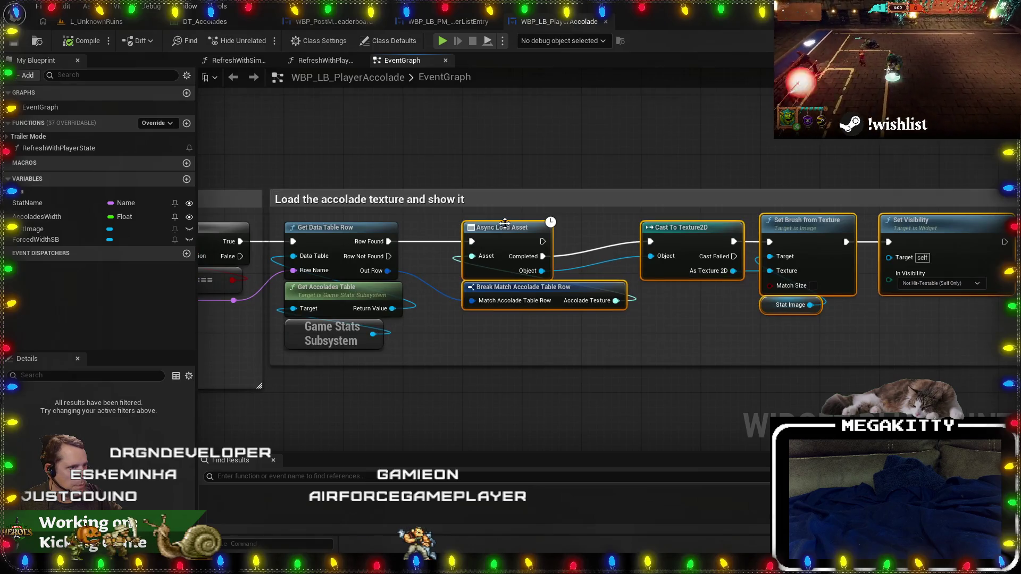
left_click_drag(505, 223, 677, 226)
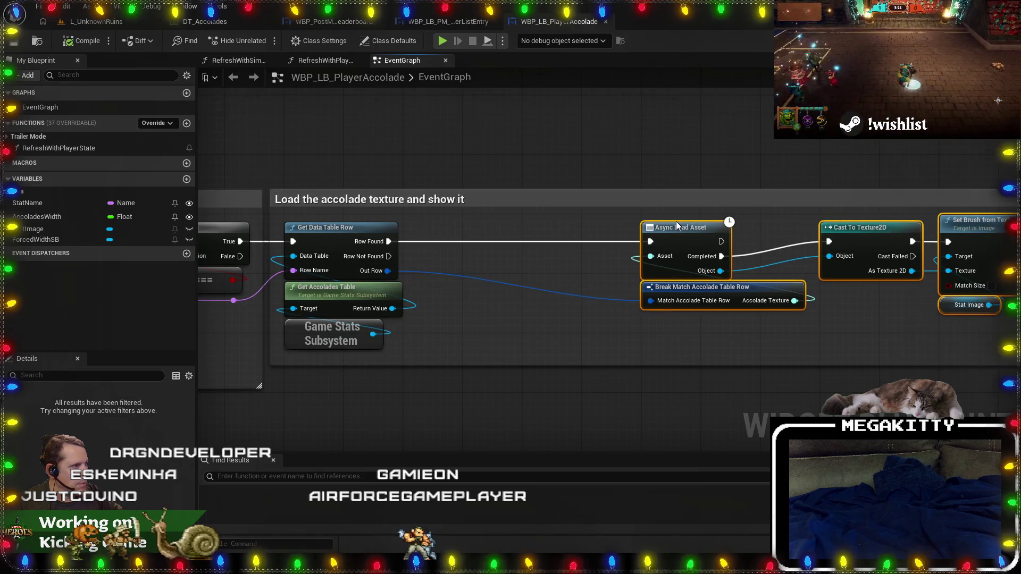
mouse_move(382, 241)
left_mouse_down()
mouse_move(497, 229)
mouse_move(514, 258)
left_mouse_up()
type("sequence")
key("Return")
Expose the Display Name pin on Break Match Accolade Table Row.
scroll(581, 324, "down", 3)
scroll(514, 257, "up", 3)
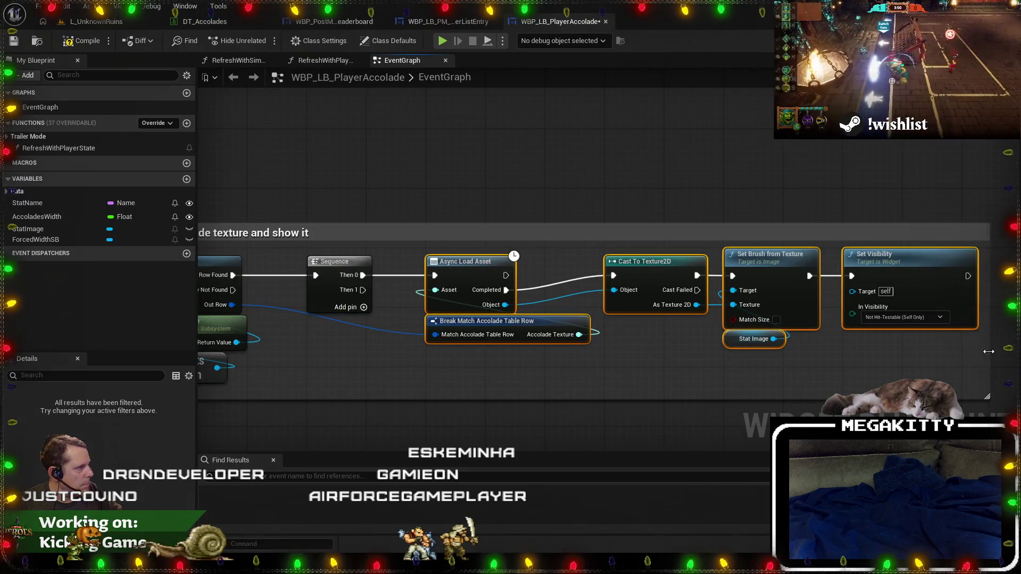
left_click_drag(476, 367, 599, 292)
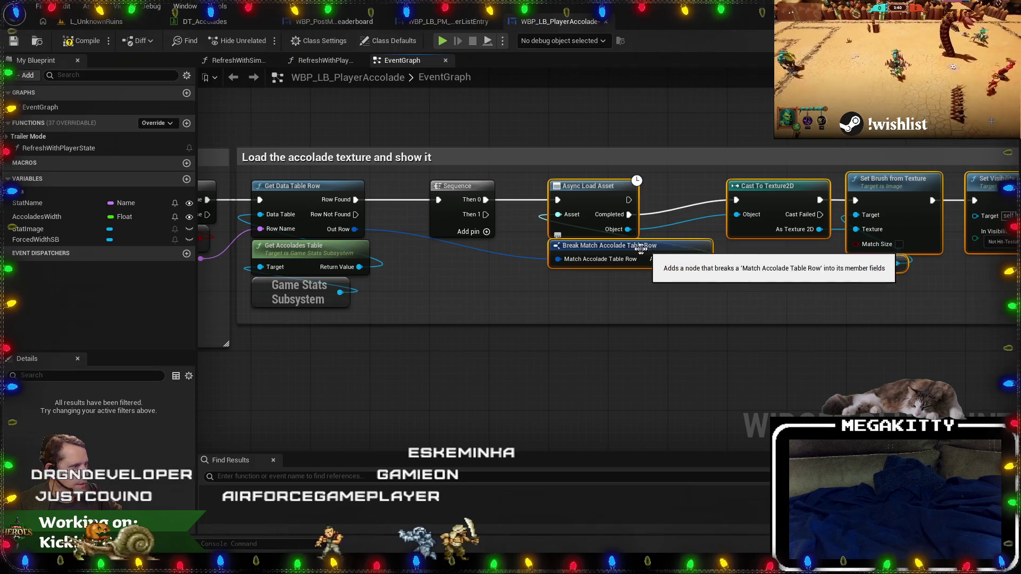
left_click(645, 266)
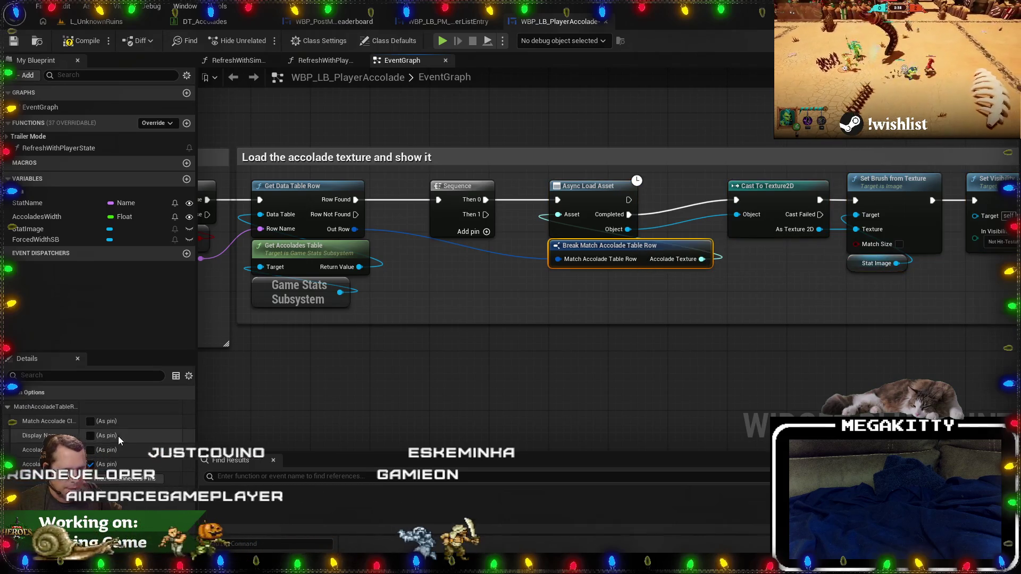
left_click(89, 436)
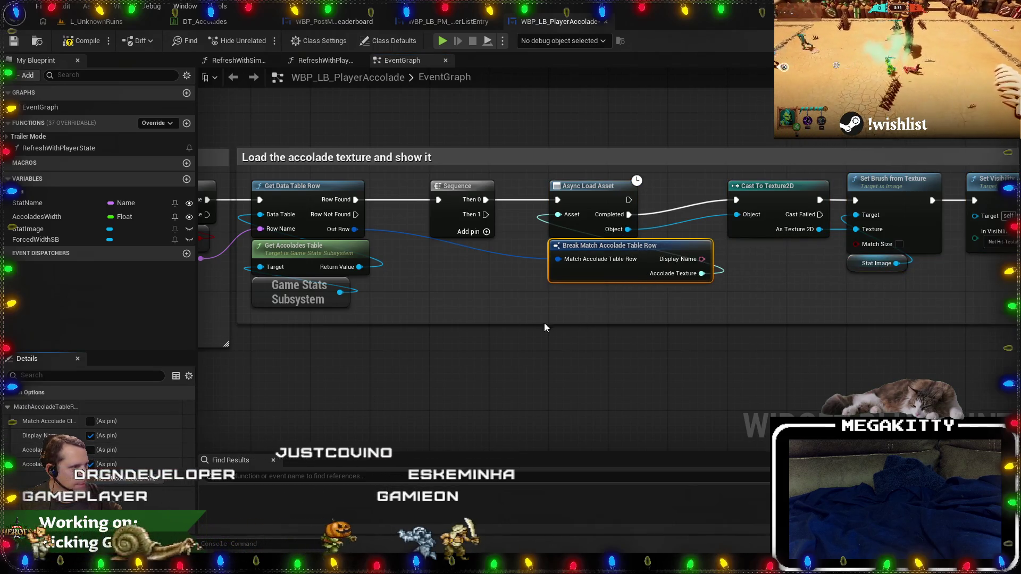
left_click_drag(518, 293, 461, 305)
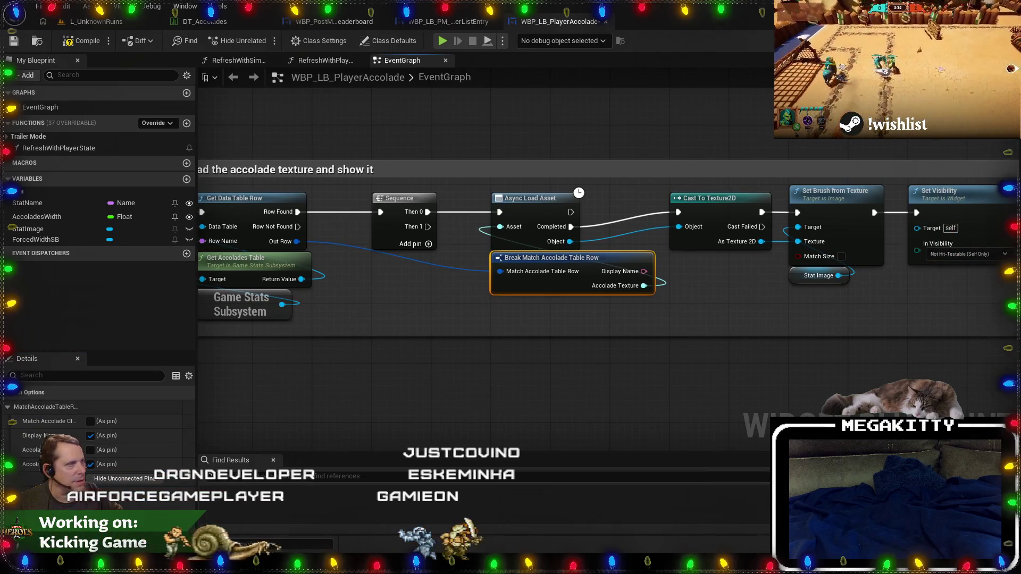
Rename the Common Text widget to Text_DisplayName in the Hierarchy.
left_click(744, 41)
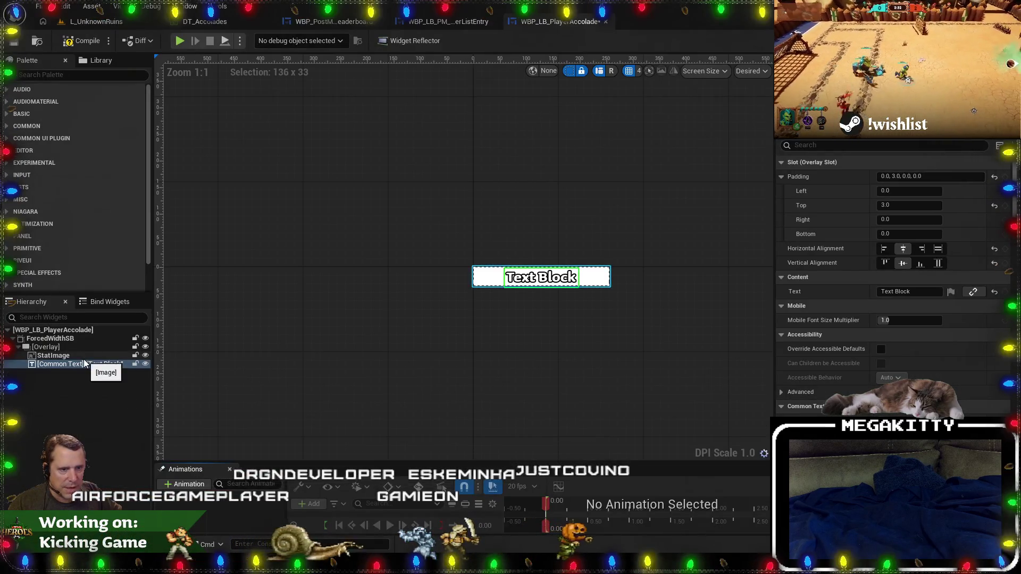
double_click(79, 355)
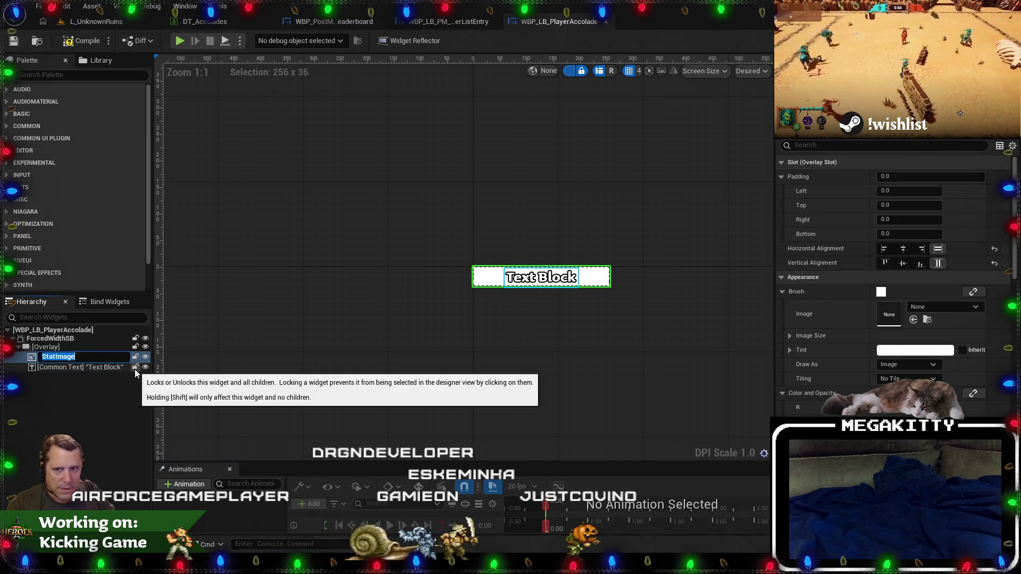
double_click(68, 367)
type("Text_")
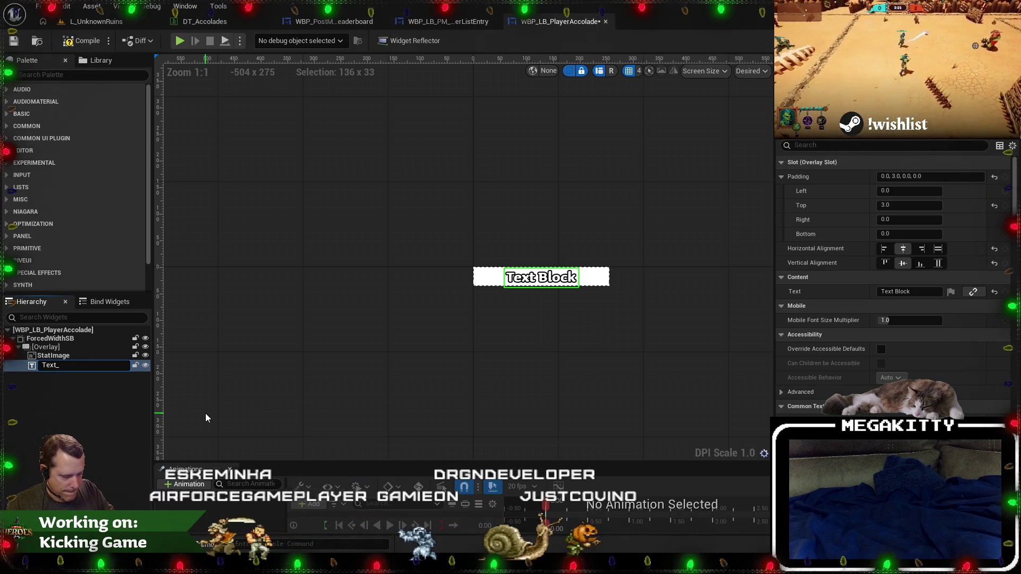
type("DisplayName")
key("Return")
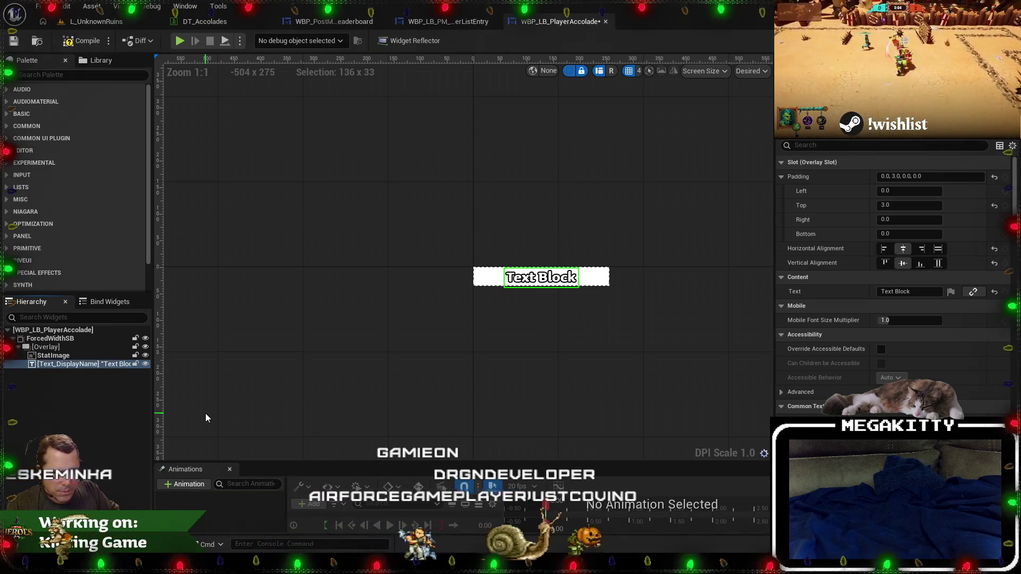
Rename StatImage to Image_Accolade, then return to the event graph.
key("Up")
key("F2")
type("Image_A")
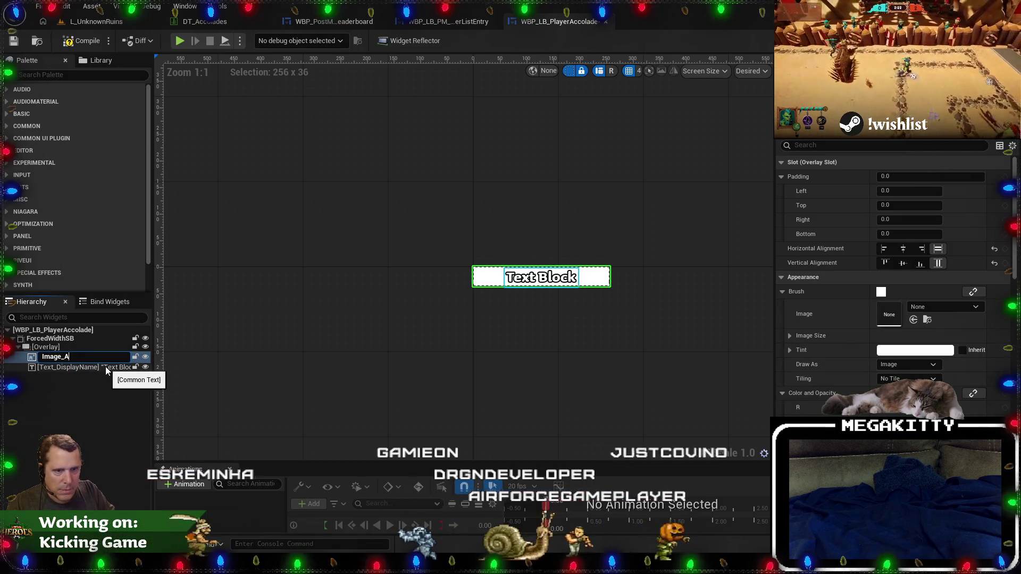
type("ccolade")
key("Return")
left_click(87, 366)
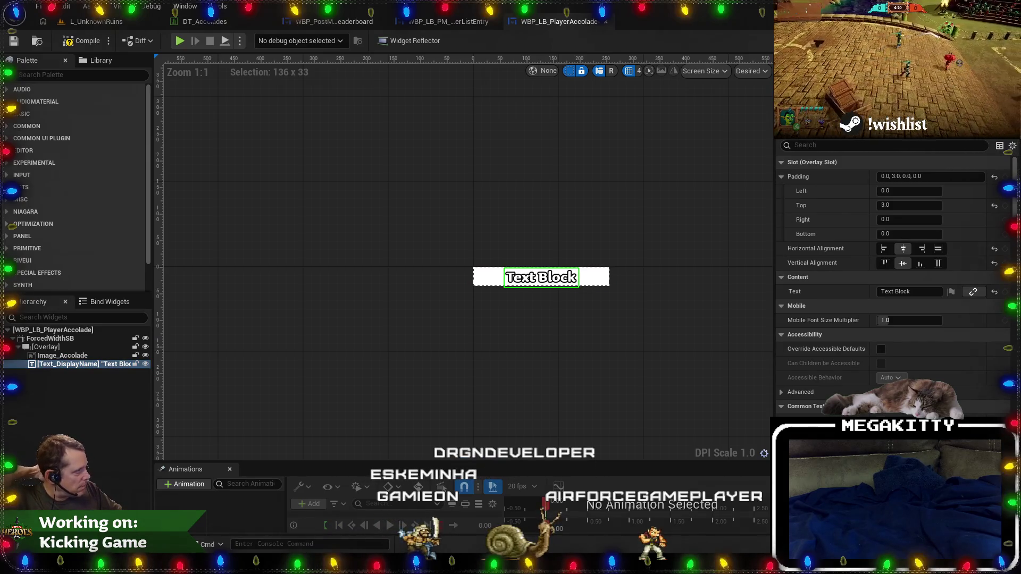
key("shift+F4")
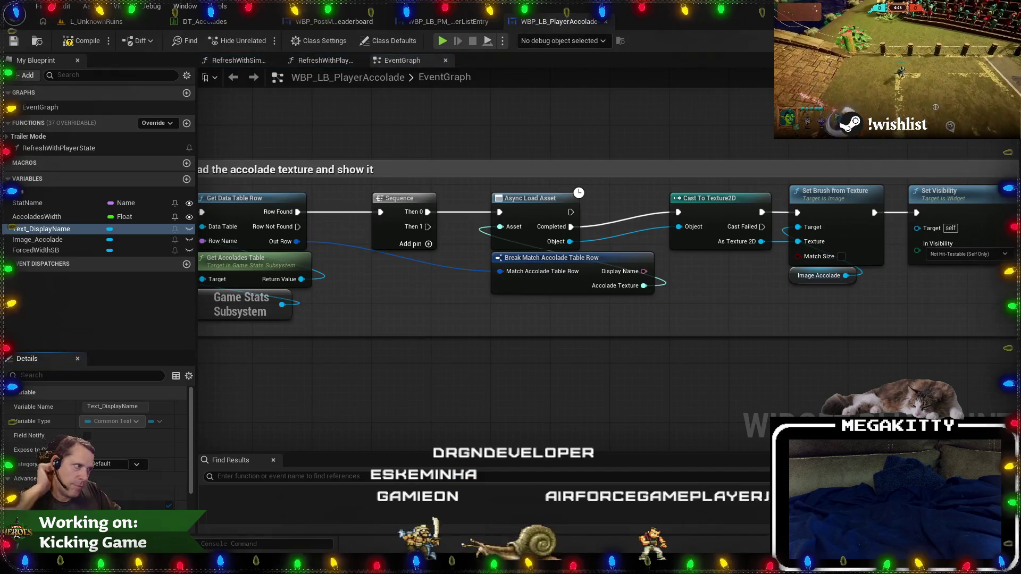
Add a Text_DisplayName getter feeding a new SetText (Text) node, discarding a mistaken Set Tool Tip Text.
mouse_move(55, 232)
left_mouse_down()
mouse_move(564, 386)
mouse_move(559, 375)
left_mouse_up()
left_click(585, 398)
left_click_drag(623, 379, 665, 327)
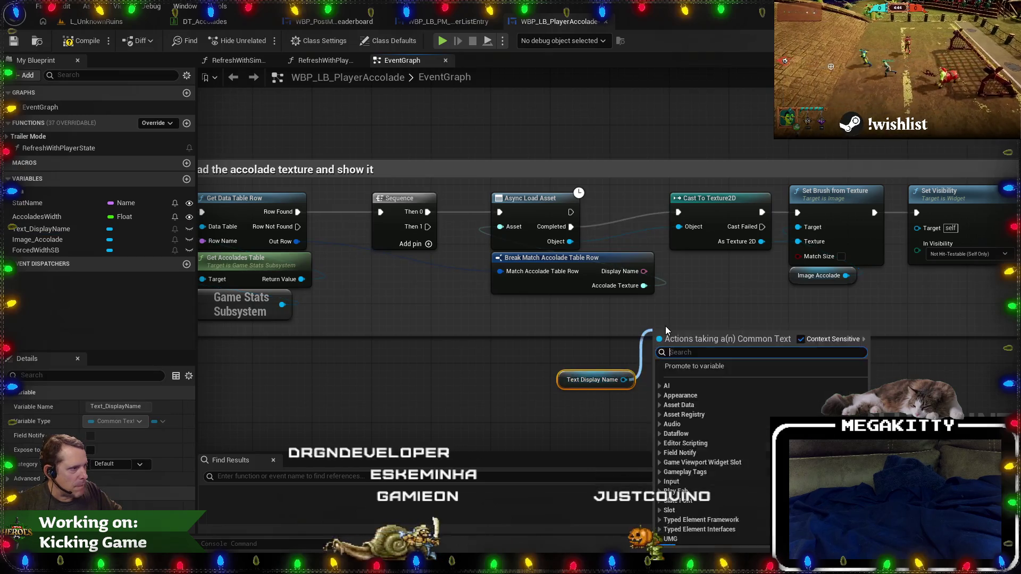
type("set text")
scroll(736, 459, "up", 1)
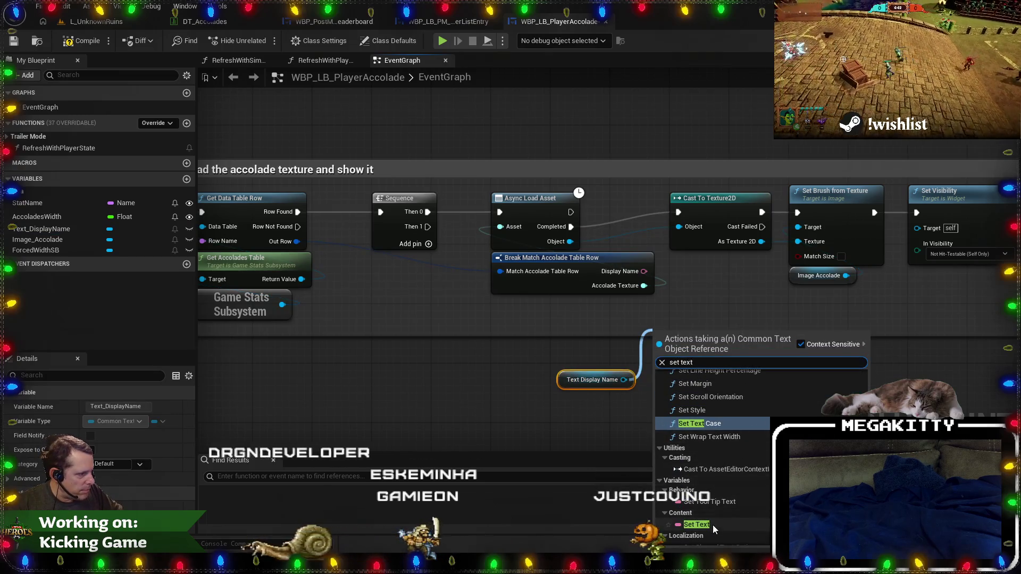
left_click(710, 502)
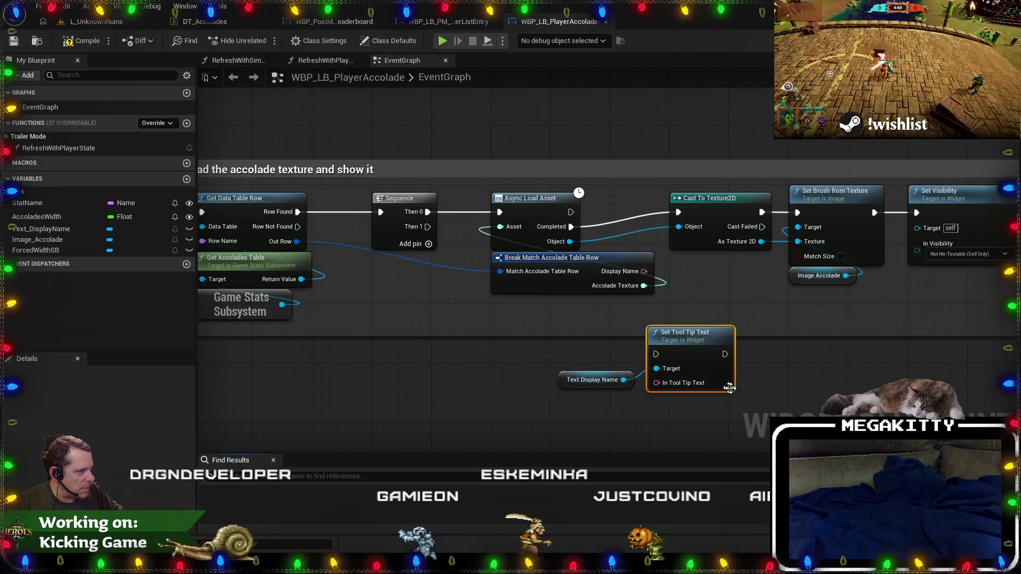
key("Delete")
mouse_move(623, 380)
left_mouse_down()
mouse_move(670, 341)
mouse_move(662, 334)
left_mouse_up()
type("set t")
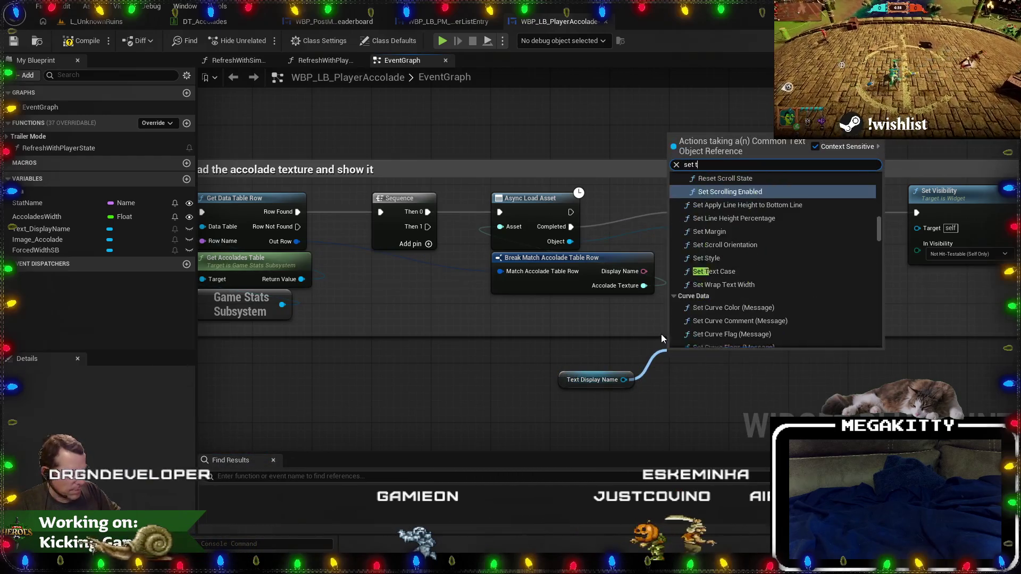
type("ext")
left_click(744, 340)
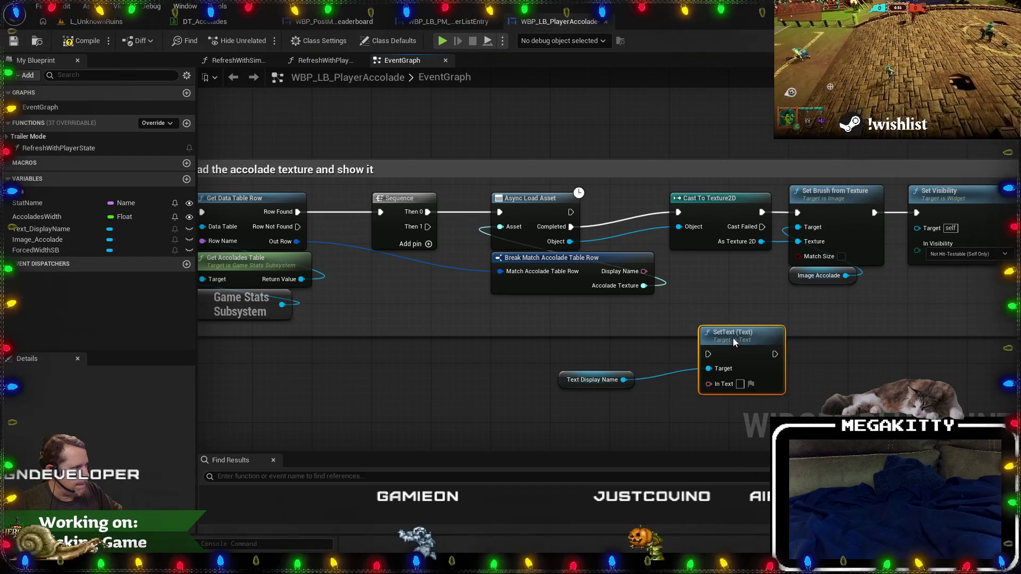
Position SetText below the break node and wire the row's Display Name into it.
left_click_drag(734, 344, 810, 318)
mouse_move(664, 318)
left_mouse_down()
mouse_move(683, 321)
mouse_move(558, 318)
left_mouse_up()
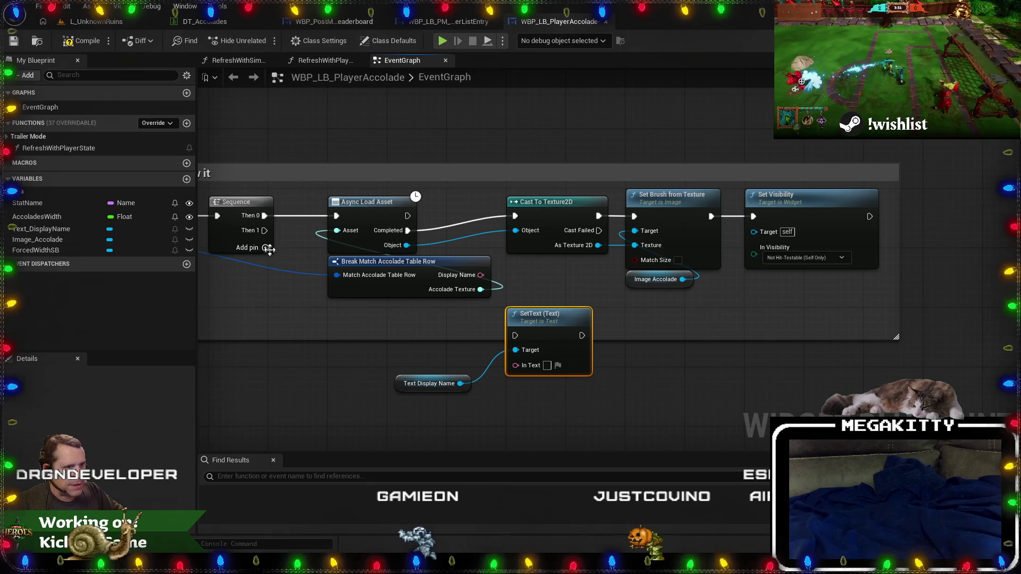
mouse_move(422, 384)
left_mouse_down()
mouse_move(531, 391)
mouse_move(516, 365)
left_mouse_up()
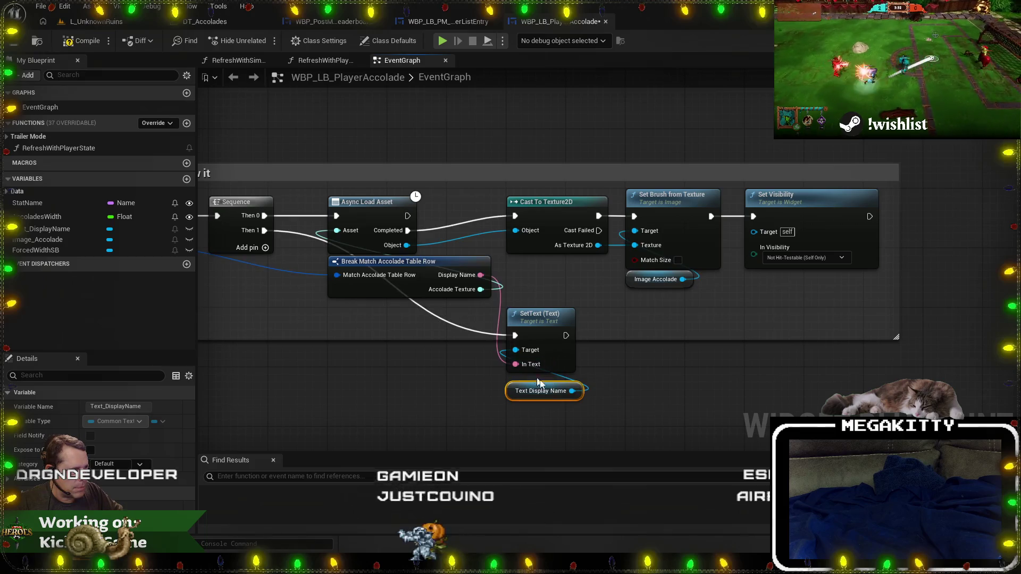
mouse_move(617, 424)
left_mouse_down()
mouse_move(539, 334)
mouse_move(626, 337)
mouse_move(629, 430)
left_mouse_up()
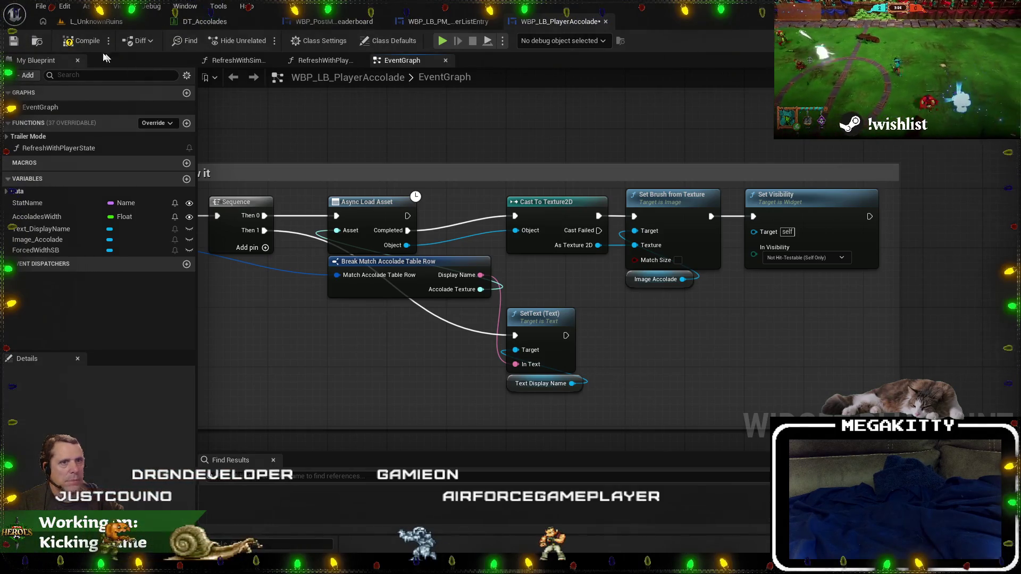
left_click(90, 22)
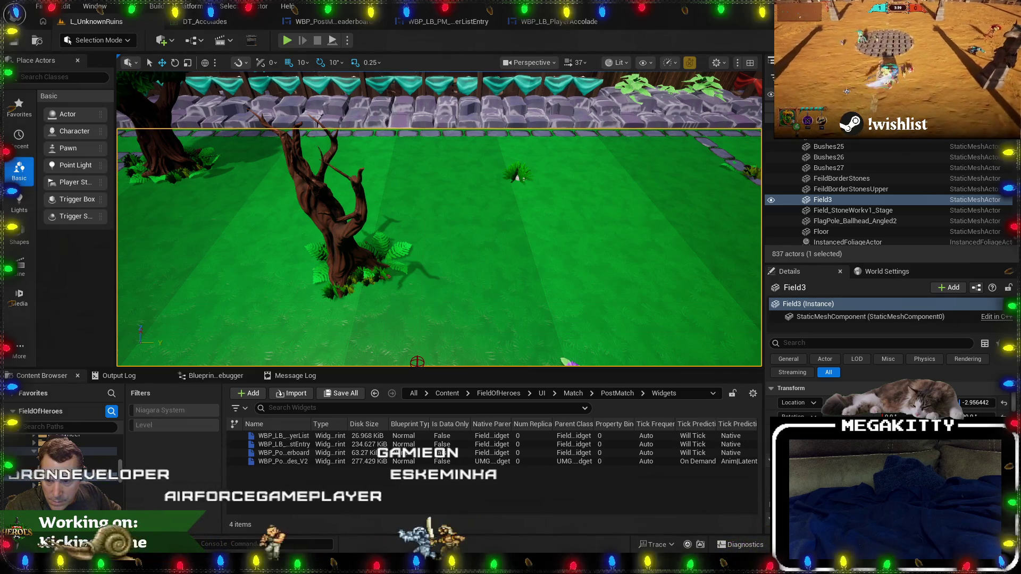
Run a quick Play In Editor test on L_UnknownRuins and stop it with Esc.
left_click(287, 41)
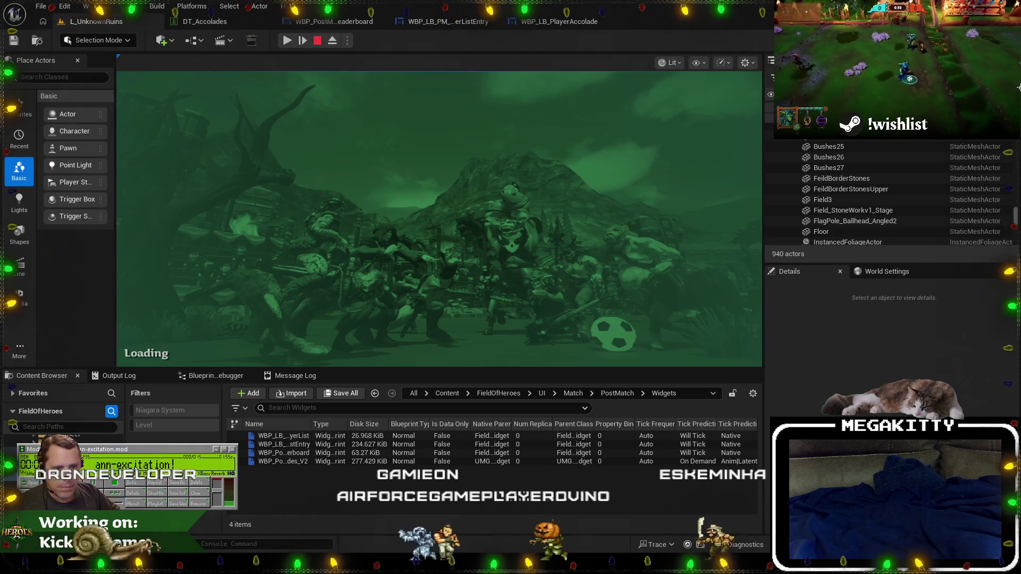
key("Escape")
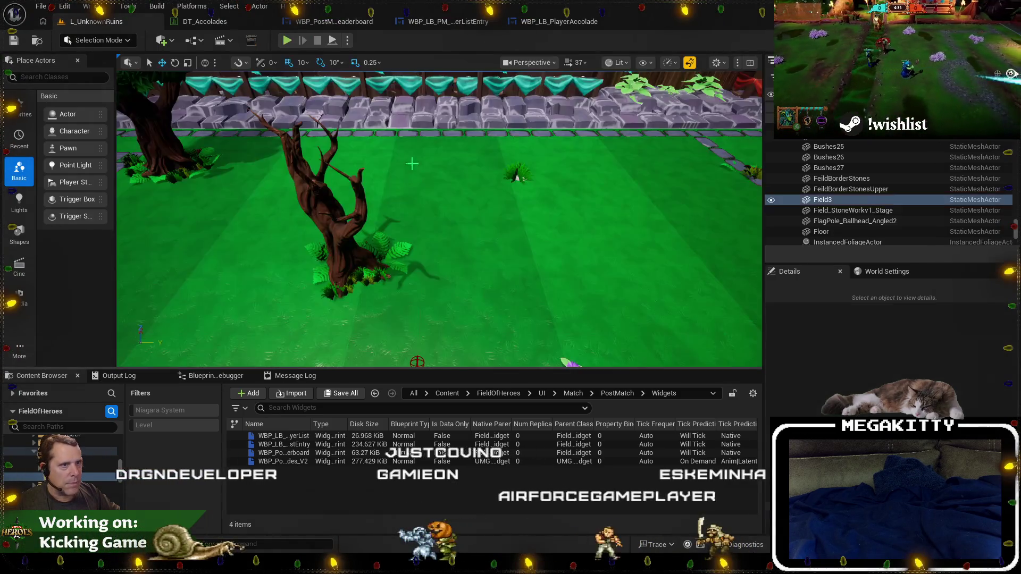
Ready up, play a match through to the Tie Game scoreboard, then stop PIE.
left_click(285, 42)
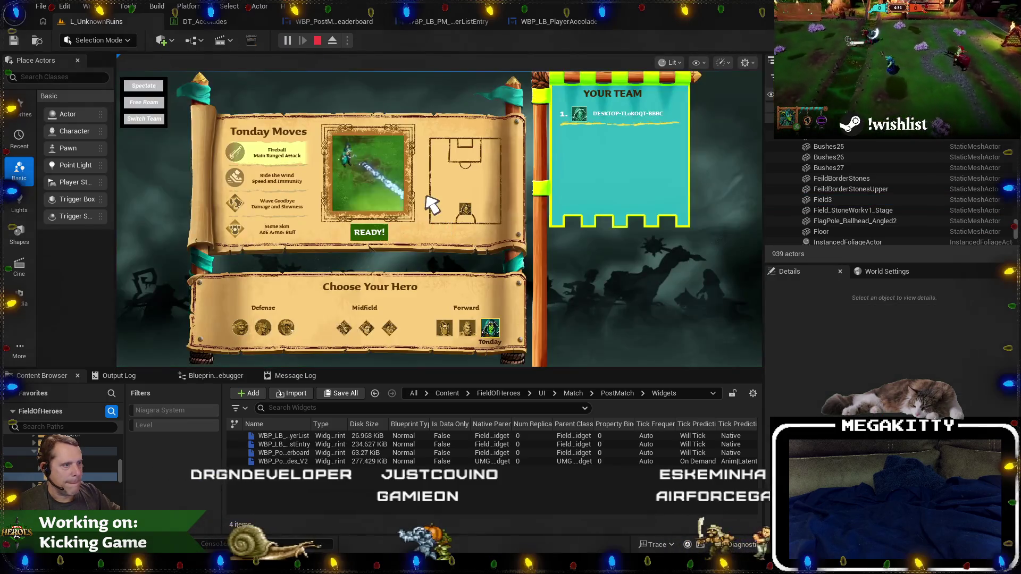
left_click(372, 233)
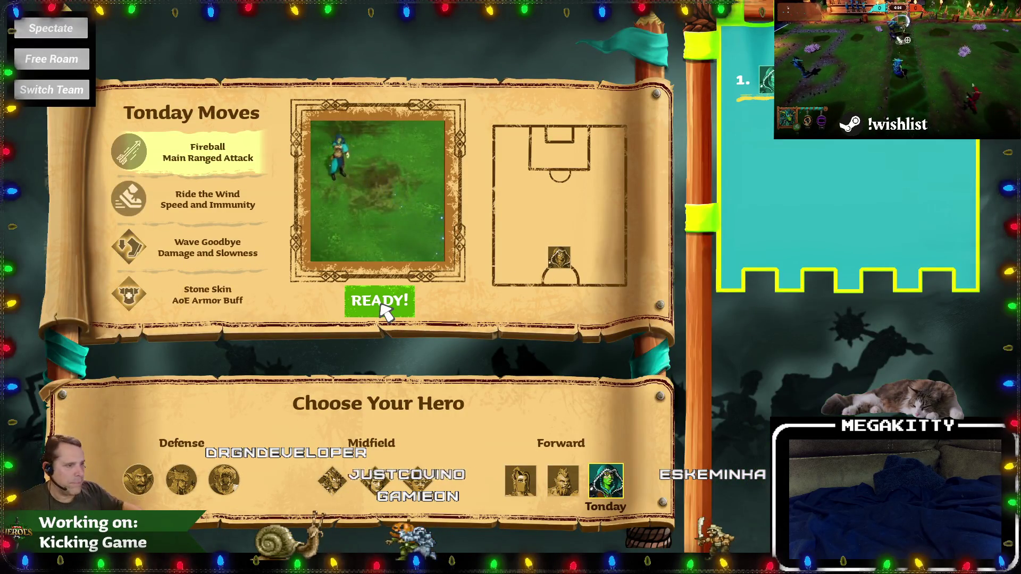
left_click(380, 306)
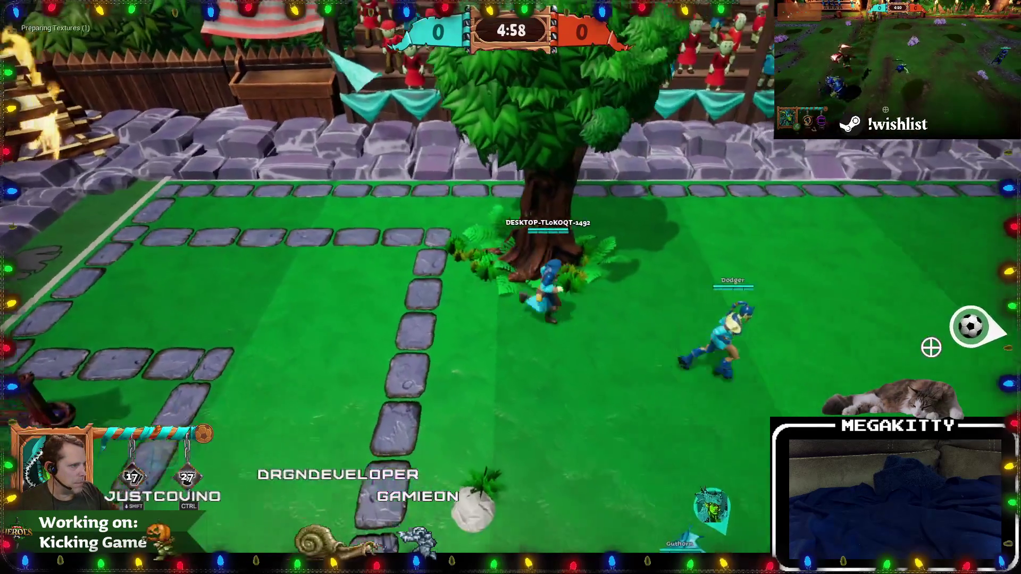
left_click(925, 347)
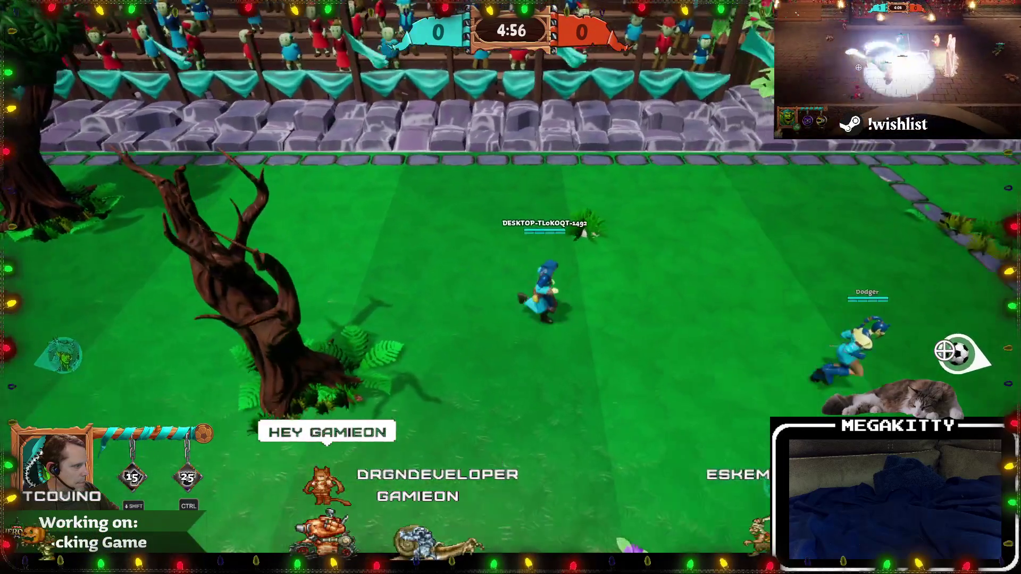
left_click(951, 348)
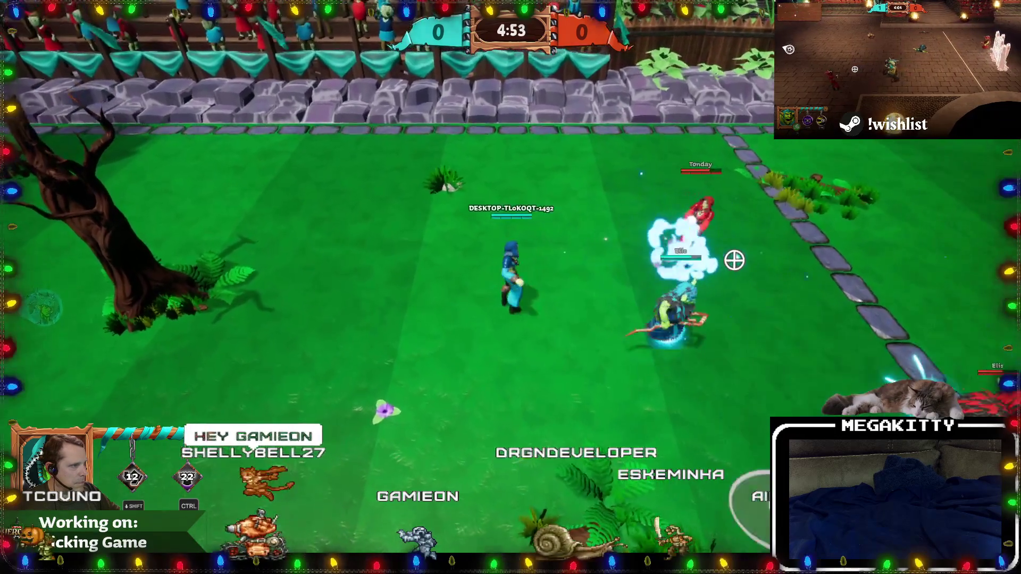
key("ctrl")
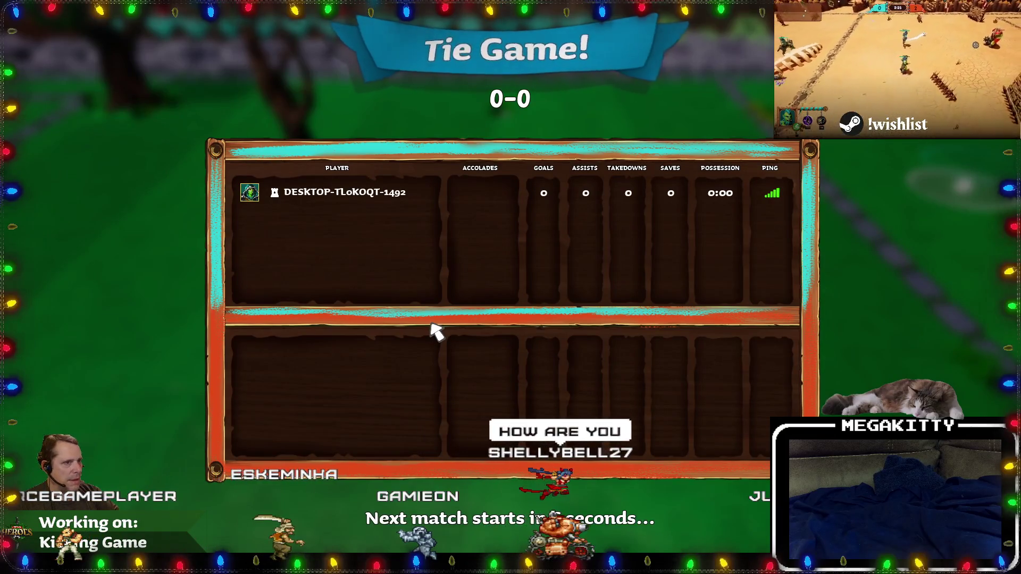
key("Escape")
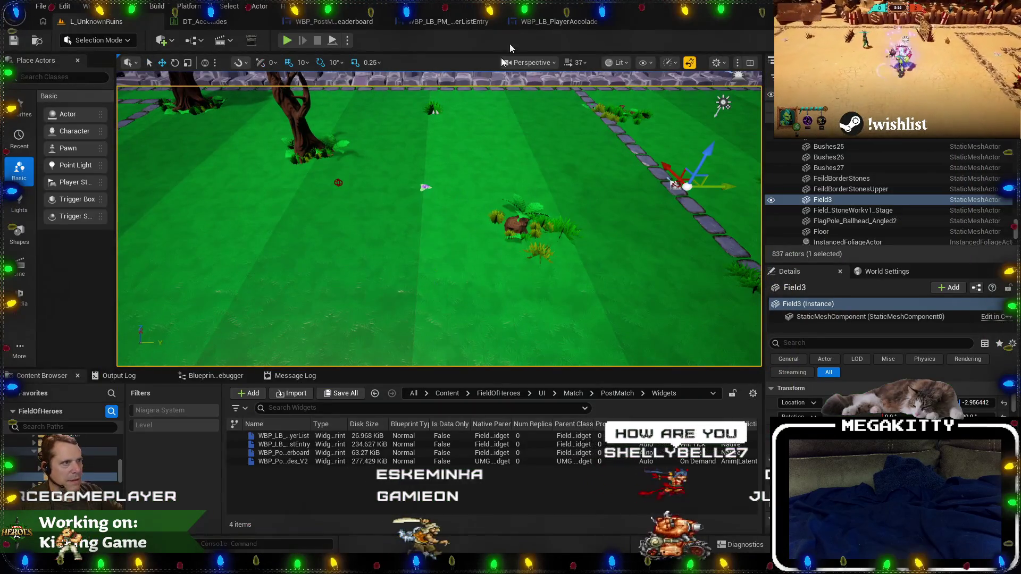
Connect an Image Accolade getter to the existing Set Visibility node's Target.
left_click(556, 21)
mouse_move(540, 287)
left_mouse_down()
mouse_move(712, 318)
mouse_move(566, 302)
left_mouse_up()
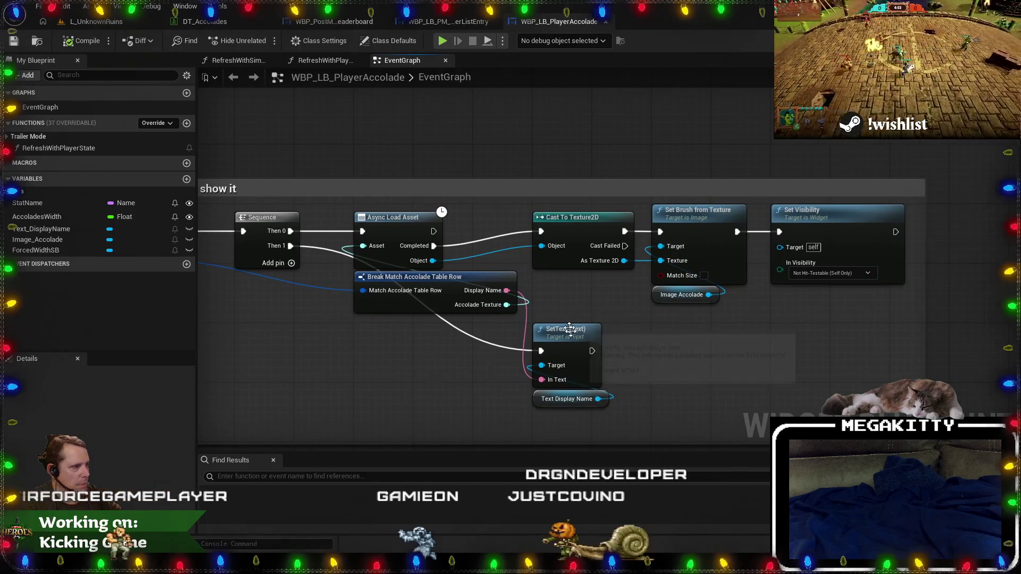
left_click(569, 333)
key("F9")
scroll(665, 337, "down", 1)
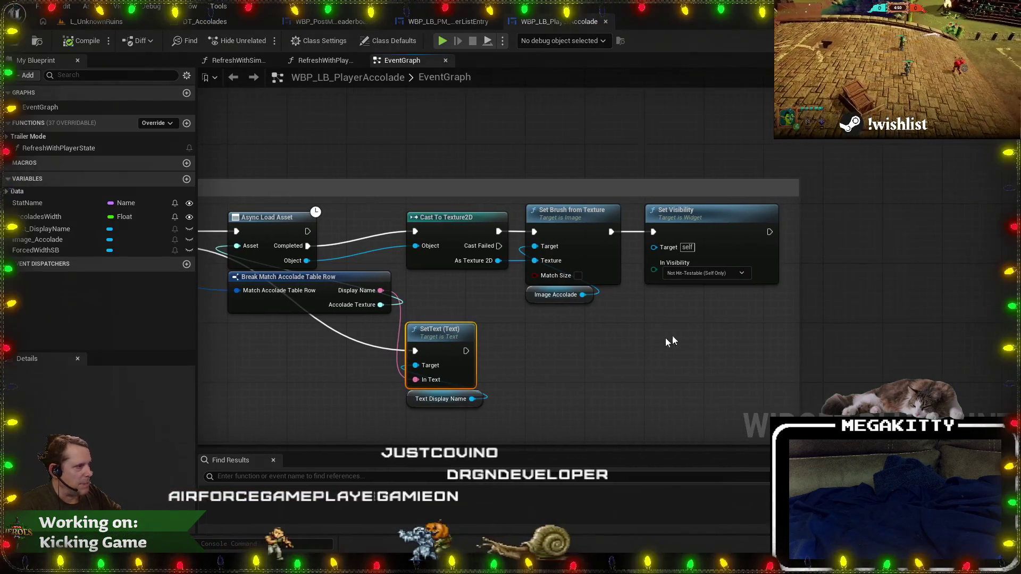
scroll(816, 299, "up", 1)
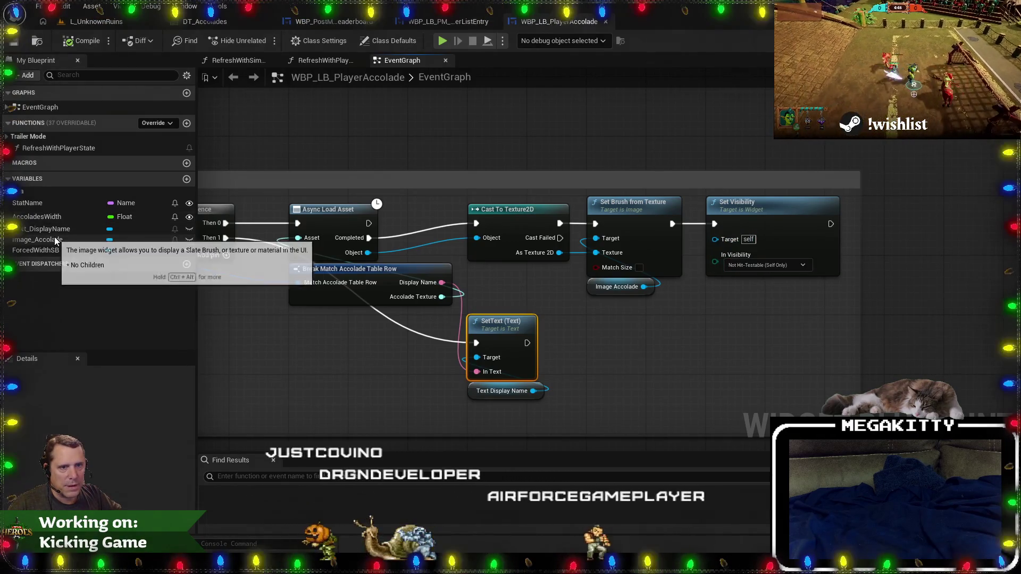
left_click_drag(54, 238, 704, 327)
left_click(728, 296)
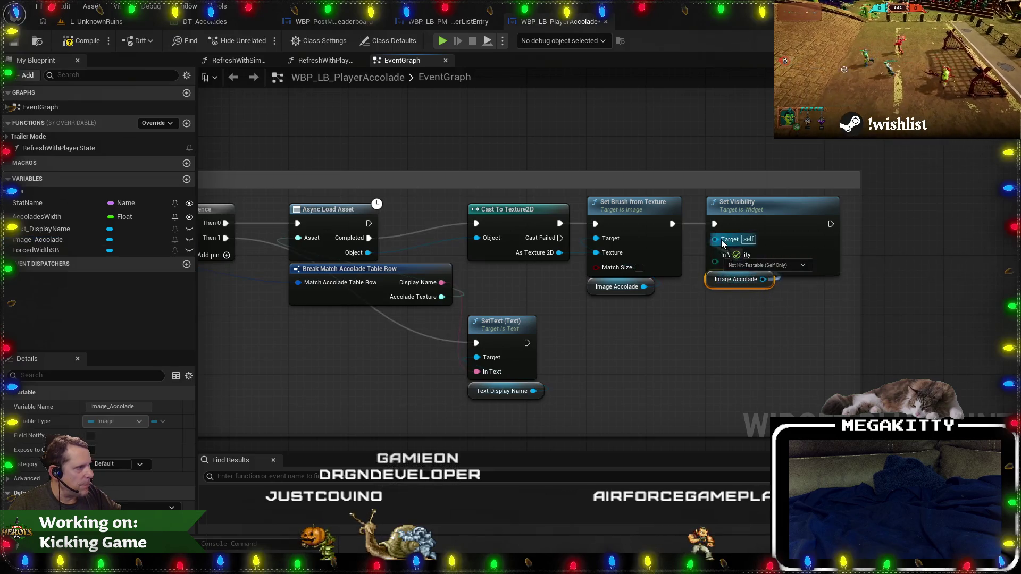
left_click_drag(722, 244, 722, 244)
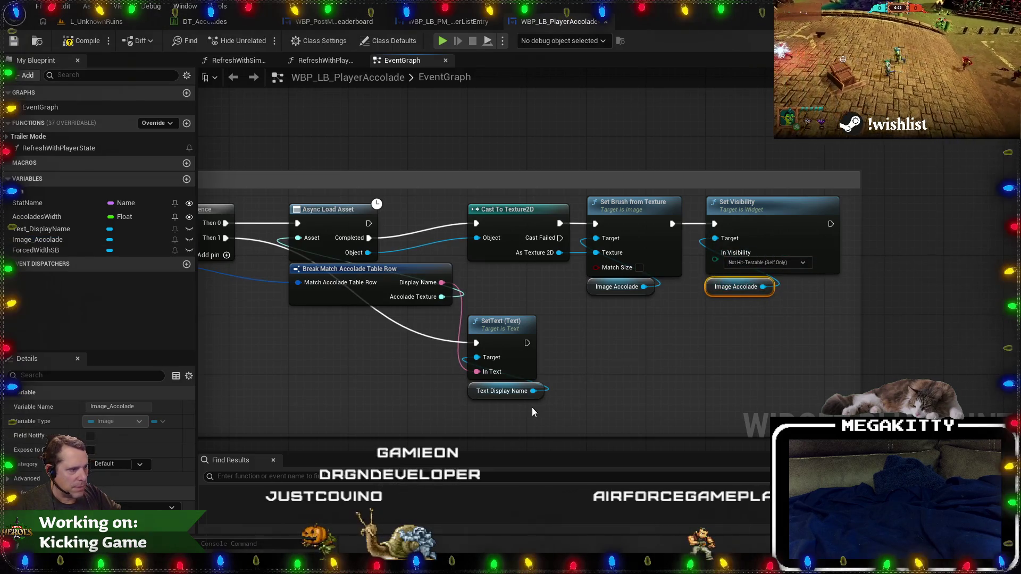
Add a Set Visibility for Text Display Name after SetText, choosing Not Hit-Testable (Self Only).
left_click(474, 396)
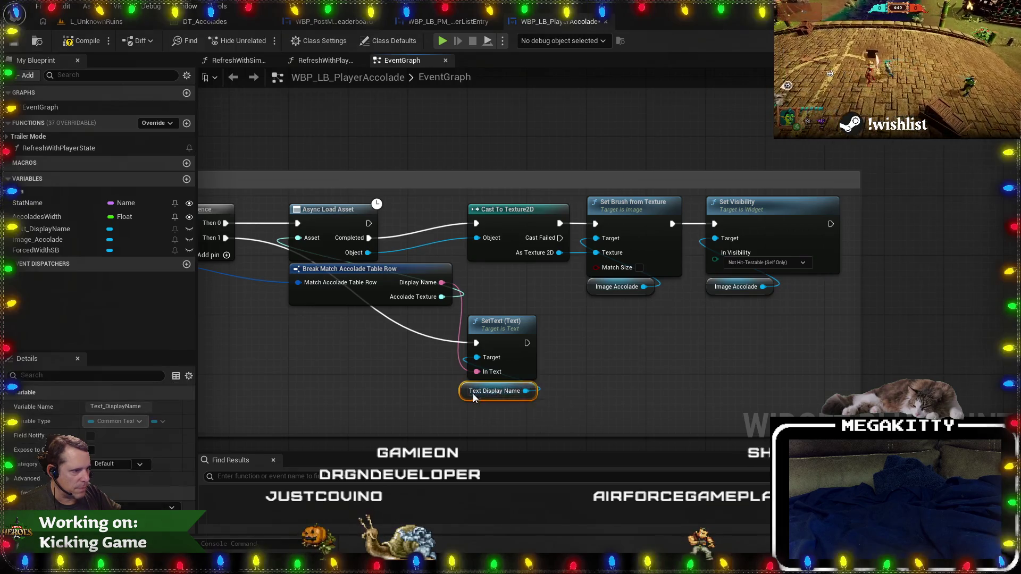
left_click(586, 396)
left_click(500, 391)
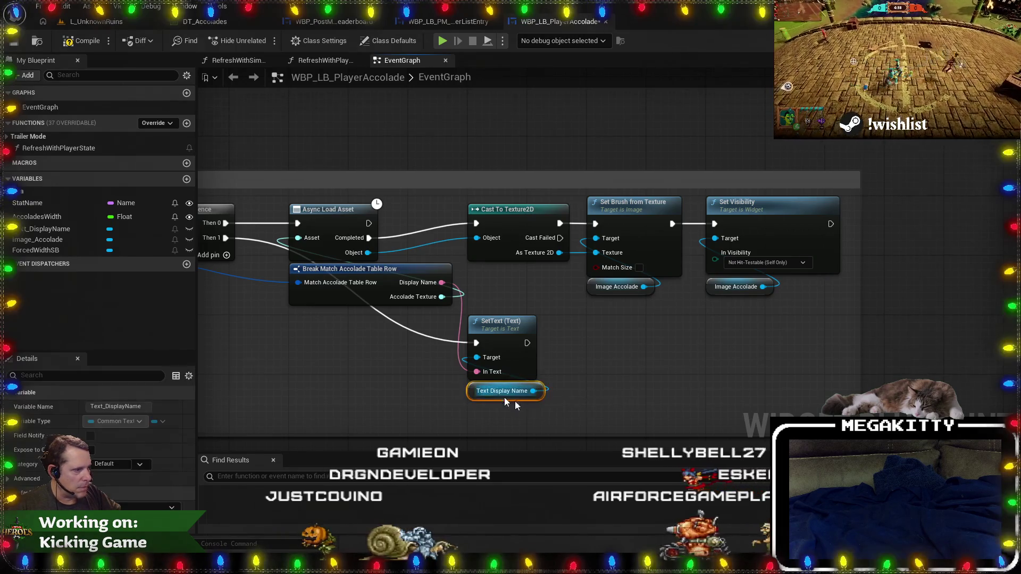
key("ctrl+c")
key("ctrl+v")
left_click_drag(646, 398, 648, 347)
type("set visib")
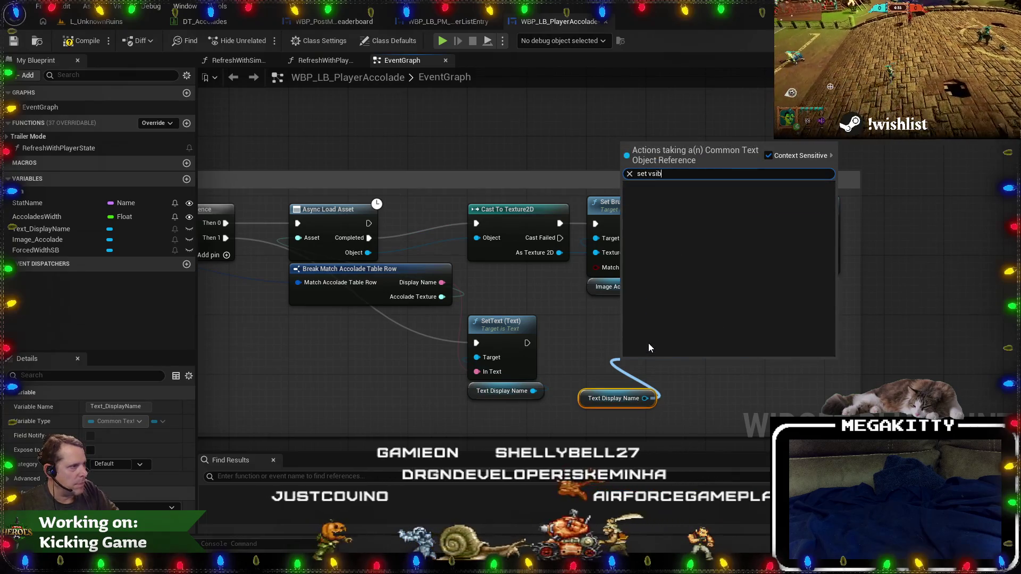
key("Return")
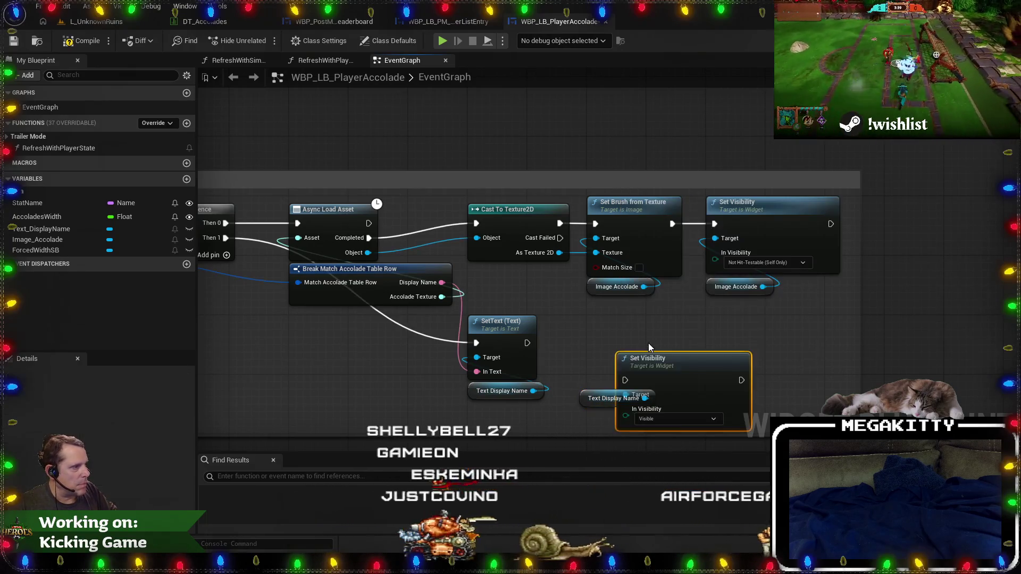
mouse_move(699, 380)
left_mouse_down()
mouse_move(649, 340)
mouse_move(670, 343)
left_mouse_up()
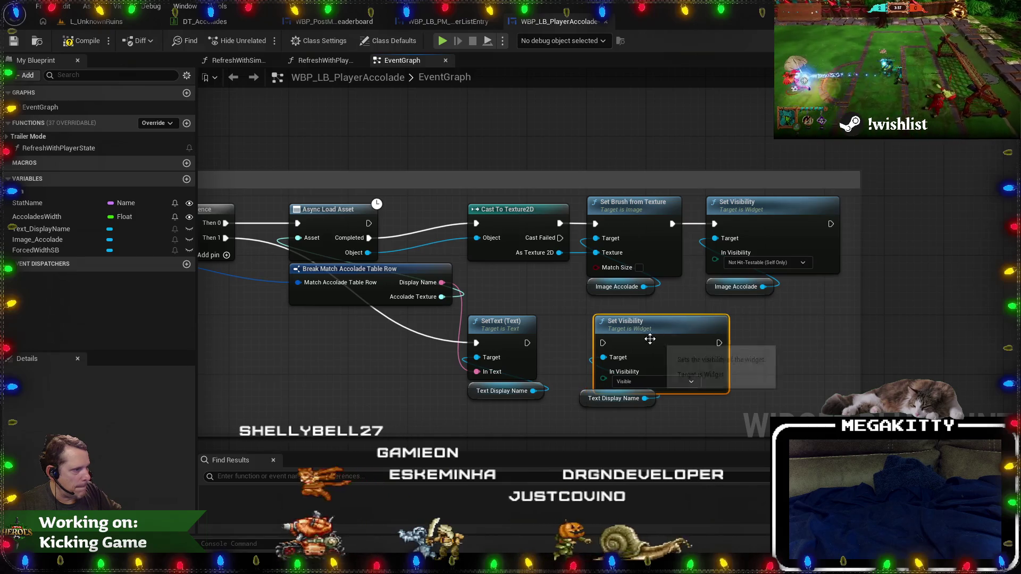
left_click_drag(527, 343, 596, 343)
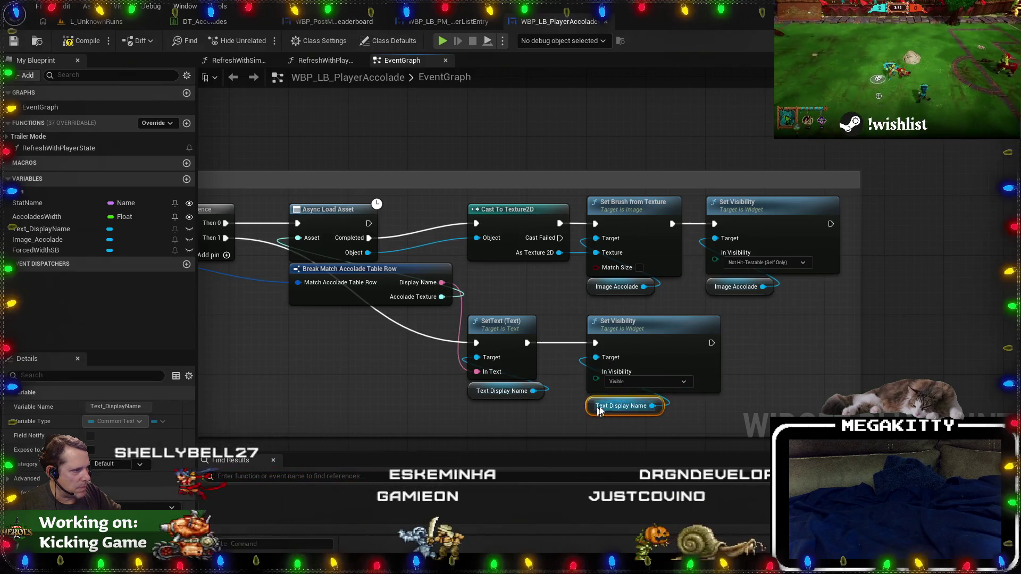
left_click(649, 382)
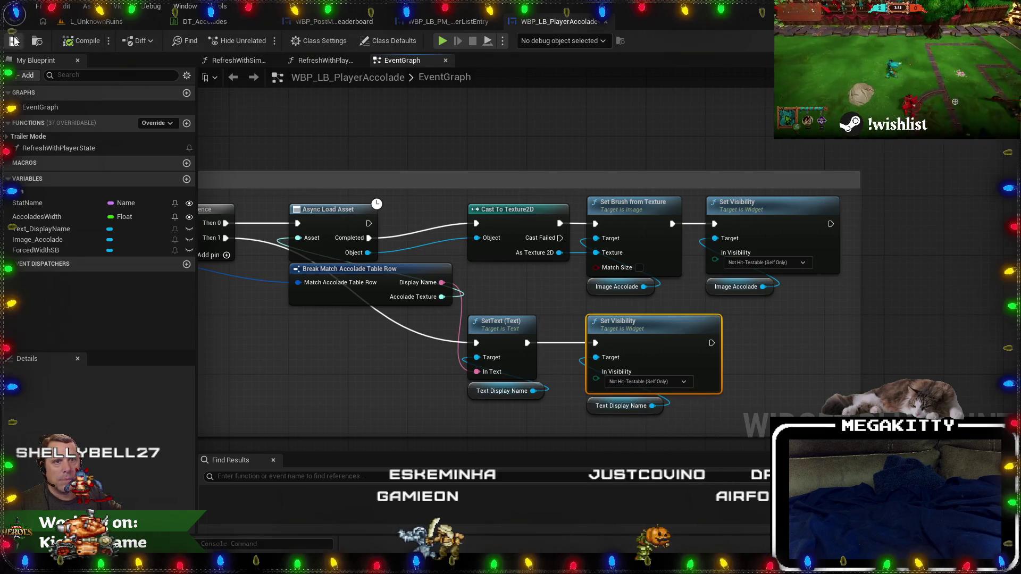
From the level editor, start a play-in-editor test and confirm the hero to begin the match.
left_click(96, 21)
key("alt+p")
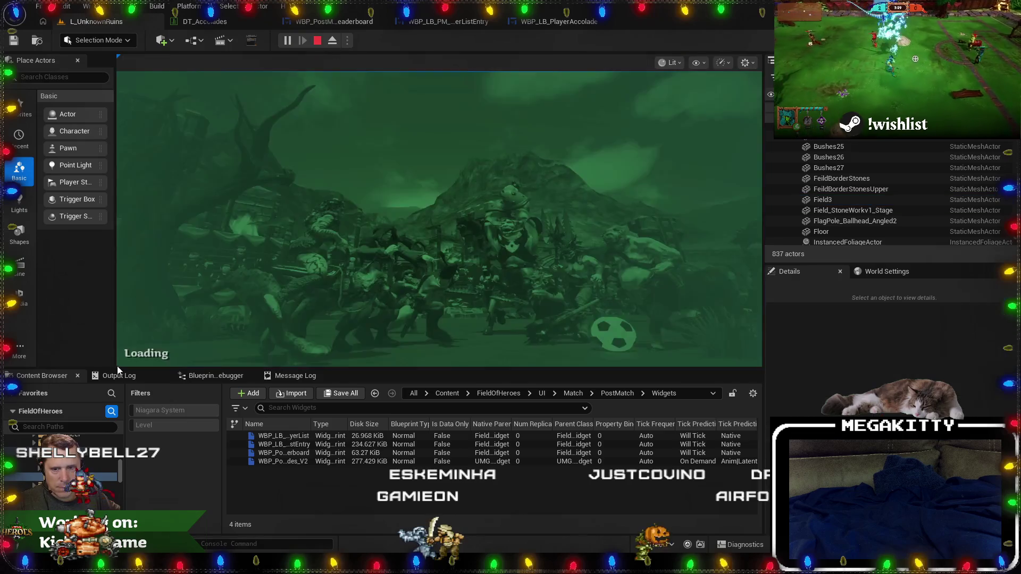
left_click(380, 231)
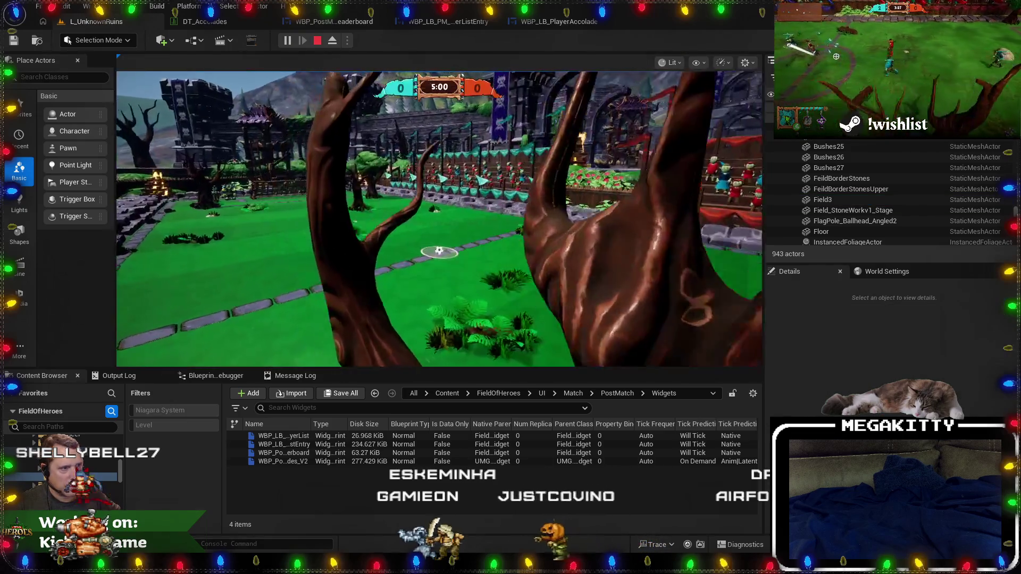
Run the hero around and attack, then run EndMatch in the console to end the match early.
key("d")
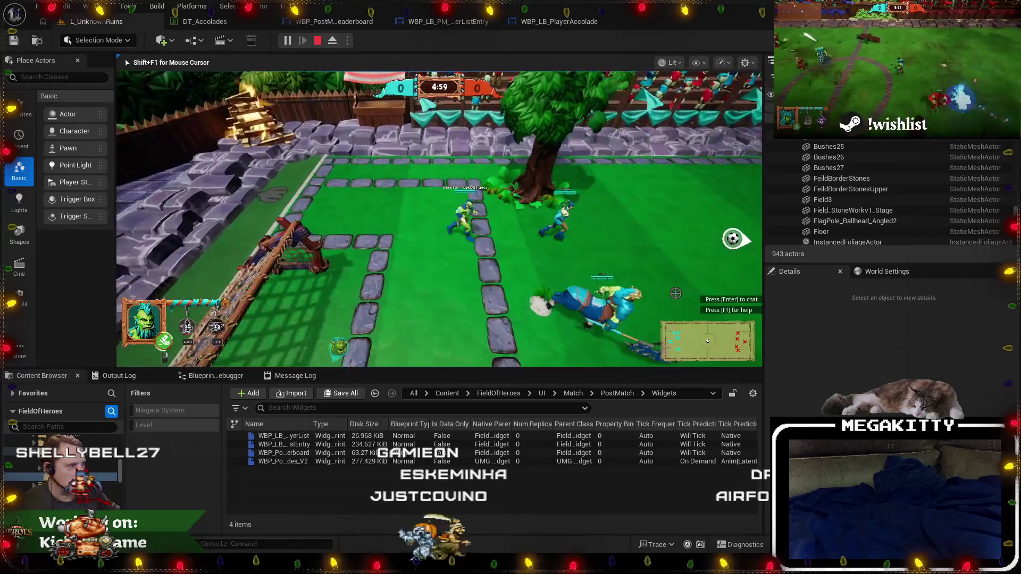
key("a")
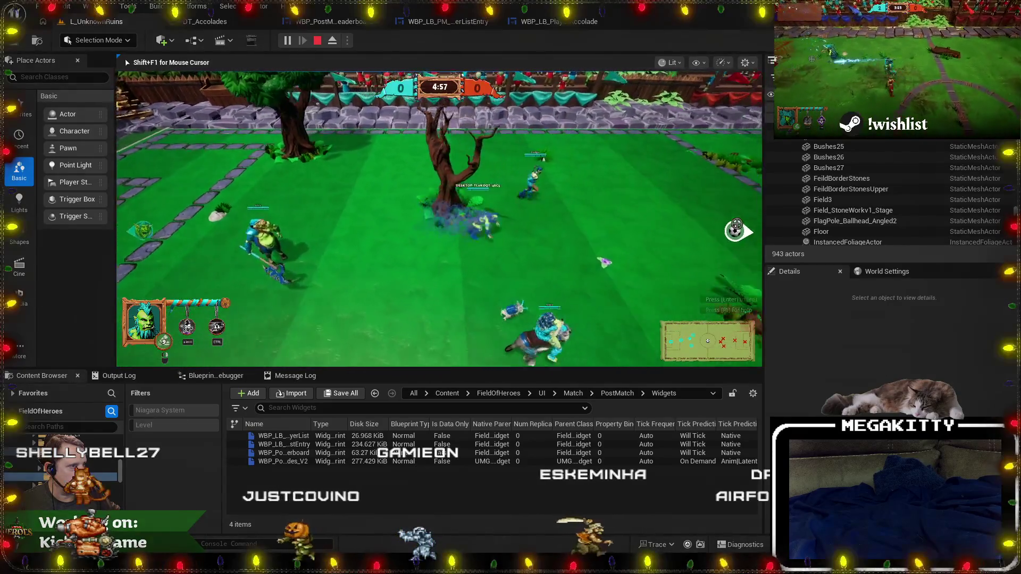
left_click(656, 239)
key("d")
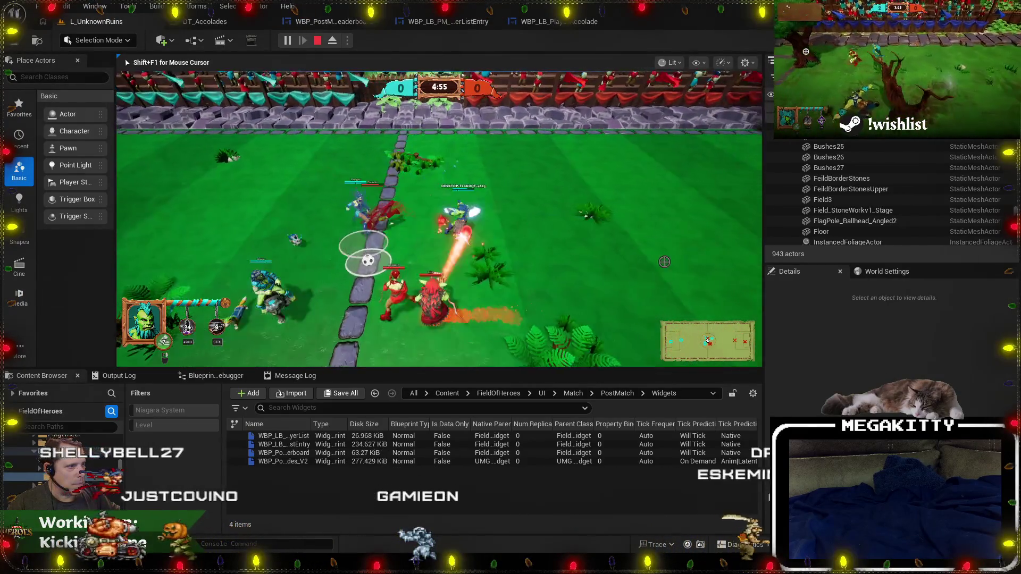
key("d")
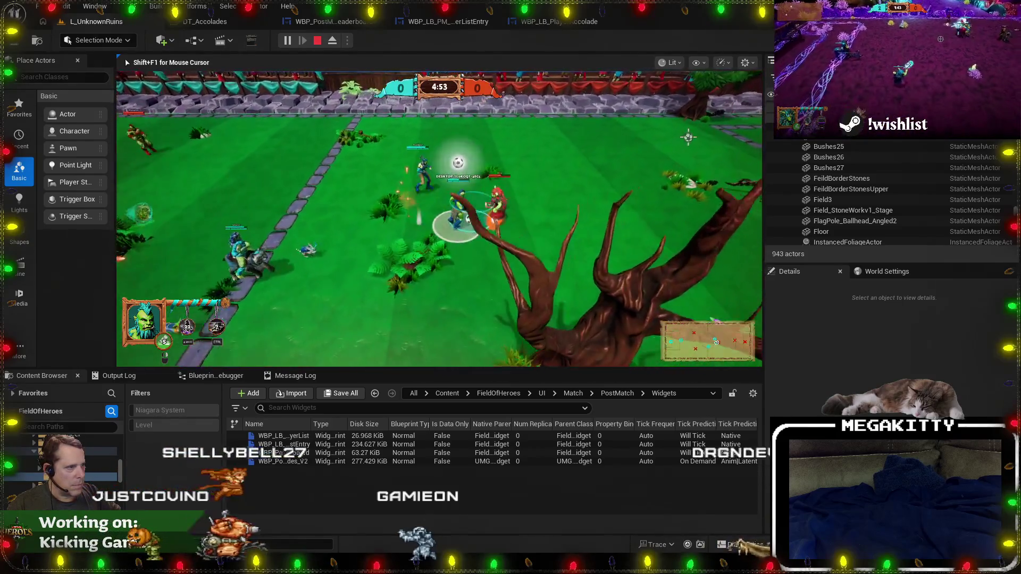
key("grave")
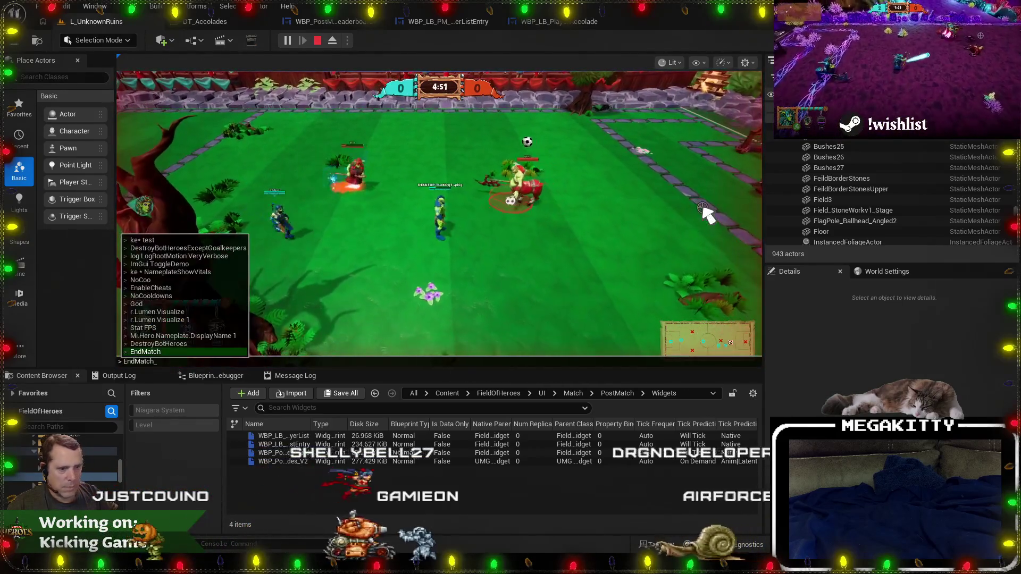
key("Return")
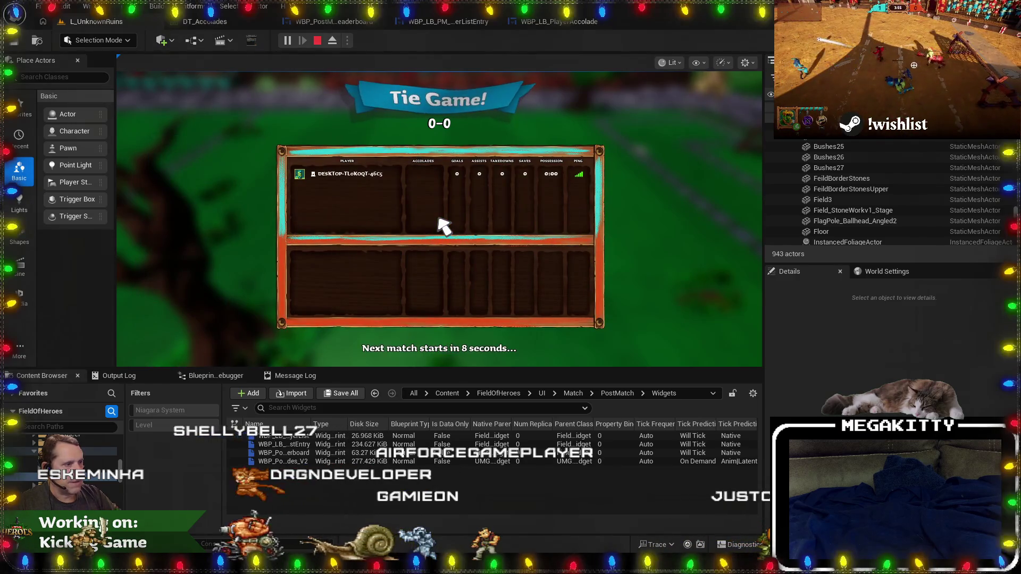
Look over the PlayerAccolade event graph, then launch another play-in-editor test from the level.
left_click(460, 21)
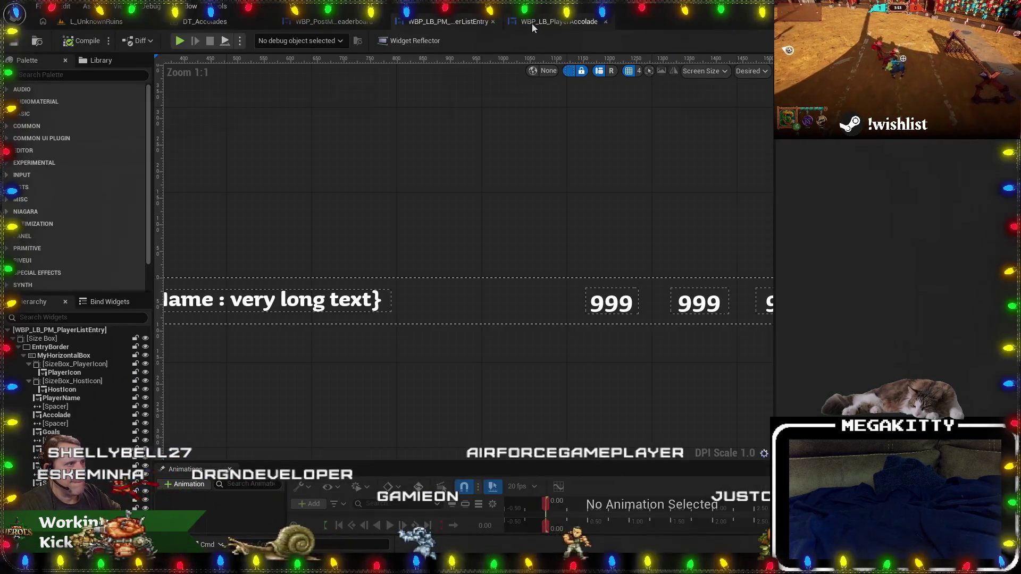
left_click(533, 23)
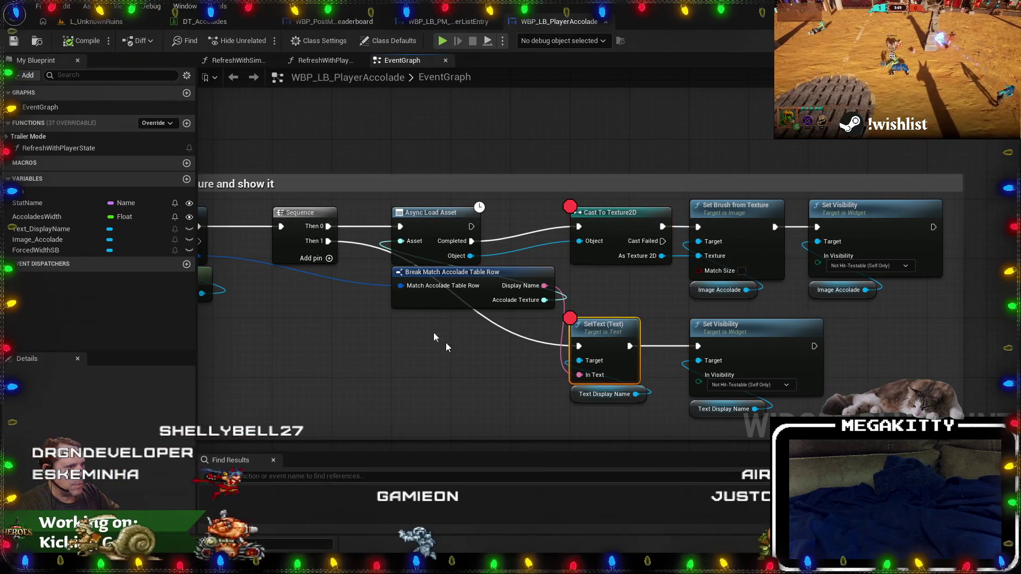
left_click(134, 20)
left_click(287, 41)
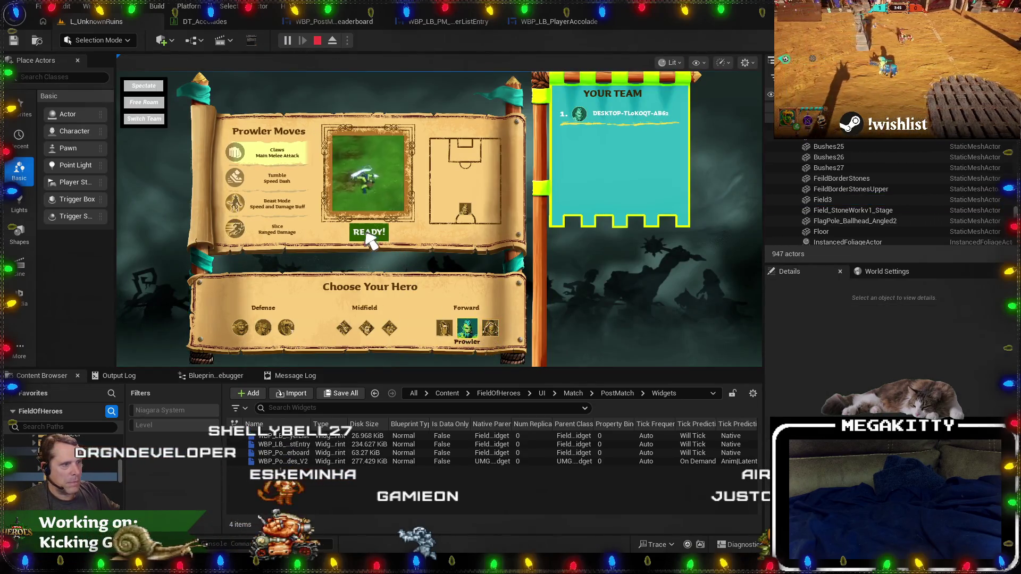
Confirm the hero and run across the field to start the match.
left_click(381, 238)
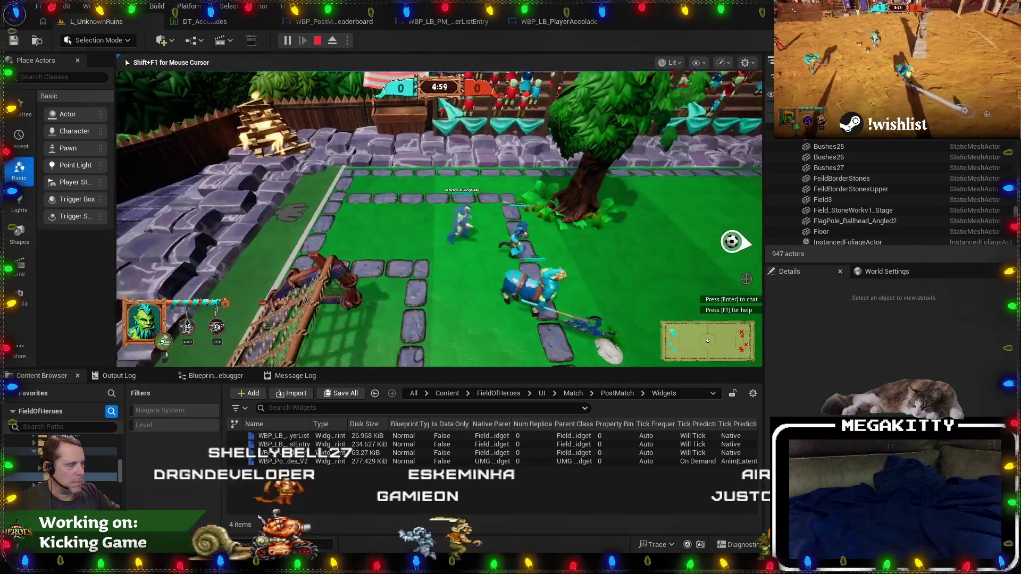
key("d")
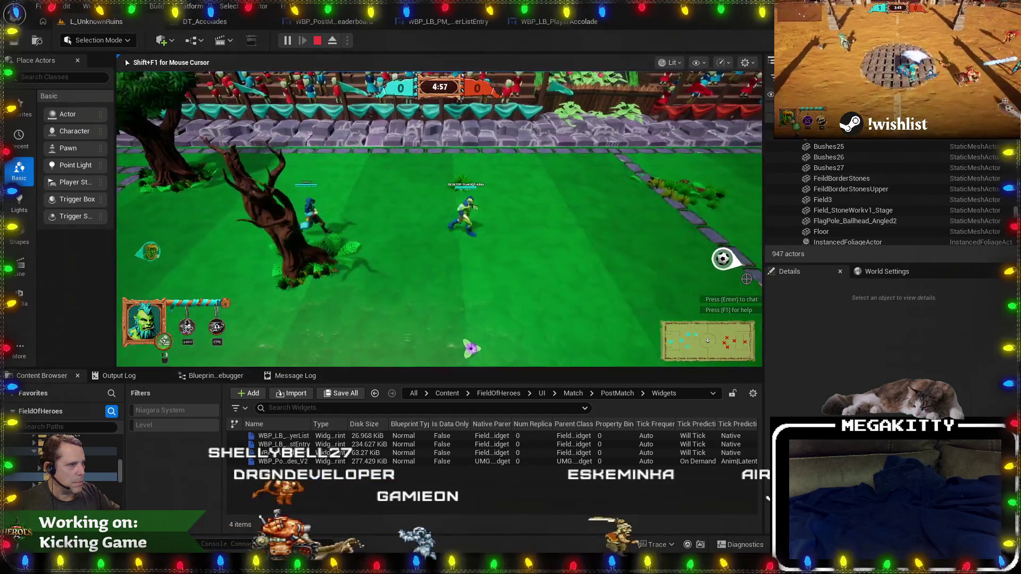
key("d")
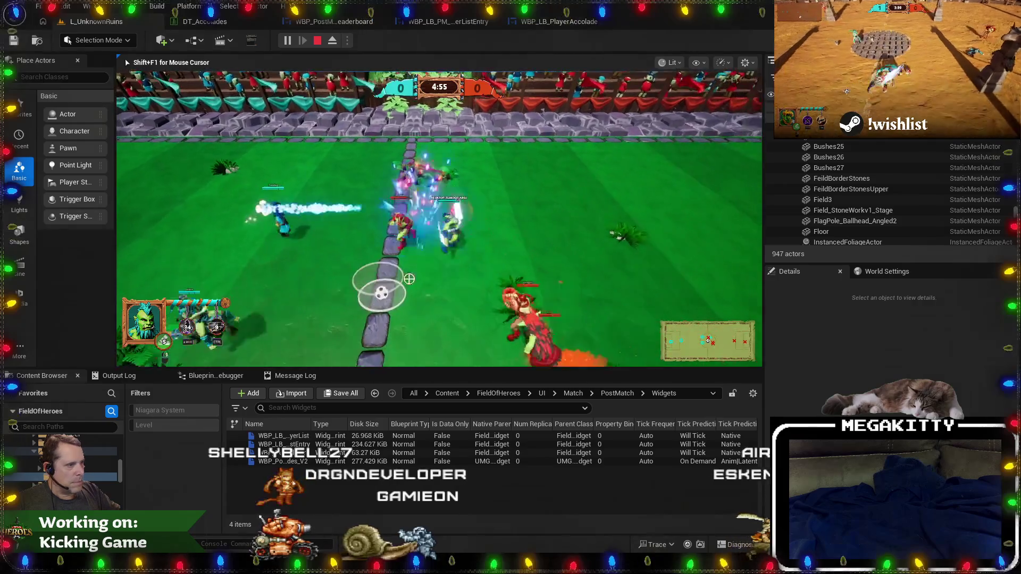
key("w")
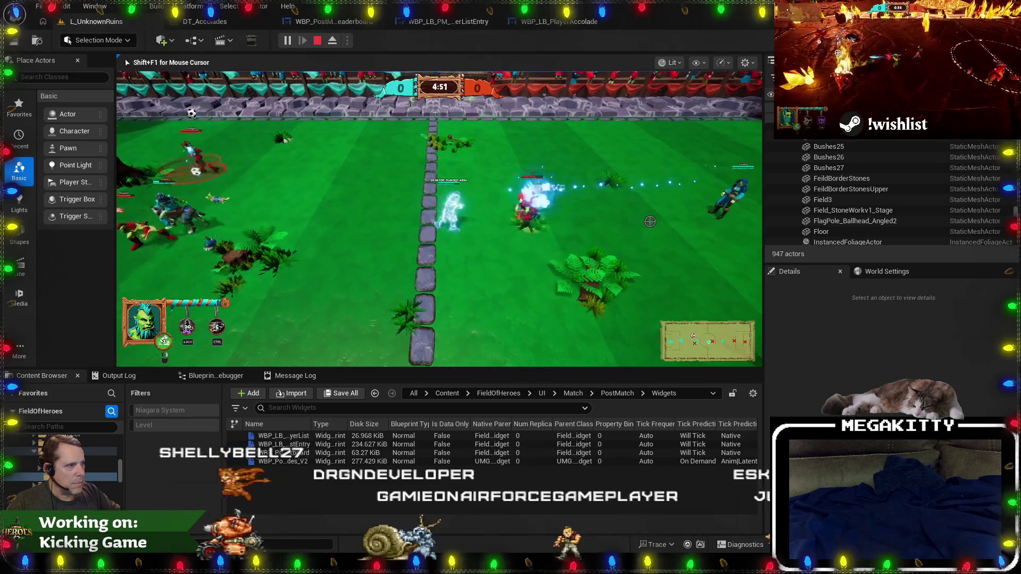
Rerun EndMatch from the console and view the accolade graph paused at SetText.
key("grave")
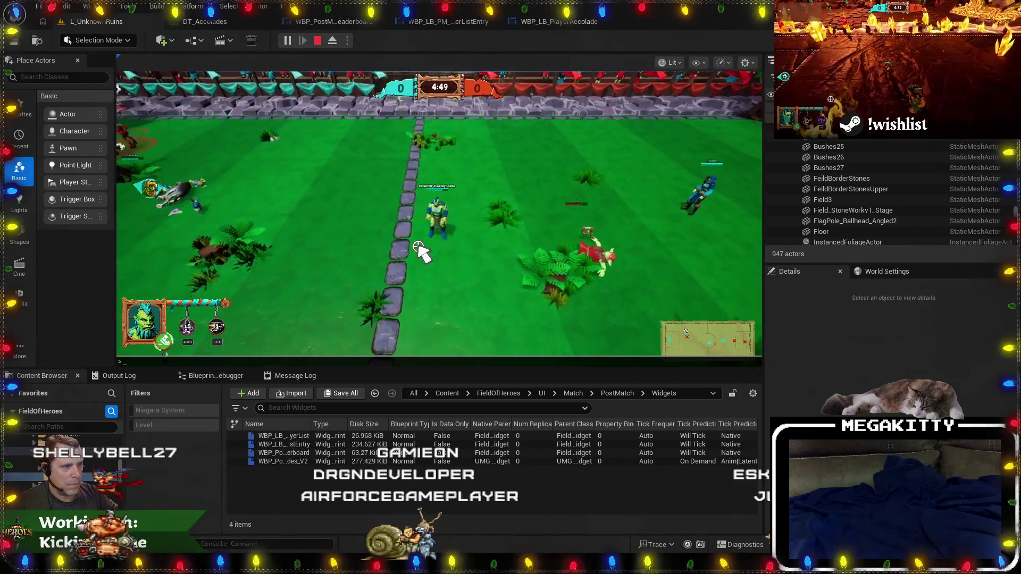
key("Up")
key("Return")
left_click(539, 25)
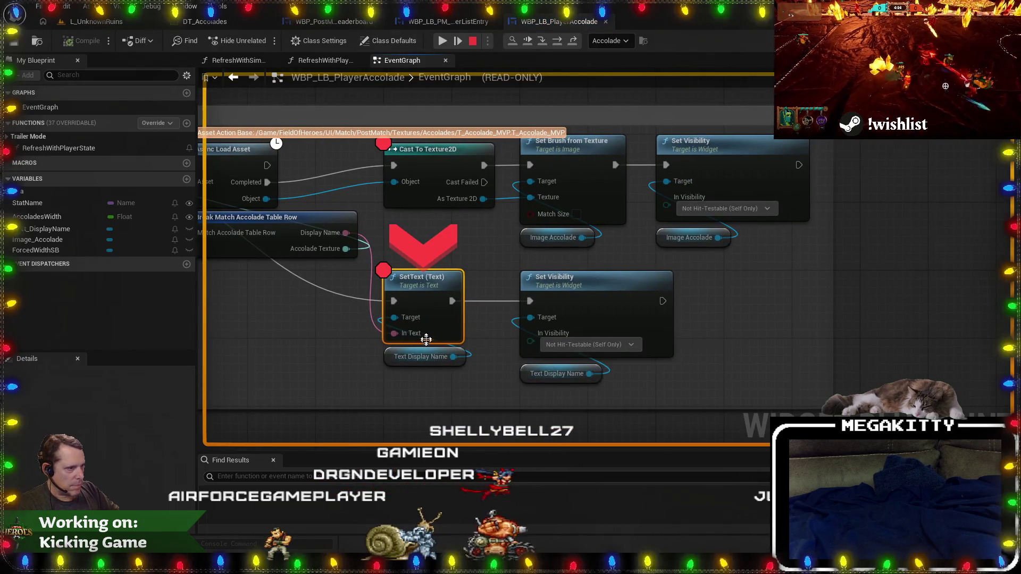
Step past SetText to the Set Visibility node, then resume to the next breakpoint.
mouse_move(406, 363)
key("F10")
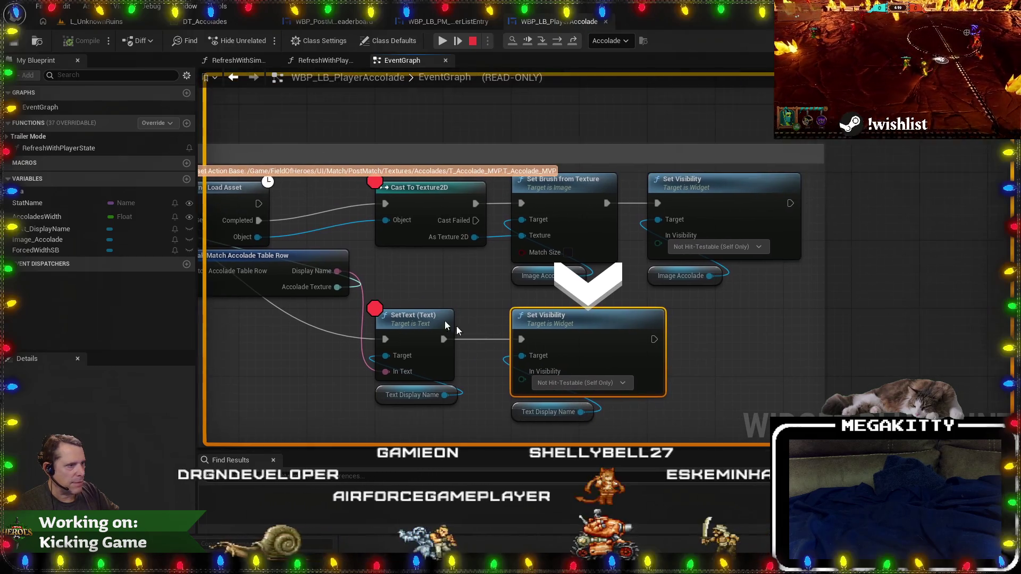
left_click(401, 314)
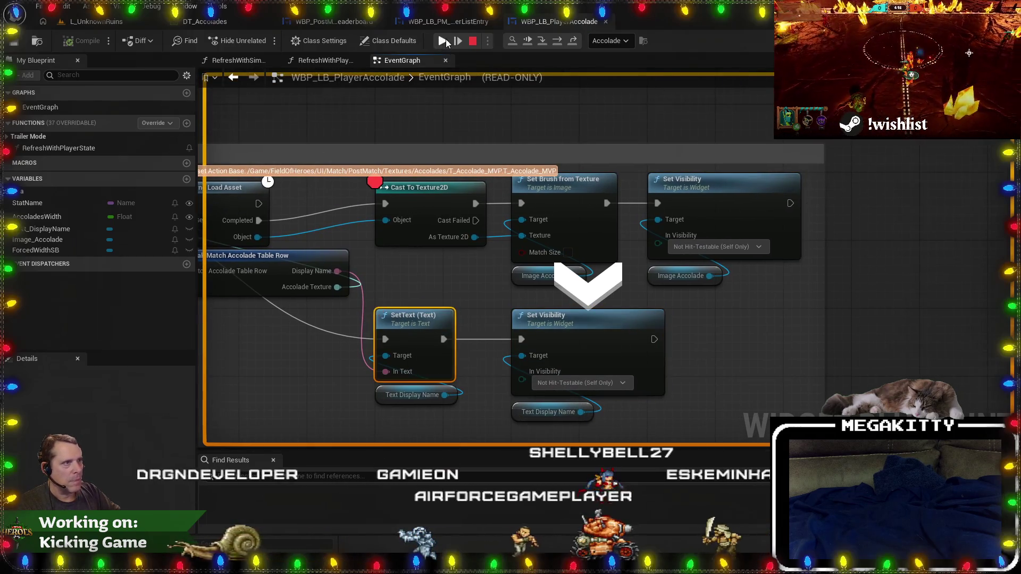
left_click(443, 41)
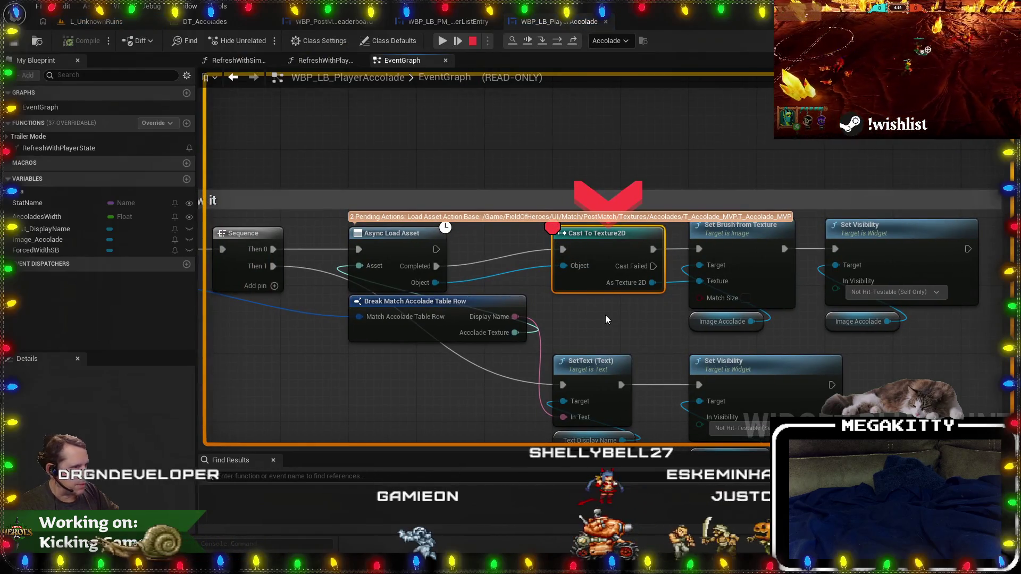
Step through Set Brush from Texture and the image's Set Visibility, checking pin values, then resume the game.
key("F10")
mouse_move(586, 314)
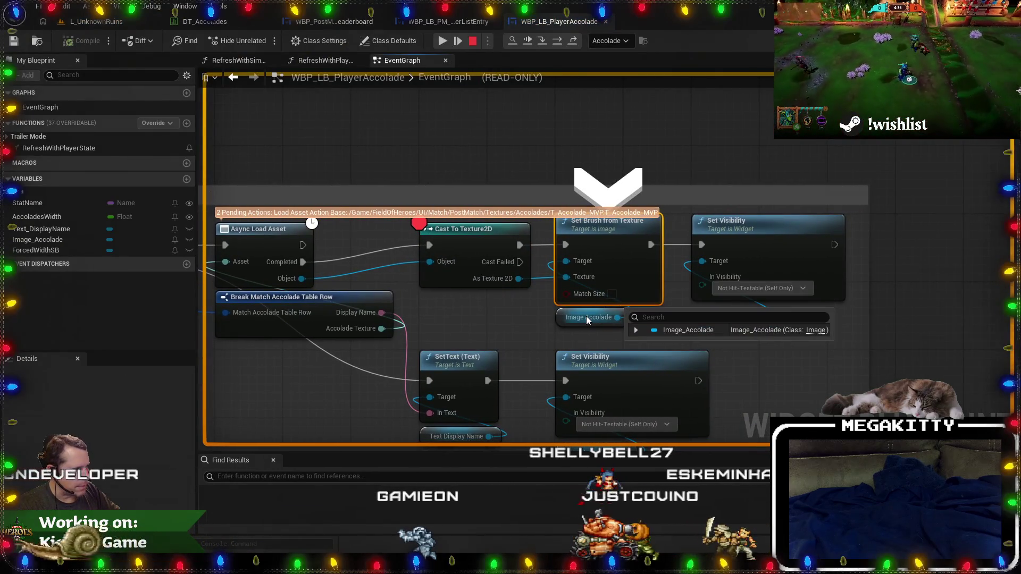
key("F10")
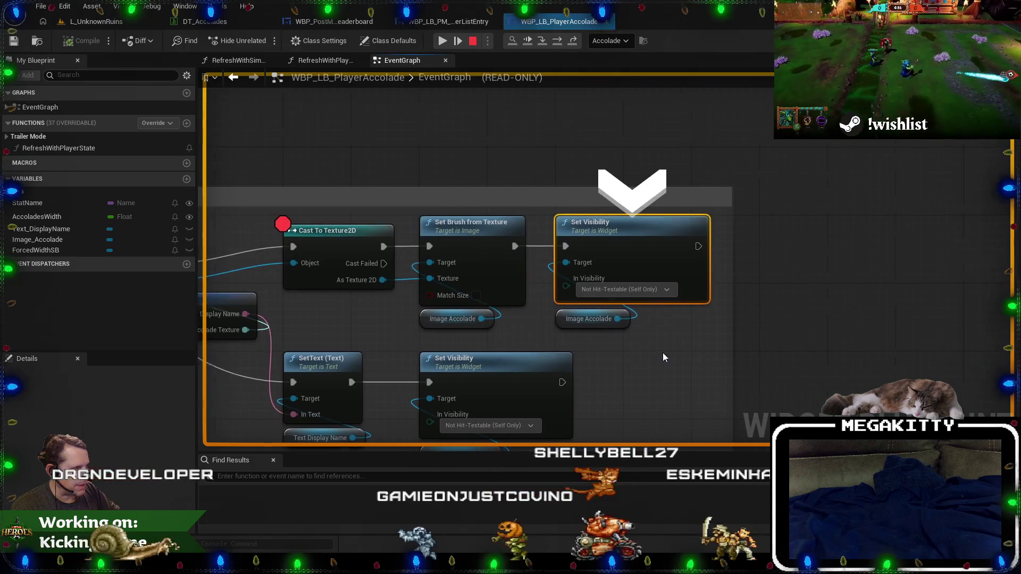
left_click(442, 41)
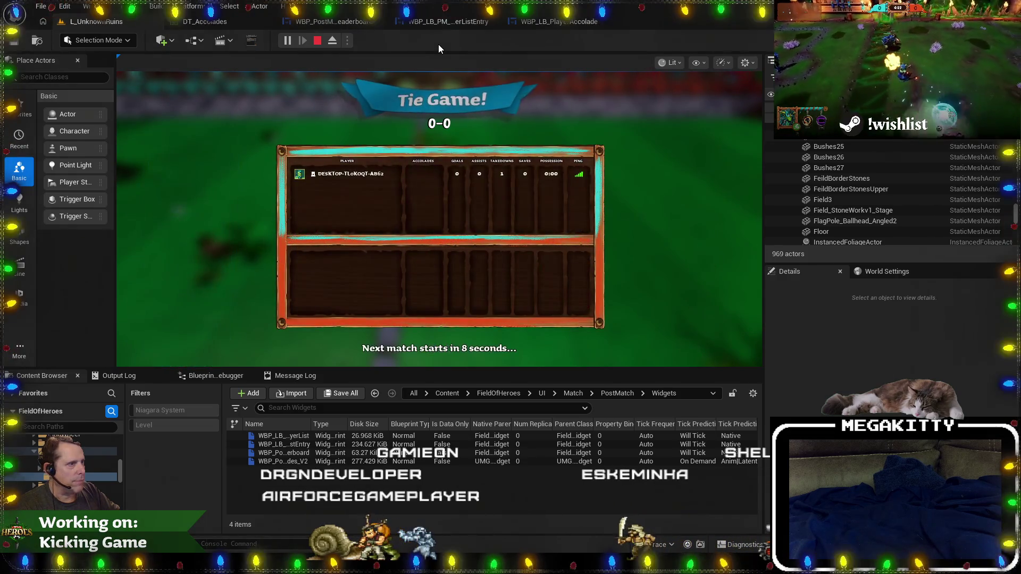
Stop play, then review the accolade event graph and Image_Accolade's settings in the Designer.
key("Escape")
left_click(470, 22)
left_click(569, 23)
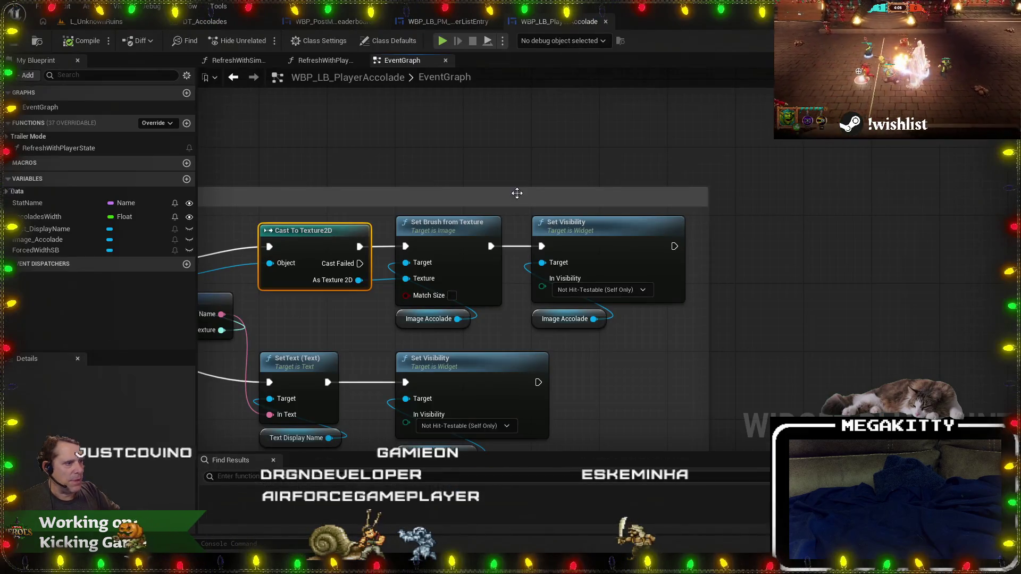
left_click_drag(730, 287, 532, 298)
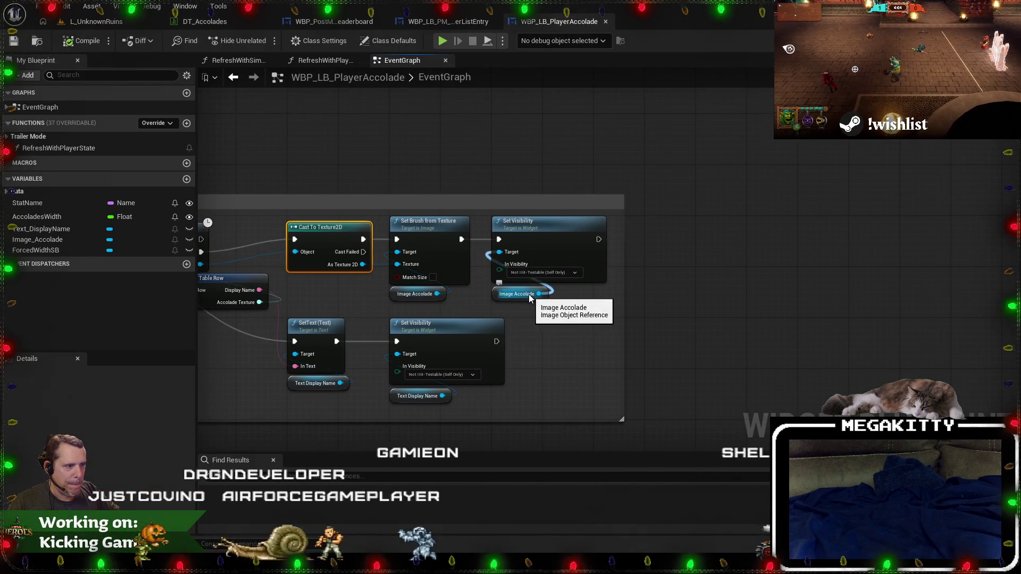
left_click_drag(376, 312, 578, 261)
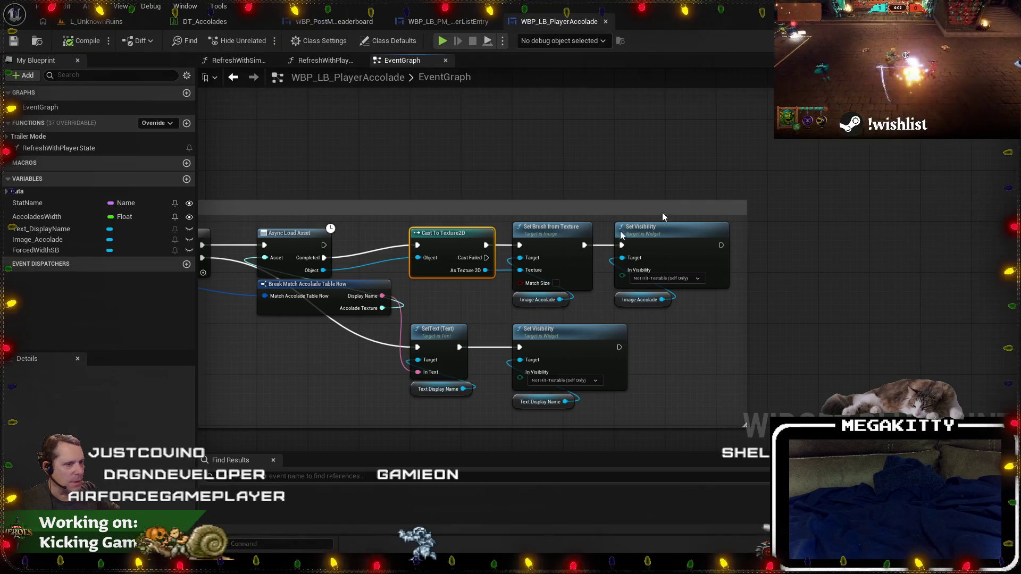
left_click(978, 40)
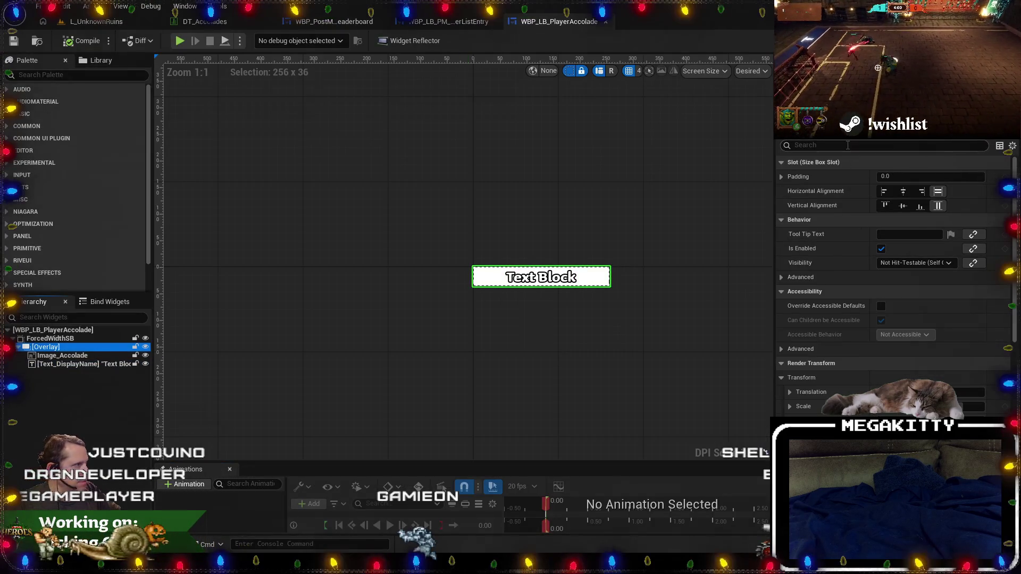
left_click(75, 356)
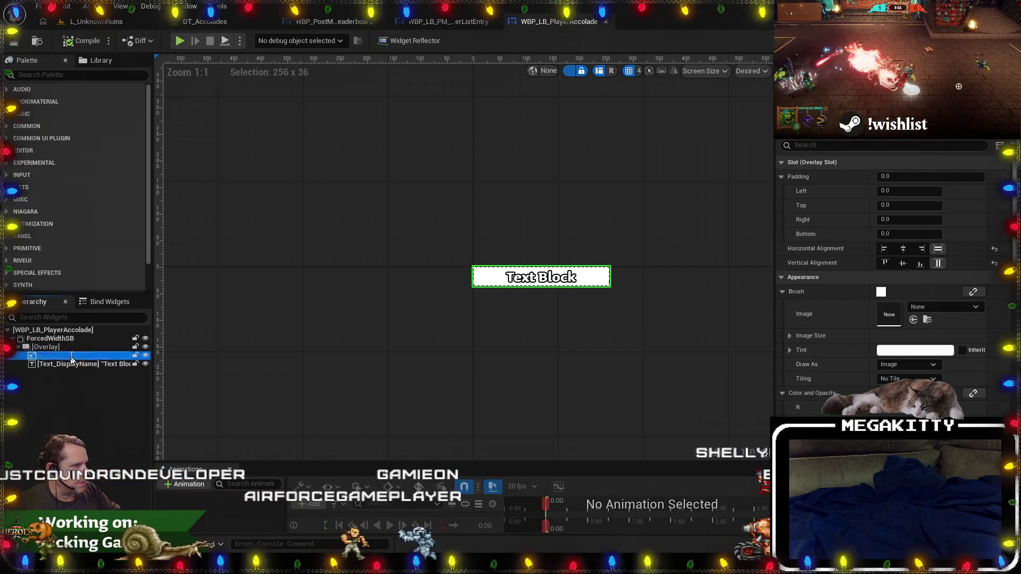
Close the PlayerListEntry tab and look over the accolade graph's Branch and Construct nodes.
left_click(479, 24)
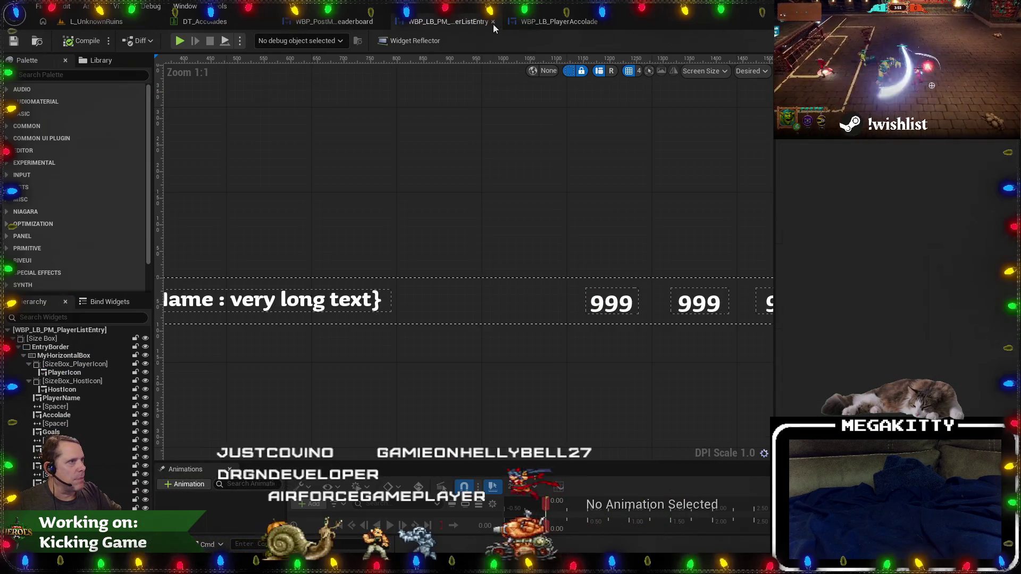
left_click(493, 22)
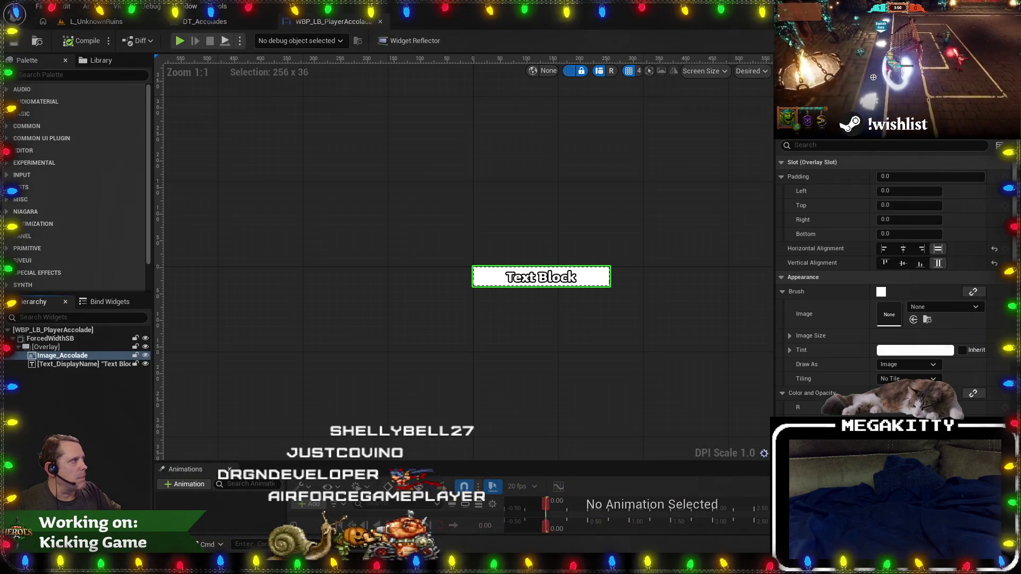
left_click(999, 40)
scroll(593, 293, "up", 2)
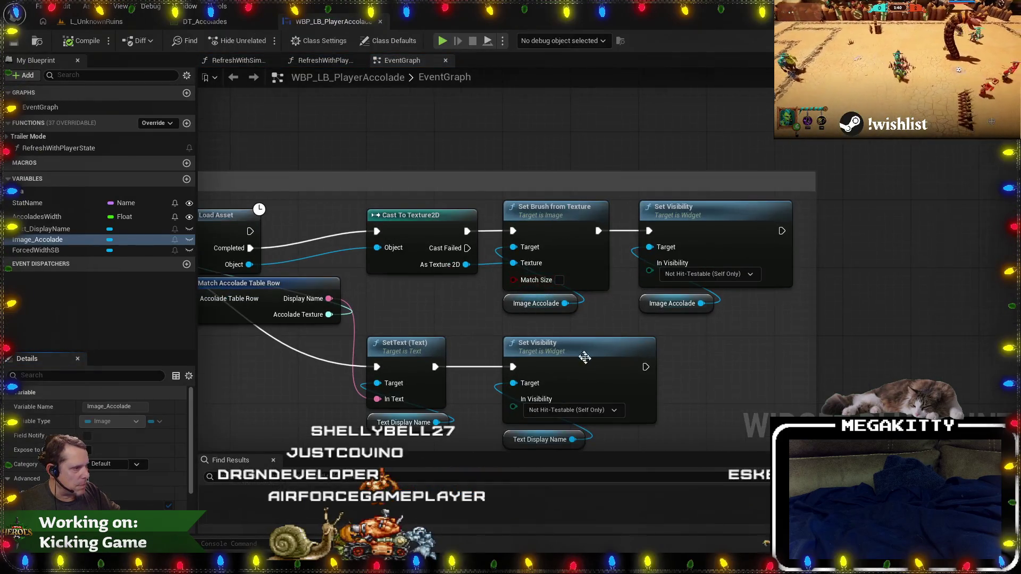
left_click_drag(750, 444, 747, 408)
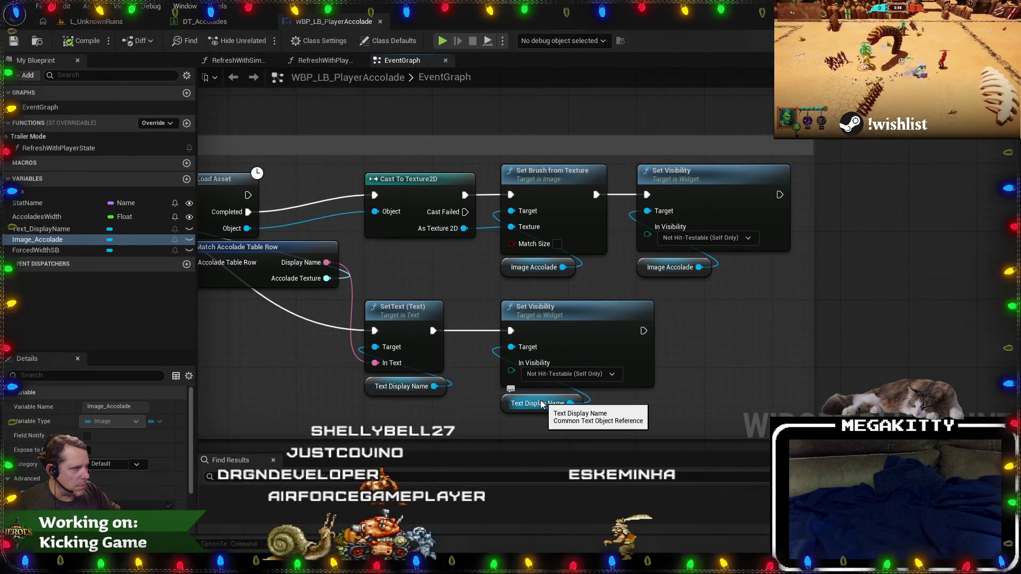
scroll(456, 273, "down", 4)
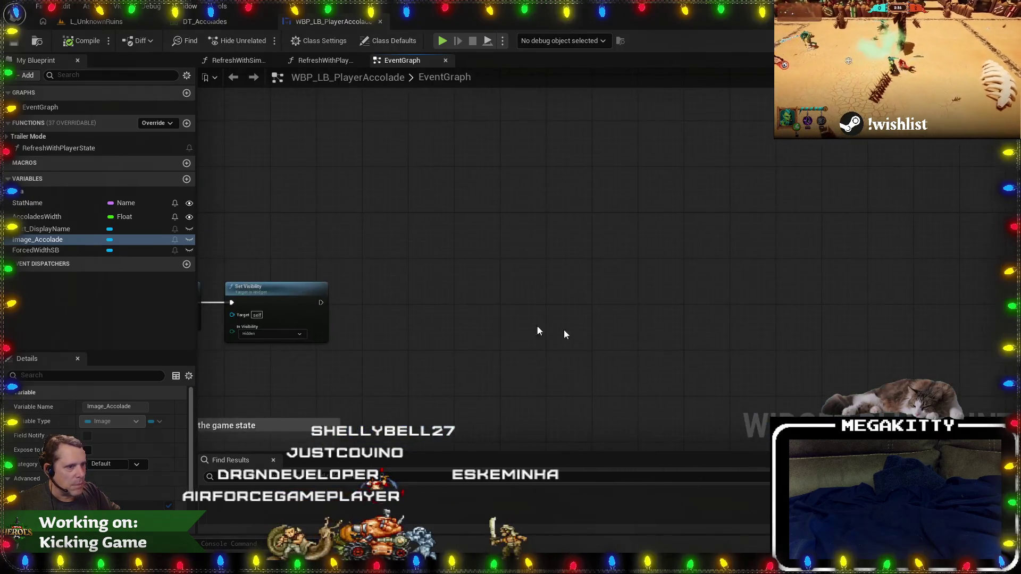
scroll(602, 314, "up", 2)
scroll(477, 328, "up", 2)
left_click_drag(494, 364, 651, 362)
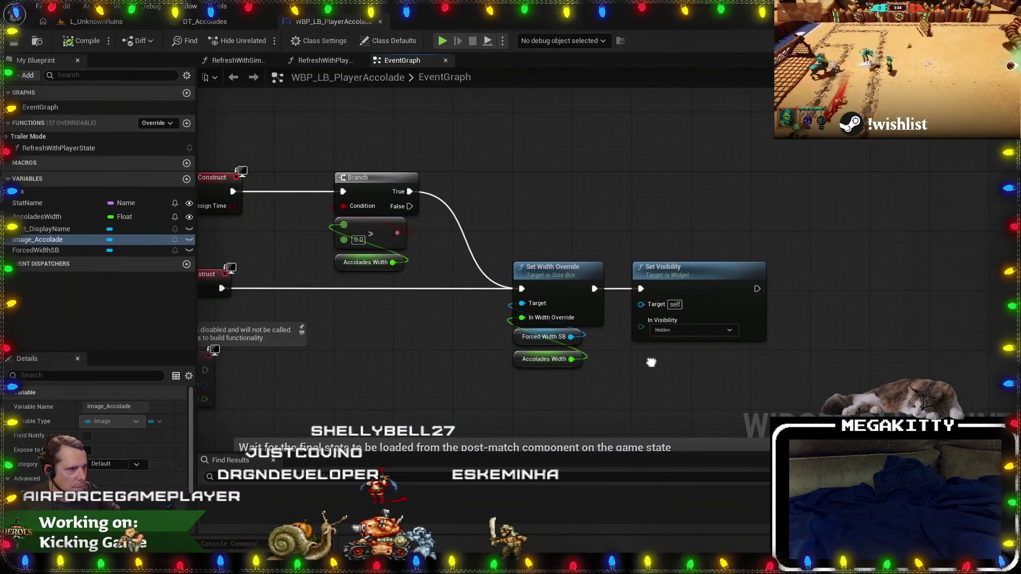
scroll(662, 248, "down", 5)
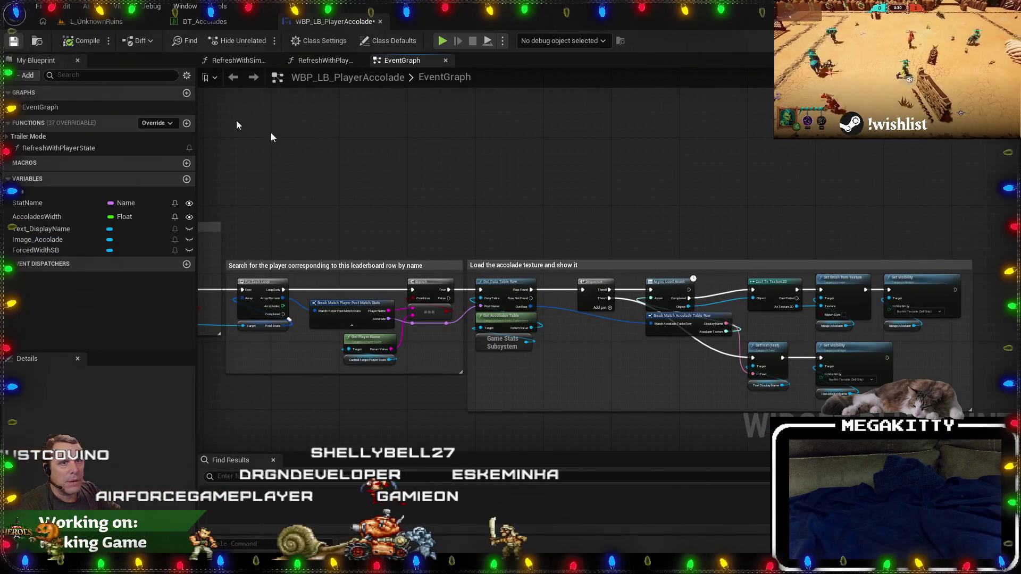
Save the accolade widget blueprint, check its Designer, and return to the level.
key("ctrl+s")
scroll(477, 194, "up", 5)
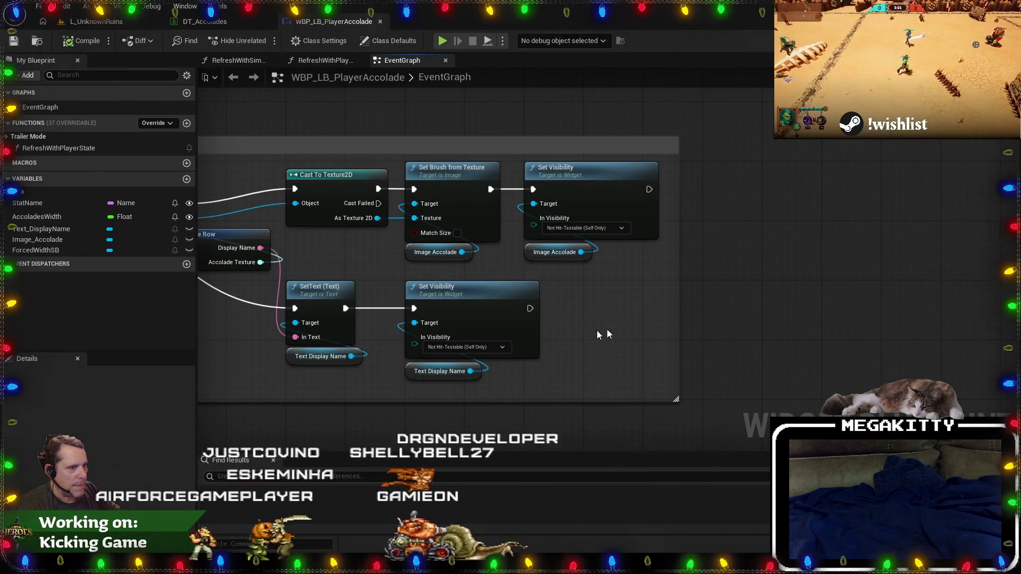
left_click(973, 40)
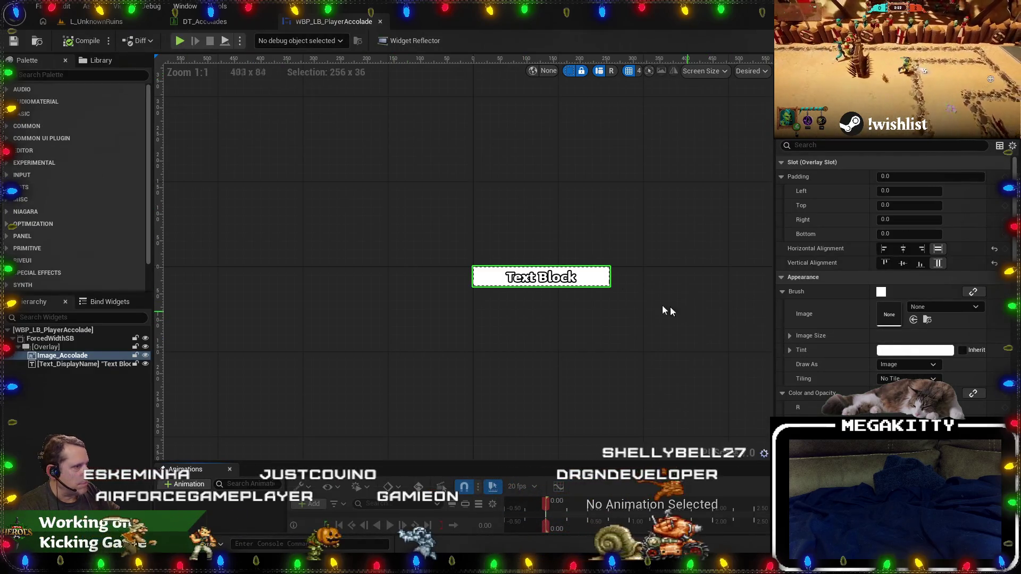
left_click(96, 21)
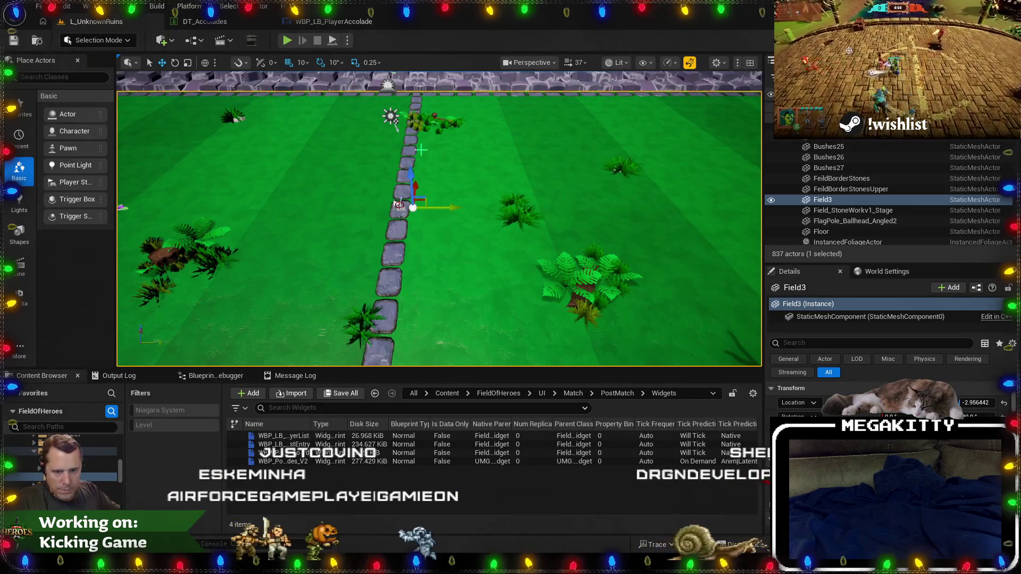
Play in editor with Alt+P, confirm Tonday as the hero, and move and attack in the arena.
key("alt+p")
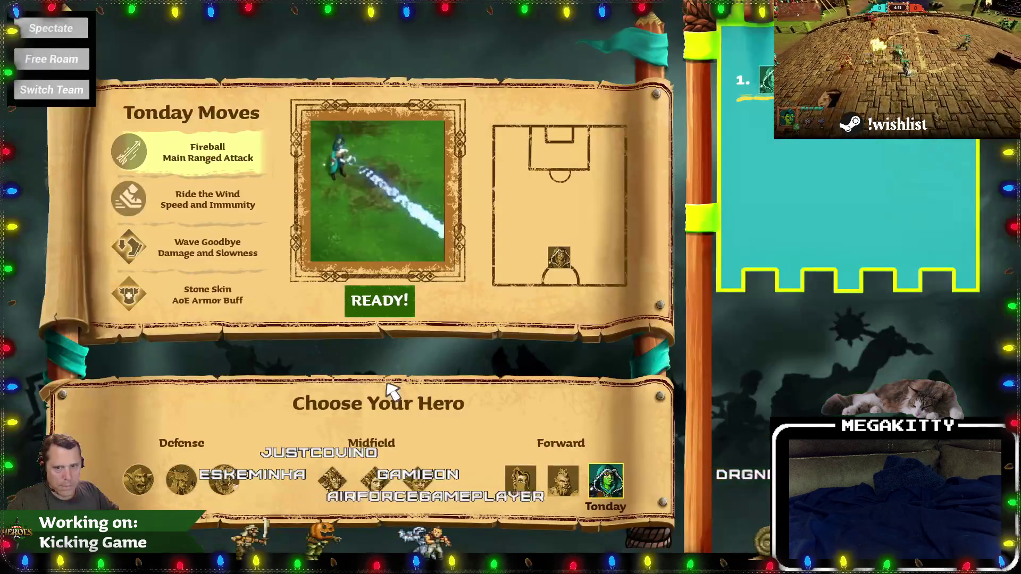
left_click(379, 303)
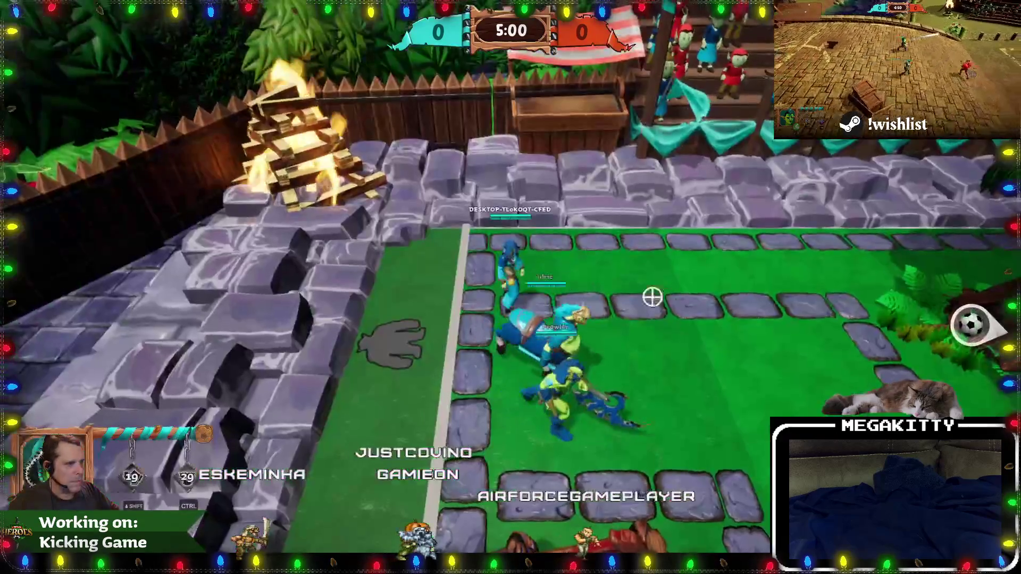
key("a")
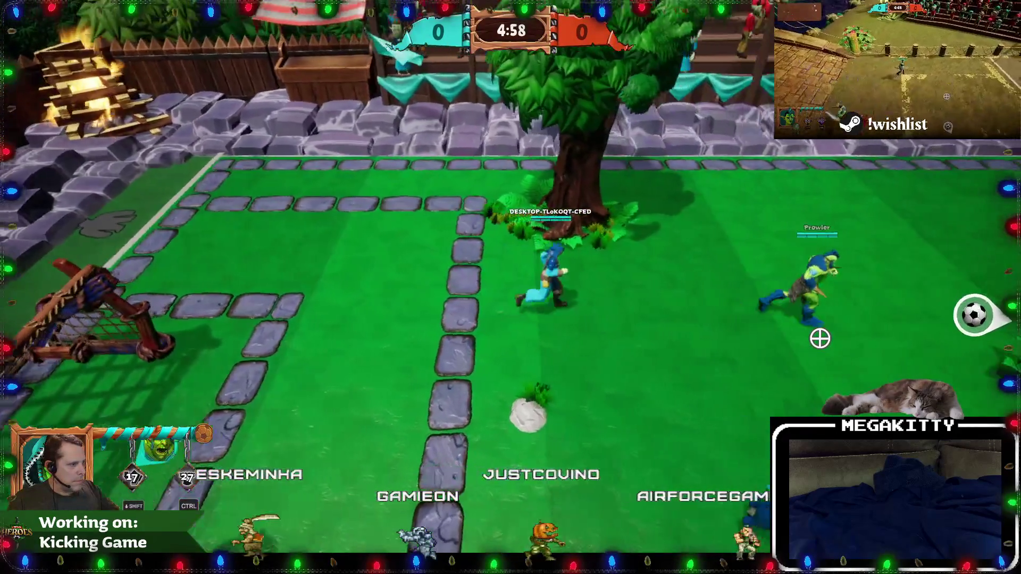
key("d")
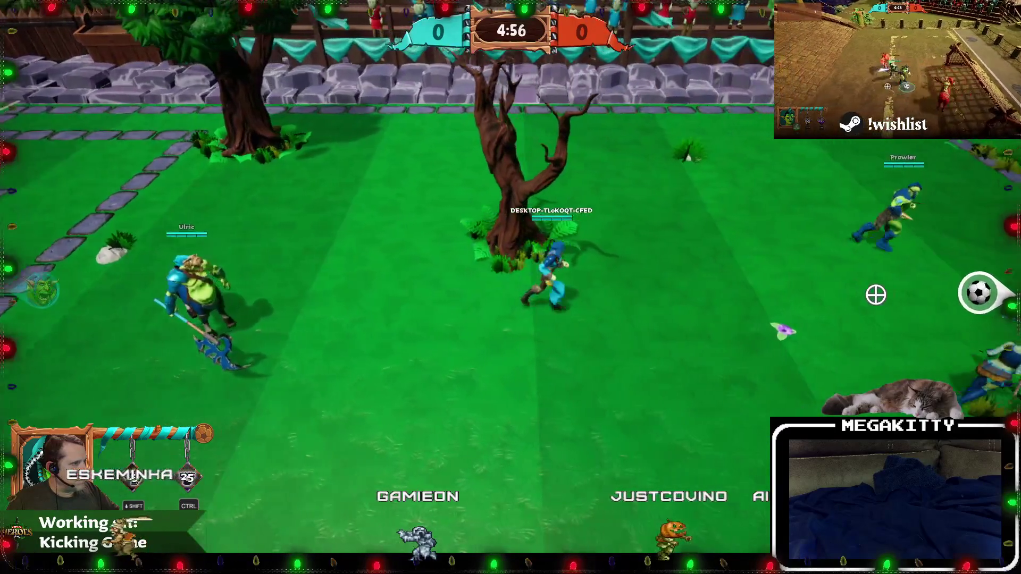
key("ctrl")
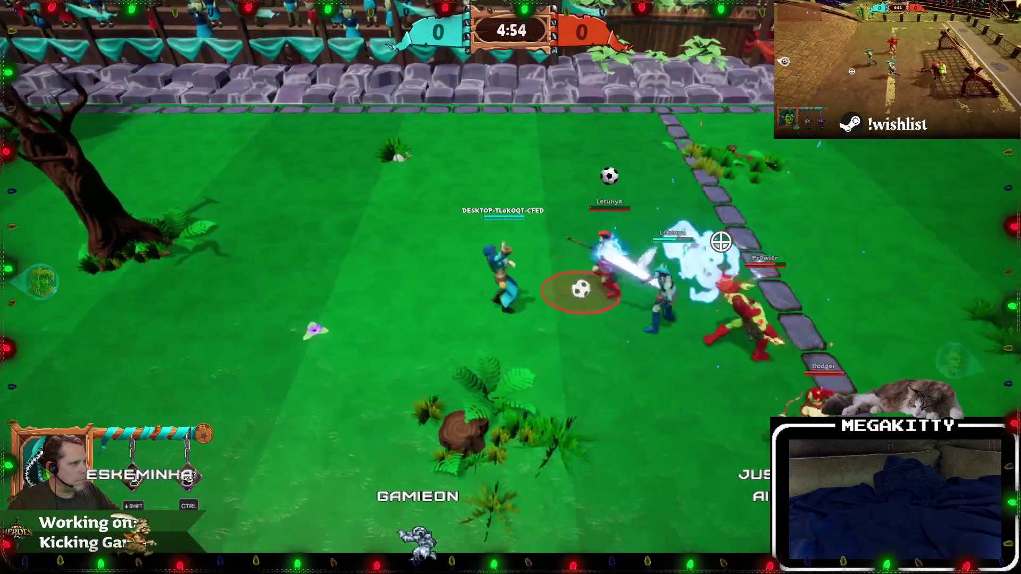
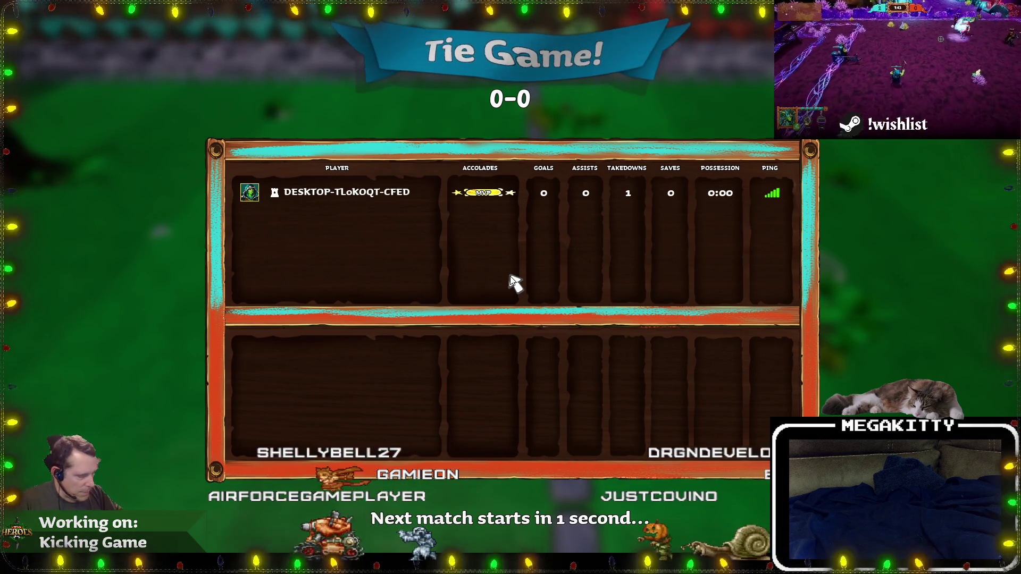
Stop the test match and check Text_DisplayName's top padding in WBP_LB_PlayerAccolade.
key("Escape")
left_click(288, 23)
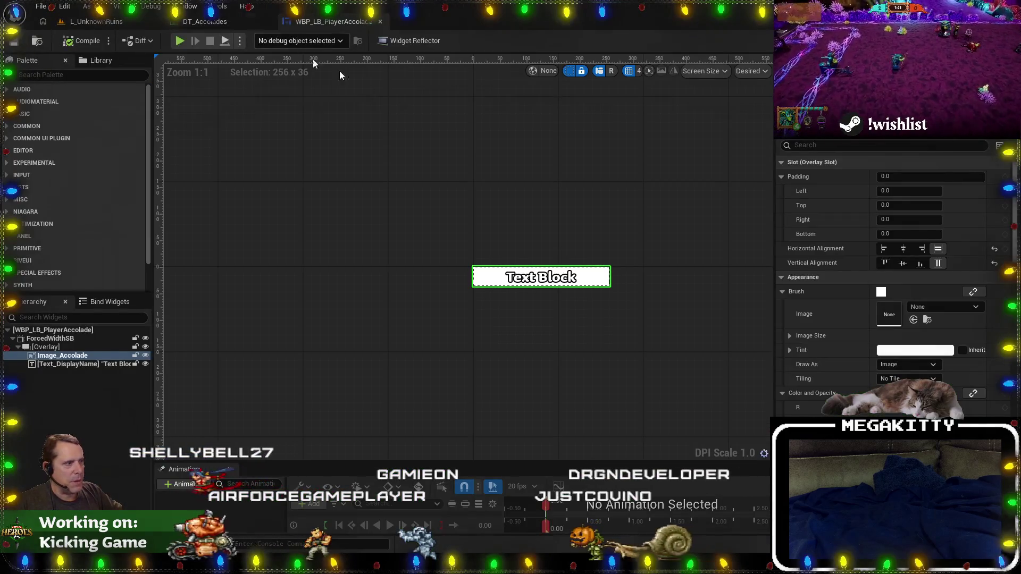
left_click(541, 277)
left_click(913, 203)
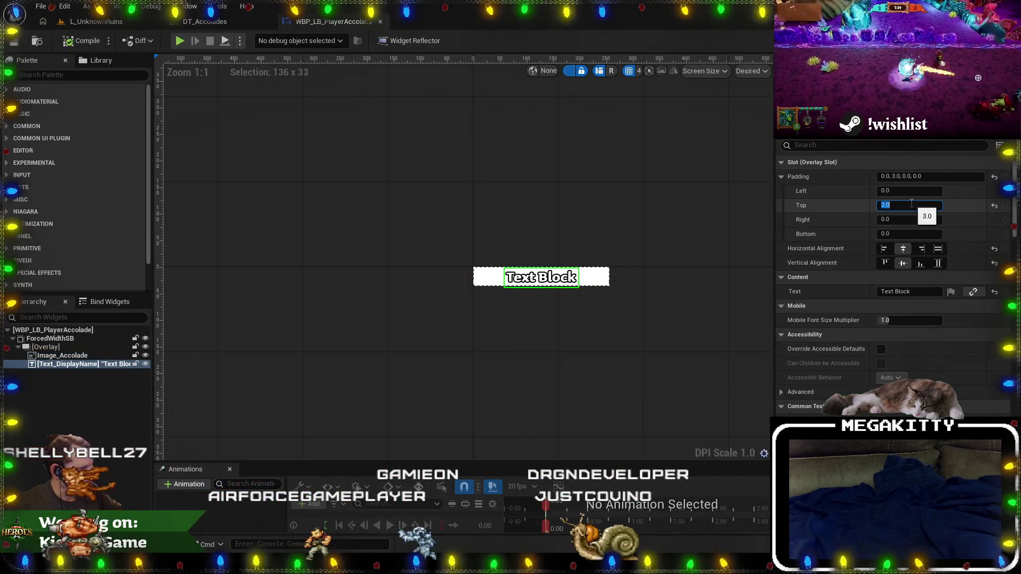
Switch between the accolade widget and L_UnknownRuins, ending on the level with zero padding.
left_click(81, 24)
left_click(327, 22)
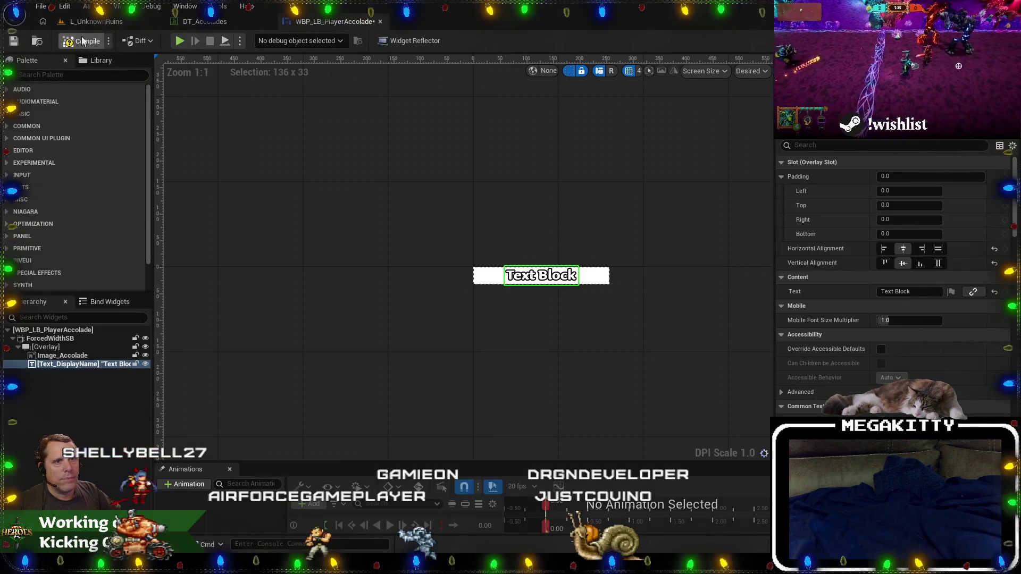
left_click(104, 24)
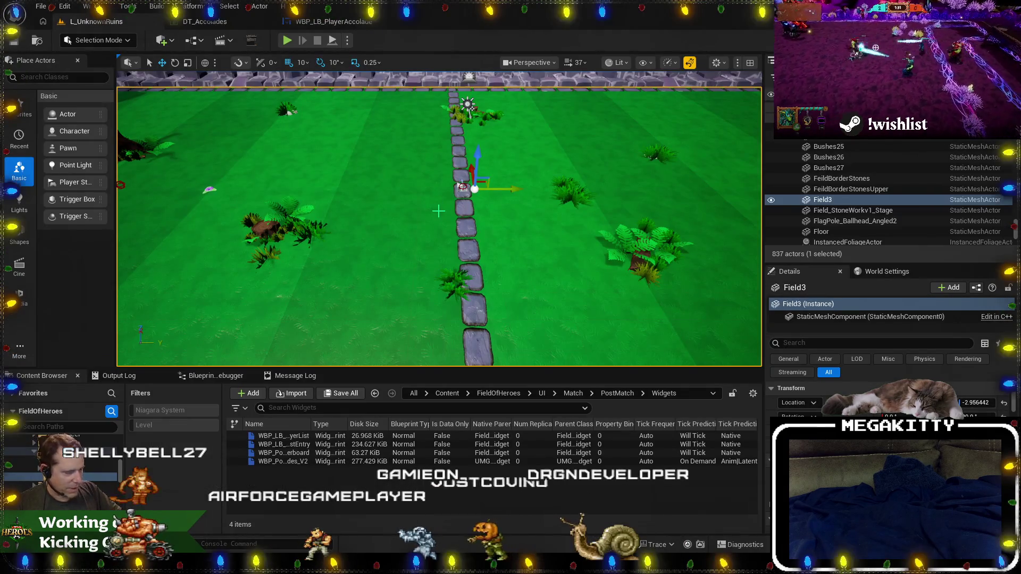
Play a test match: ready up, run right, kick the ball, chase it, then stop with Esc.
key("F11")
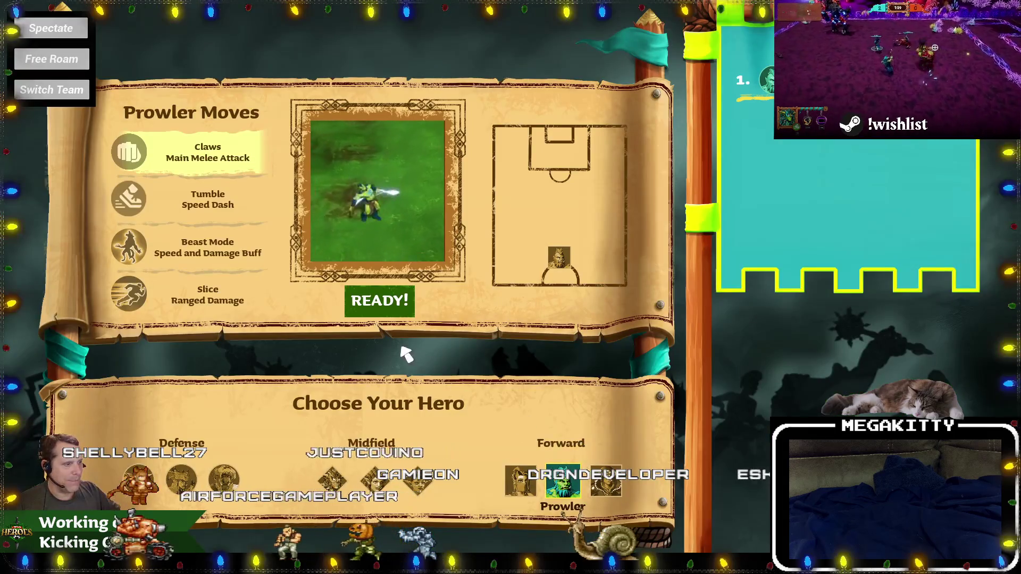
left_click(380, 313)
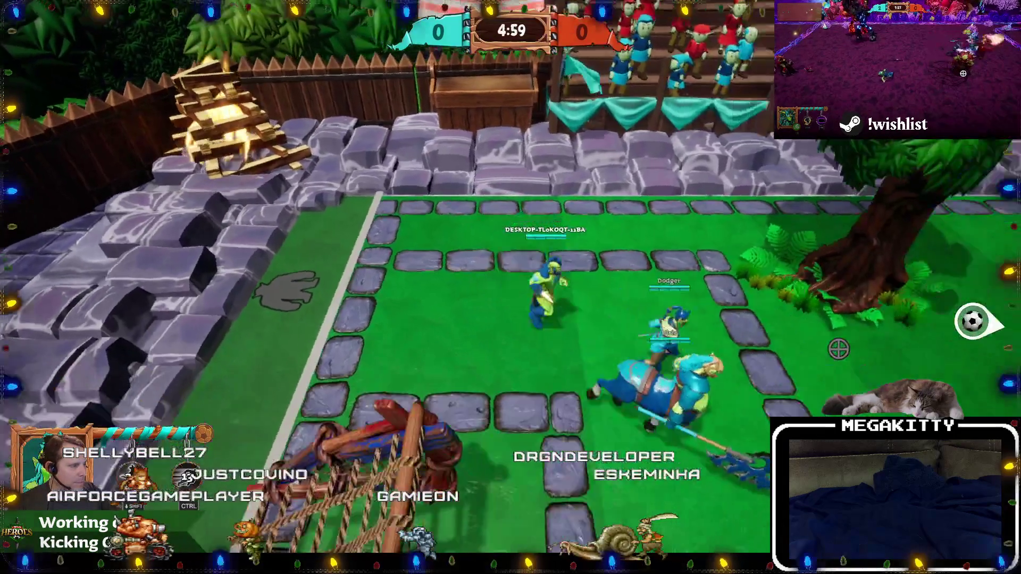
key("d")
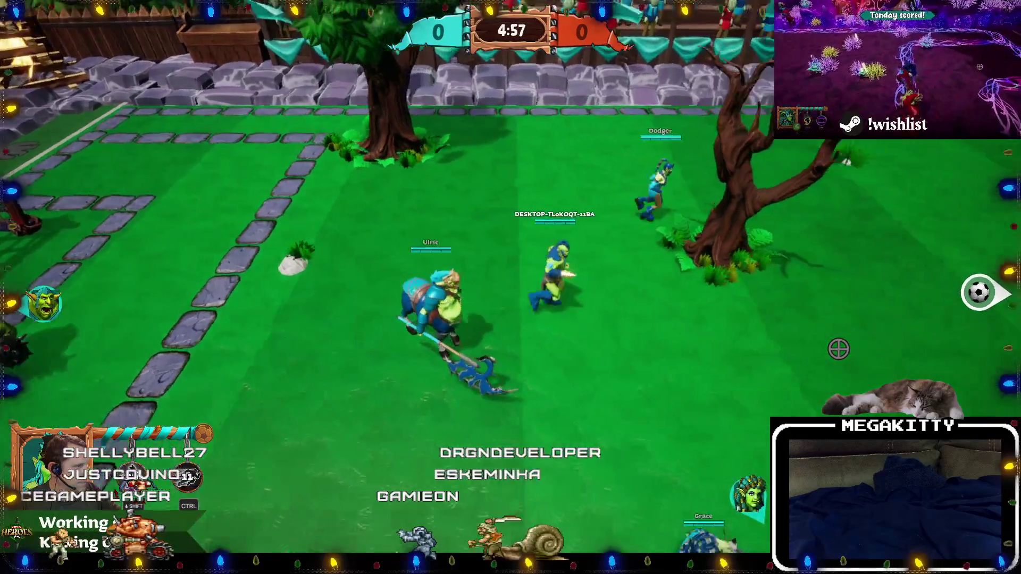
key("d")
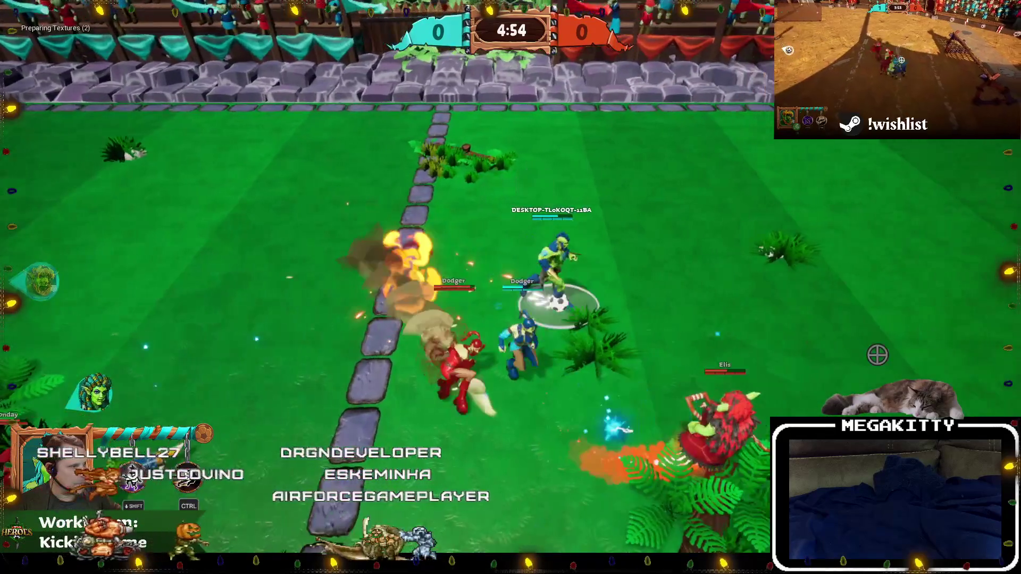
left_click(737, 367)
key("d")
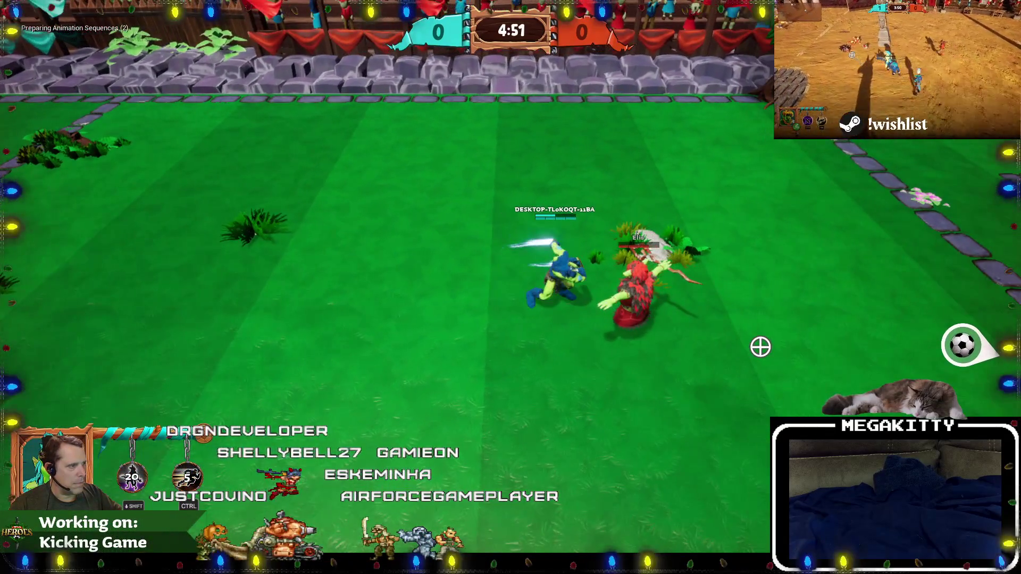
key("s")
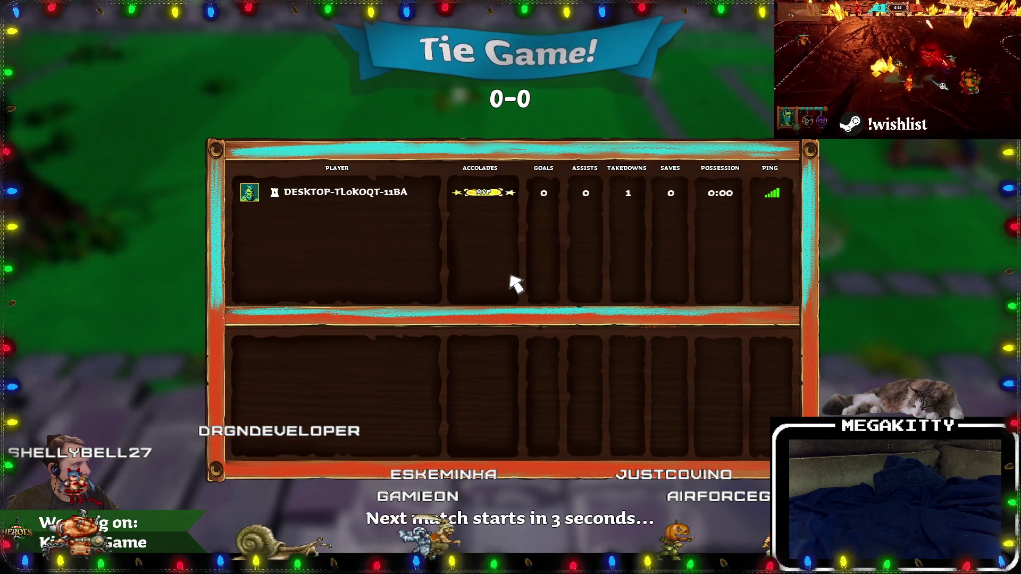
key("Escape")
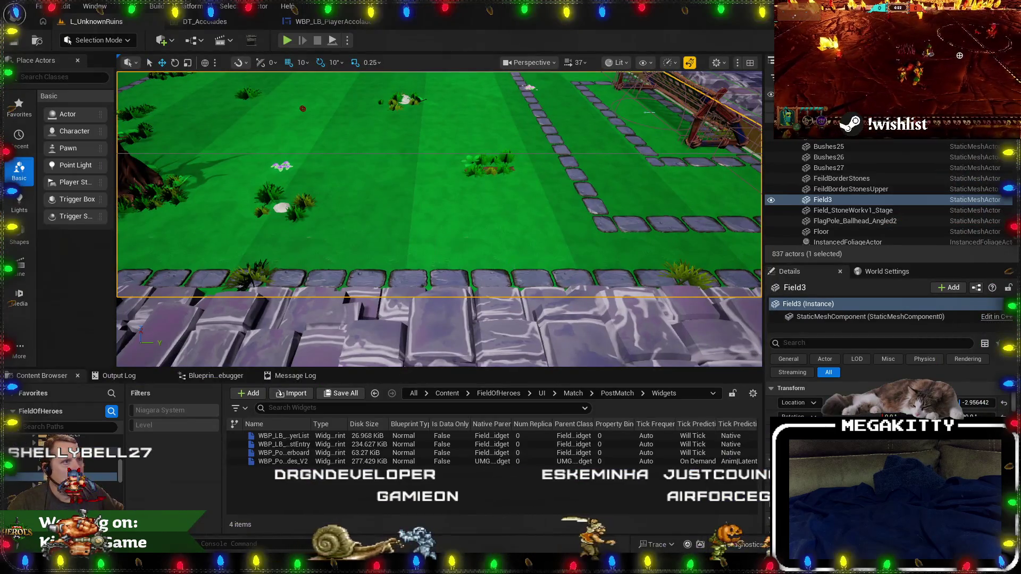
Set Text_DisplayName's top padding to 2.0 in WBP_LB_PlayerAccolade and return to the level.
left_click(273, 24)
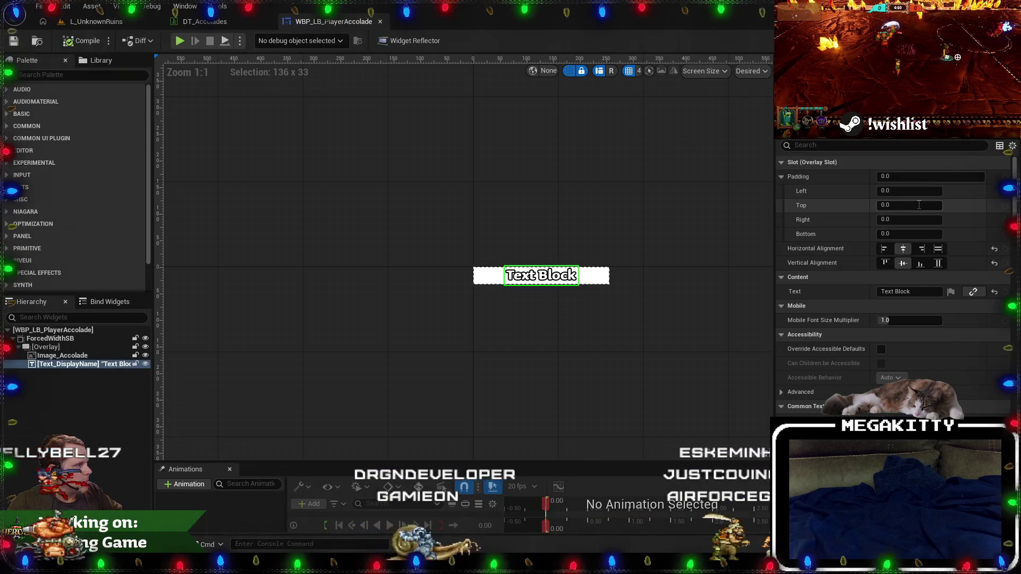
type("2")
key("Return")
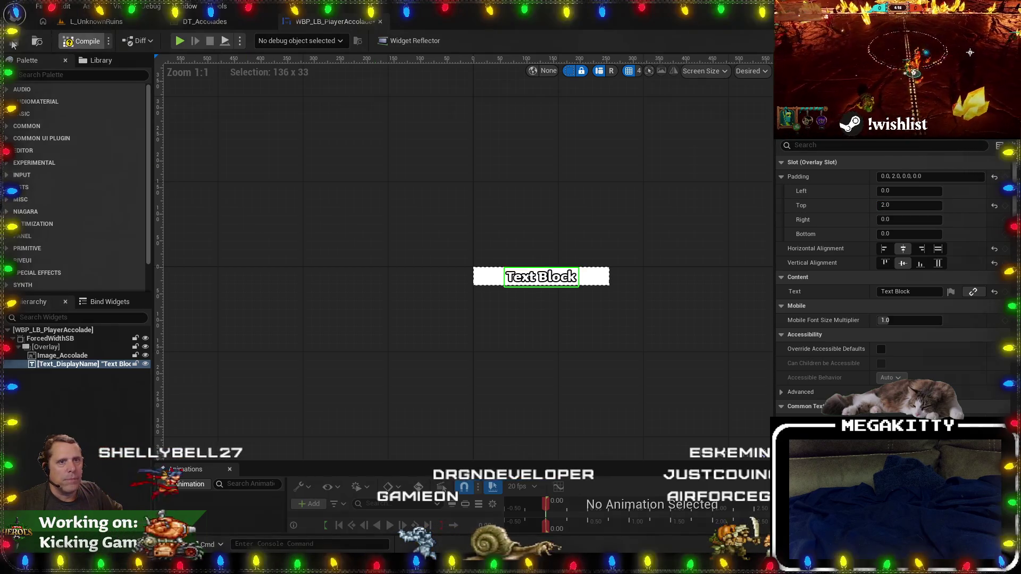
left_click(90, 24)
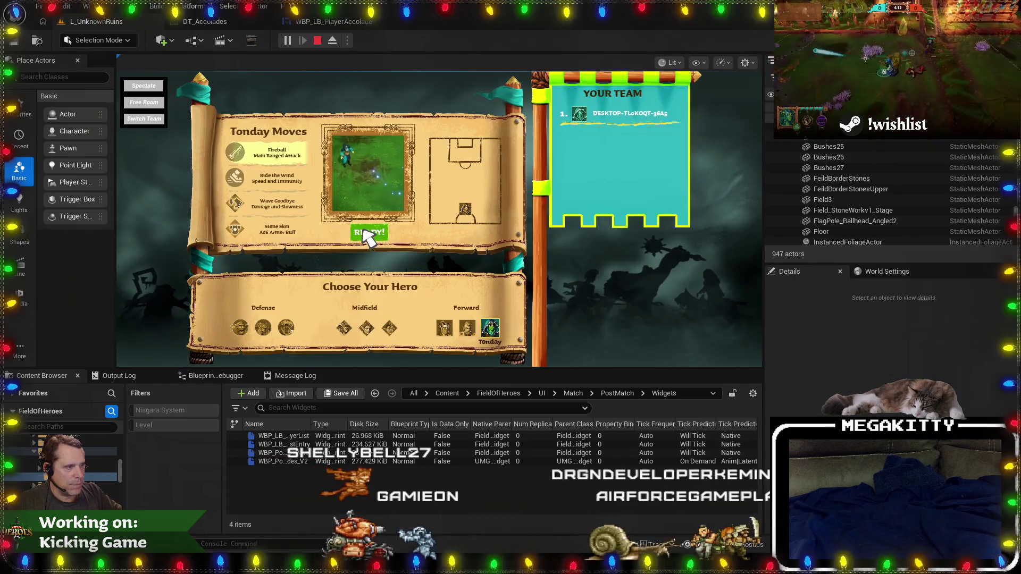
Play a match around midfield, then end it with the recalled console command.
left_click(364, 231)
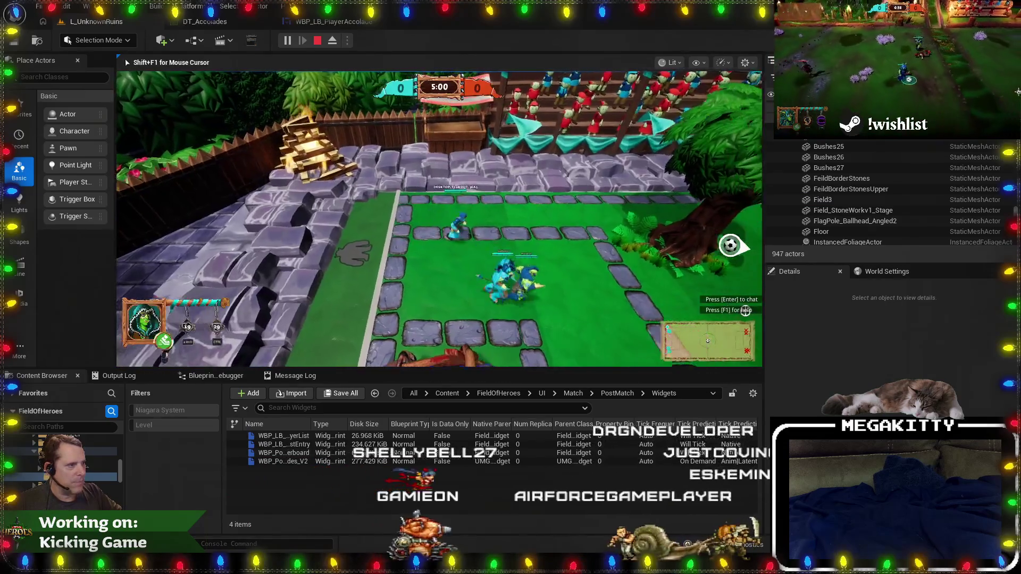
key("d")
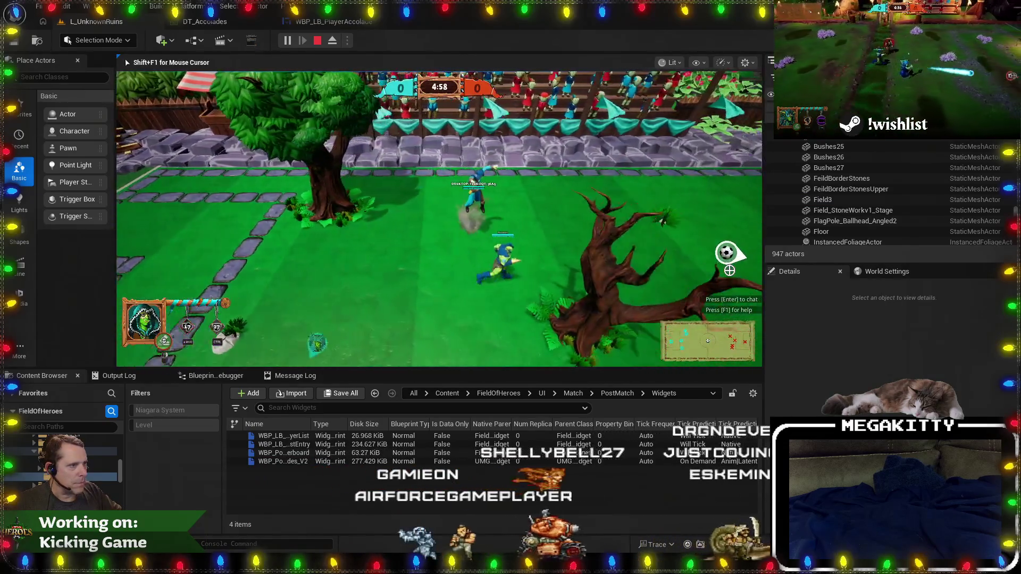
key("d")
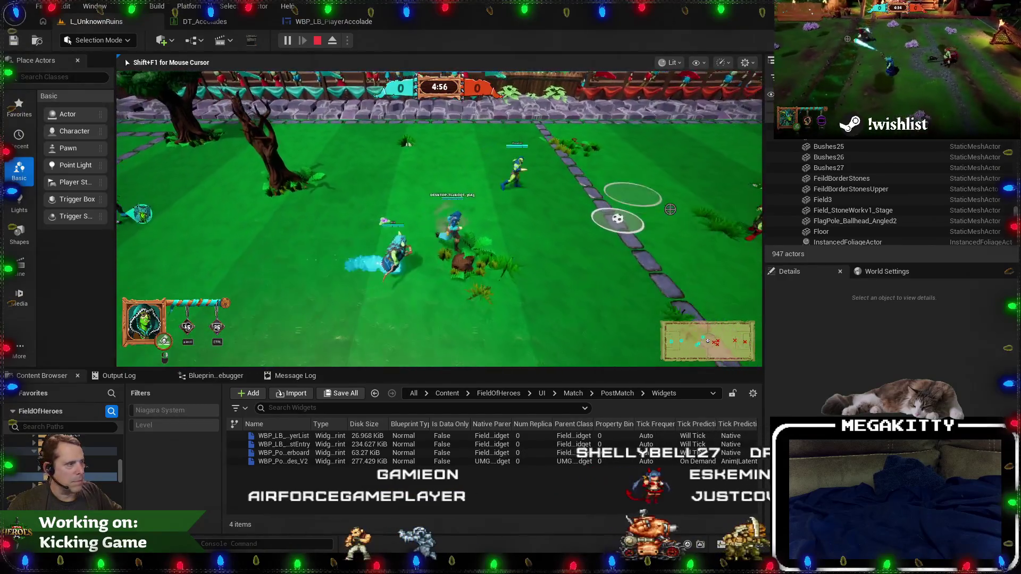
key("a")
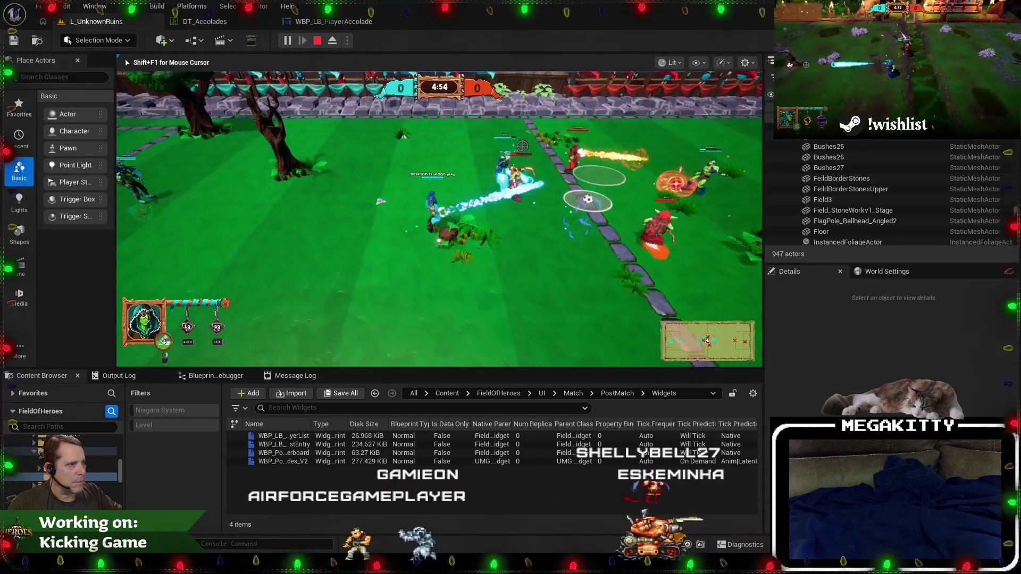
key("a")
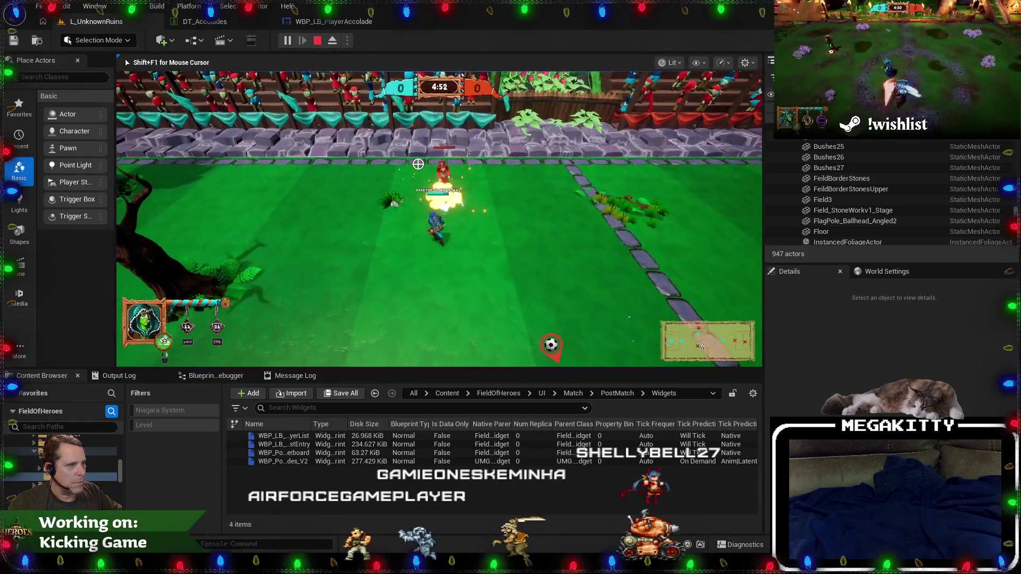
key("s")
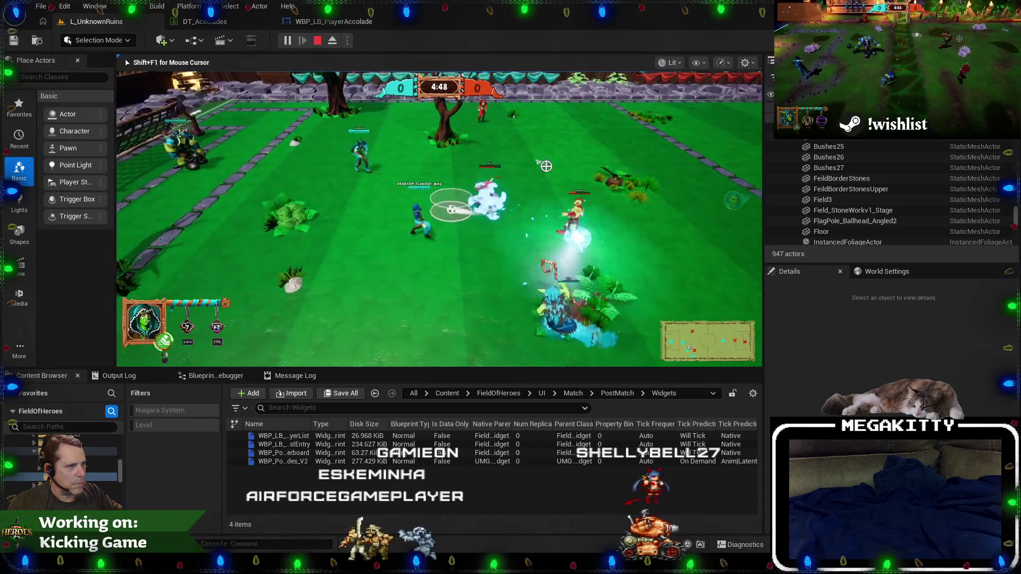
key("grave")
key("Up")
key("Return")
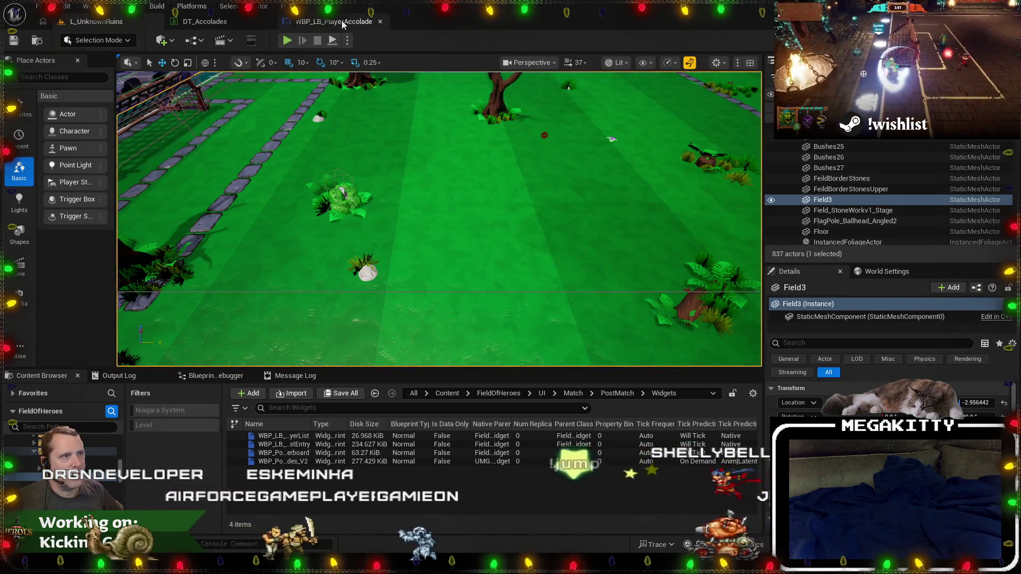
key("Escape")
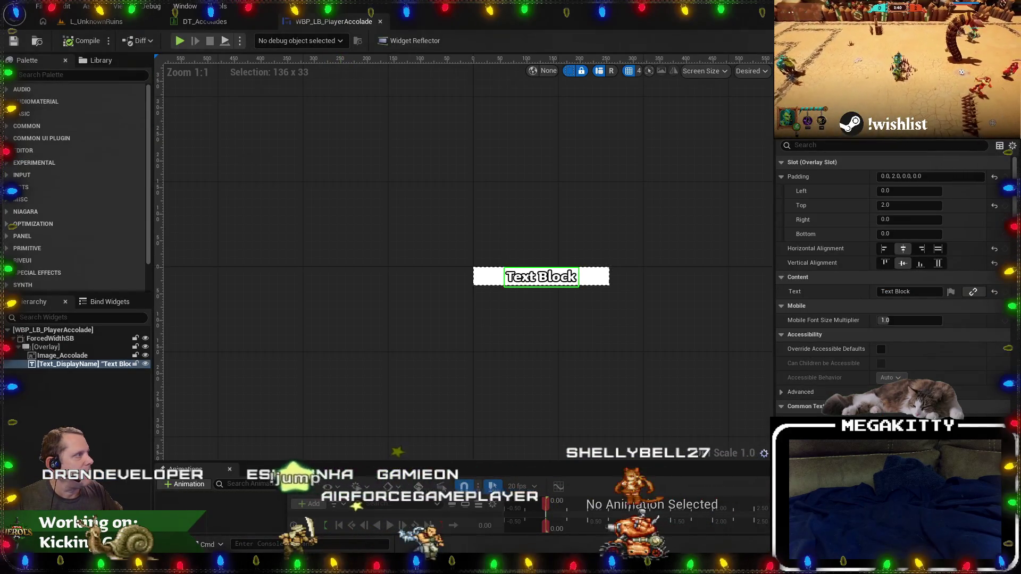
key("ctrl+shift+g")
scroll(233, 213, "up", 3)
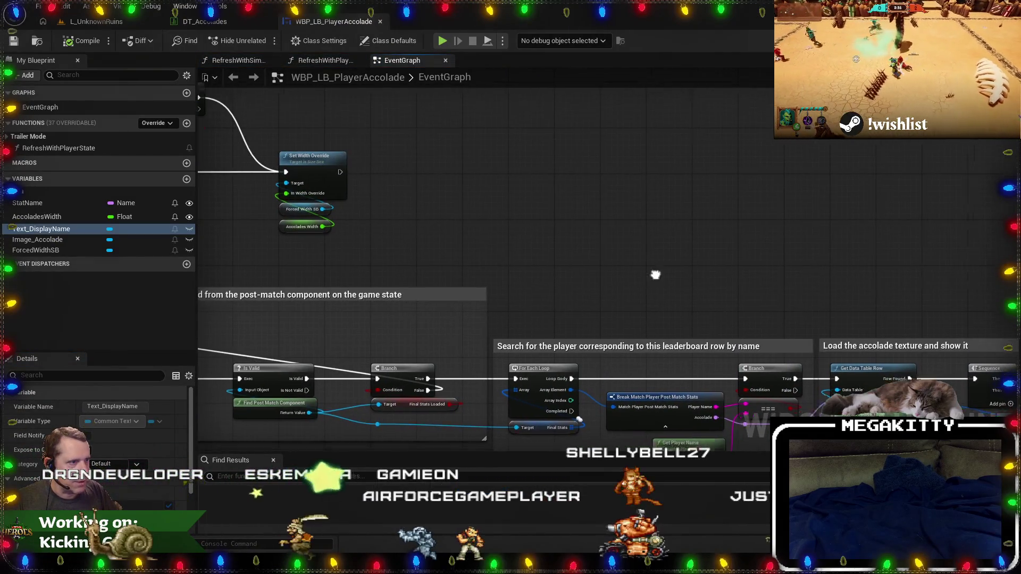
scroll(597, 200, "up", 4)
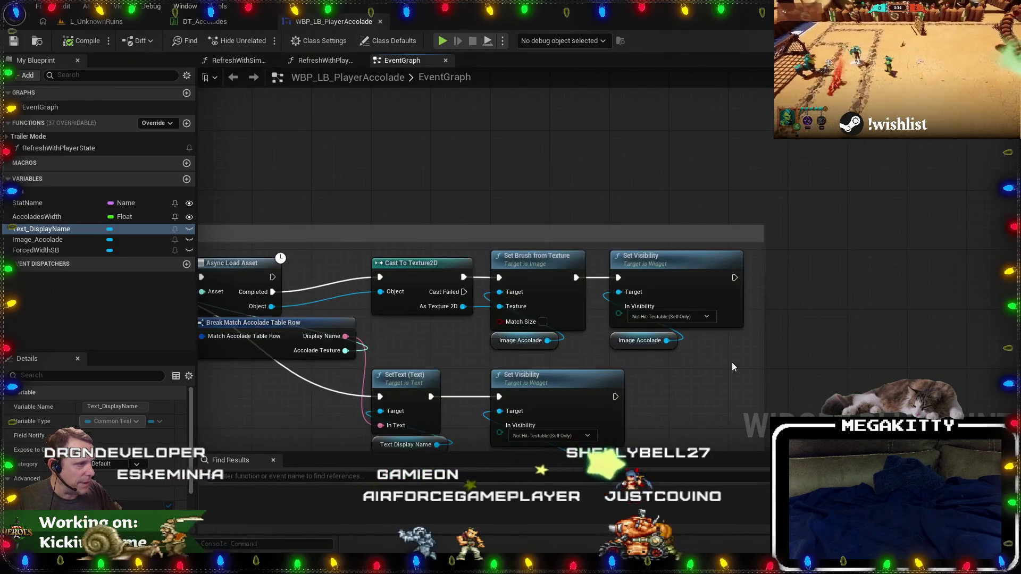
left_click_drag(722, 398, 731, 307)
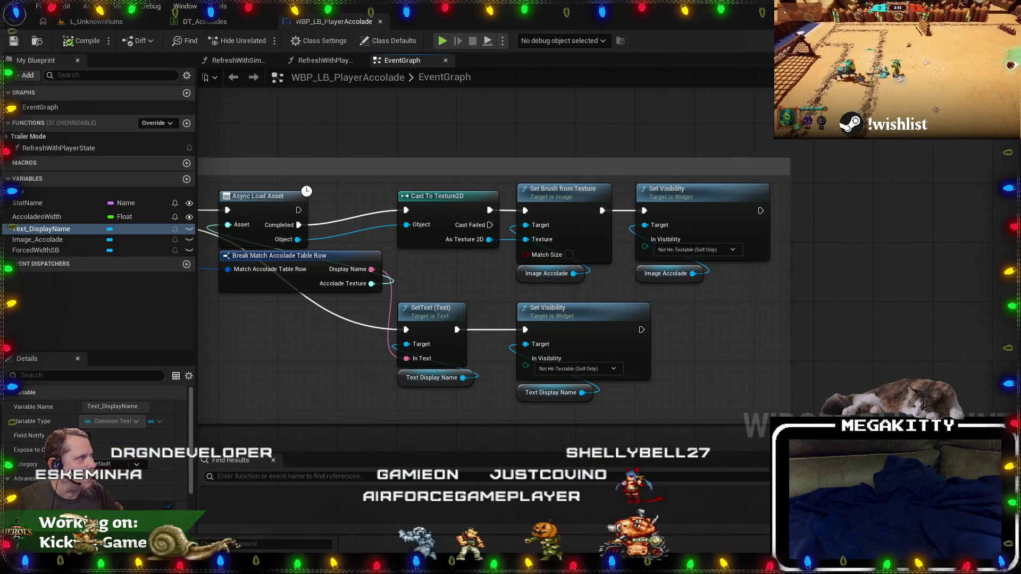
left_click(978, 40)
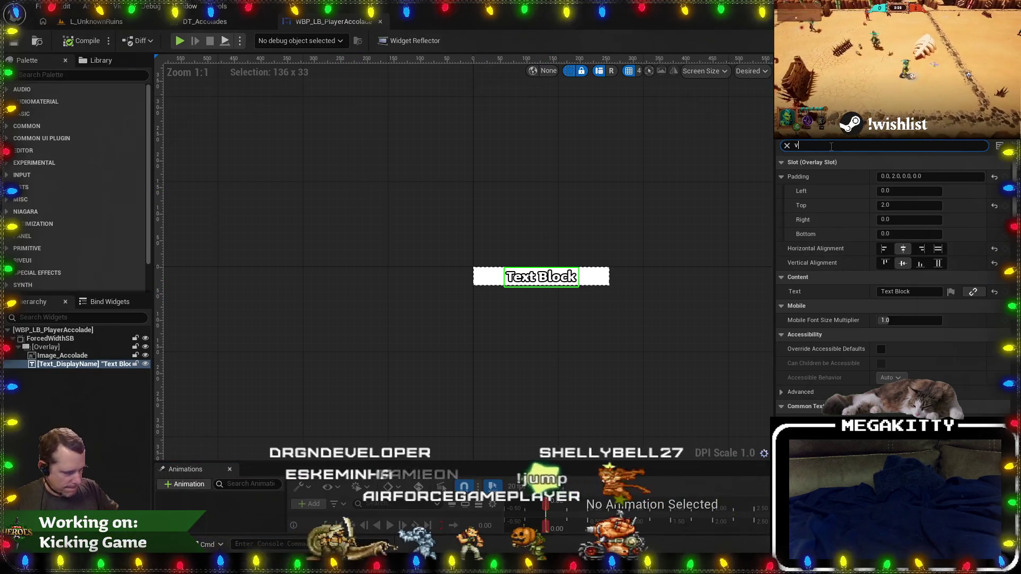
type("is")
left_click(93, 357)
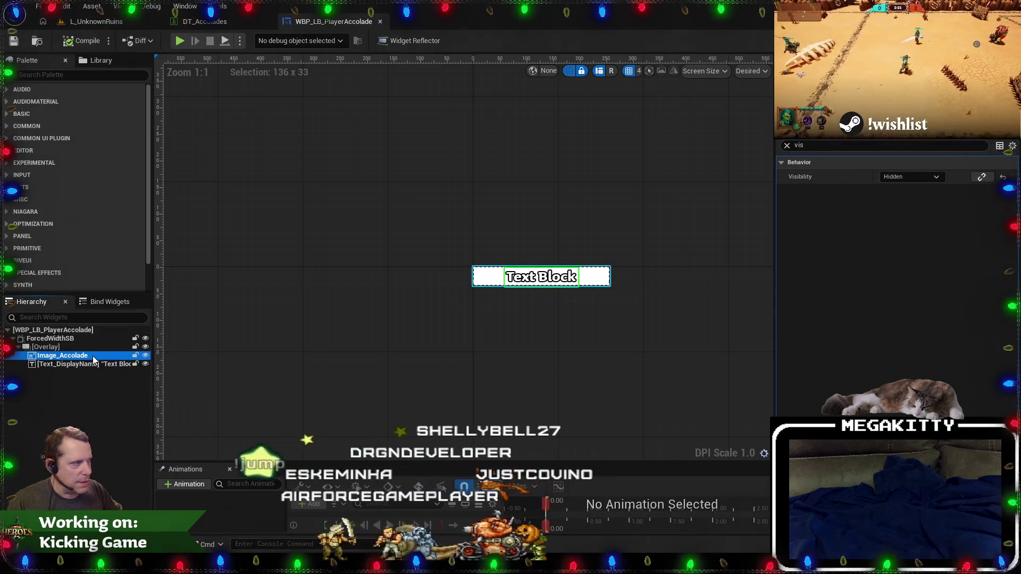
left_click(89, 351)
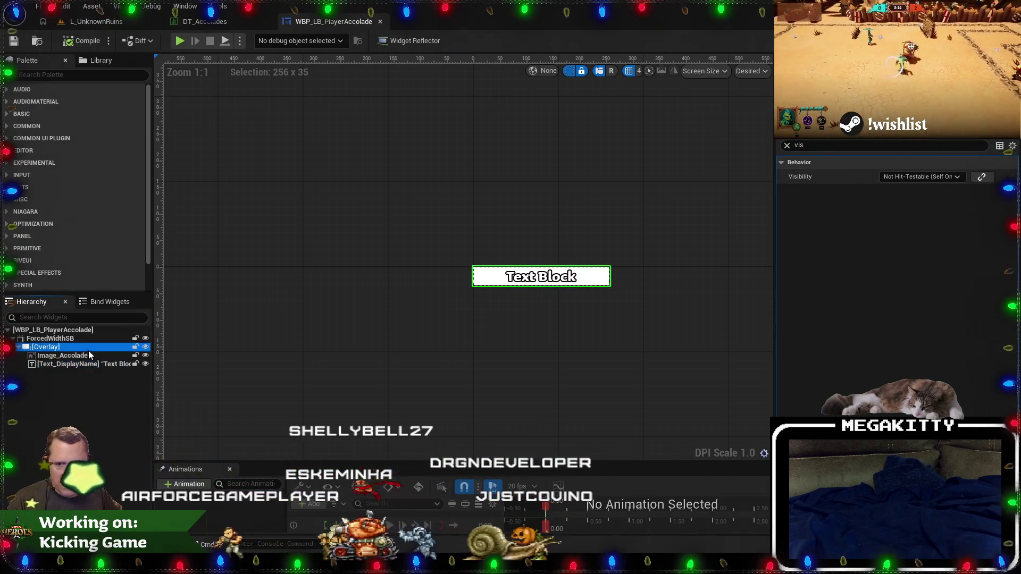
left_click(314, 360)
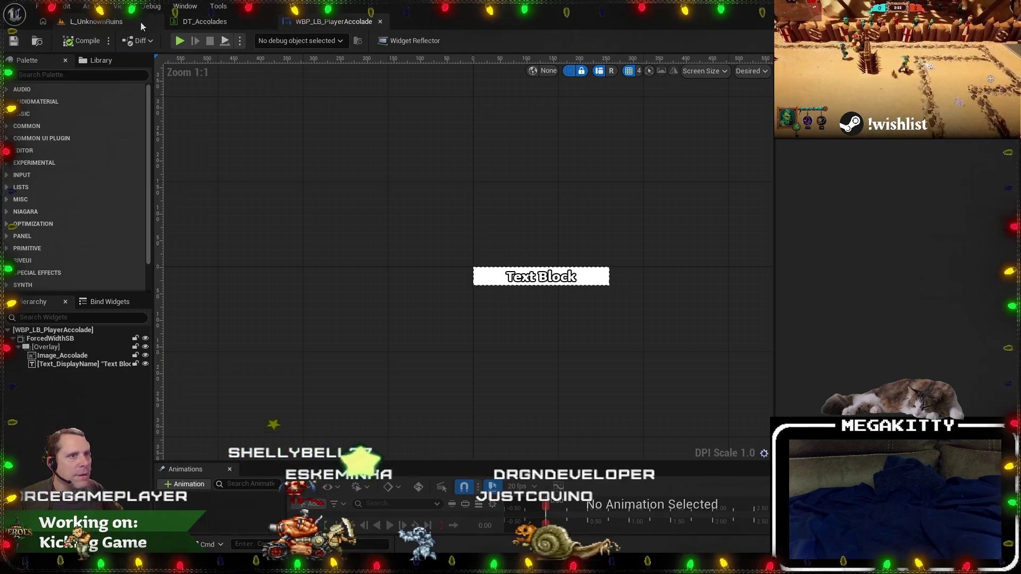
left_click(155, 25)
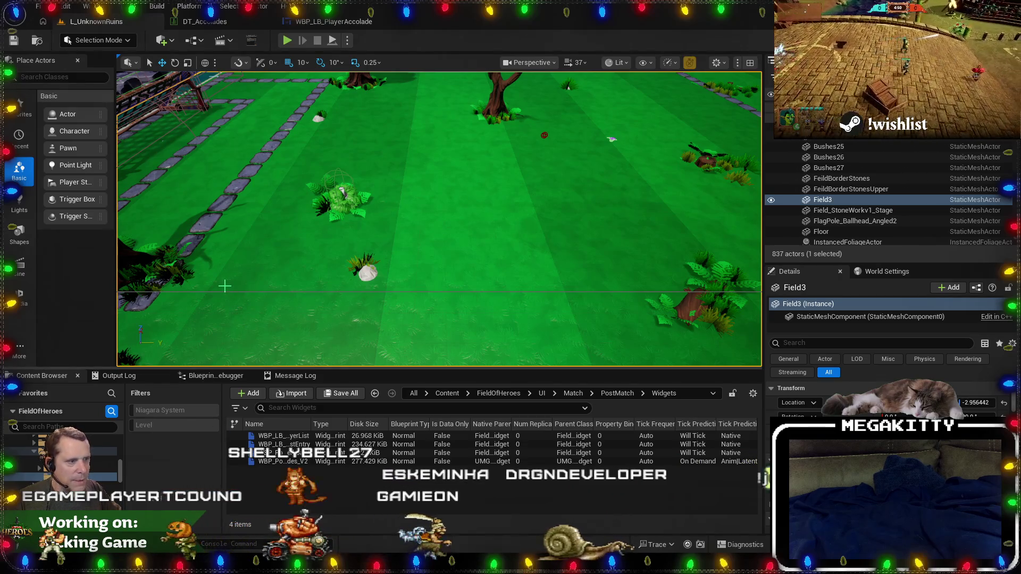
In Unity Version Control's Pending Changes, include every pending item for check-in.
key("alt+Tab")
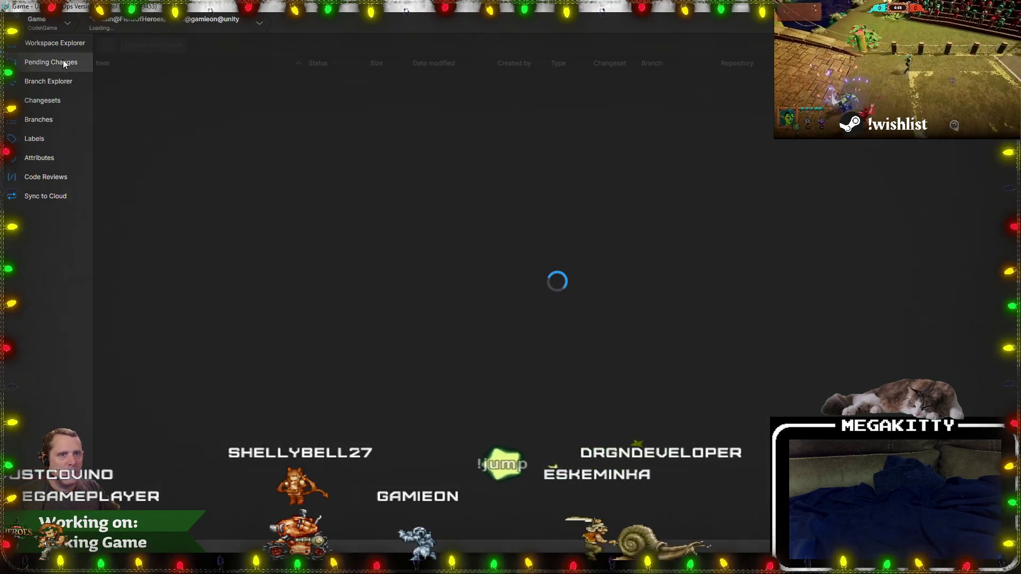
left_click(56, 62)
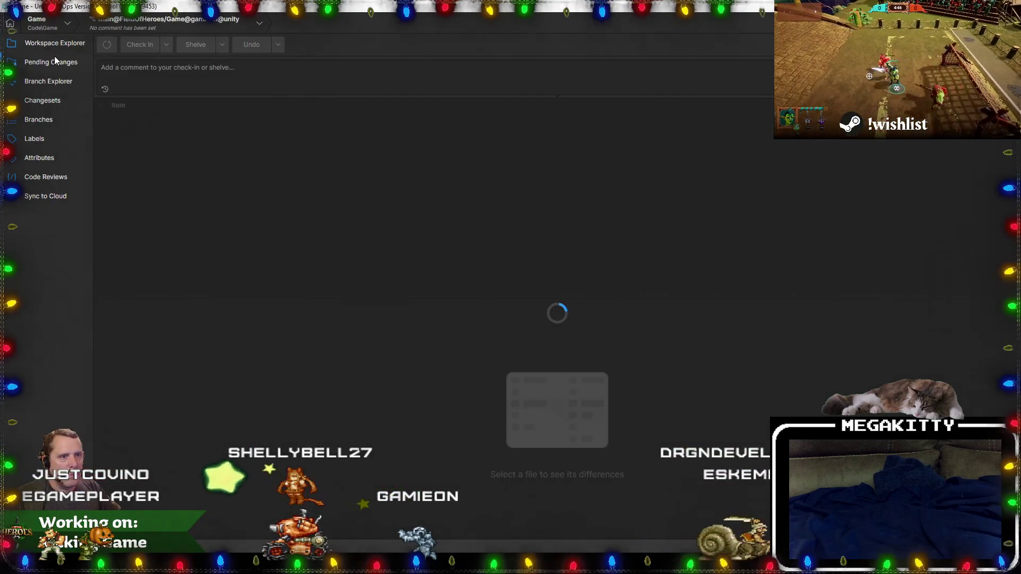
left_click(100, 119)
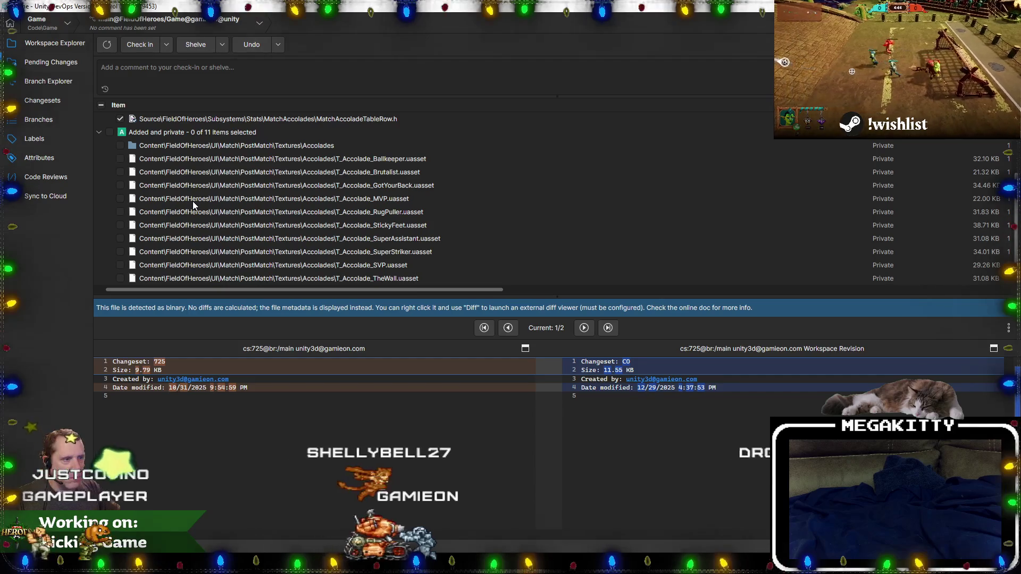
left_click(99, 118)
left_click(101, 105)
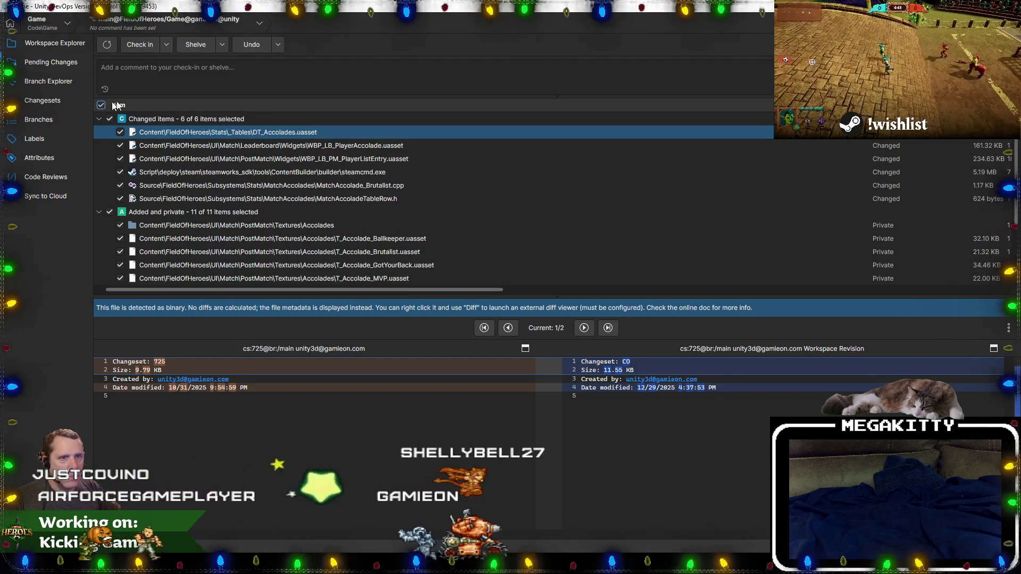
Write the check-in comment 'Hooked accolades into post-match leaderboard' and return to L_UnknownRuins.
left_click(152, 81)
type("Hooked acc")
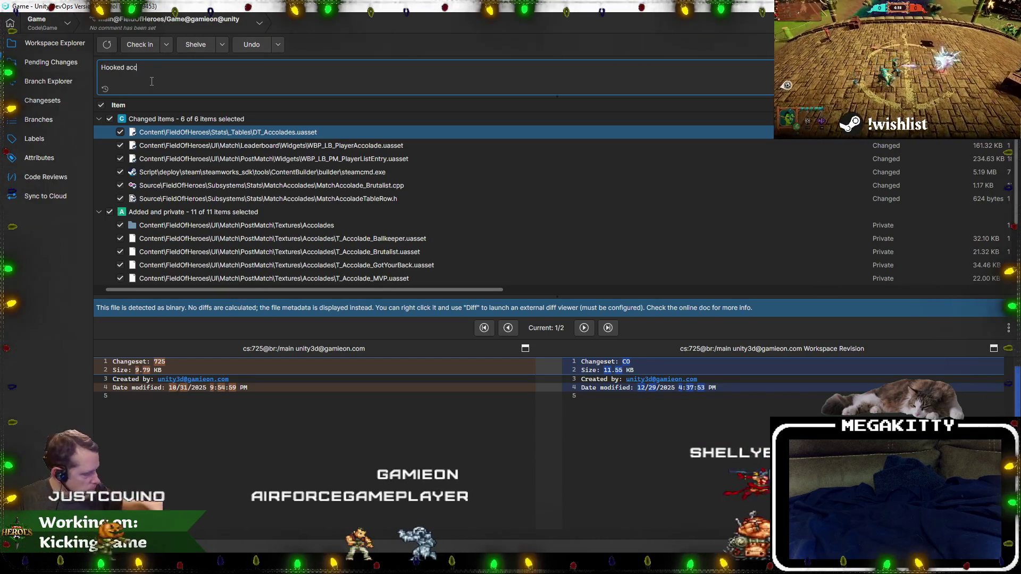
type("olades in")
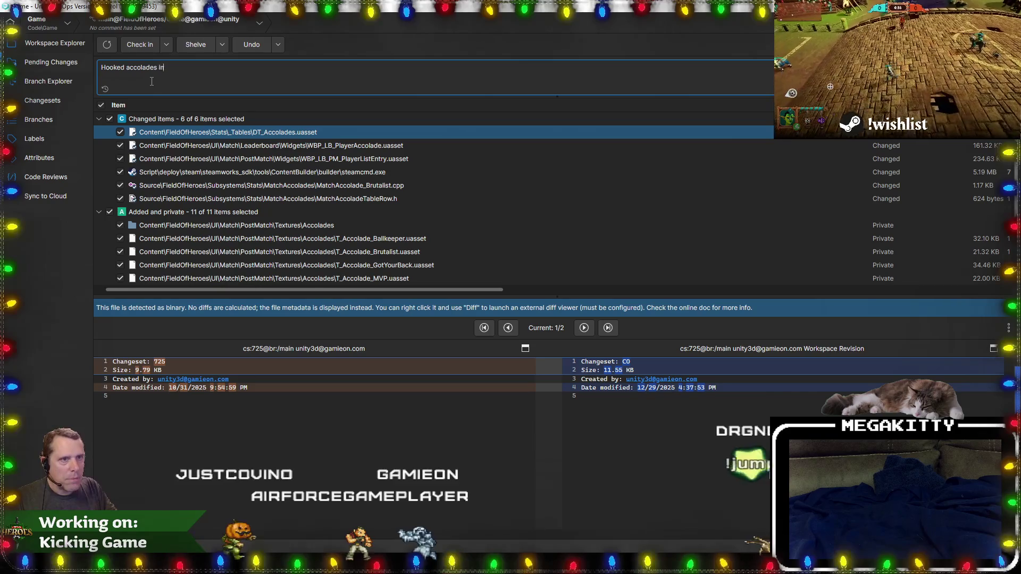
type("to pos")
type("t-match lead")
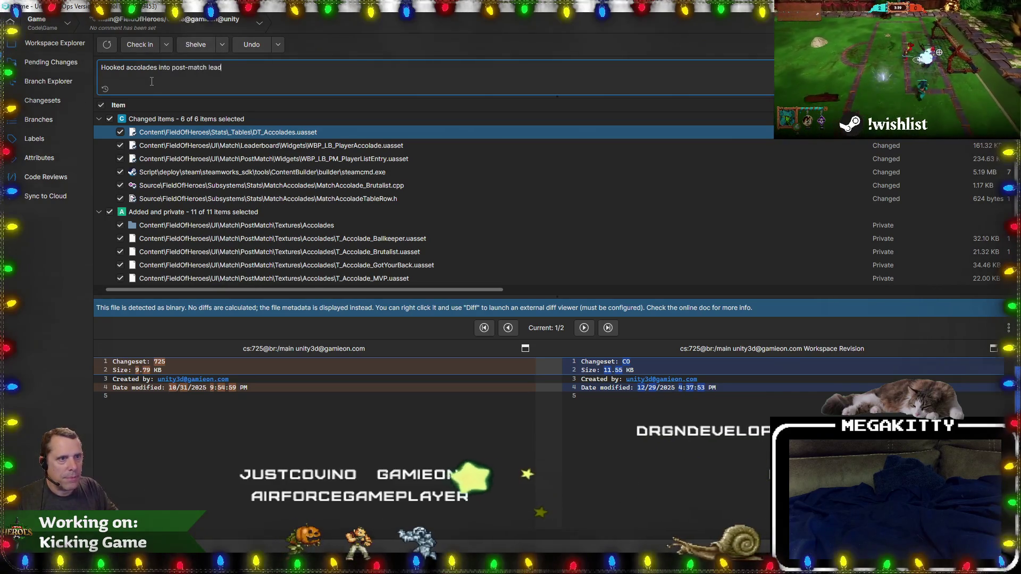
type("d")
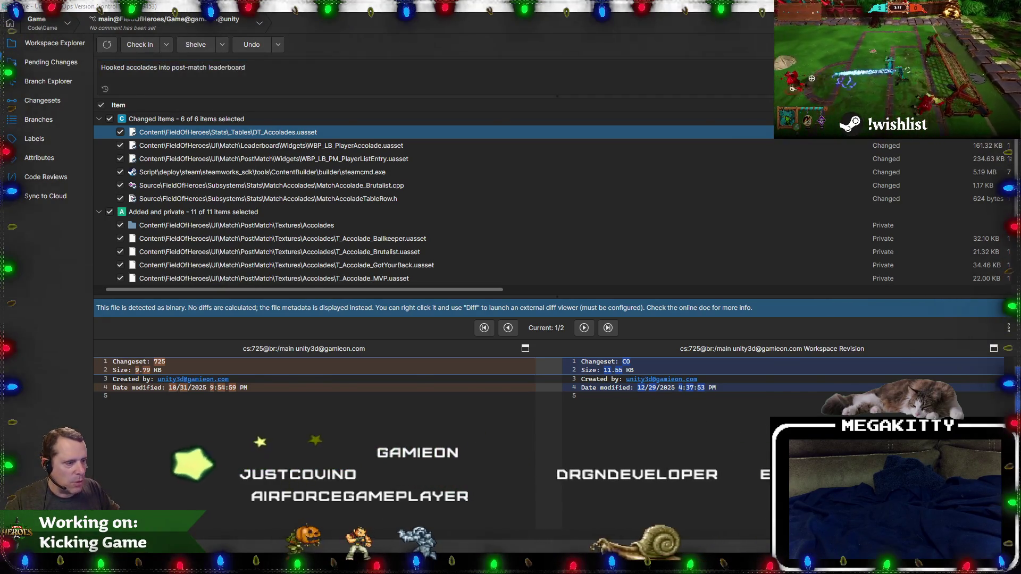
key("alt+Tab")
left_click(334, 21)
left_click(116, 22)
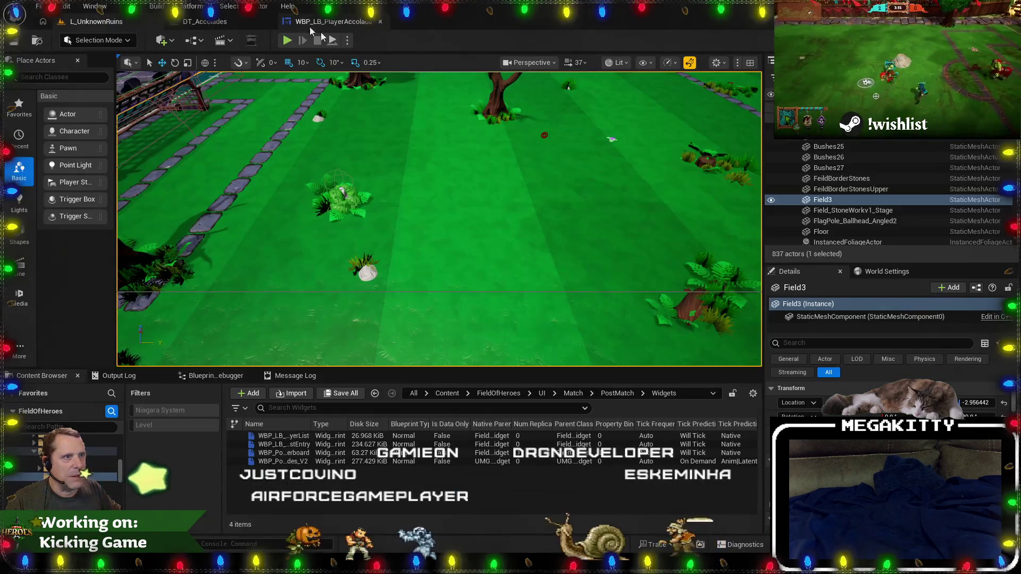
Review the Net Mode play options and start a test match from hero select.
left_click(347, 41)
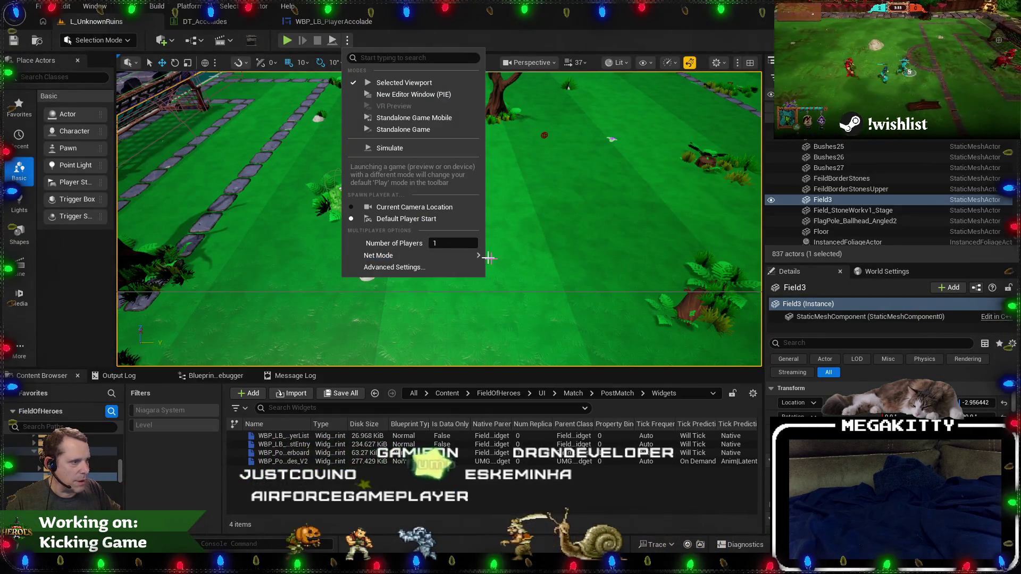
left_click(524, 282)
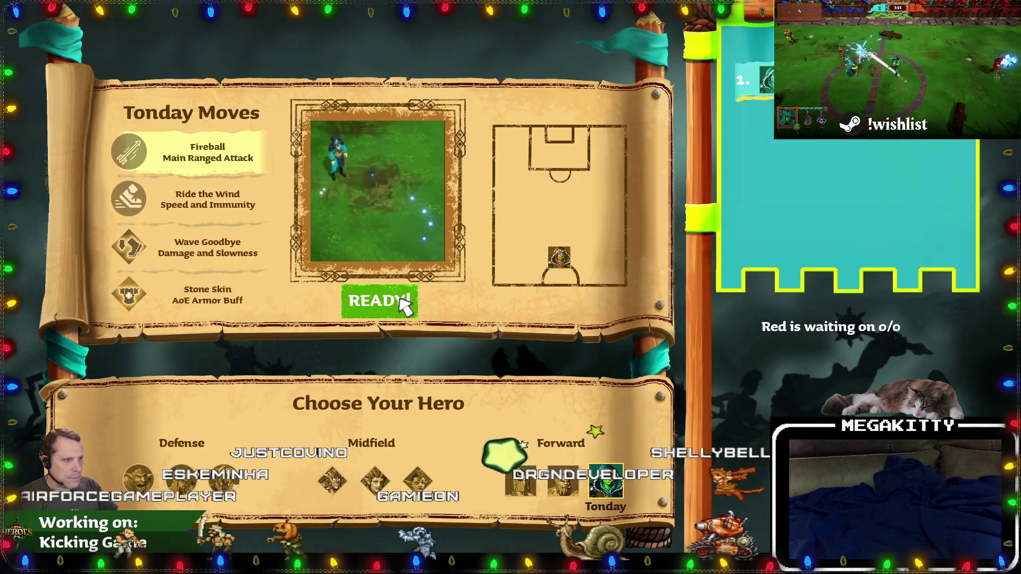
left_click(403, 306)
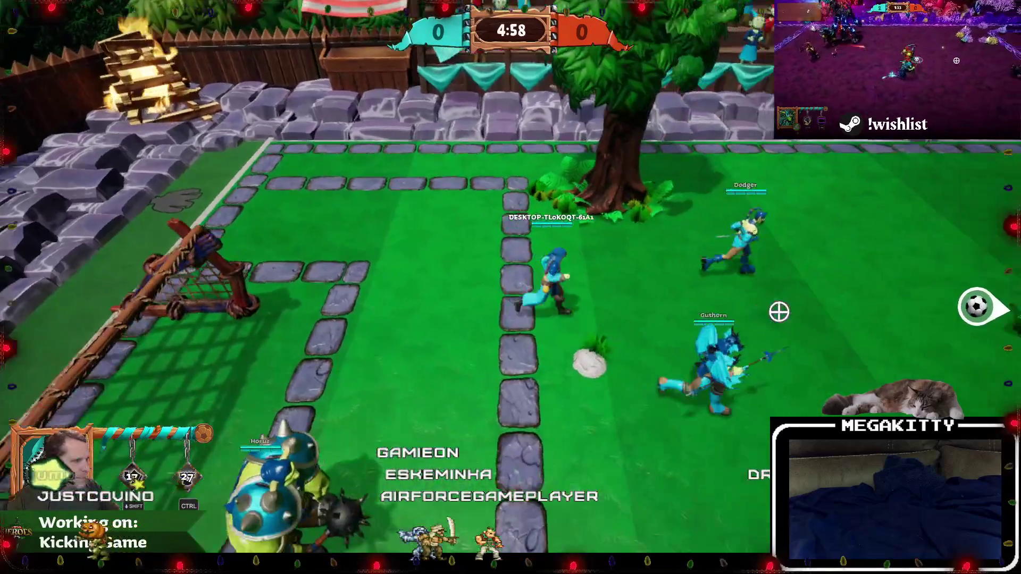
Play the match with attacks and freeze casts until the accolade scoreboard, then end the session.
key("d")
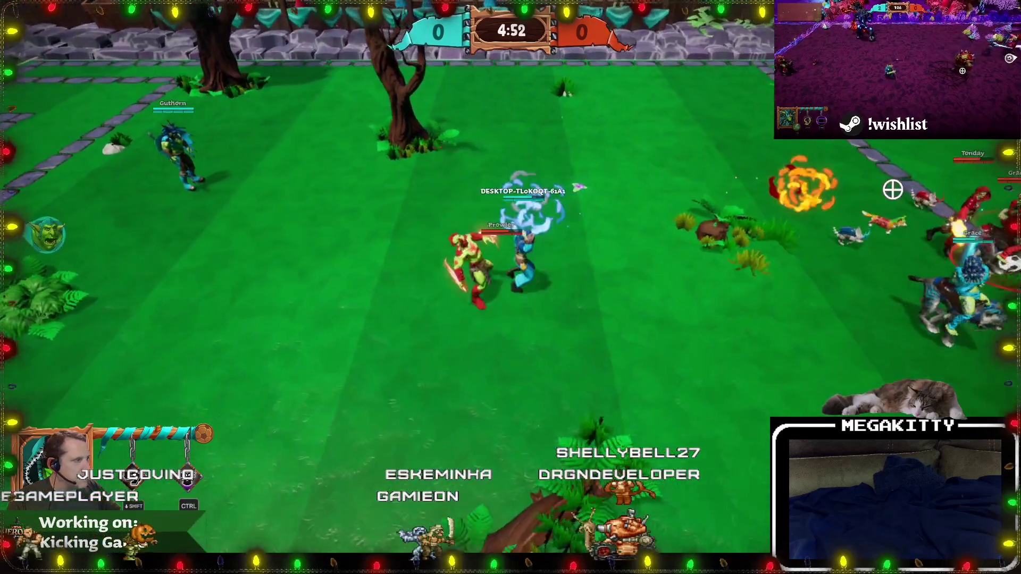
left_click(893, 186)
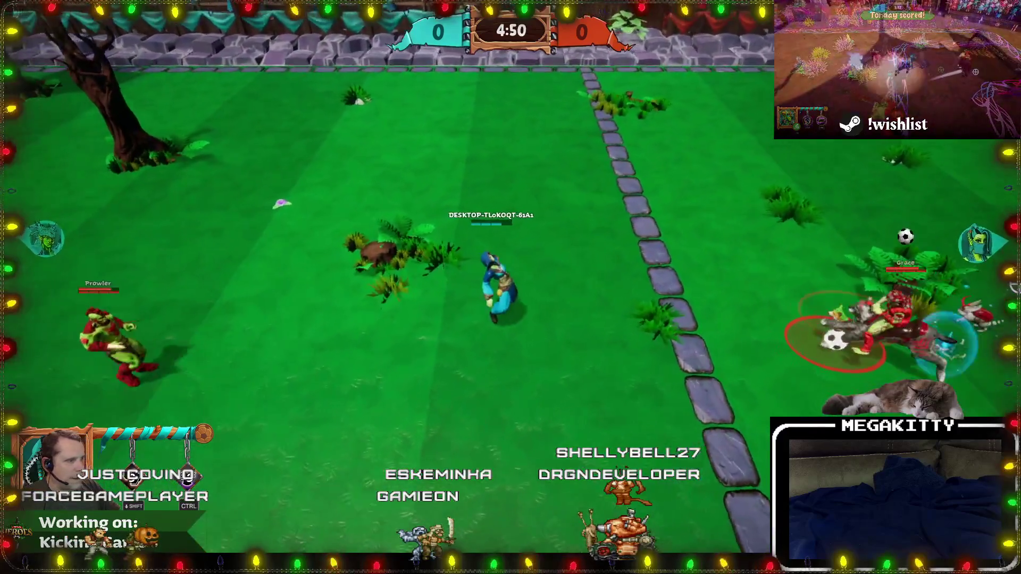
left_click(944, 266)
left_click(944, 266)
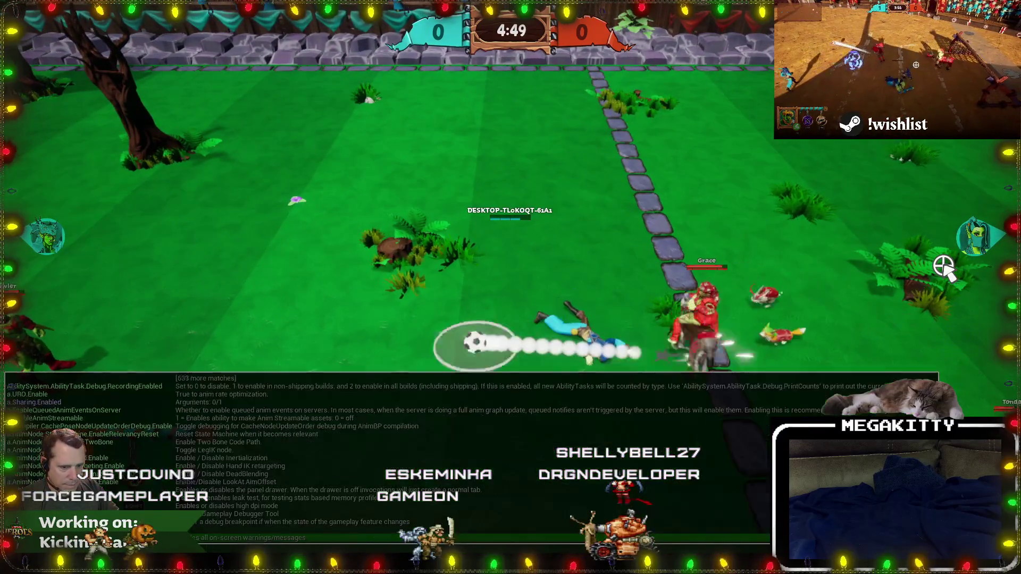
key("shift")
key("ctrl")
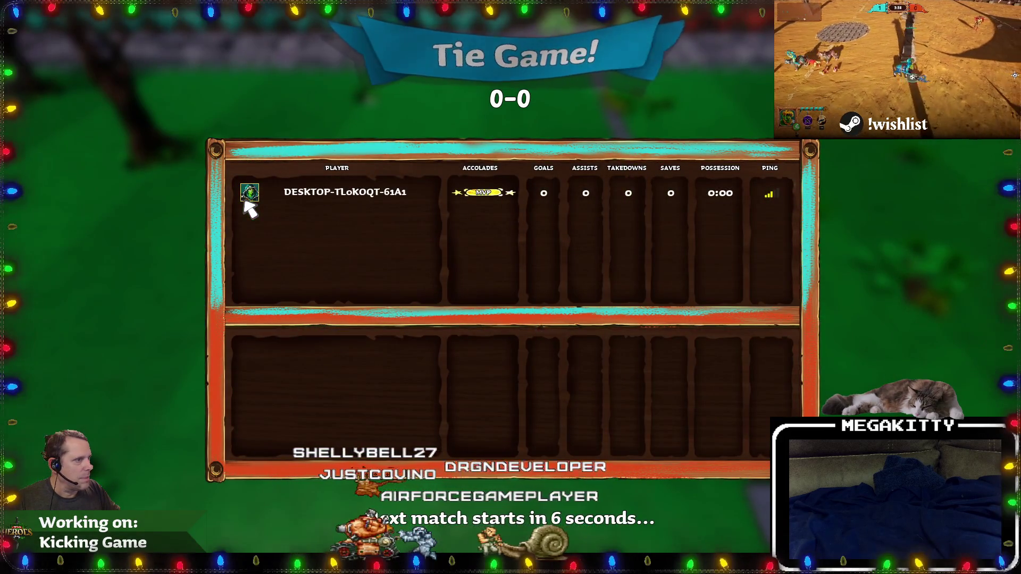
key("Escape")
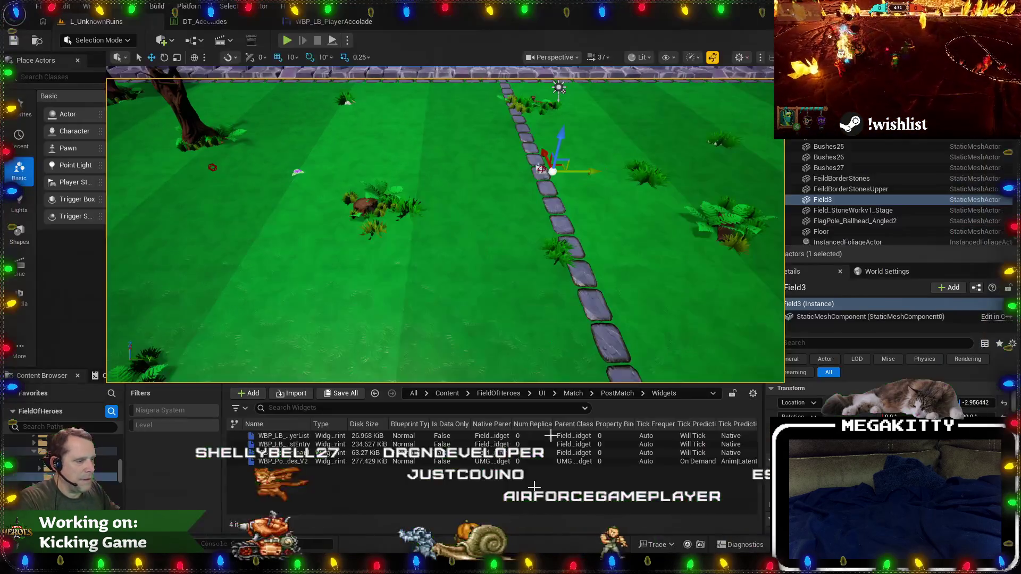
key("alt+Tab")
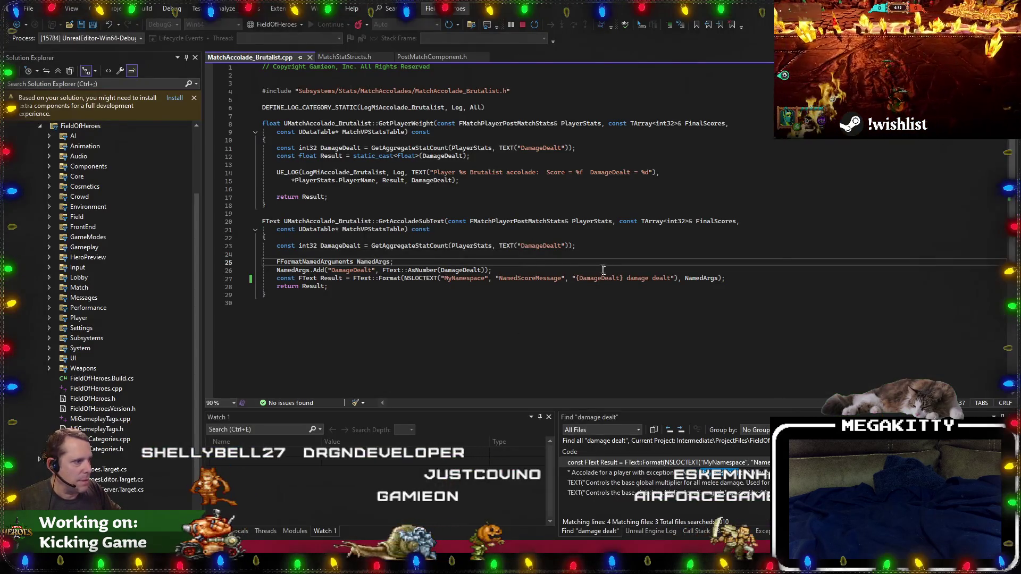
Trace DamageDealt's uses and set a breakpoint on line 28's return Result in MatchAccolade_Brutalist.cpp.
left_click(623, 280)
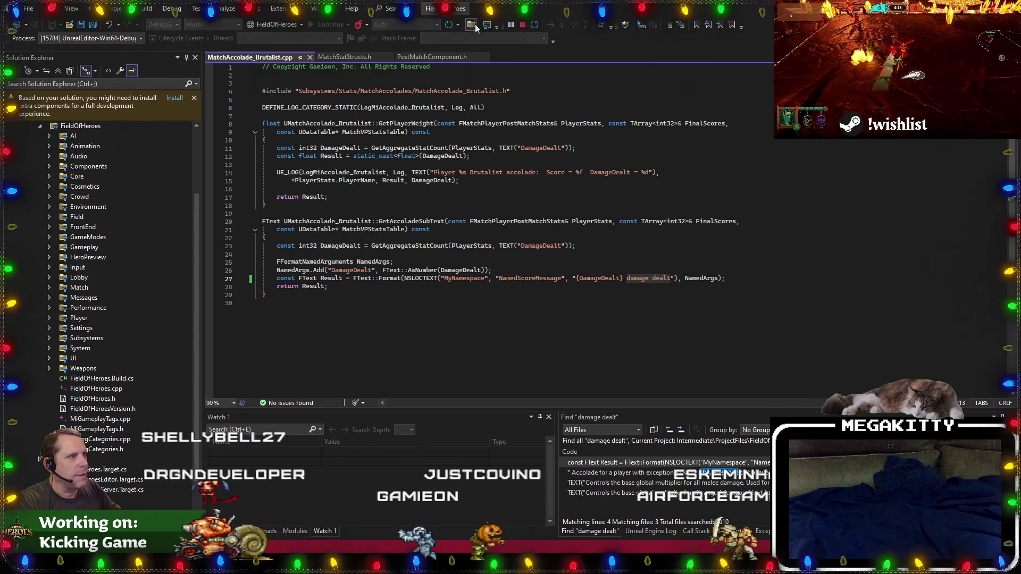
left_click(670, 512)
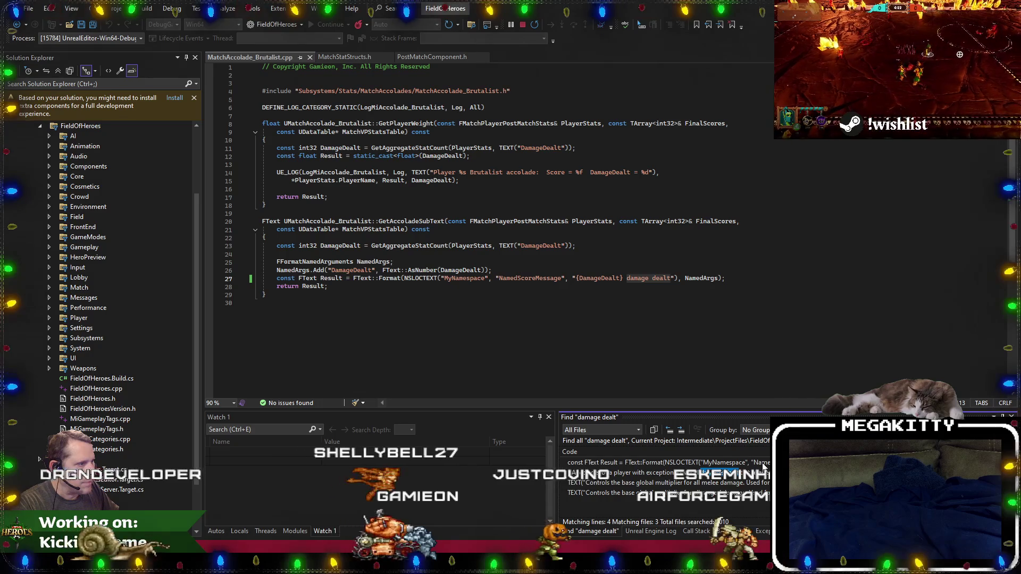
double_click(764, 464)
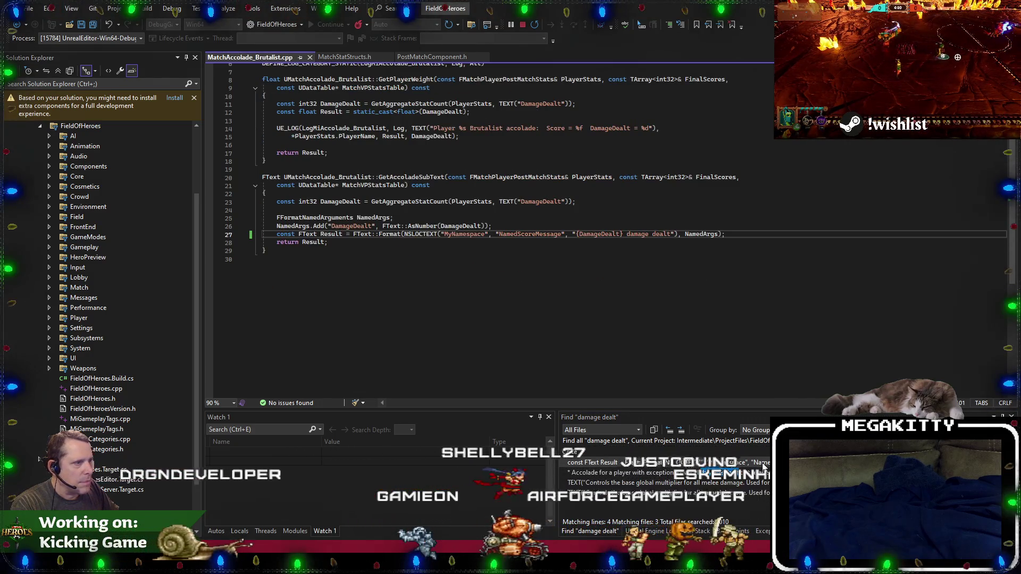
double_click(602, 234)
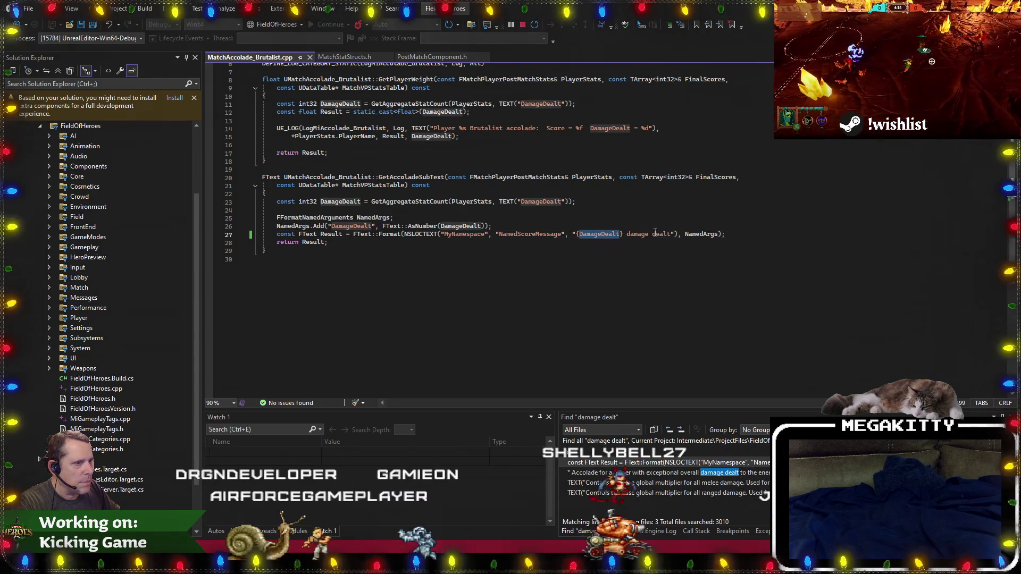
left_click(341, 242)
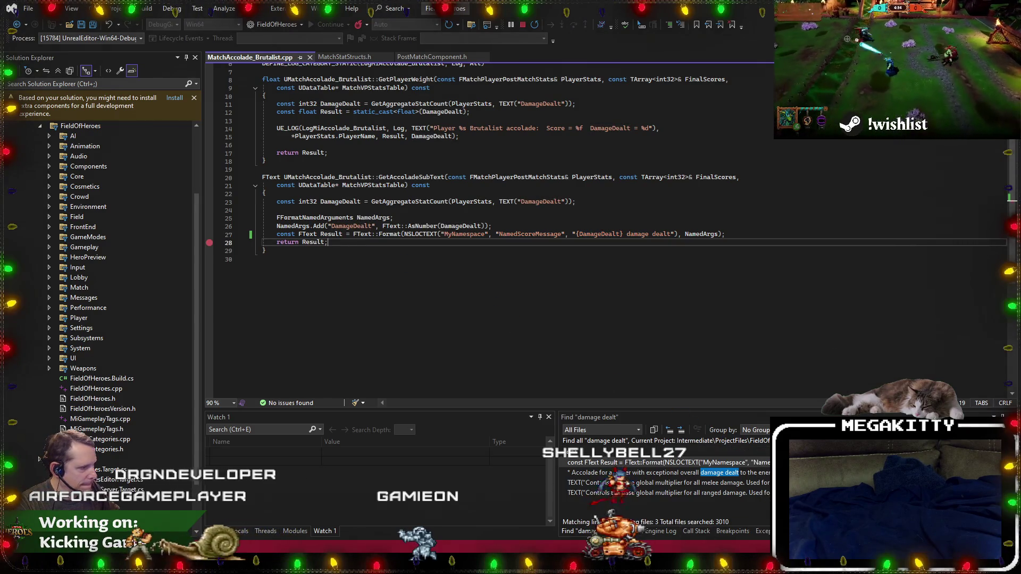
key("alt+Tab")
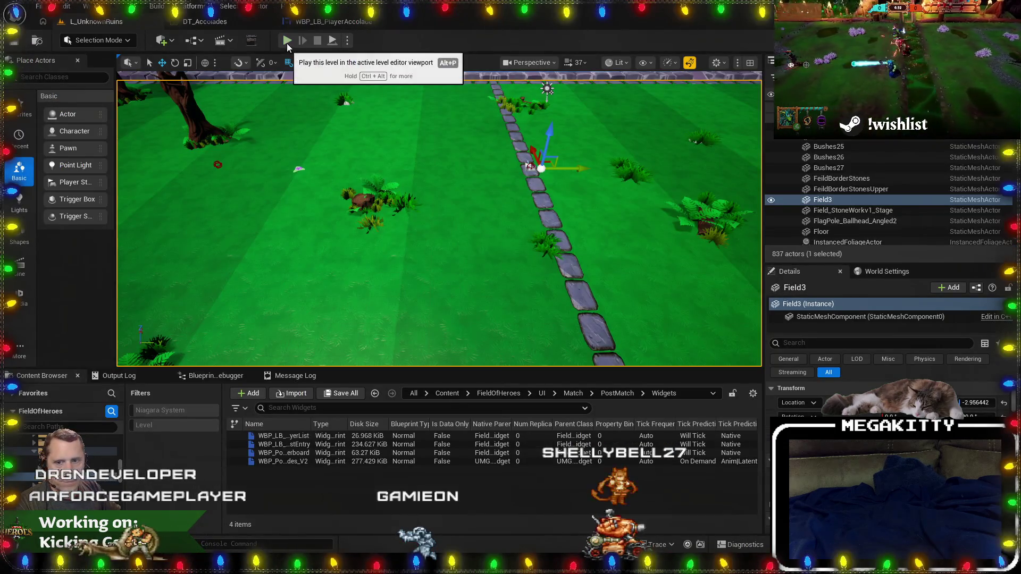
Start a play session with the Dodger hero and run across the pitch.
left_click(287, 41)
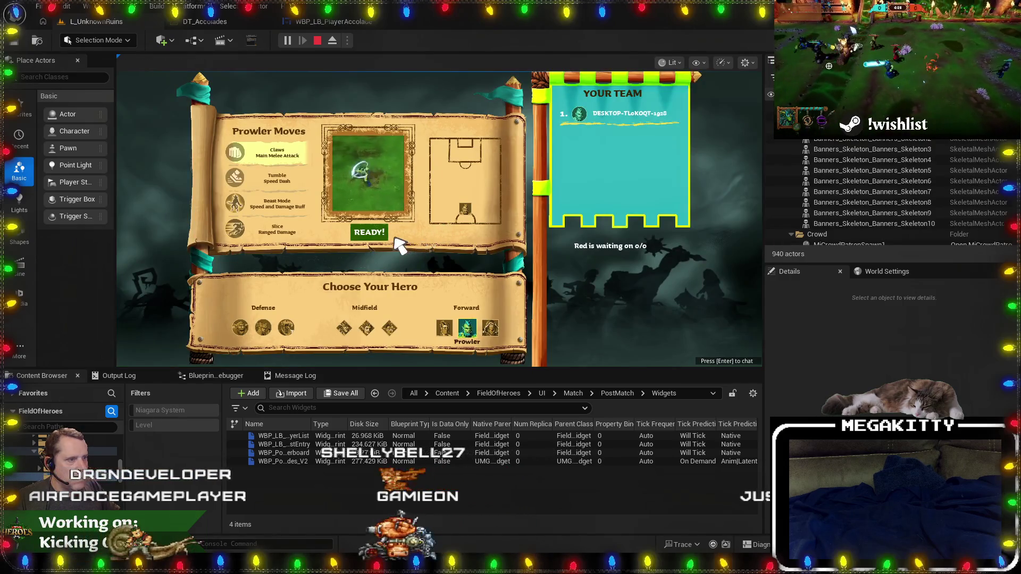
left_click(446, 326)
left_click(382, 234)
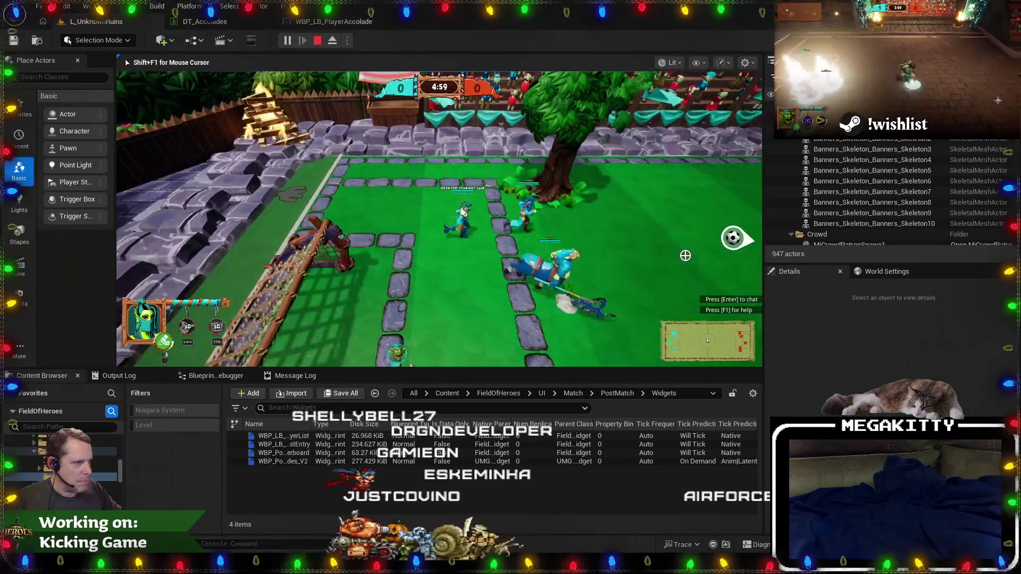
key("d")
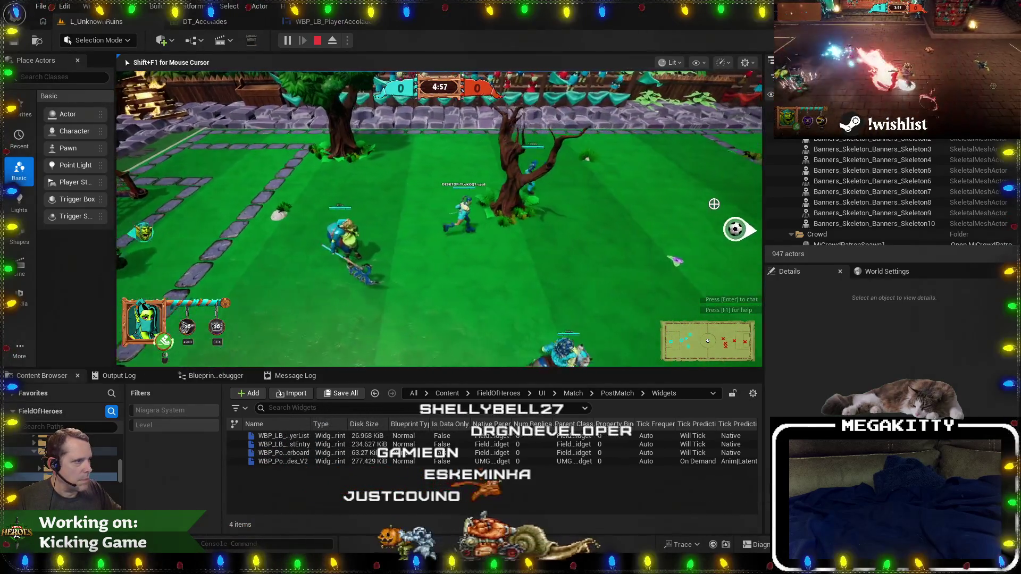
key("d")
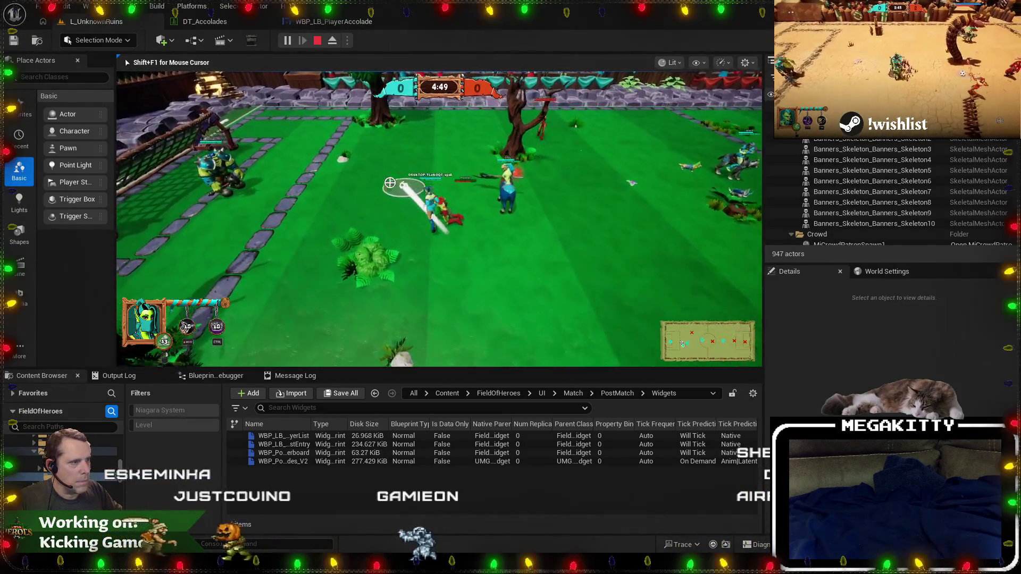
Run the PostMatch console command to end the match, then close the console.
key("grave")
key("Up")
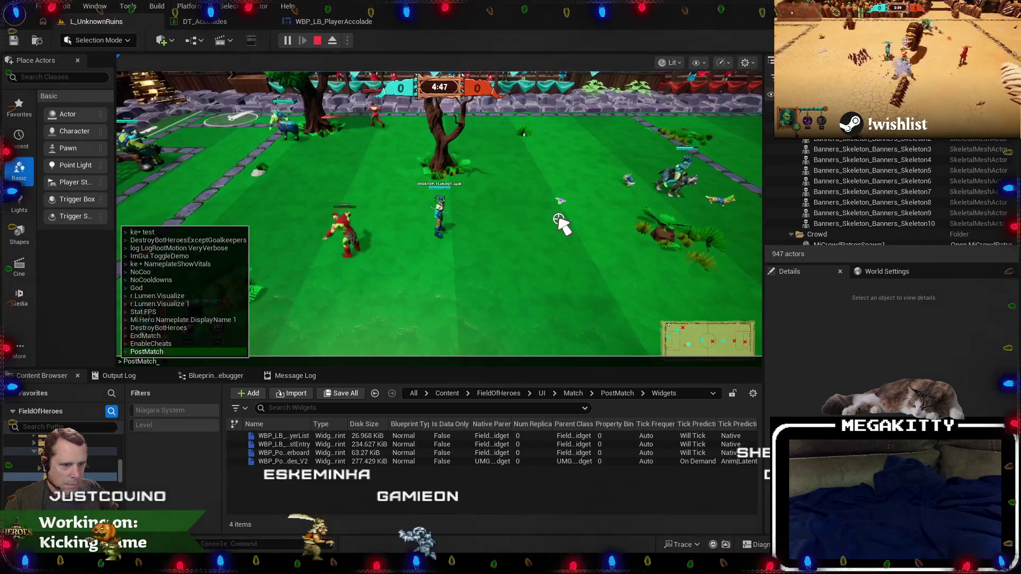
key("Return")
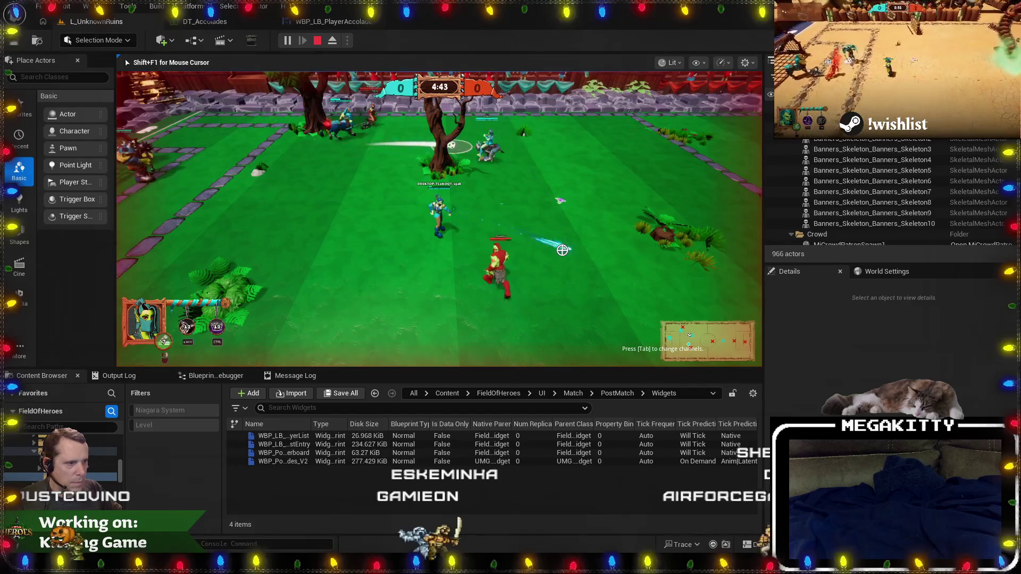
key("grave")
type("En")
key("BackSpace")
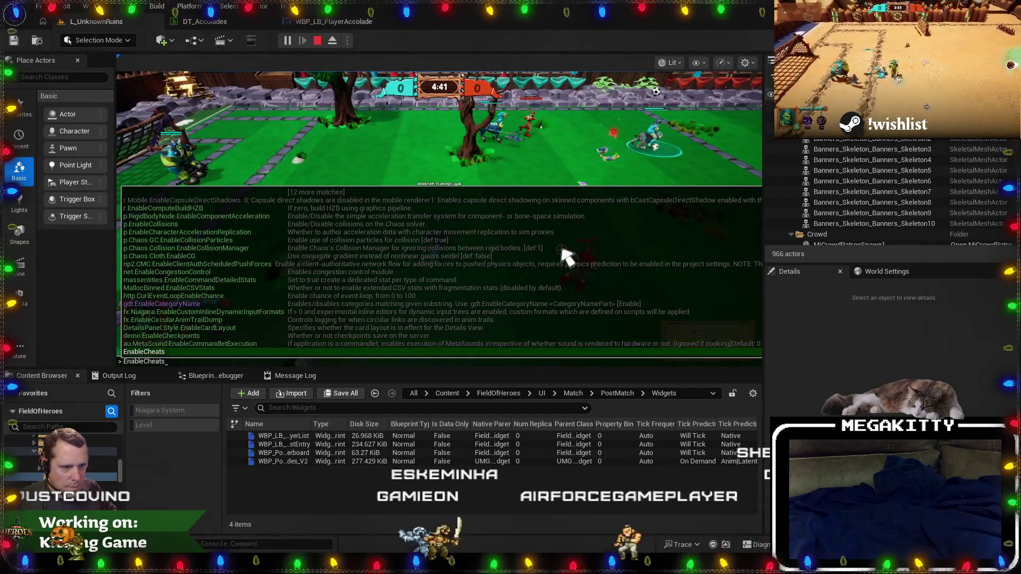
type("d")
key("Return")
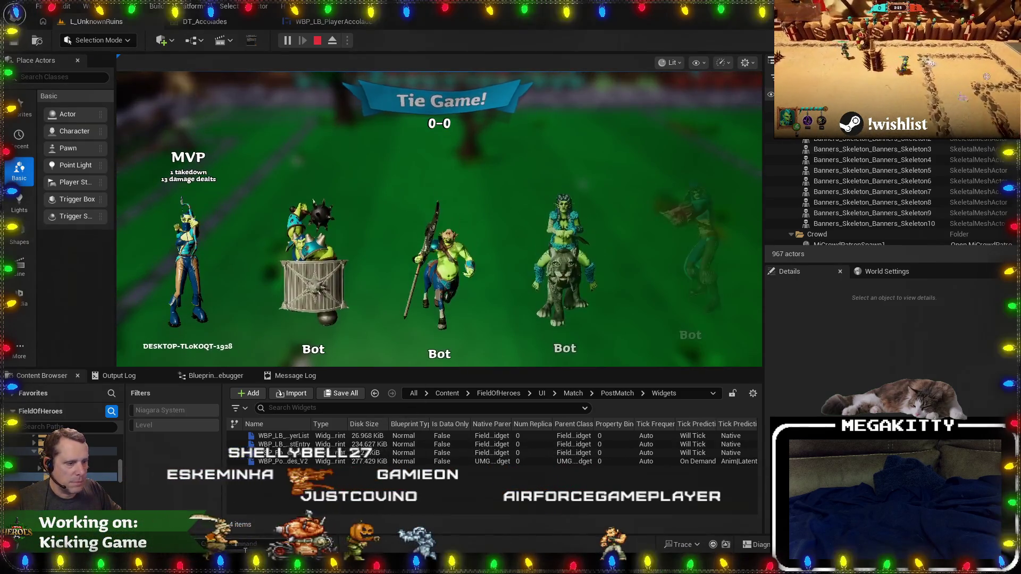
Check the code editor, then stop the play session after the Tie Game MVP results.
key("alt+Tab")
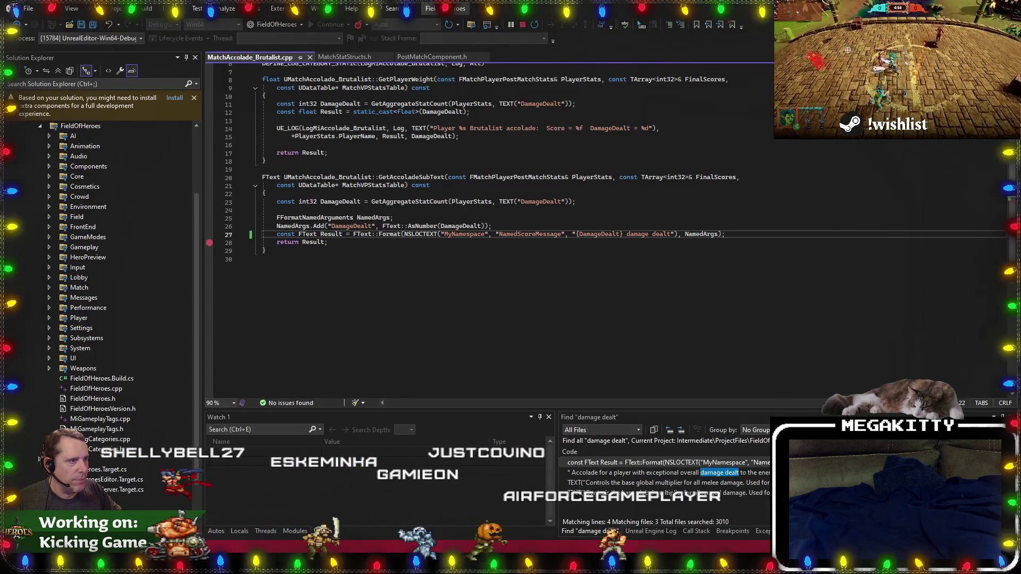
key("alt+Tab")
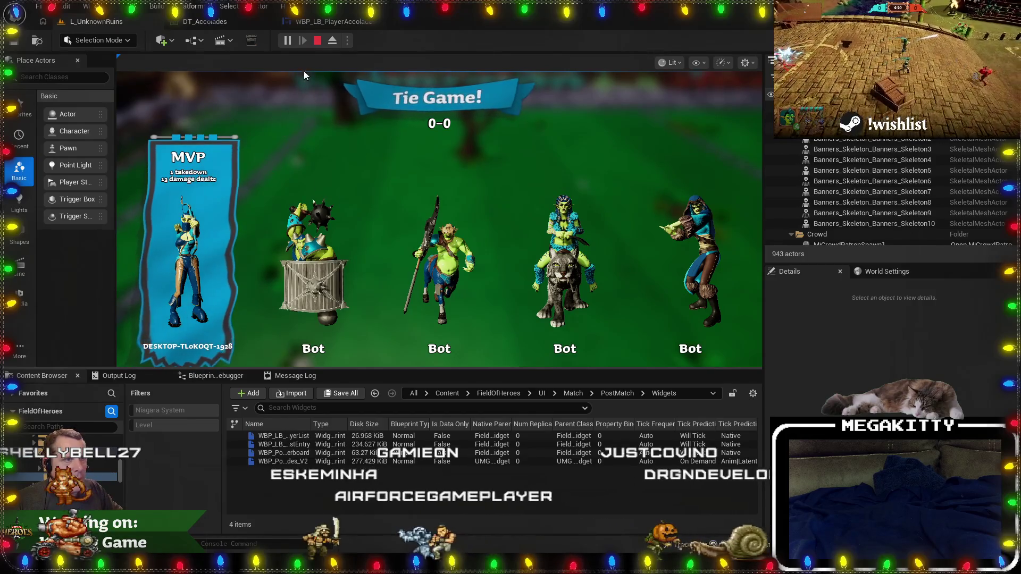
left_click(316, 41)
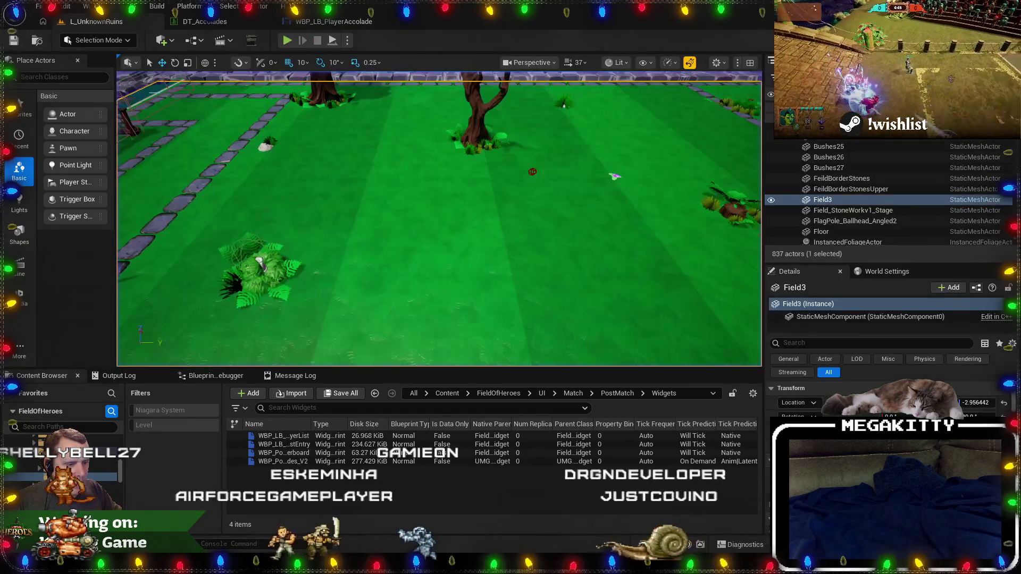
key("alt+Tab")
Open MatchAccolade_MVP.cpp via Code Search for 'mvp' and scroll through its weighting code.
scroll(397, 299, "up", 2)
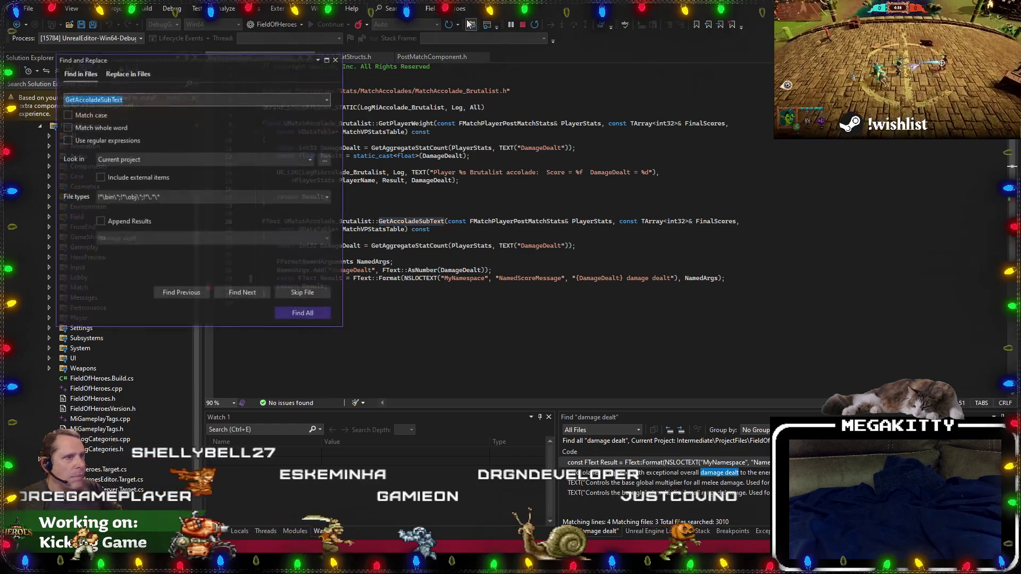
key("ctrl+t")
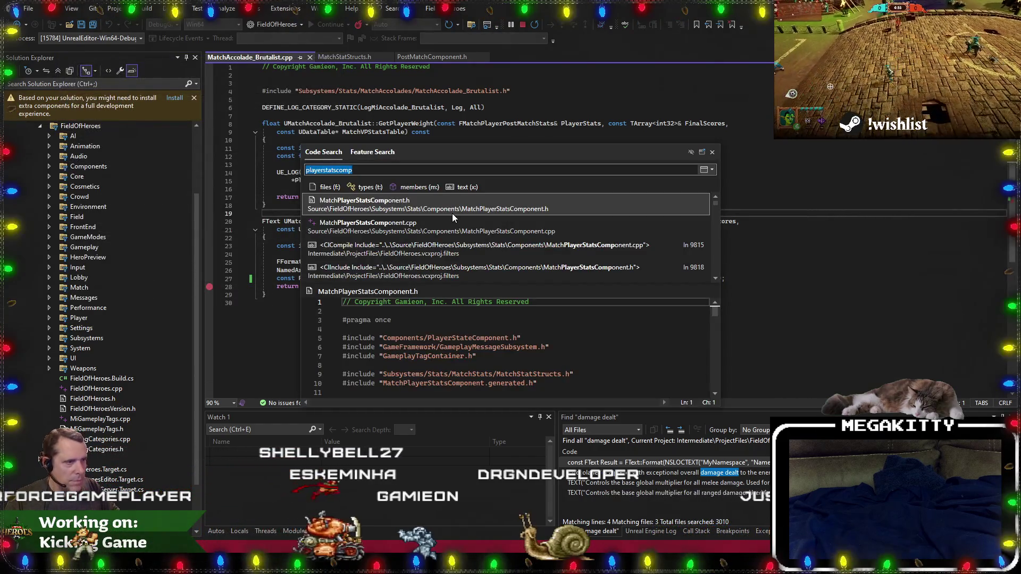
type("mvp")
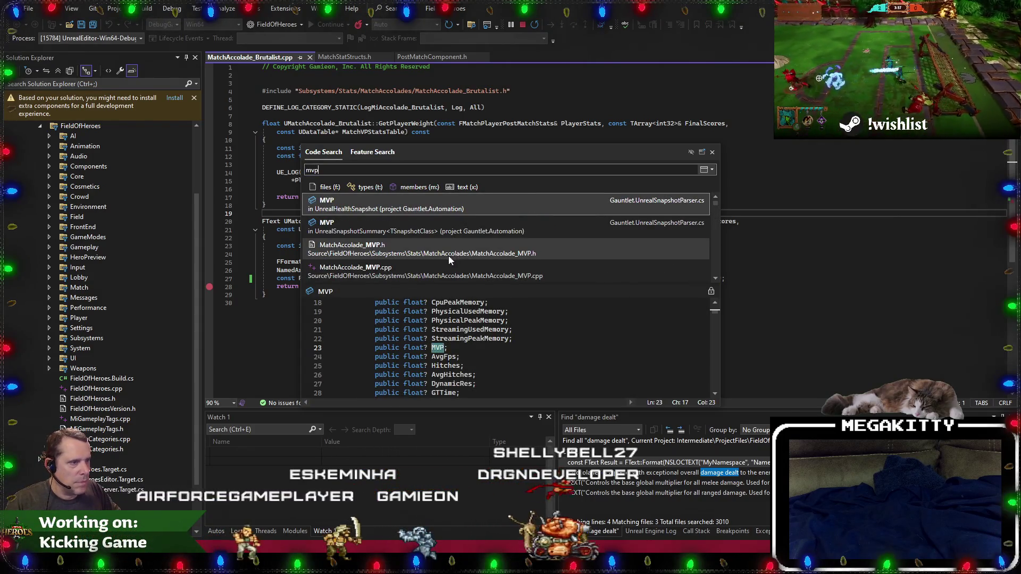
double_click(435, 266)
scroll(436, 264, "down", 7)
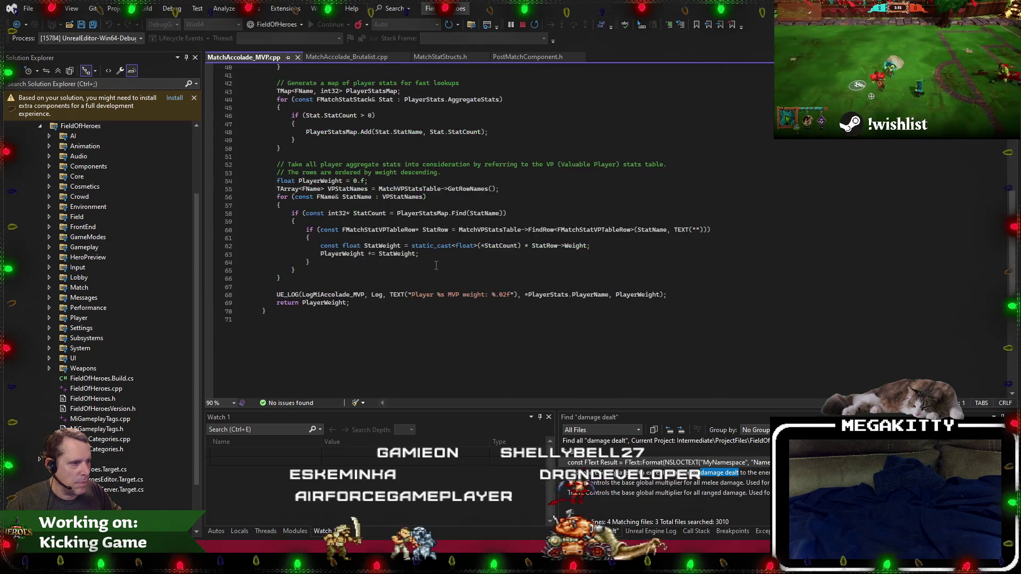
scroll(436, 265, "up", 1)
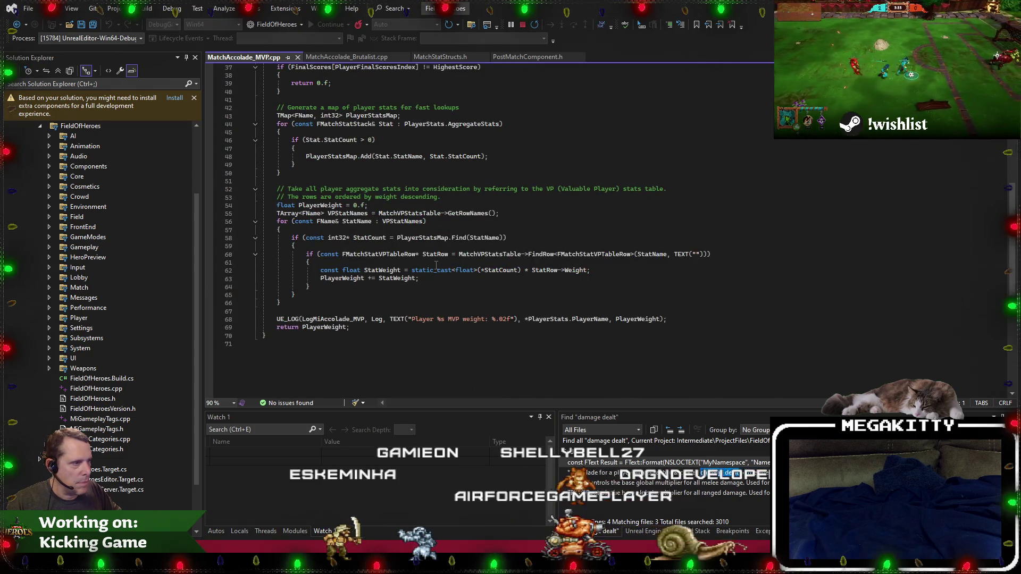
scroll(436, 264, "up", 8)
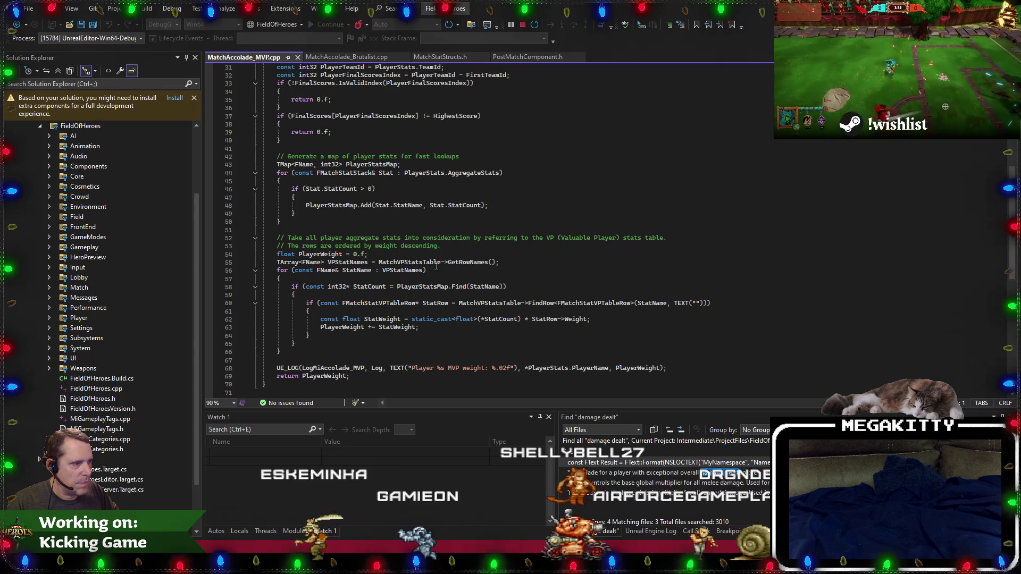
scroll(436, 266, "up", 4)
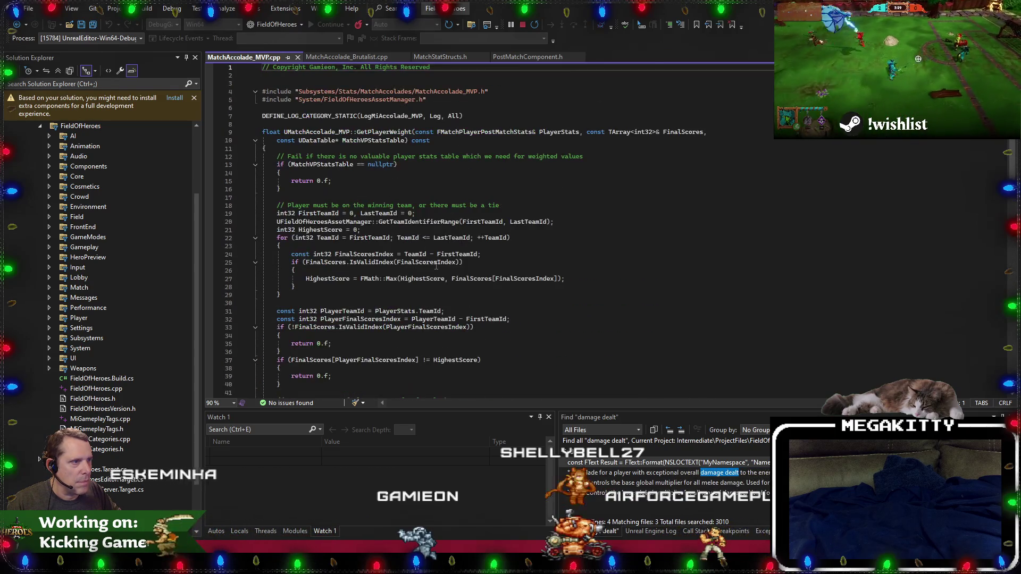
scroll(436, 264, "down", 6)
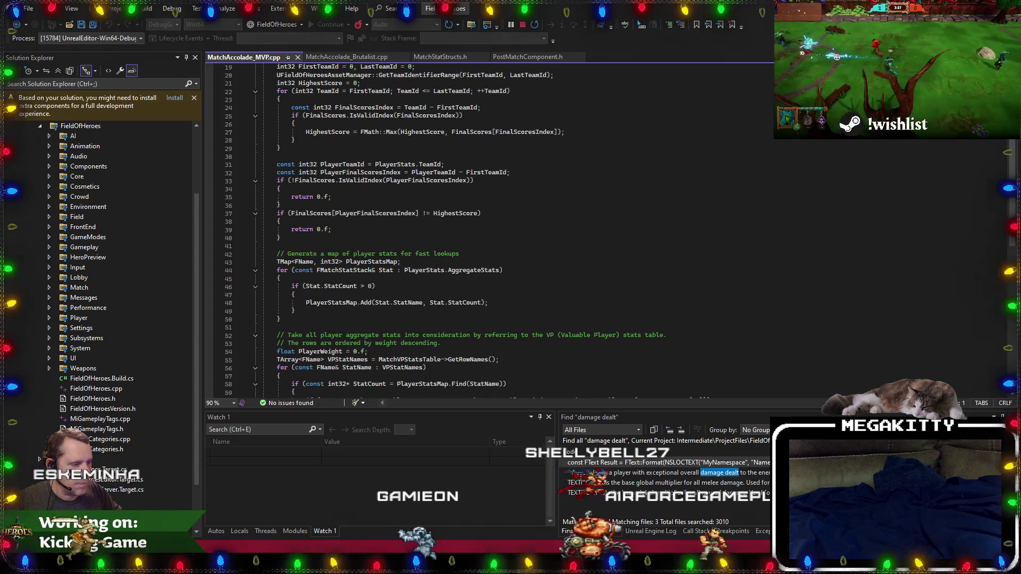
Revisit MatchAccolade_MVP.cpp's weighting code around lines 16 and 30.
key("alt+Tab")
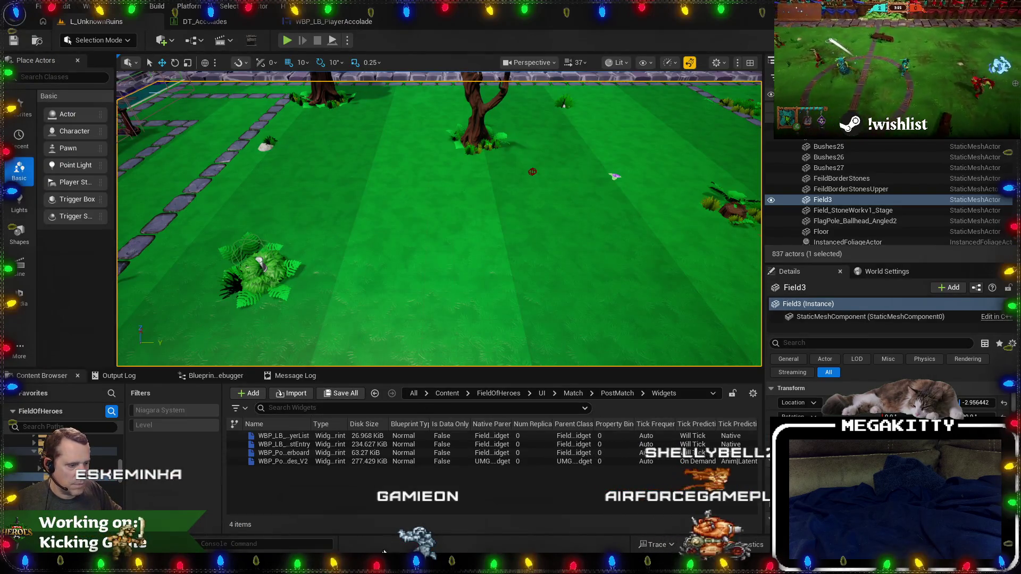
key("alt+Tab")
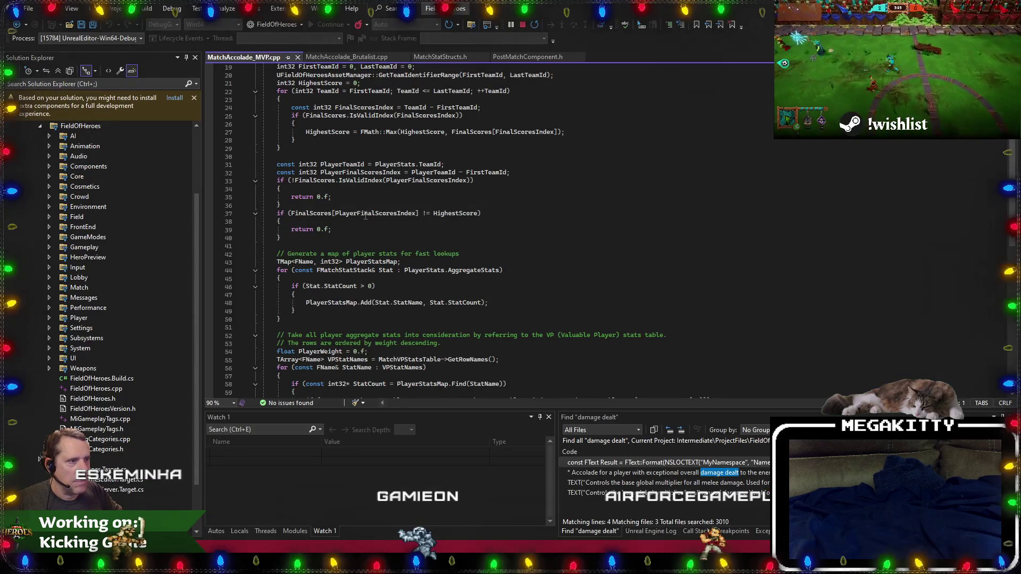
scroll(366, 218, "up", 5)
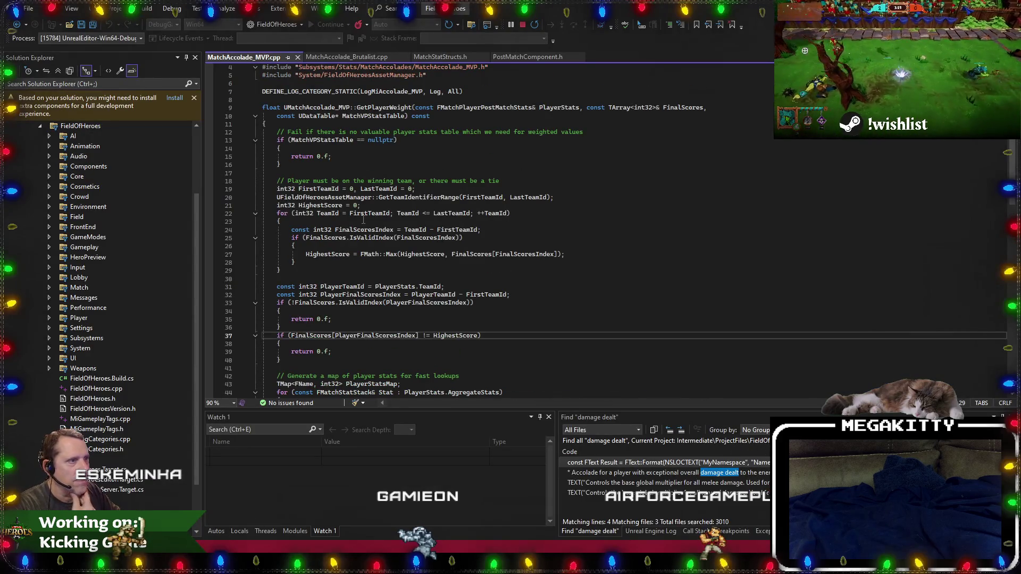
left_click(348, 277)
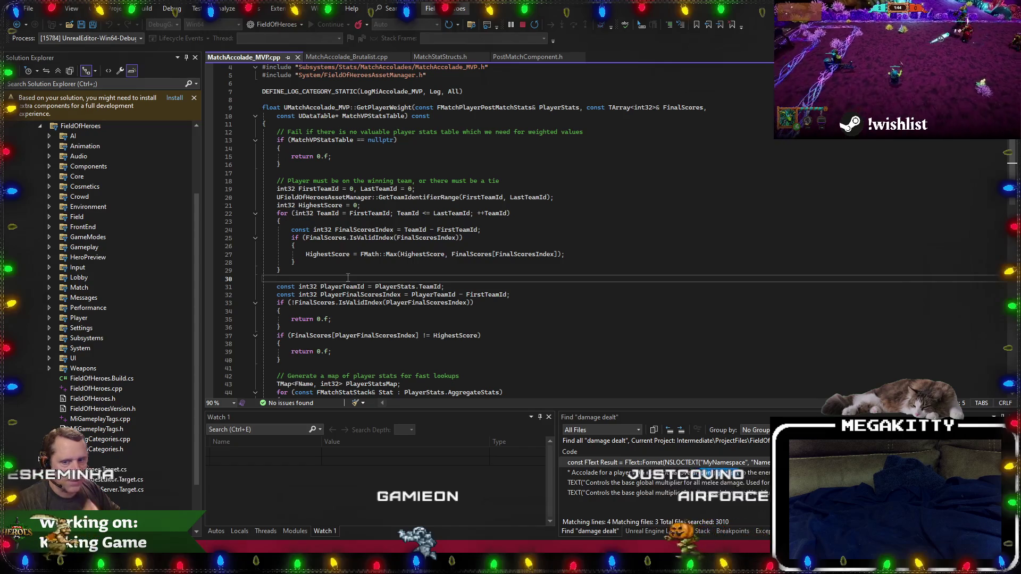
left_click(418, 164)
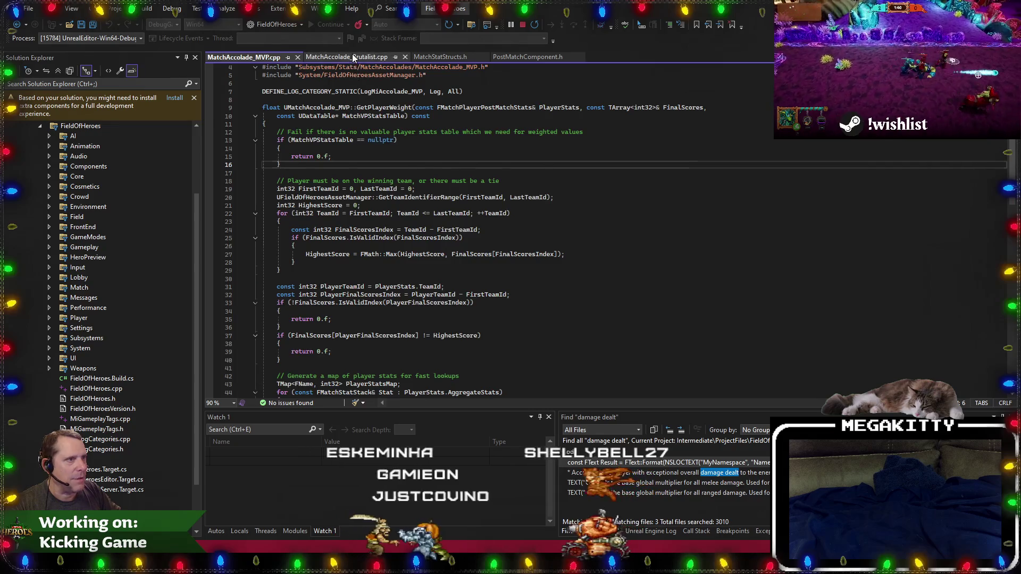
Return to MatchAccolade_Brutalist.cpp and start a Find in Files search for GetAccoladeSubText.
left_click(353, 58)
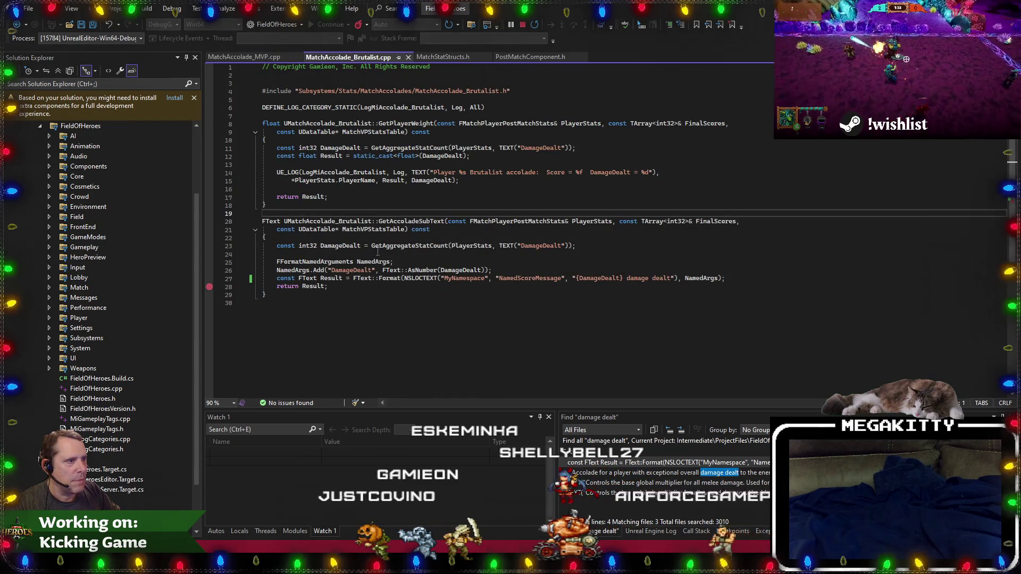
left_click(375, 511)
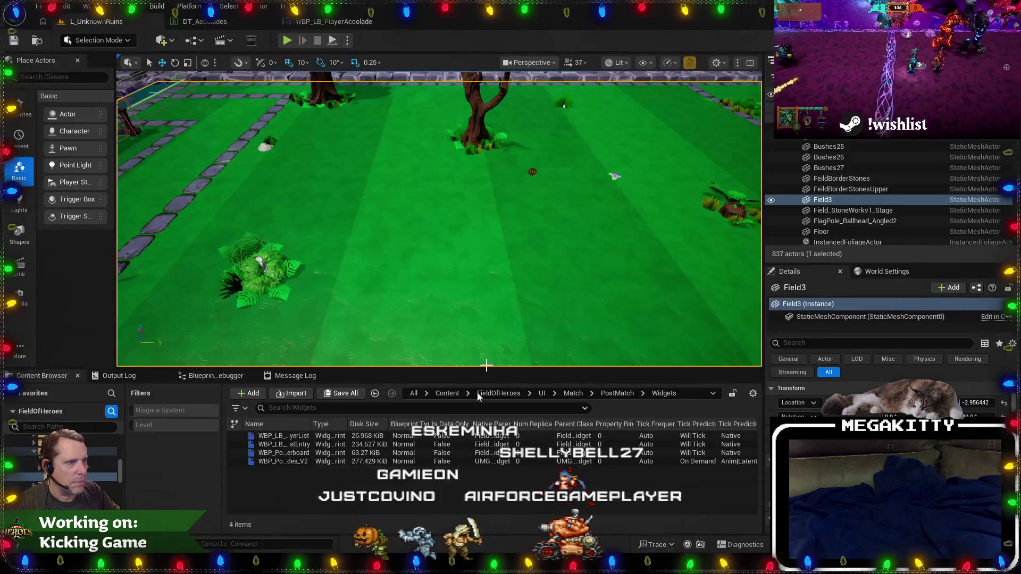
key("alt+Tab")
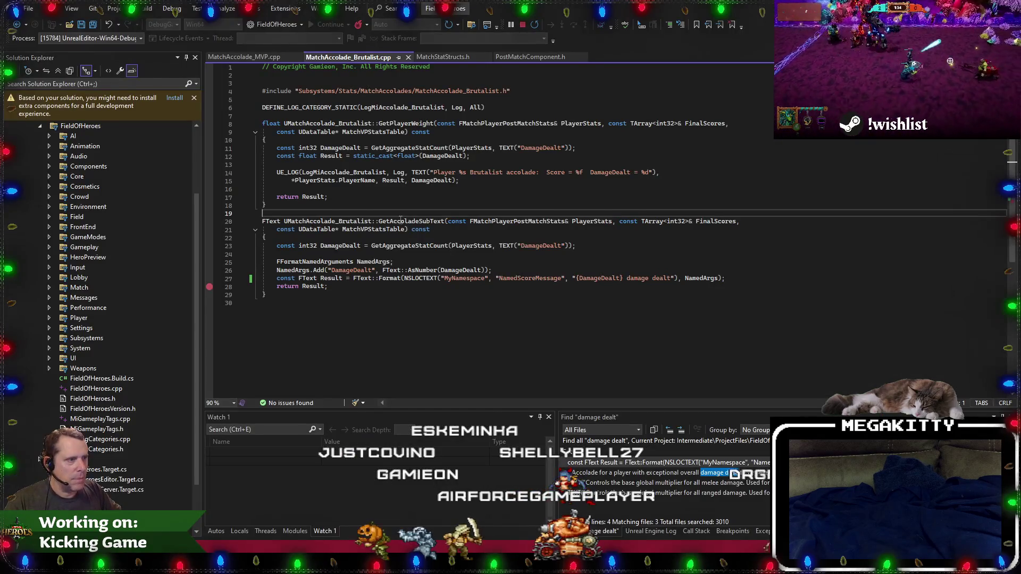
left_click(470, 25)
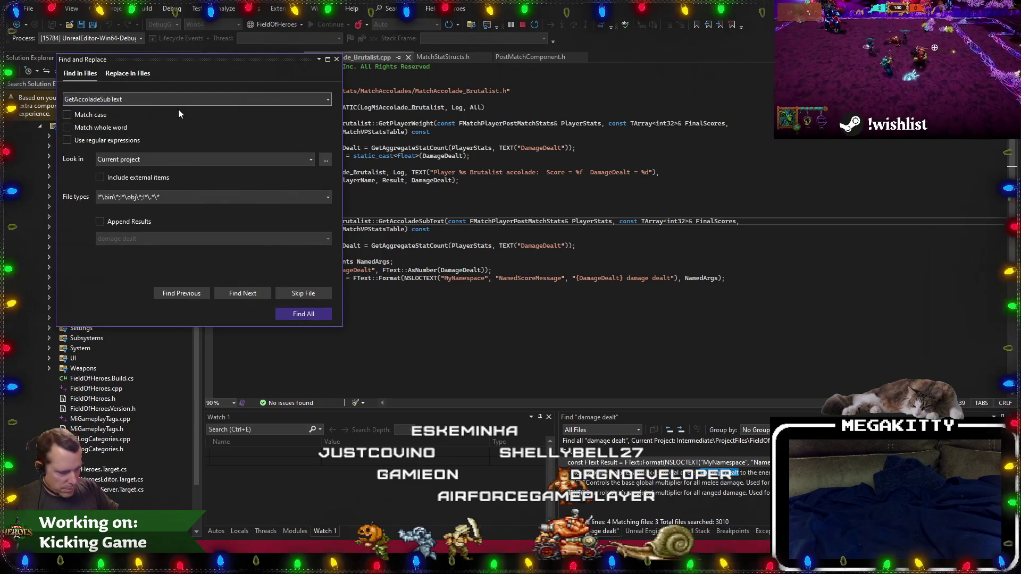
Search the project for 'GetAccoladeSubText(' and open the ValuablePlayer implementation.
type("(")
key("Return")
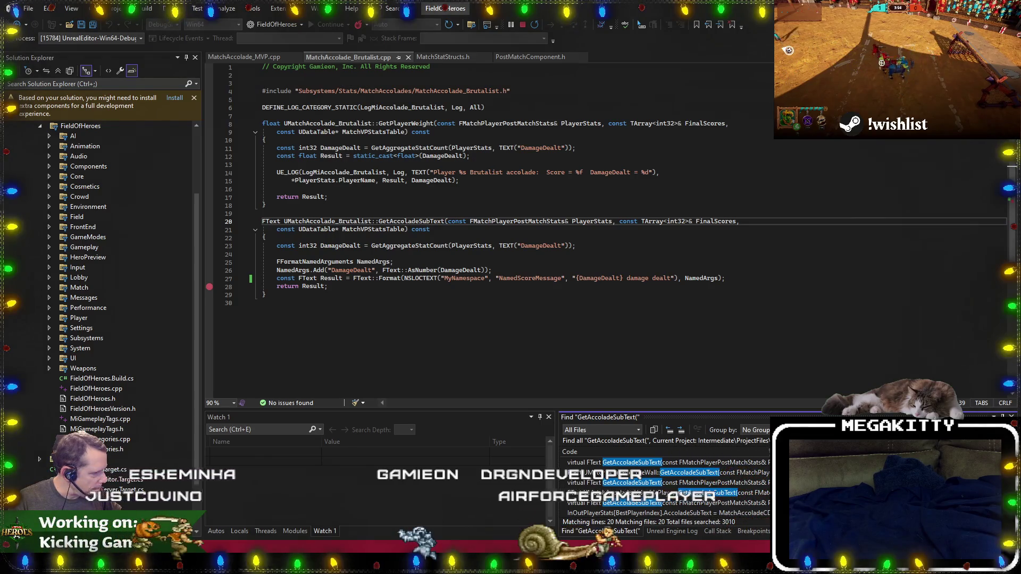
double_click(585, 493)
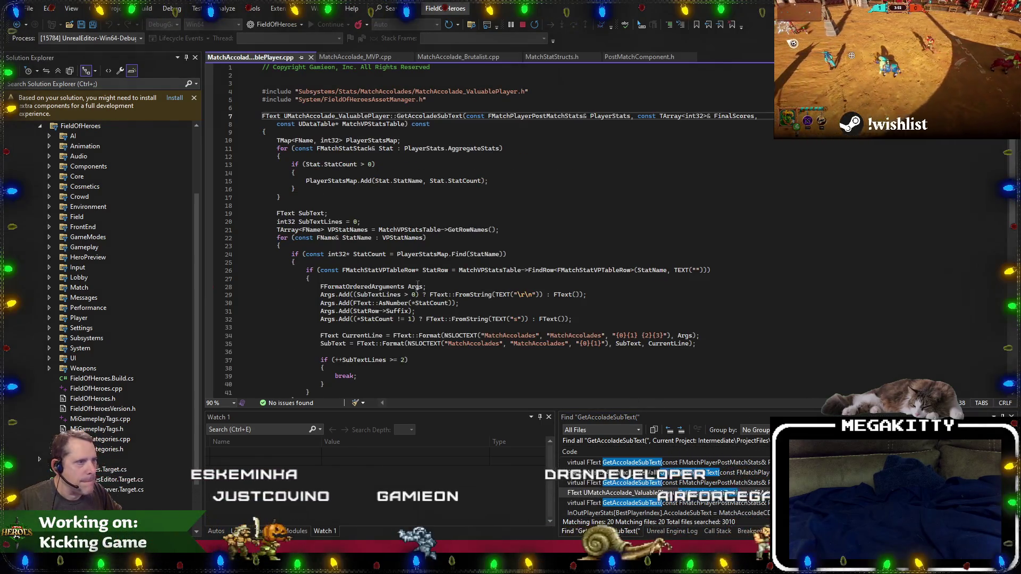
scroll(417, 285, "down", 1)
scroll(418, 285, "down", 2)
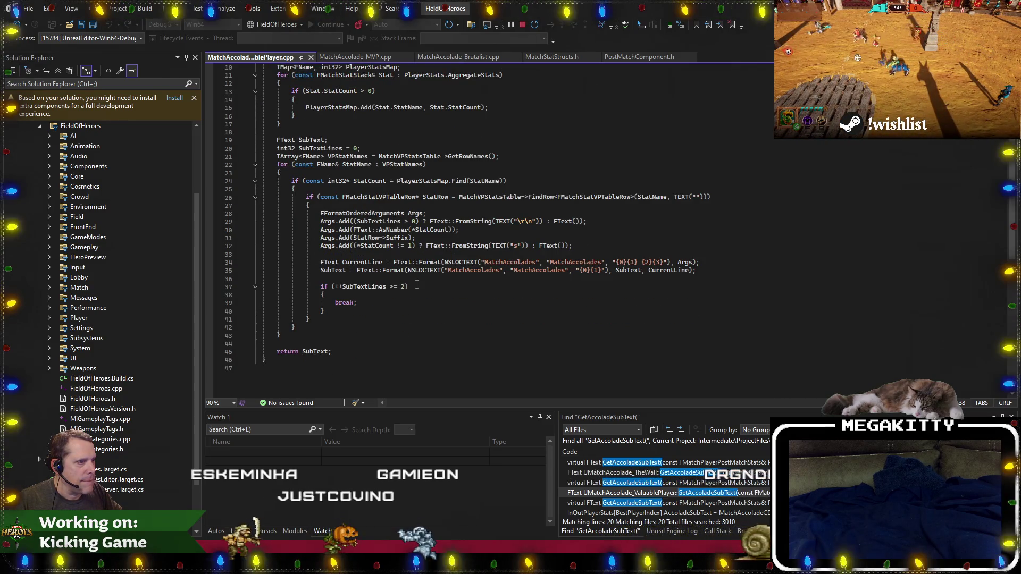
Inspect the CurrentLine format call's line-break and plural-suffix arguments in MatchAccolade_ValuablePlayer.cpp.
left_click(417, 262)
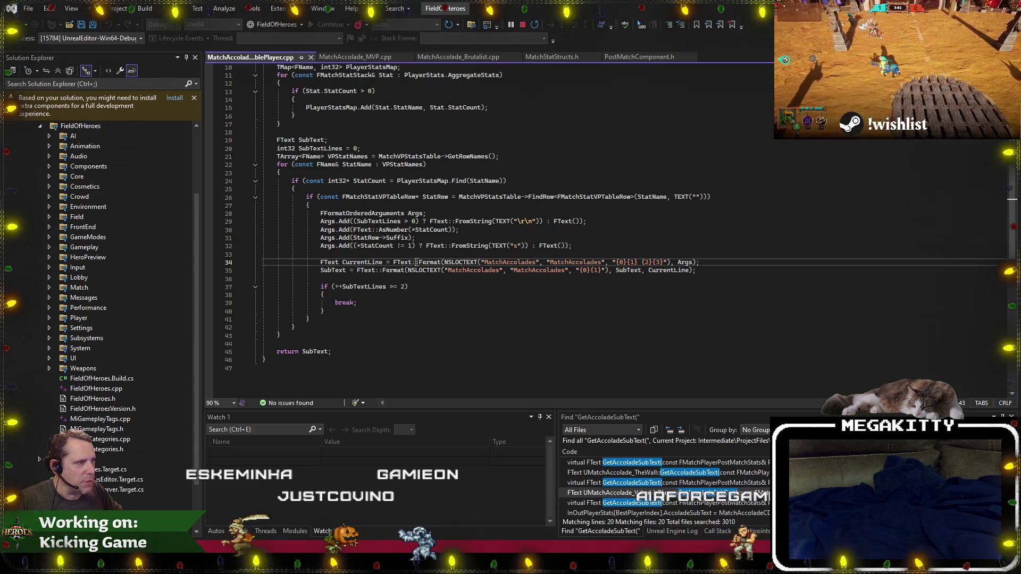
left_click(340, 221)
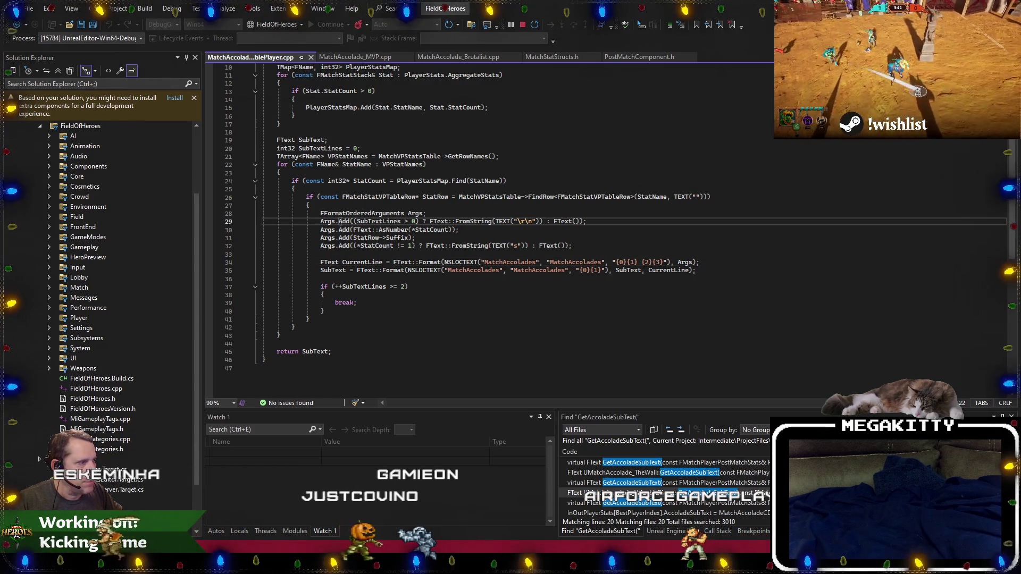
left_click(339, 237)
left_click(341, 246)
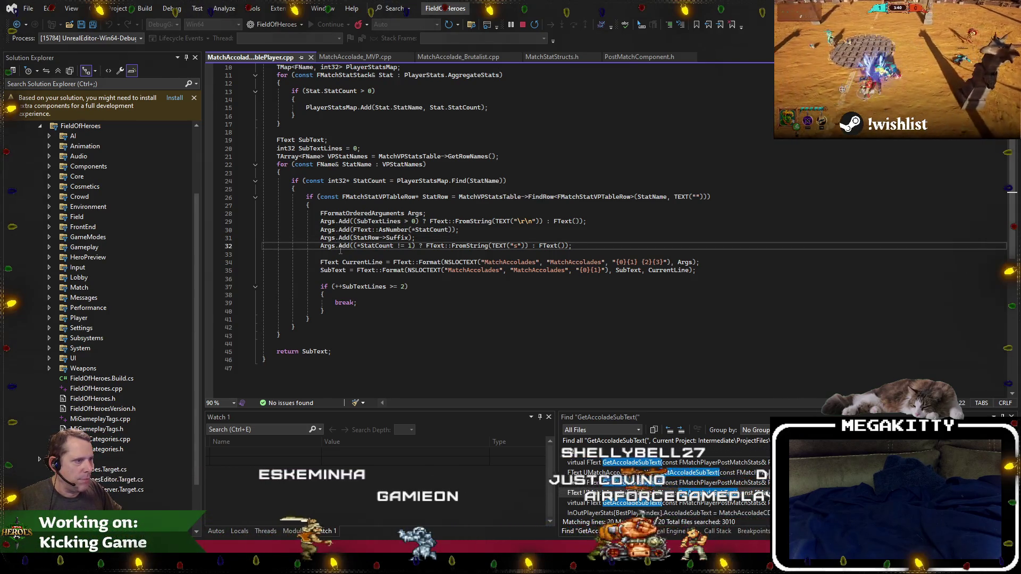
scroll(784, 327, "up", 2)
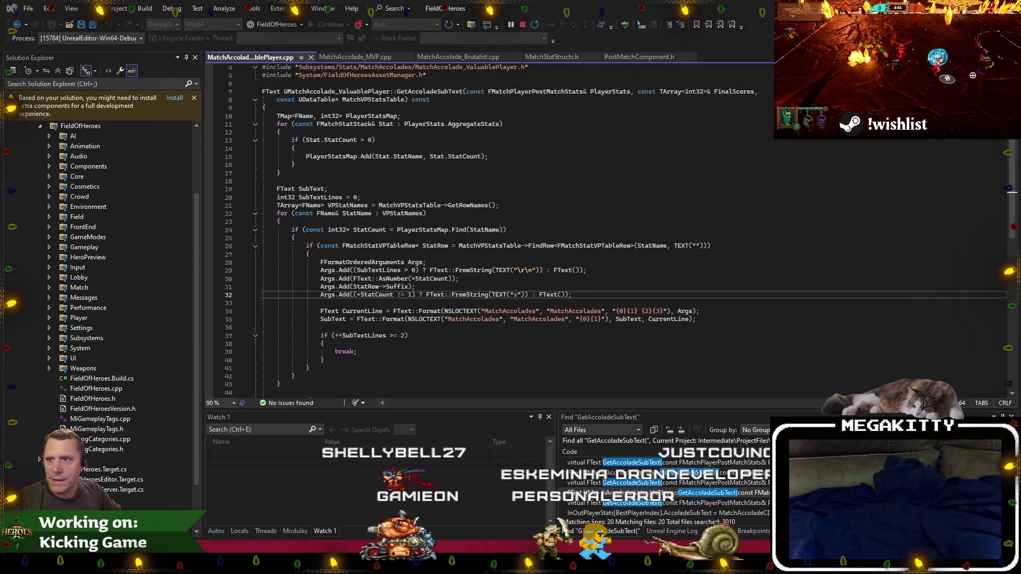
key("Up")
scroll(500, 229, "up", 1)
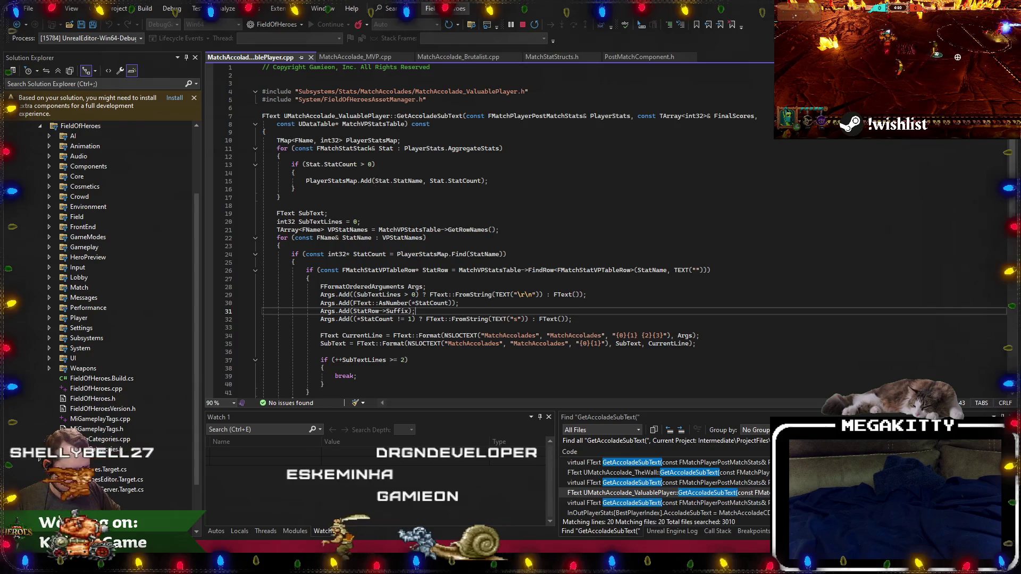
left_click(398, 327)
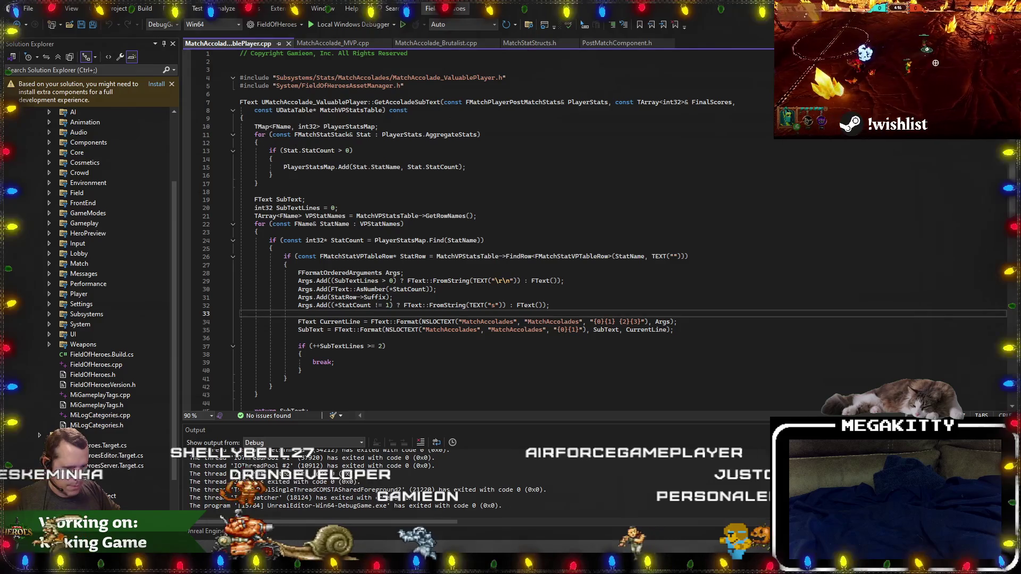
key("alt+Tab")
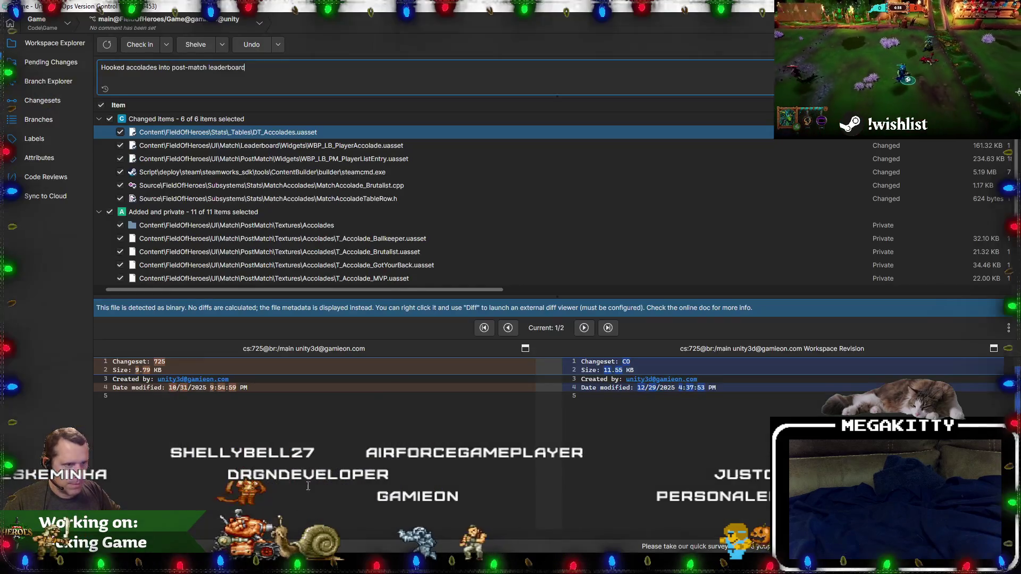
Check in the pending changes under 'Hooked accolades into post-match leaderboard', then return to Visual Studio.
scroll(301, 192, "down", 2)
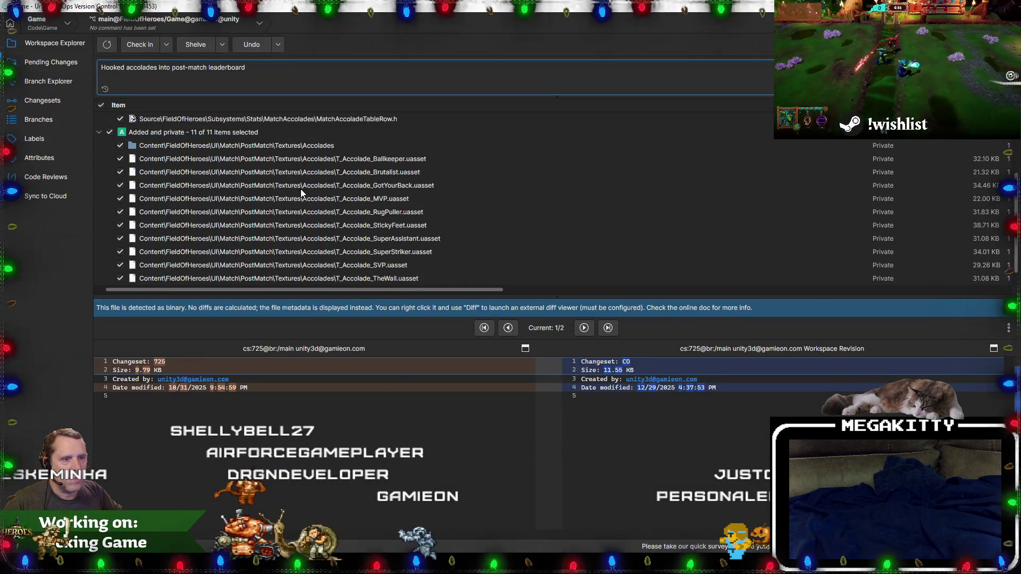
scroll(301, 198, "up", 2)
left_click(132, 47)
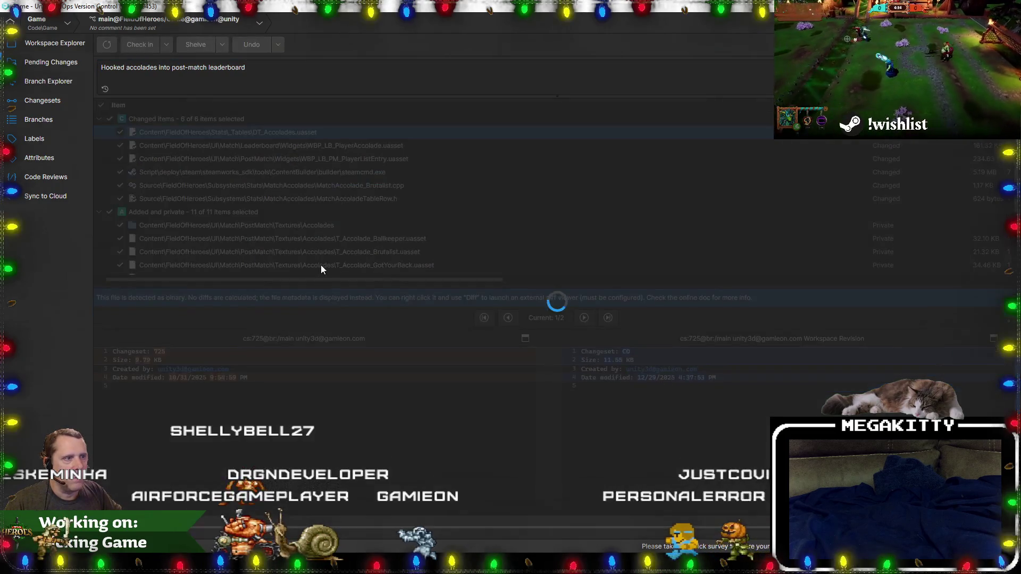
key("alt+Tab")
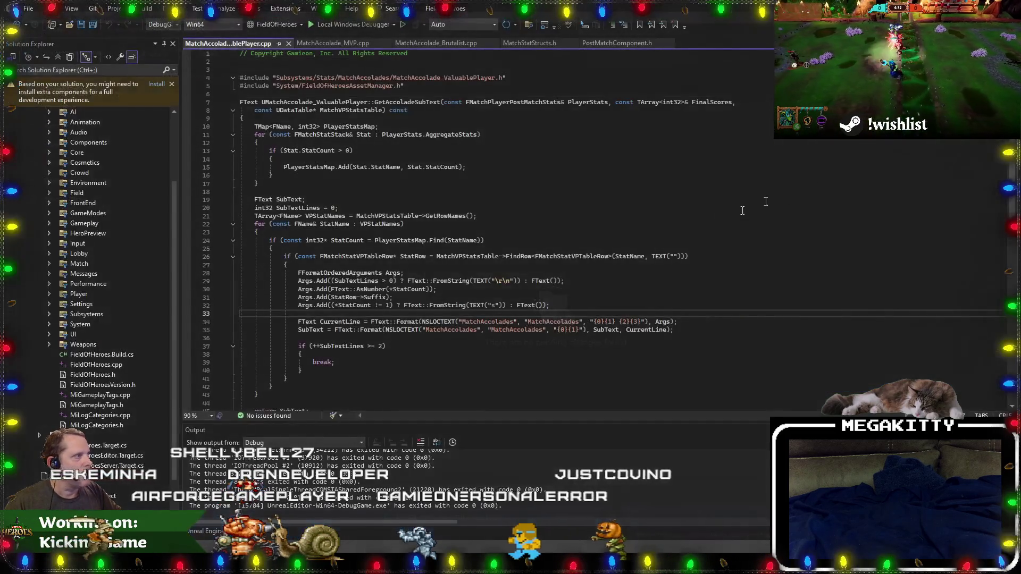
left_click(391, 337)
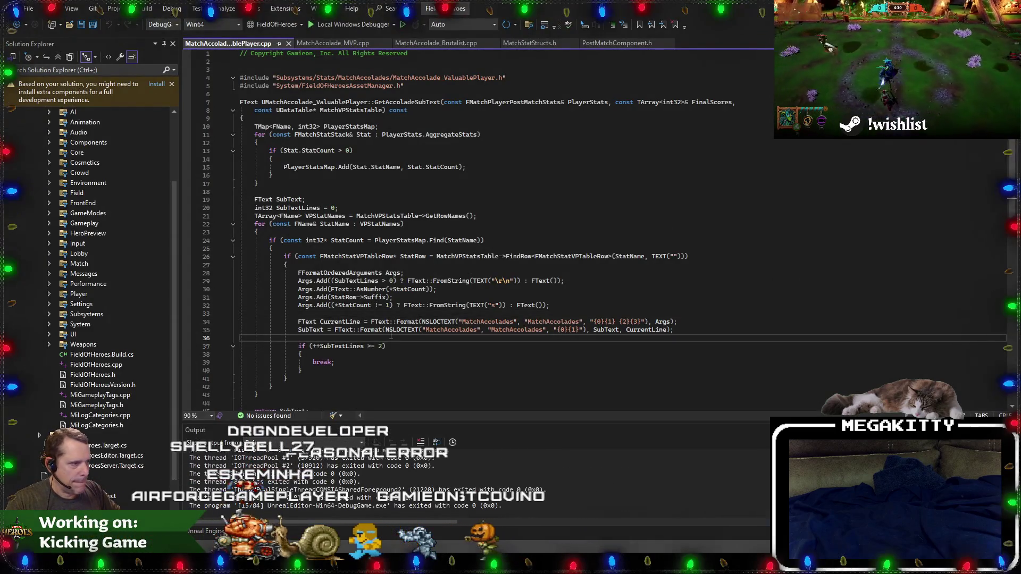
Review GetAccoladeSubText's stat-row lookup and the sub-text formatting on lines 26–35.
left_click(392, 321)
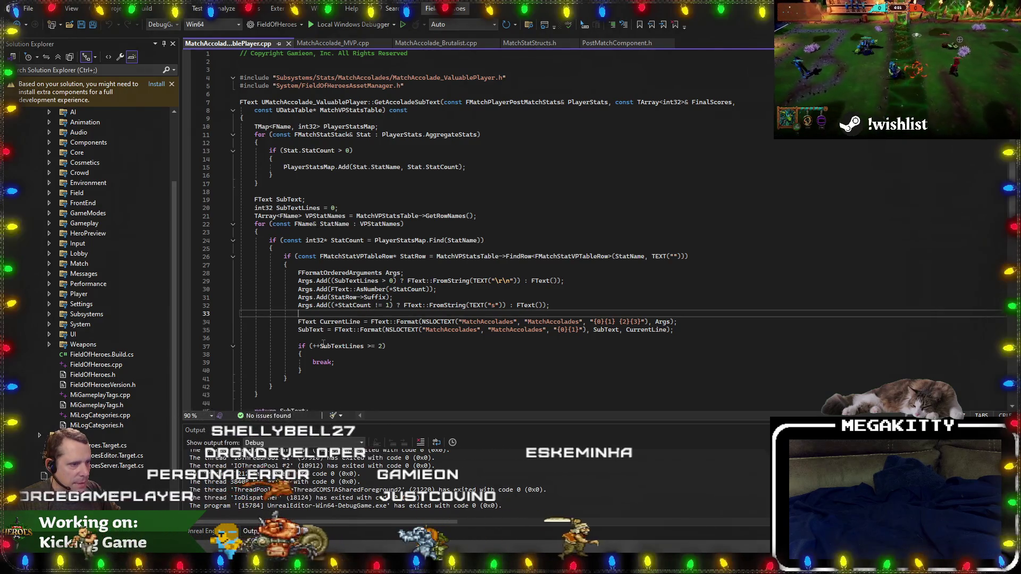
scroll(404, 319, "down", 1)
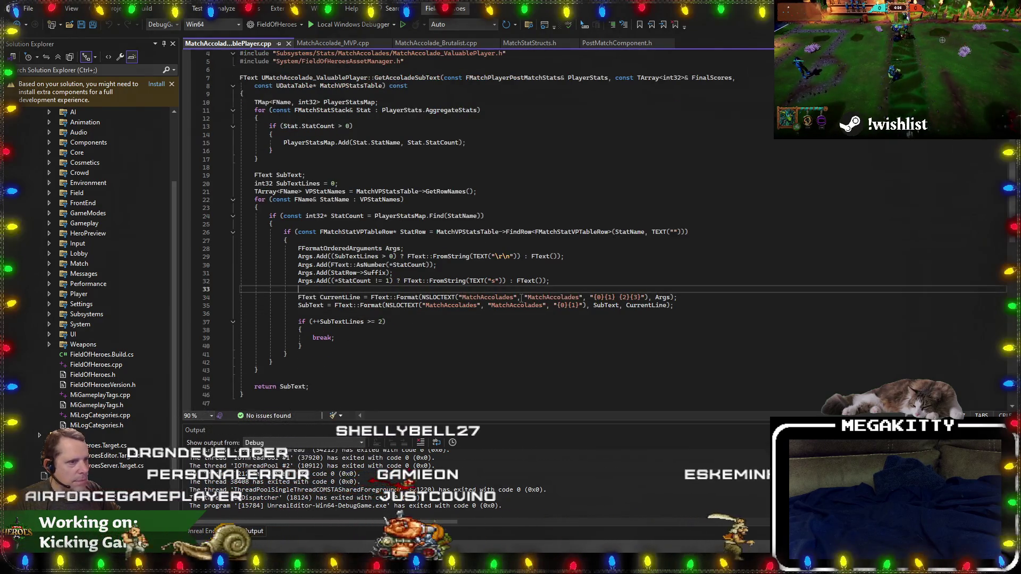
left_click(384, 233)
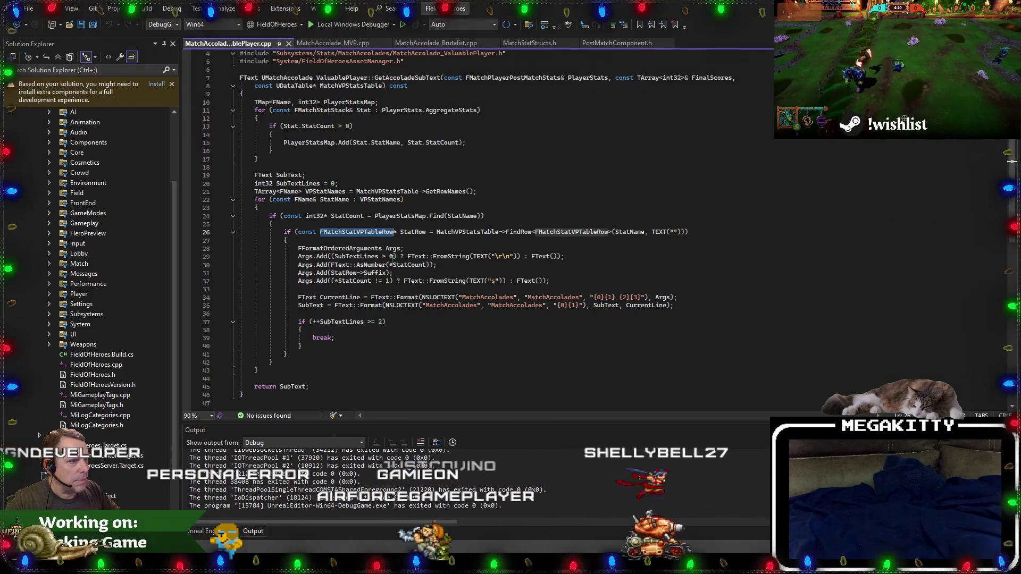
mouse_move(707, 310)
left_mouse_down()
mouse_move(532, 305)
mouse_move(239, 250)
mouse_move(165, 257)
left_mouse_up()
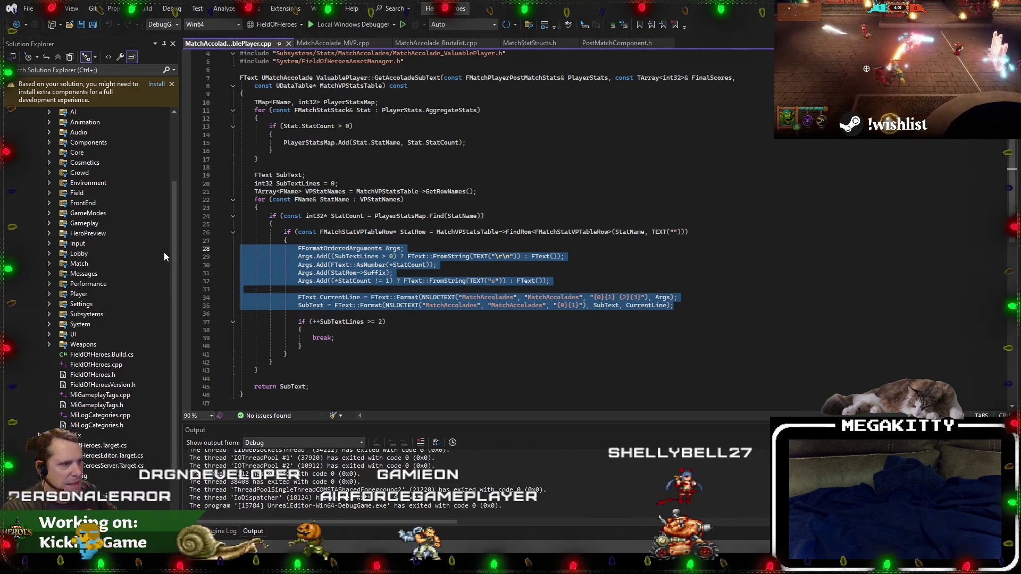
Compare that code with MatchAccolade_Brutalist.cpp's return Result line, then return to the ValuablePlayer code.
left_click(431, 43)
key("Down")
key("Down")
key("Down")
key("Down")
key("Down")
key("Down")
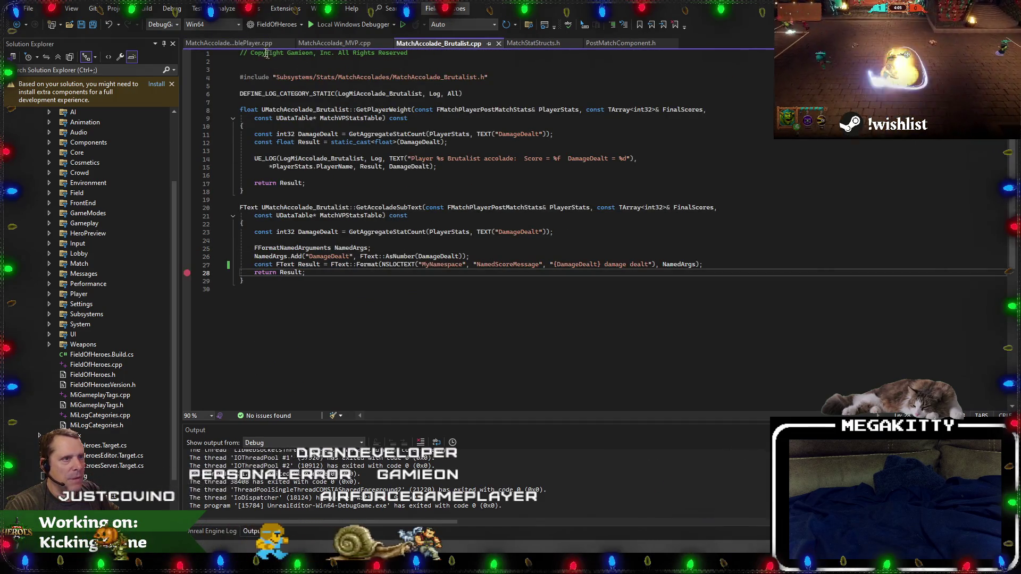
key("ctrl+Tab")
left_click(365, 231)
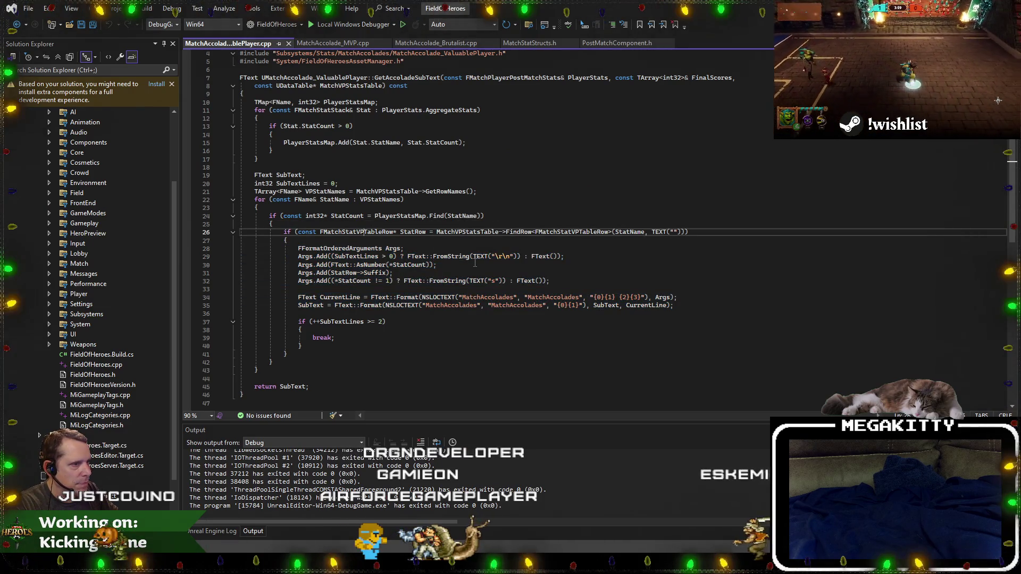
scroll(476, 263, "up", 1)
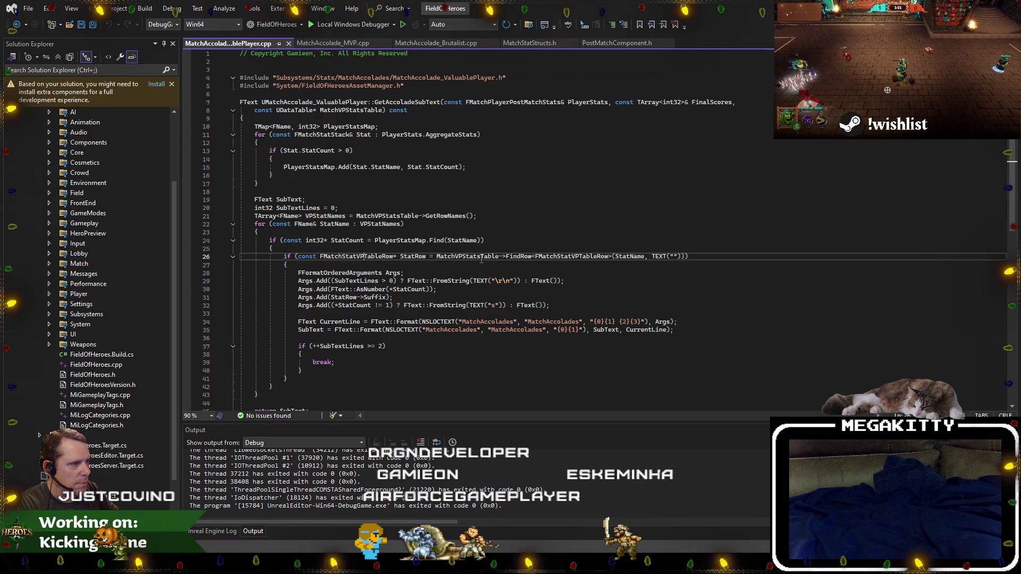
Check the uses of MatchVPStatsTable and start a fresh project build.
double_click(481, 257)
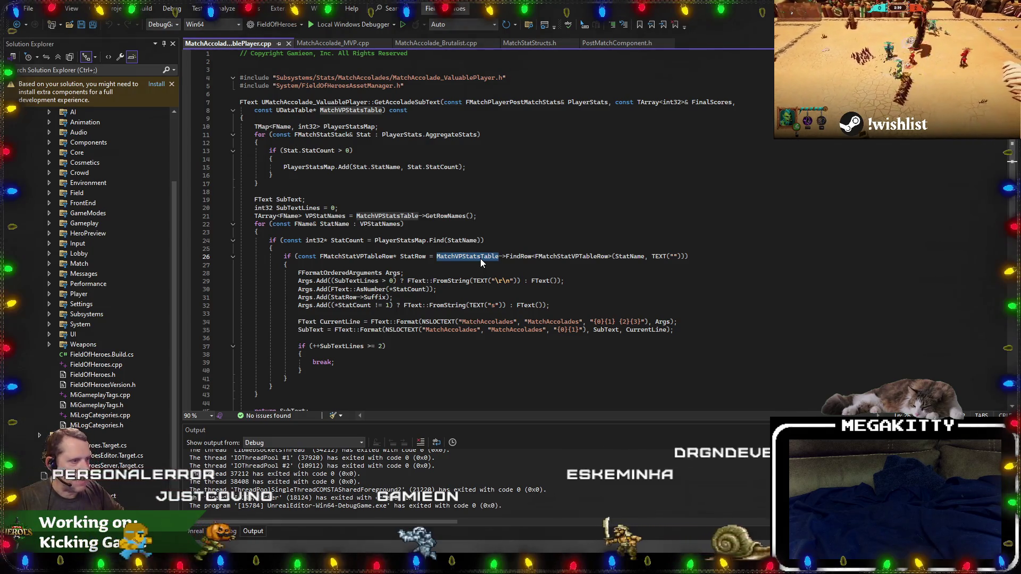
left_click(477, 257)
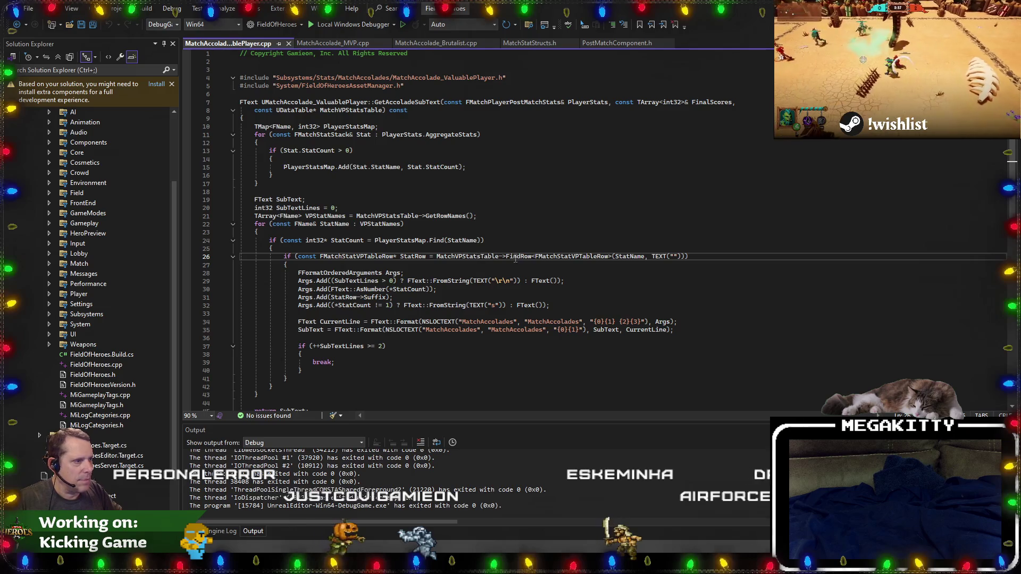
left_click(488, 251)
left_click(483, 258)
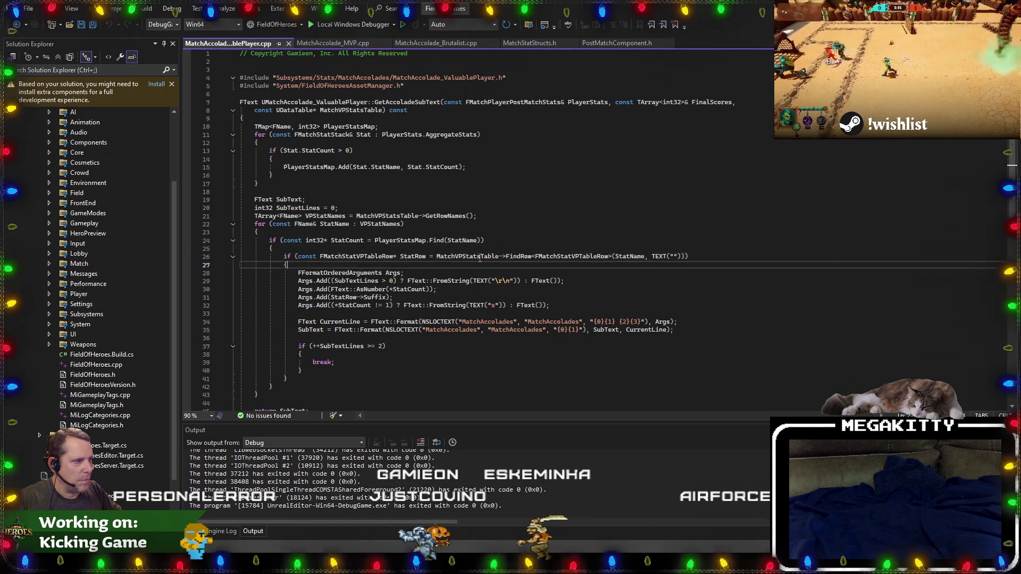
key("ctrl+g")
left_click(554, 298)
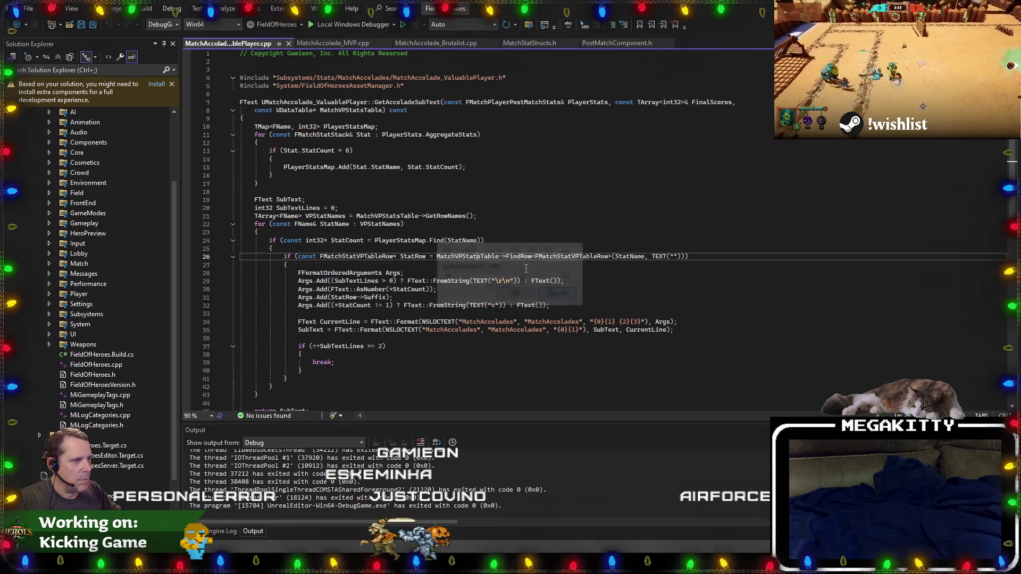
key("ctrl+shift+b")
left_click(525, 264)
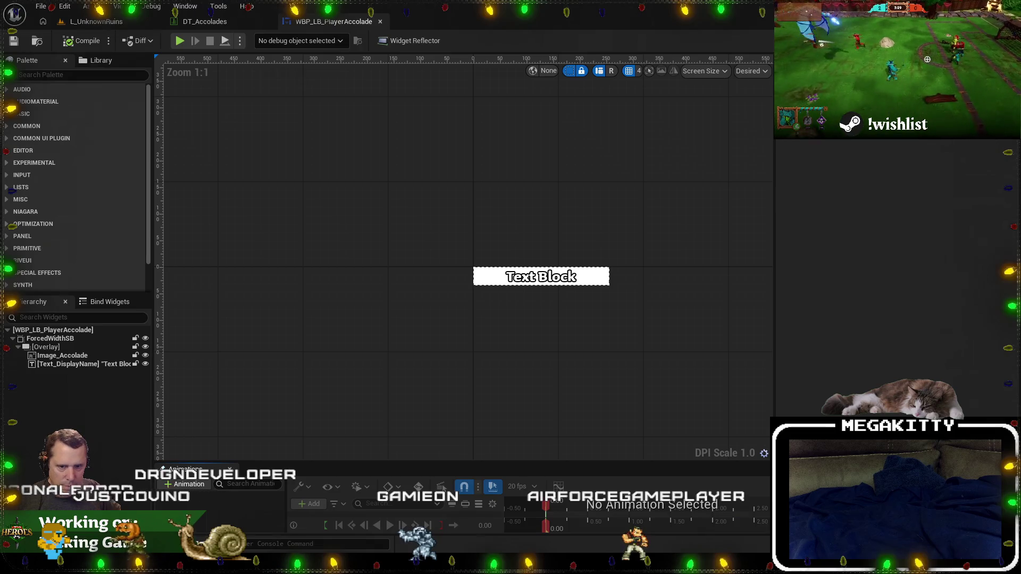
Pan the WBP_LB_PlayerAccolade designer canvas around the display-name text block.
mouse_move(501, 292)
left_mouse_down()
mouse_move(452, 192)
mouse_move(299, 94)
left_mouse_up()
left_click(213, 21)
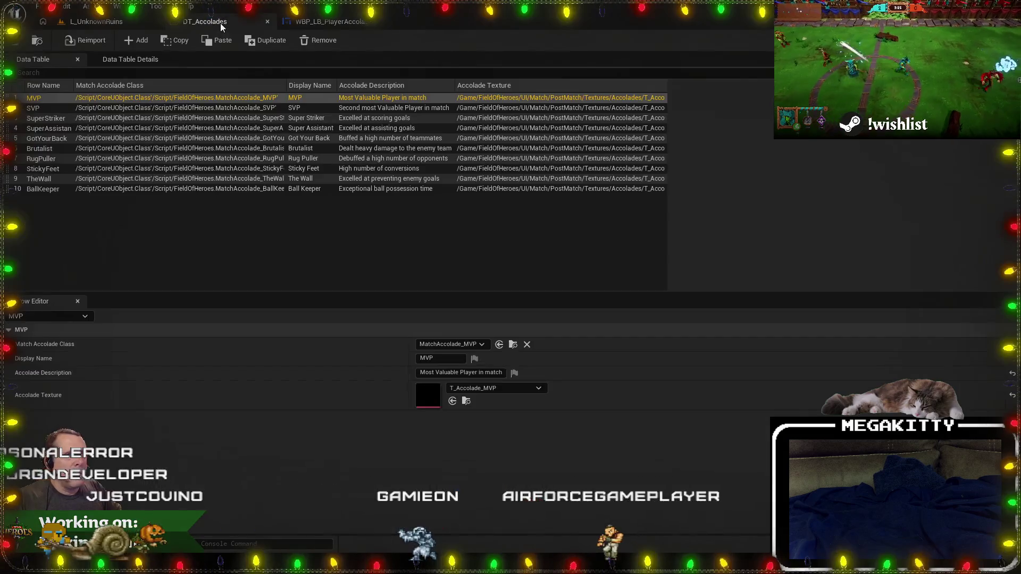
Open the DT_VPStats data table and dock it beside the other asset editors.
left_click(37, 41)
double_click(314, 452)
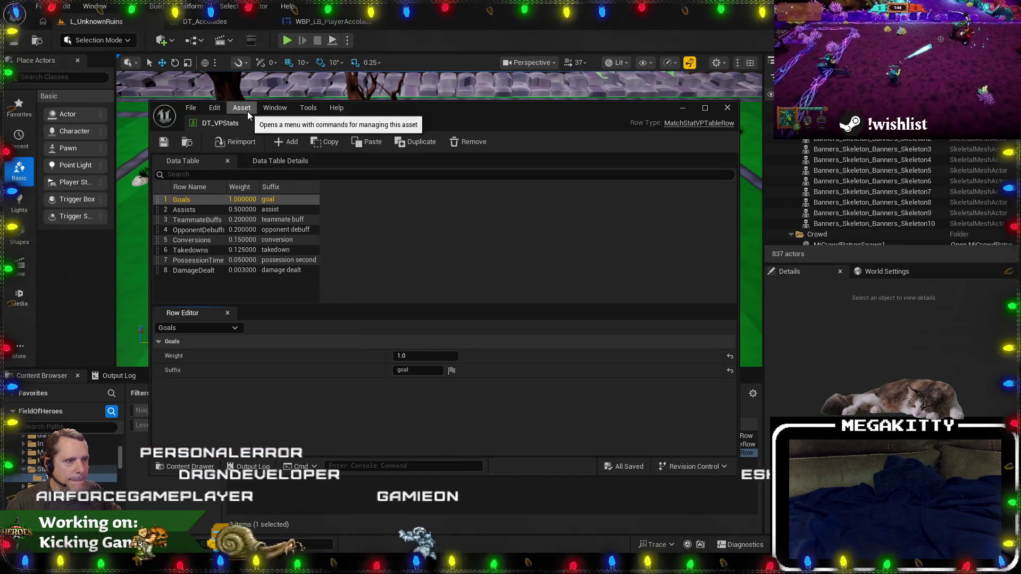
left_click_drag(410, 105, 438, 28)
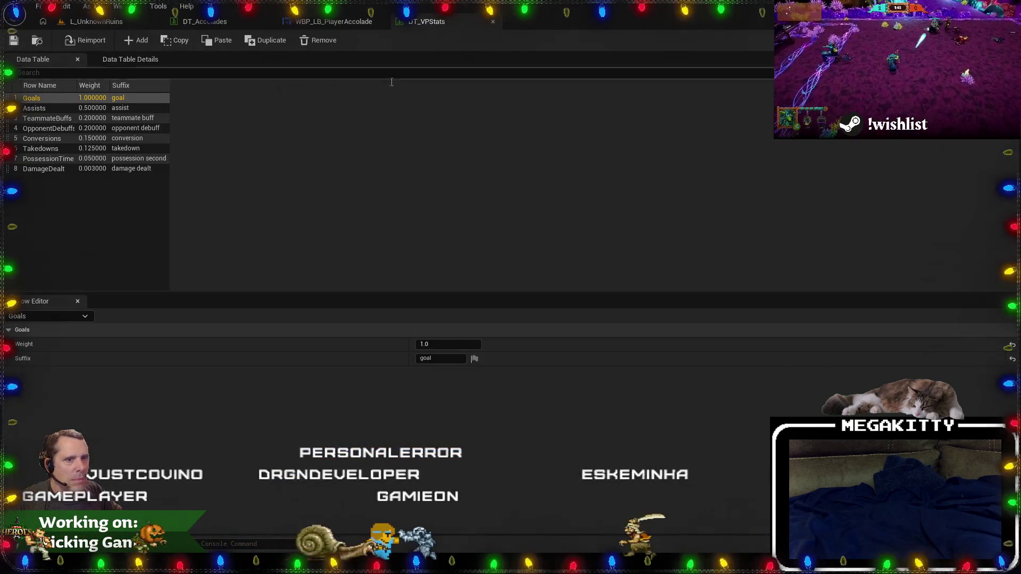
Check the weights and suffixes of the DamageDealt and Conversions rows, then return to Visual Studio.
left_click(143, 168)
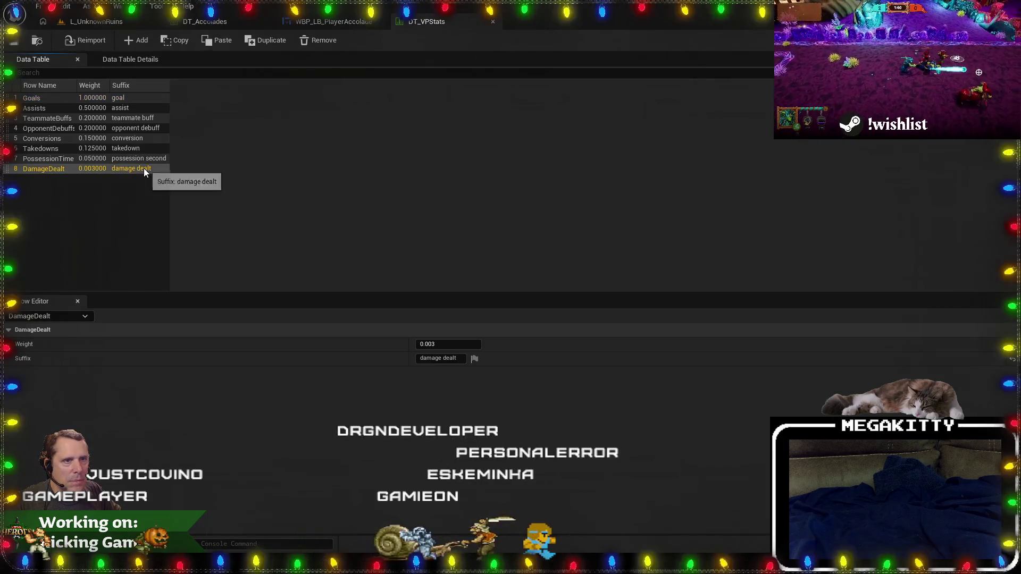
left_click(143, 139)
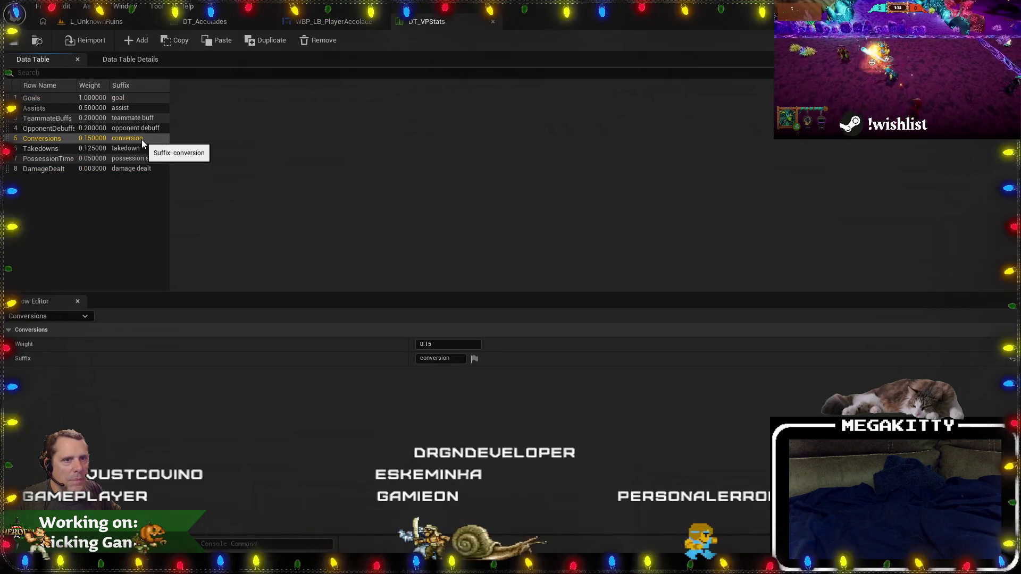
left_click(328, 21)
left_click(414, 24)
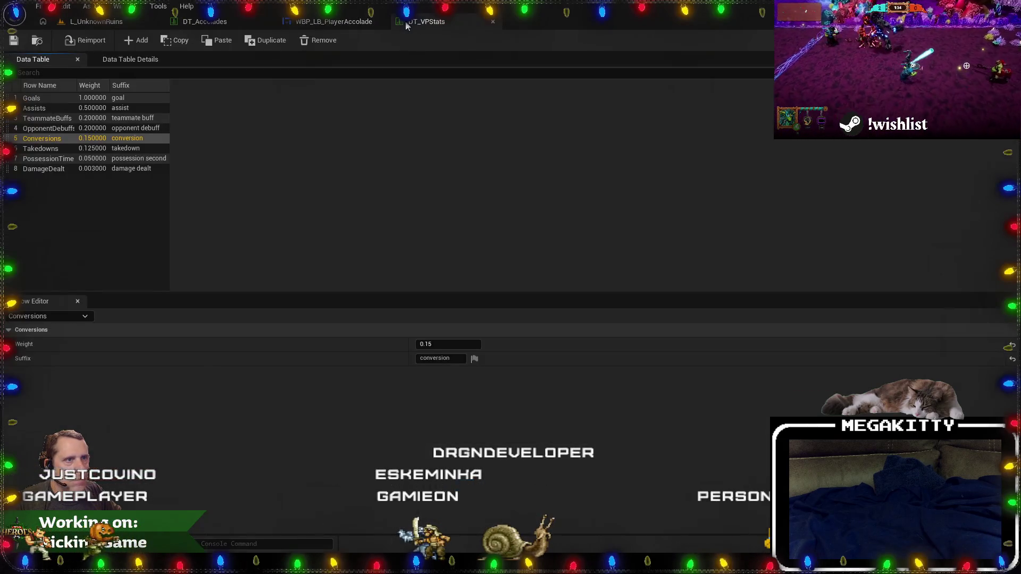
key("alt+Tab")
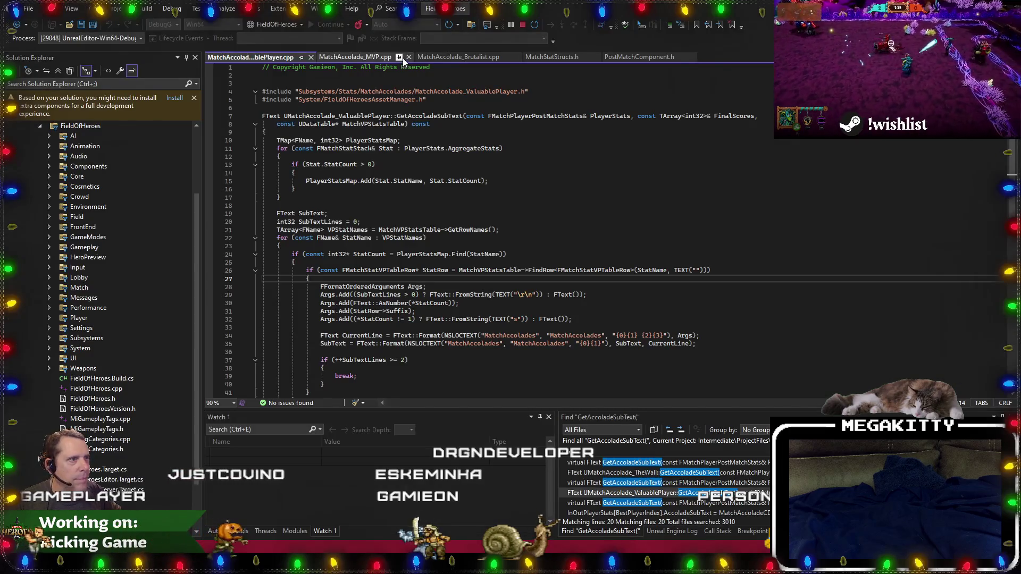
View the MVP and Brutalist accolade code, leaving a breakpoint on the Brutalist Format call at line 27.
left_click(403, 61)
scroll(492, 82, "down", 5)
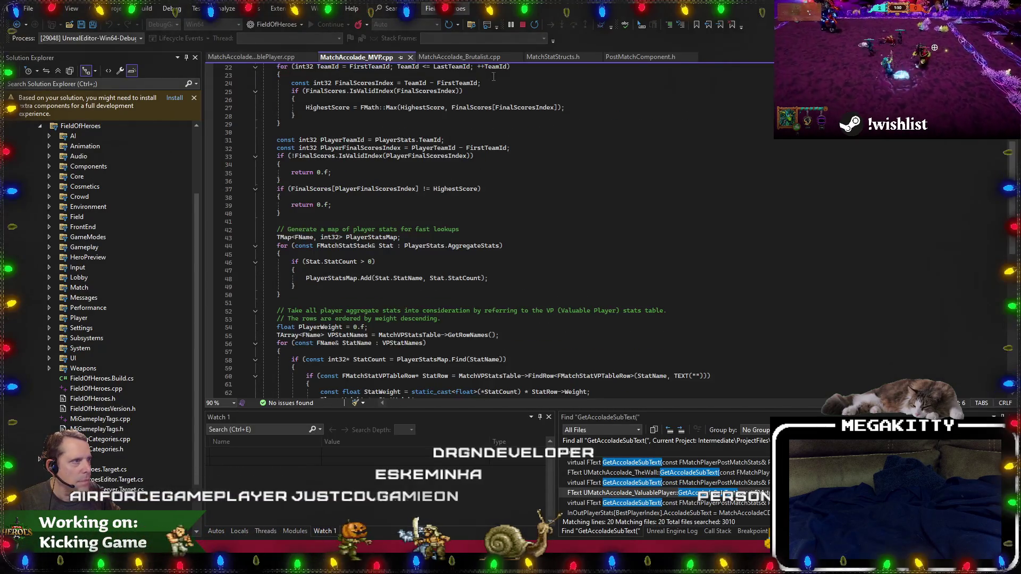
left_click(461, 56)
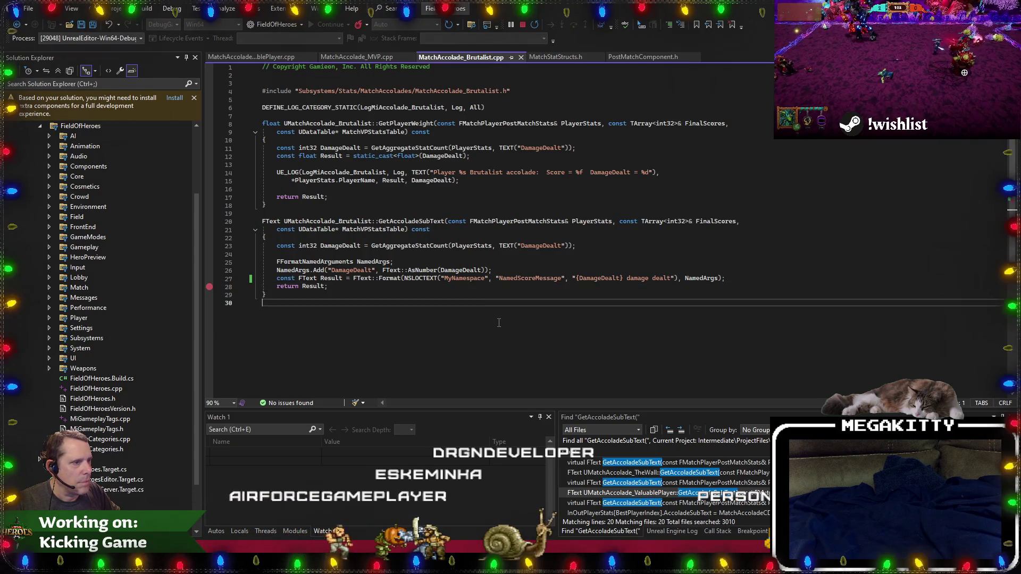
left_click(351, 286)
left_click(351, 280)
key("F9")
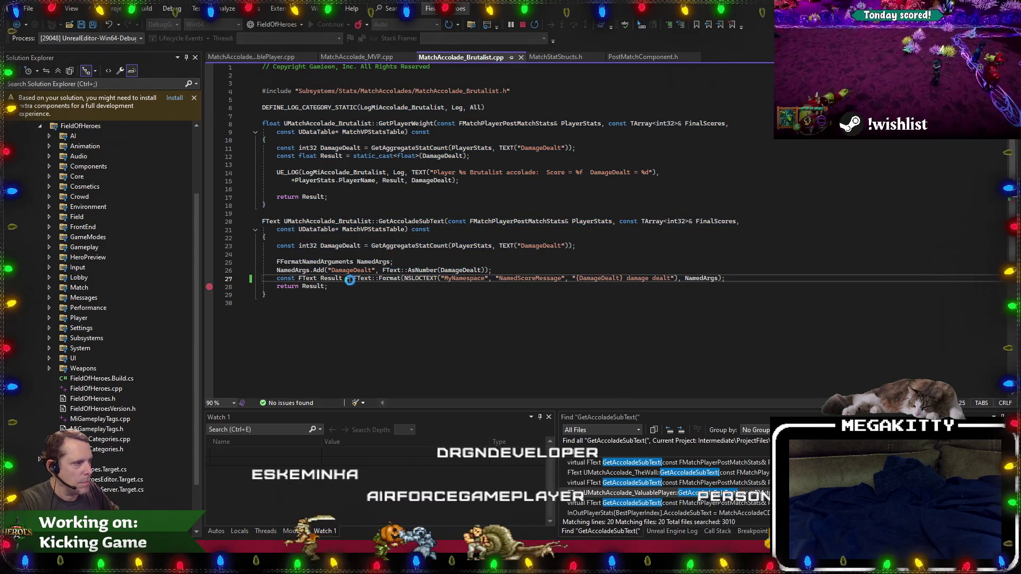
left_click(347, 290)
key("F9")
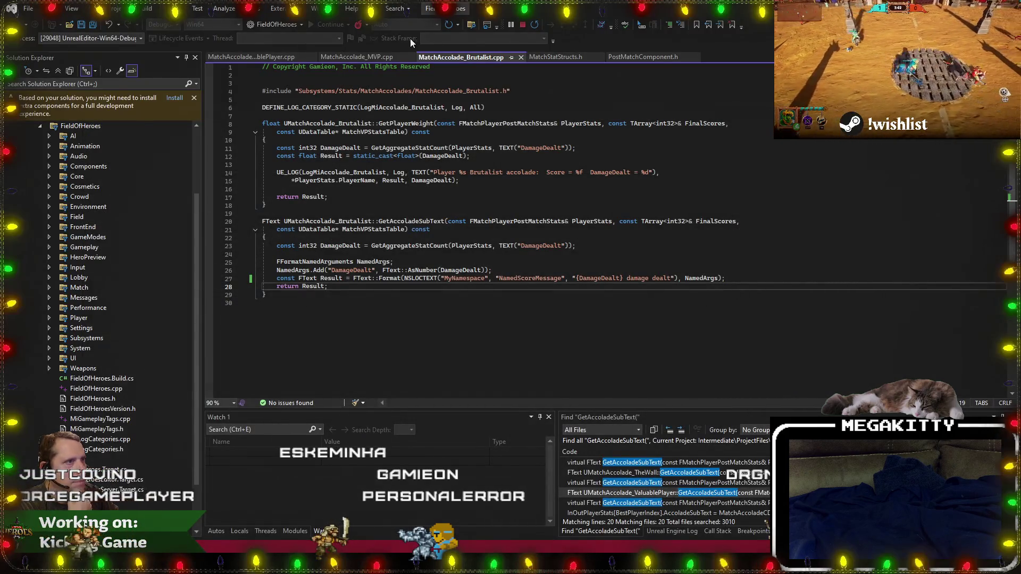
Compare the MVP and Brutalist accolade code against the DT_VPStats and DT_Accolades tables.
left_click(364, 58)
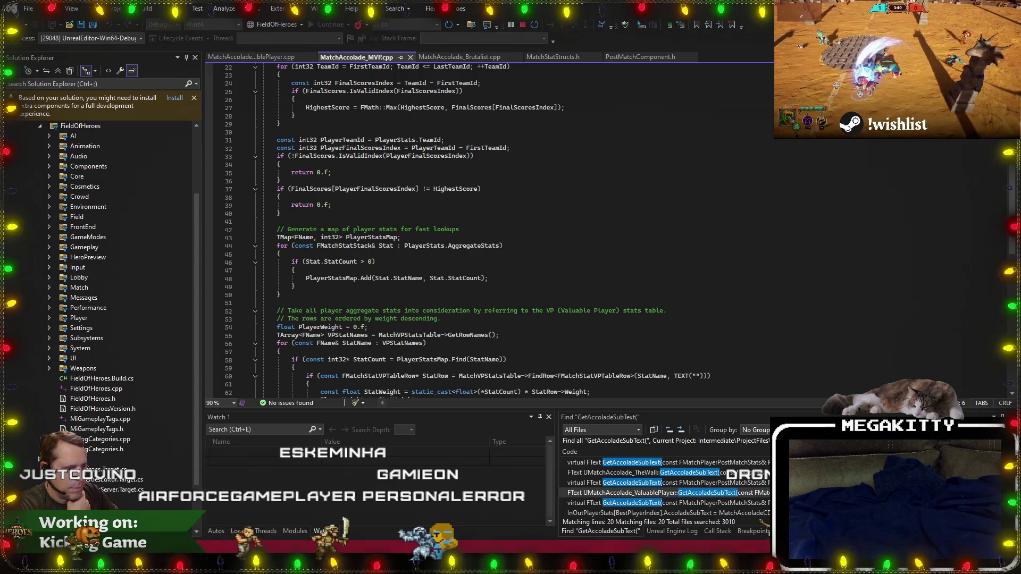
key("alt+Tab")
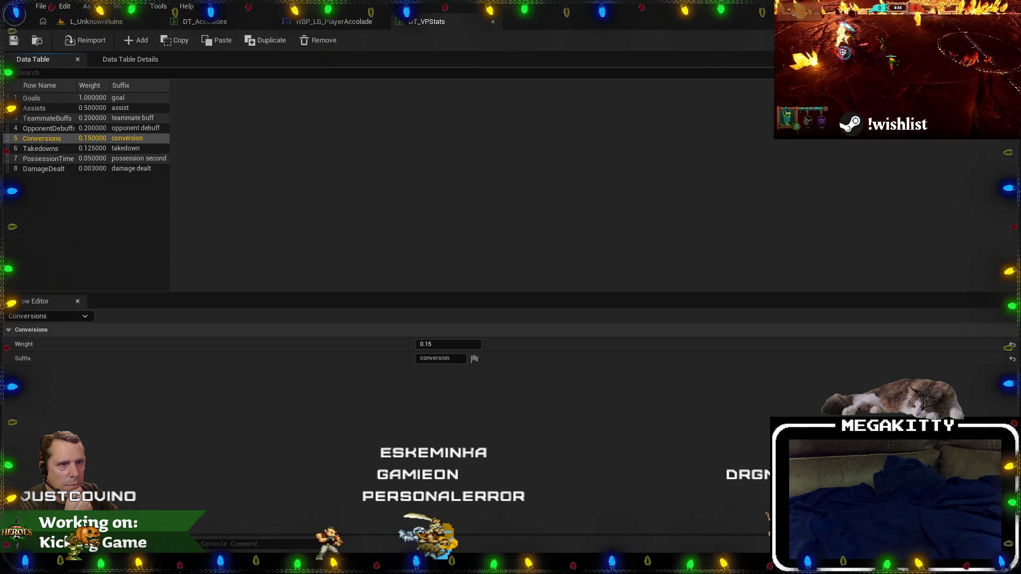
key("alt+Tab")
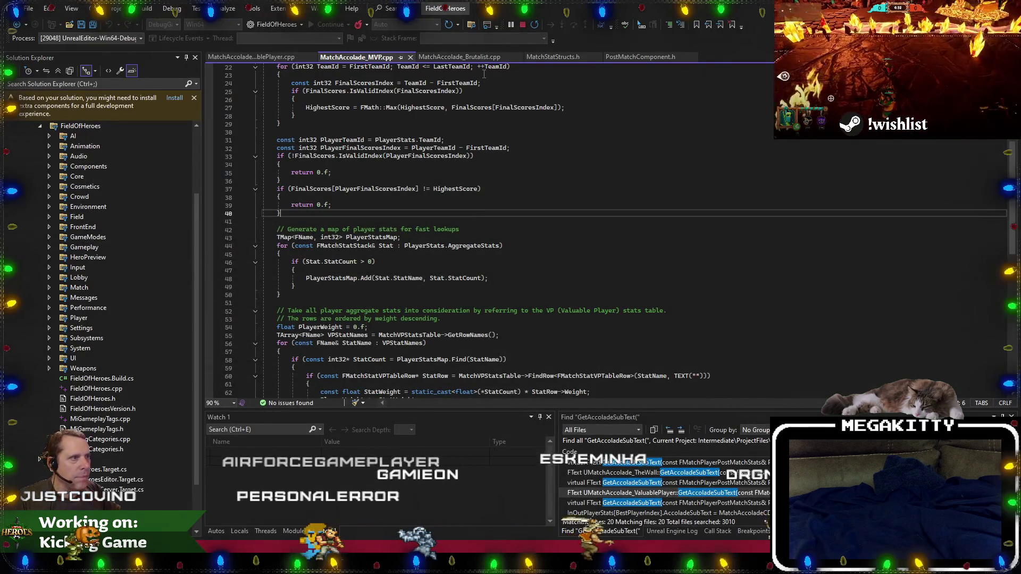
left_click(462, 57)
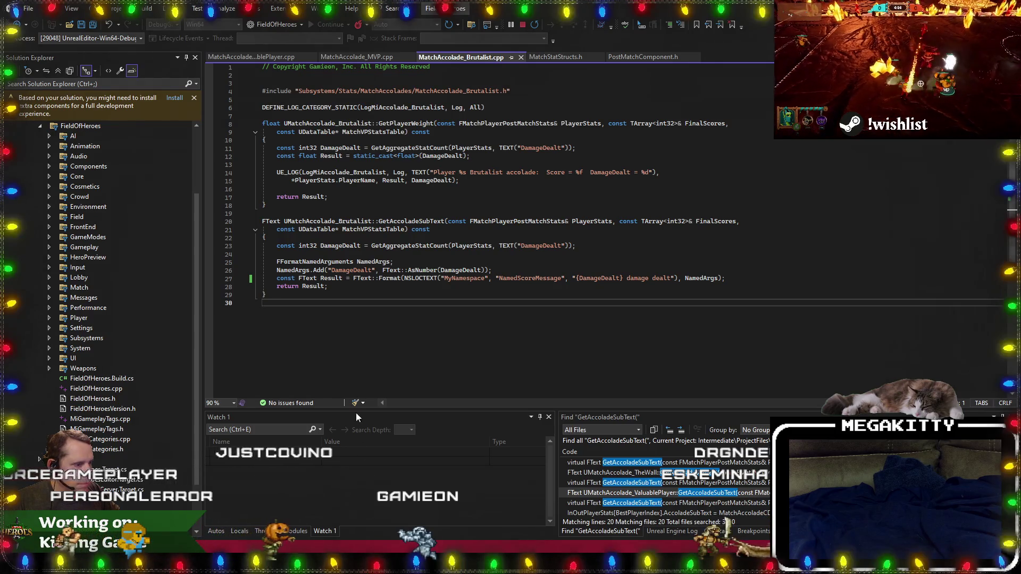
key("alt+Tab")
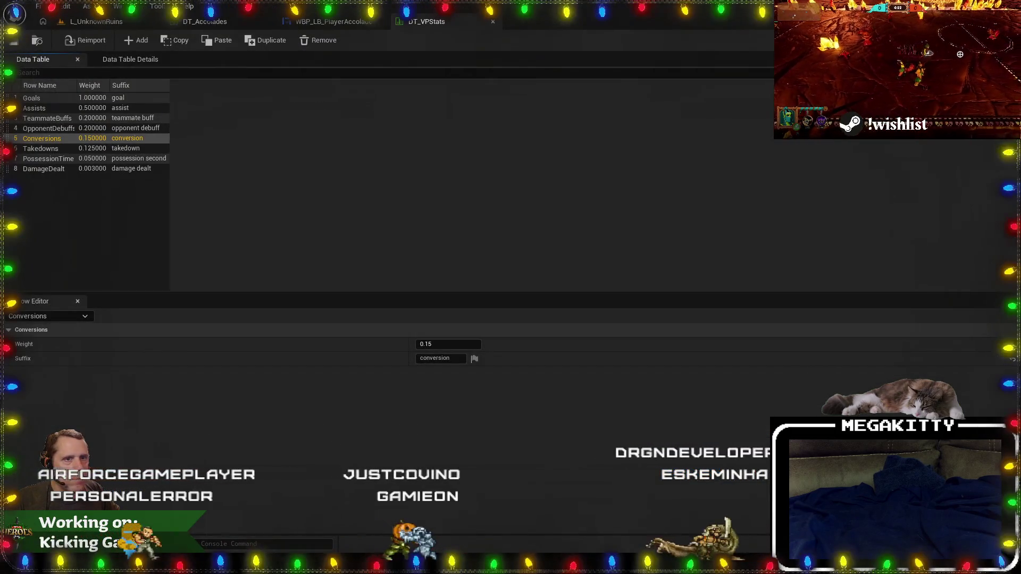
left_click(212, 23)
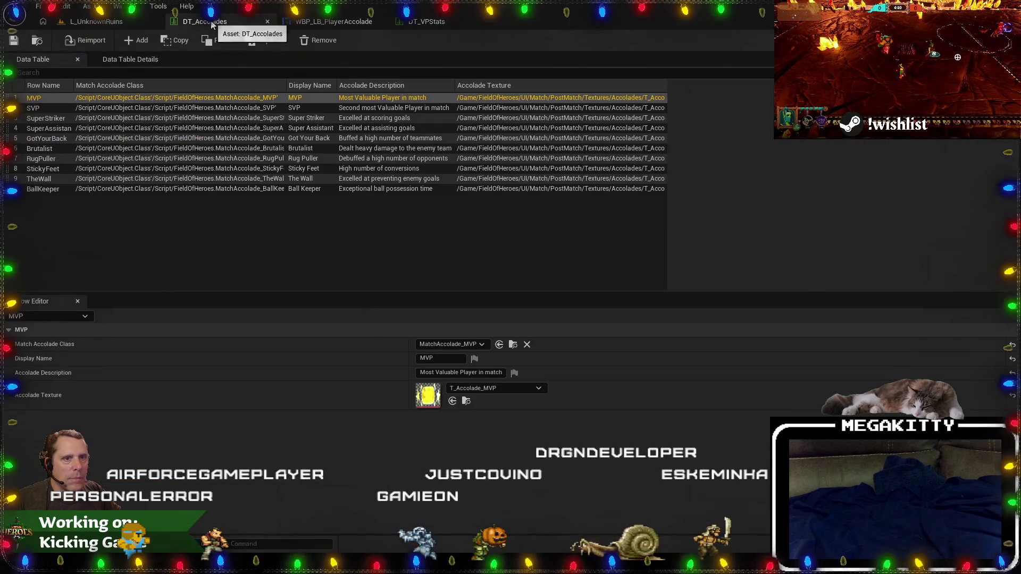
left_click(441, 20)
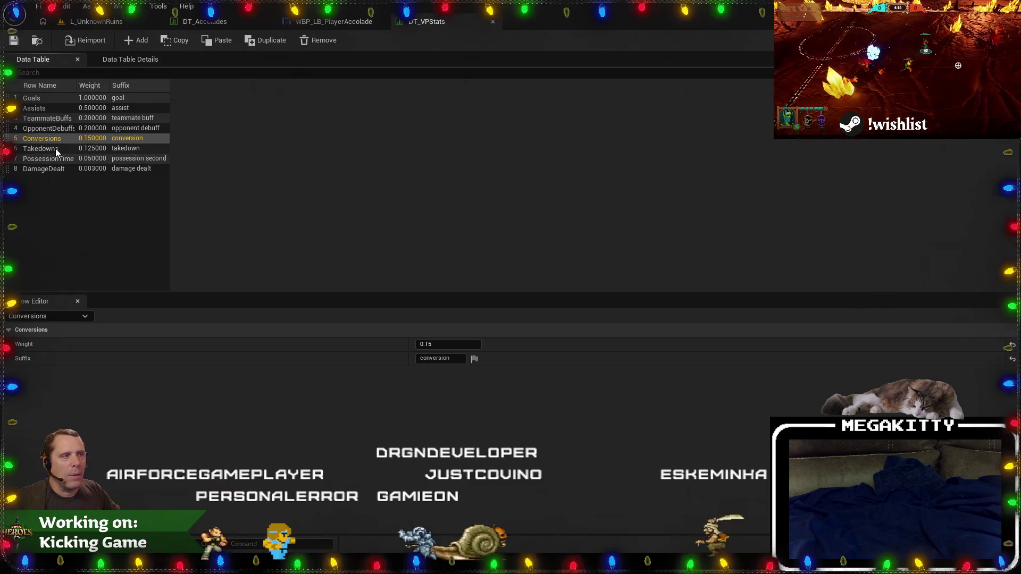
Check the DamageDealt and TeammateBuffs rows' weights and suffixes in DT_VPStats.
key("alt+Tab")
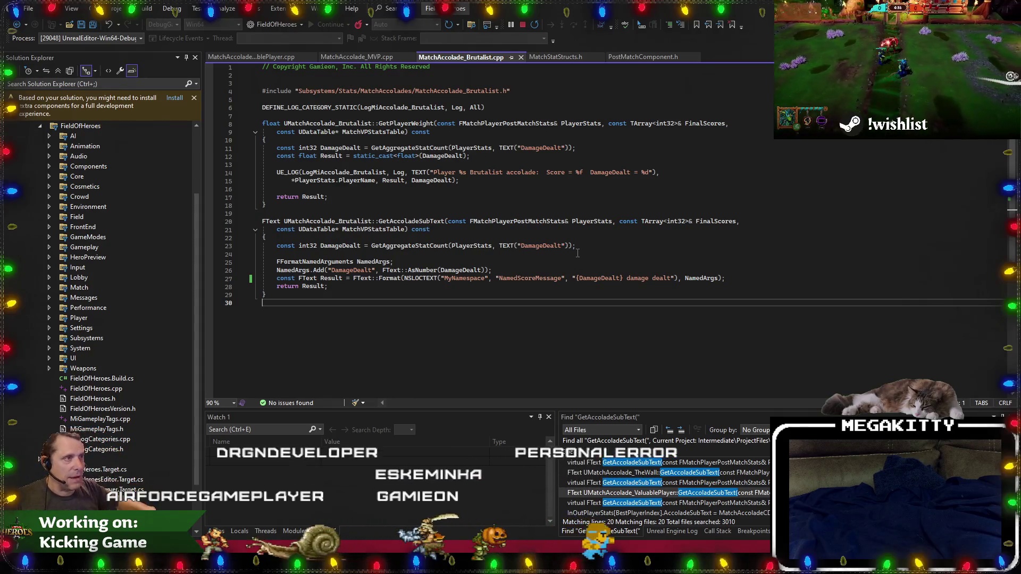
key("alt+Tab")
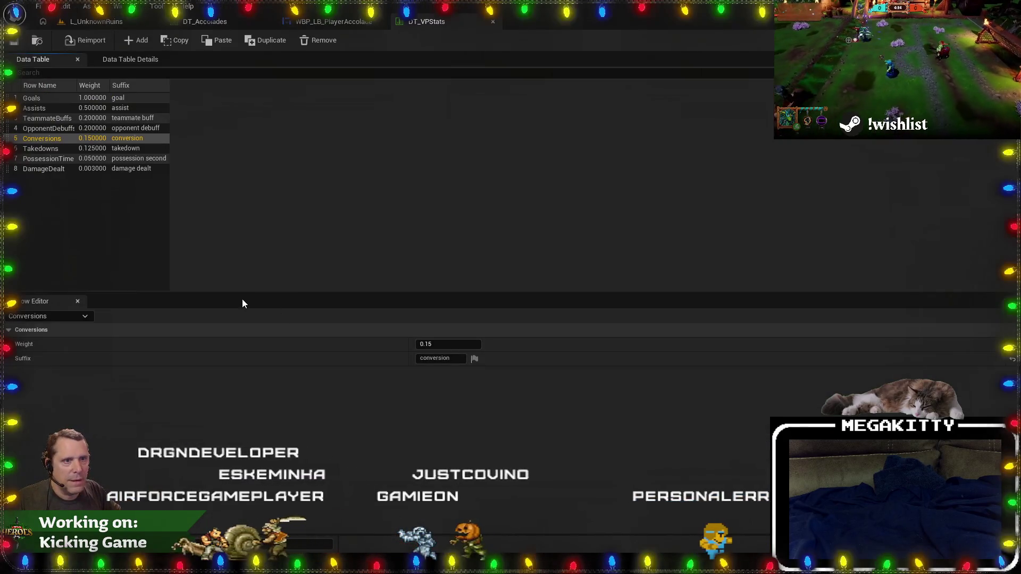
left_click(157, 167)
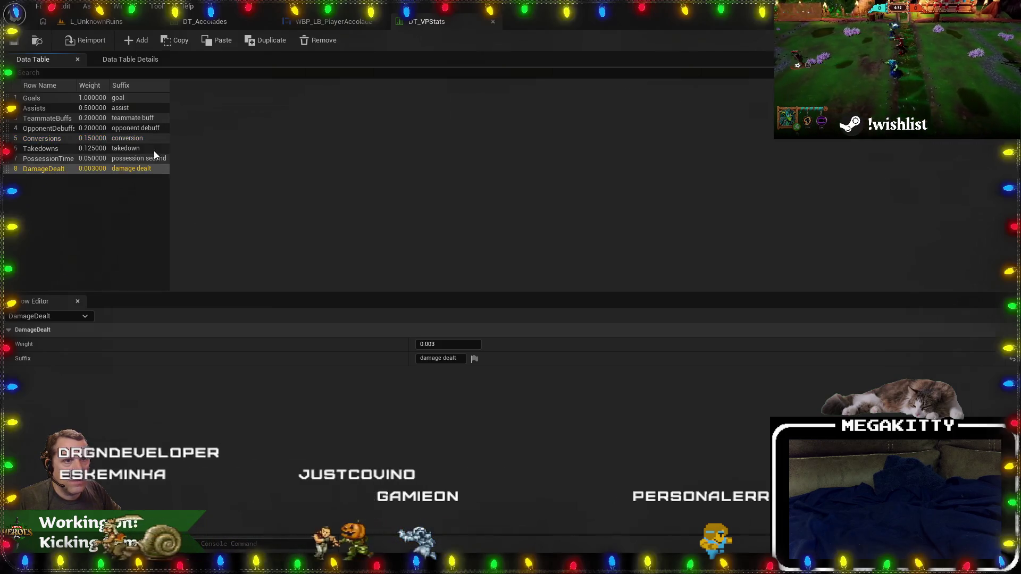
left_click(152, 142)
left_click(147, 118)
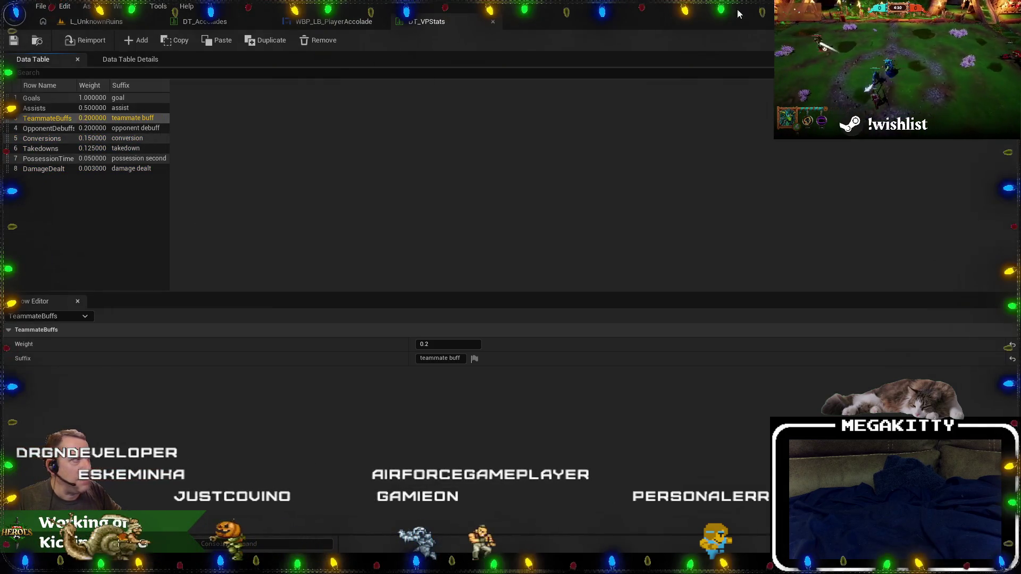
key("alt+Tab")
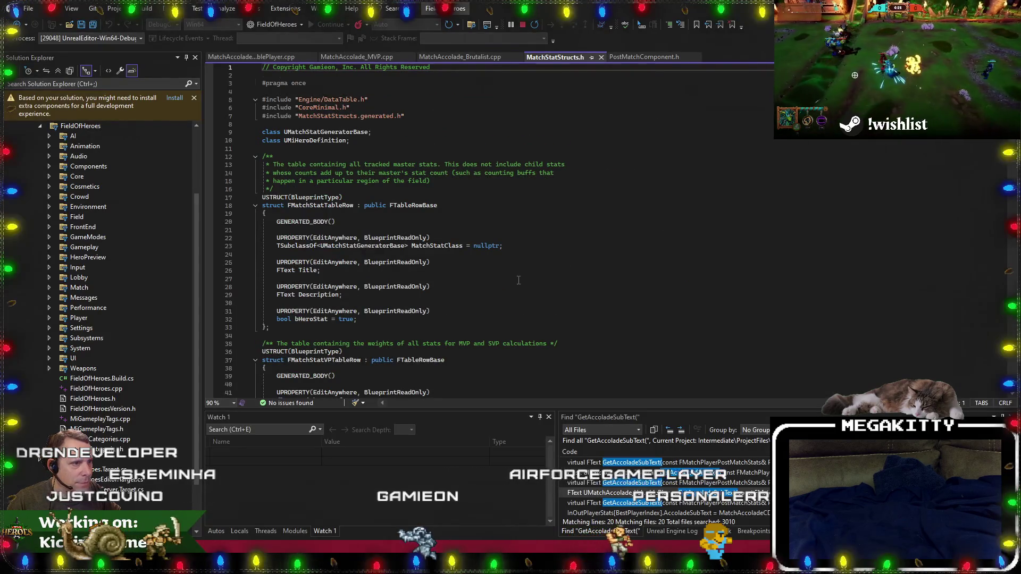
Compare the FMatchStatVPTableRow struct in MatchStatStructs.h against the DT_VPStats table rows.
scroll(519, 280, "down", 2)
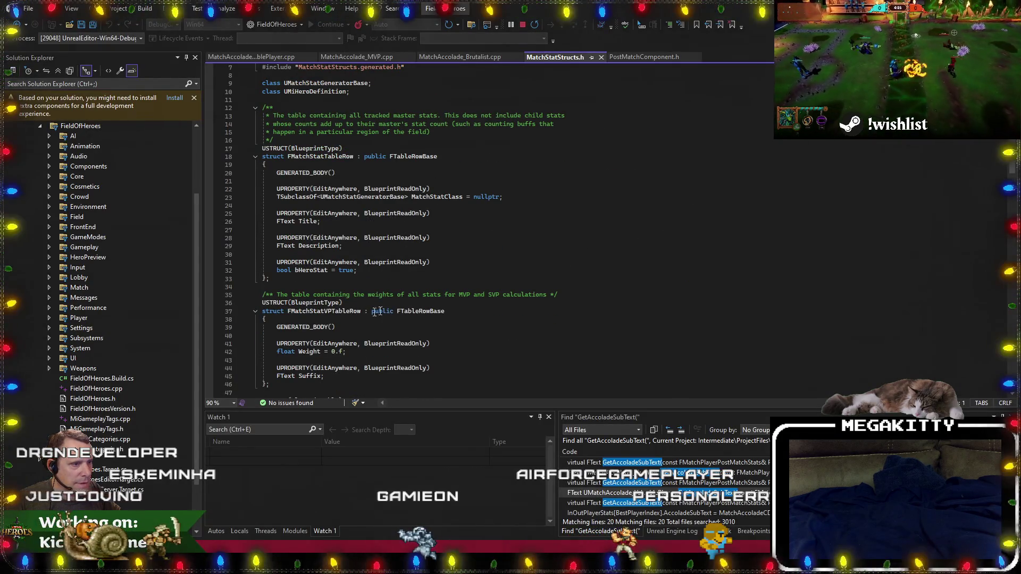
scroll(344, 317, "down", 5)
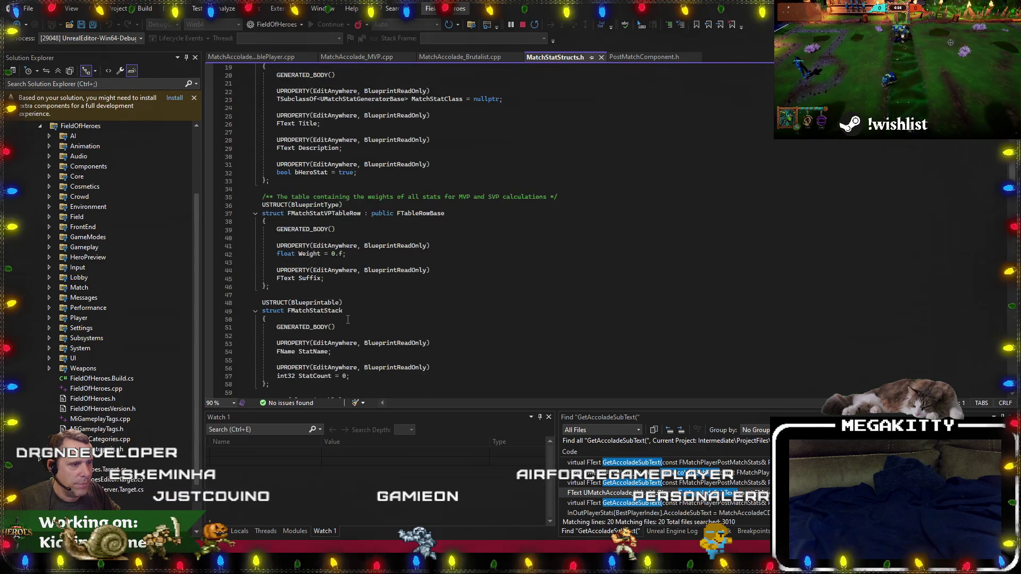
scroll(344, 317, "up", 4)
key("alt+Tab")
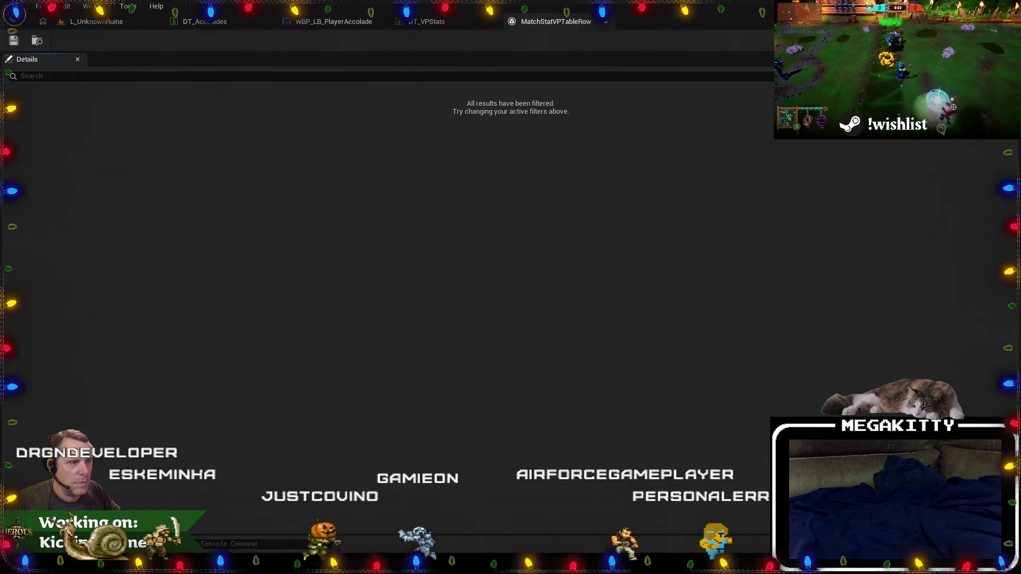
left_click(606, 21)
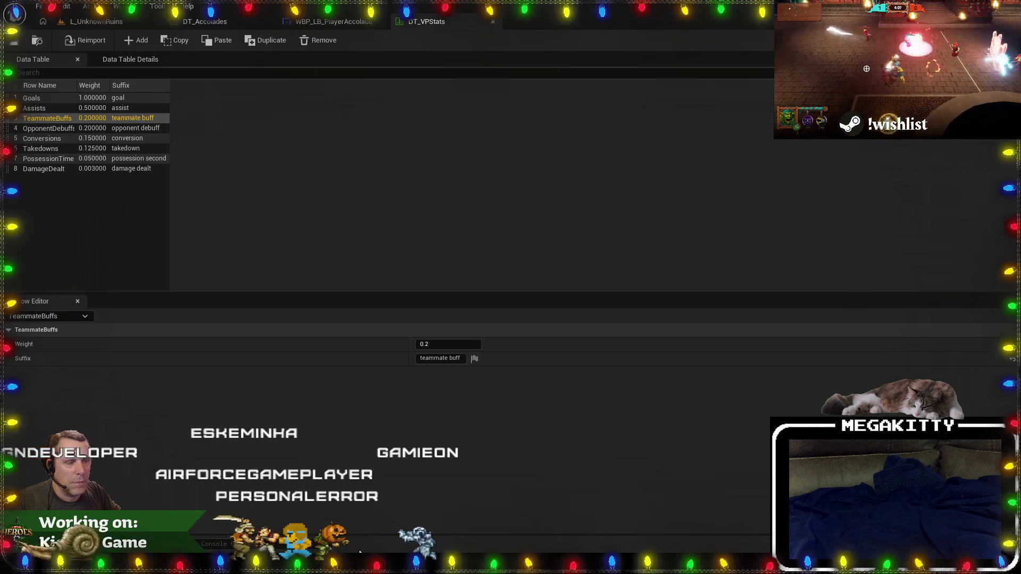
key("alt+Tab")
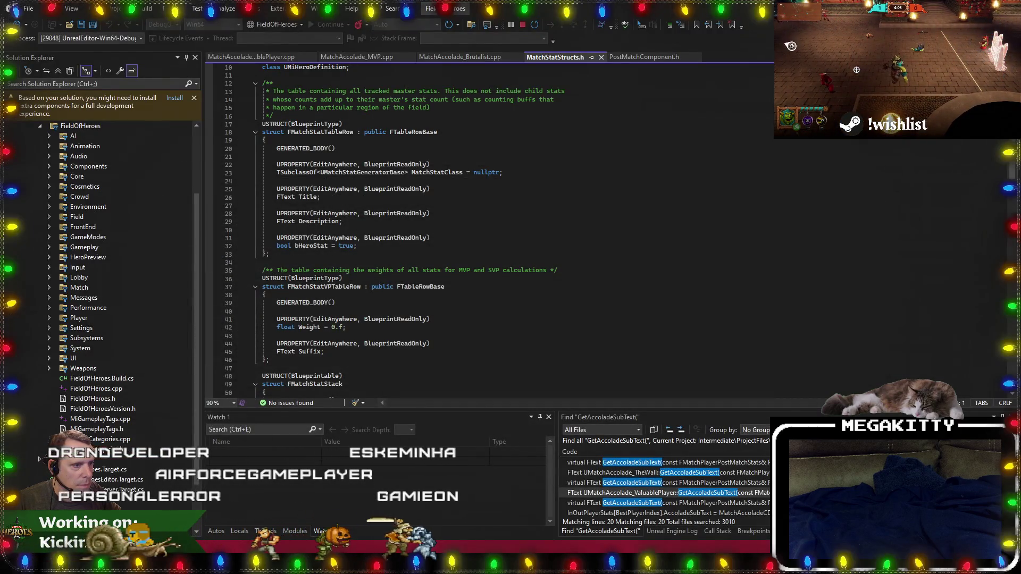
key("alt+Tab")
key("alt+Tab")
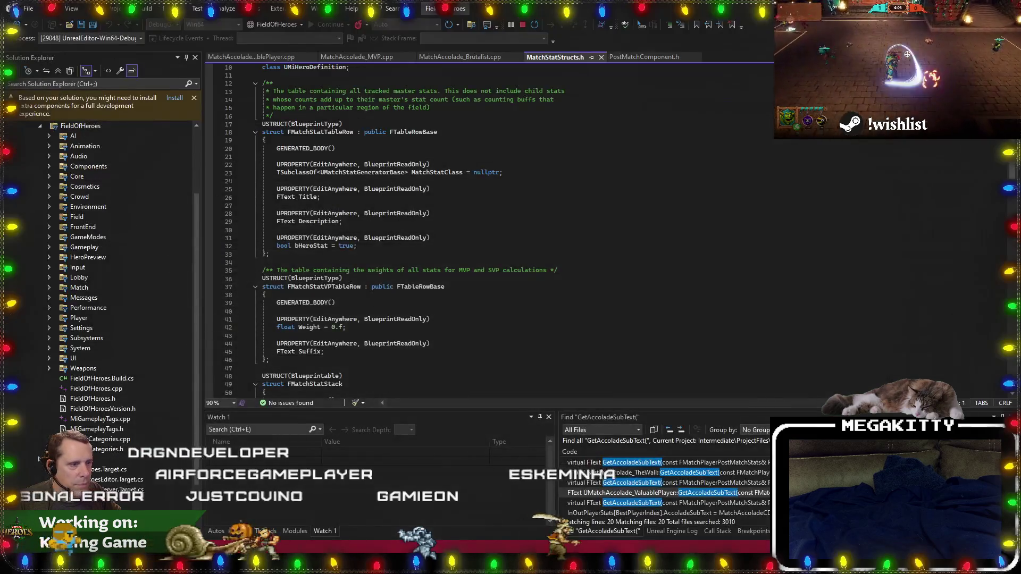
key("alt+Tab")
key("alt+Tab")
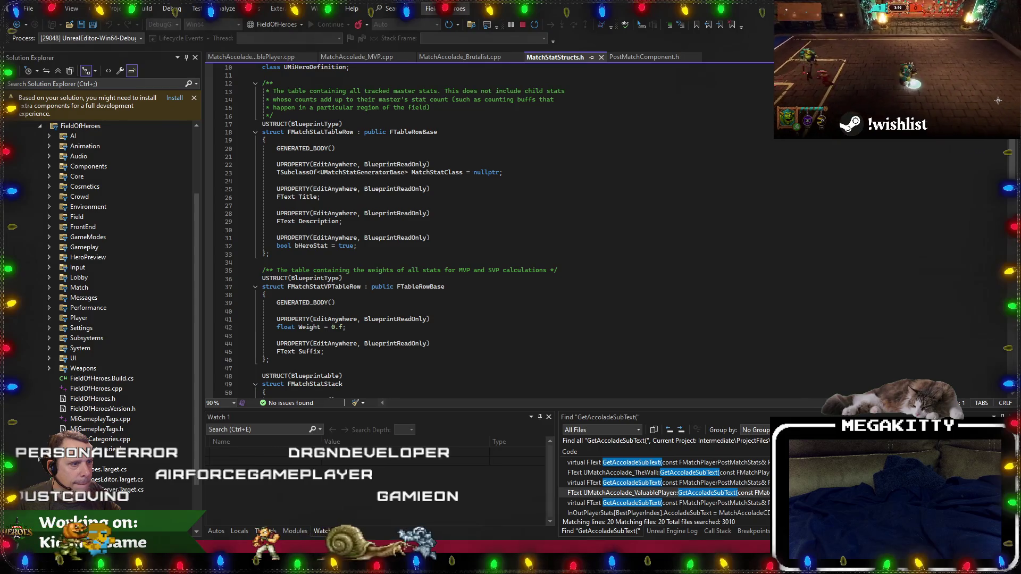
key("alt+Tab")
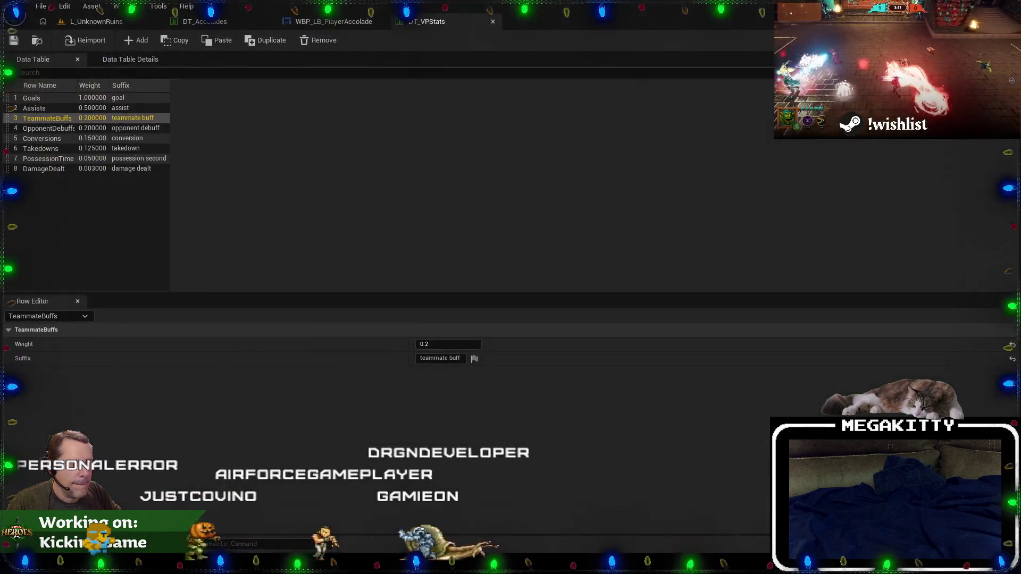
key("alt+Tab")
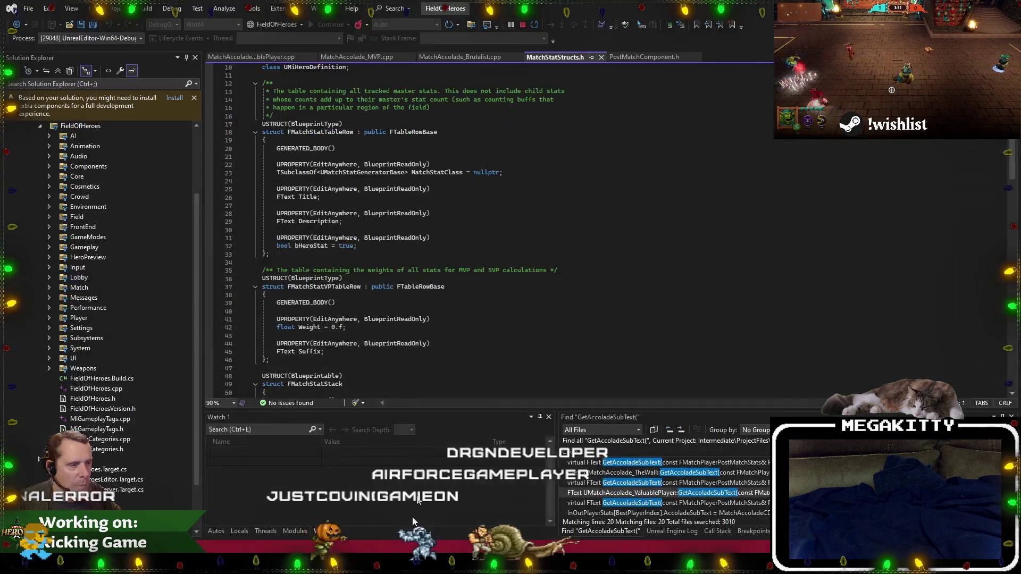
Add a new UPROPERTY bool bUsePluralSuffix field below Suffix in FMatchStatVPTableRow.
scroll(395, 310, "down", 1)
key("shift+Up")
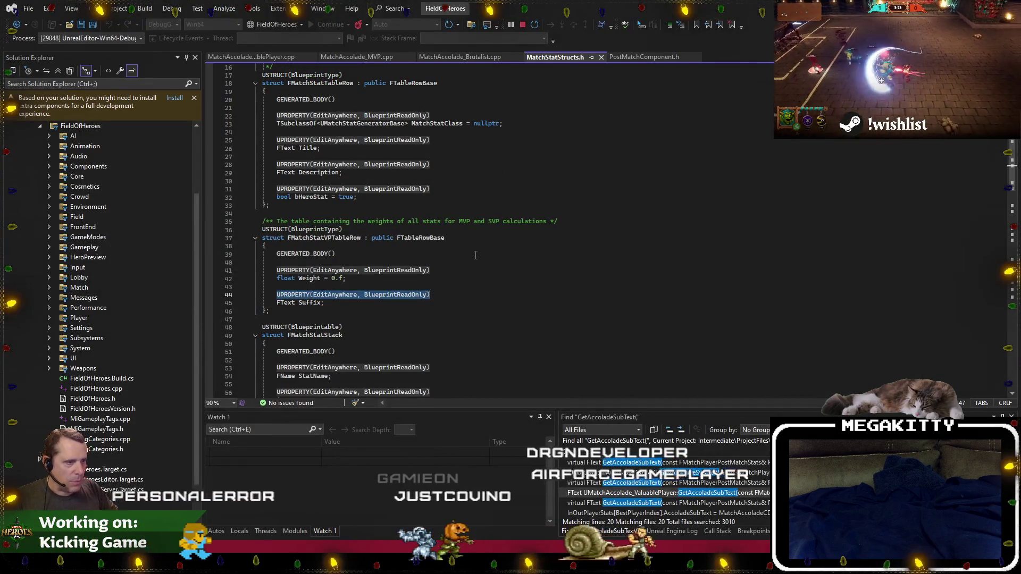
key("ctrl+c")
key("End")
key("Return")
key("Return")
key("ctrl+v")
type("bo")
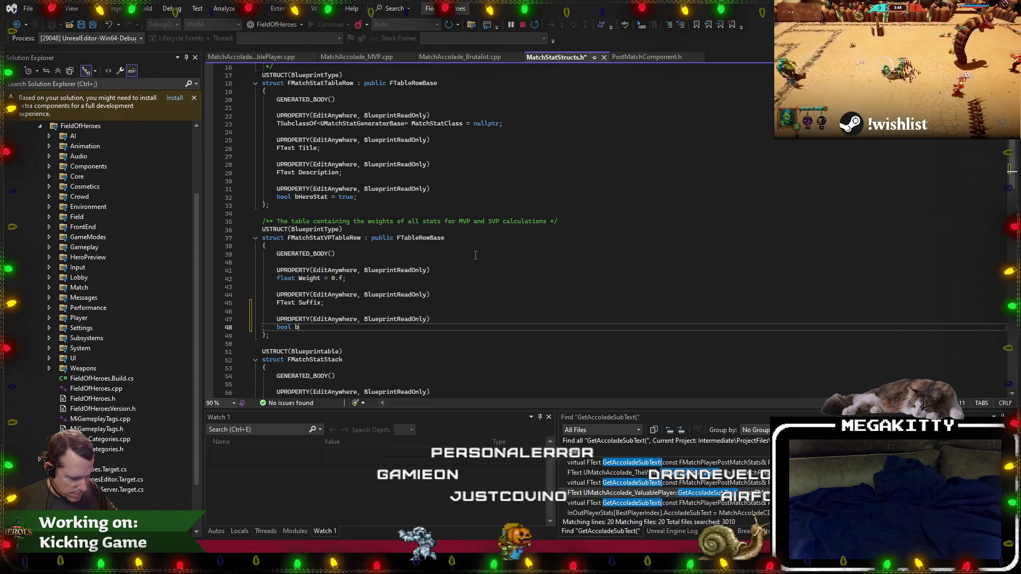
type("P")
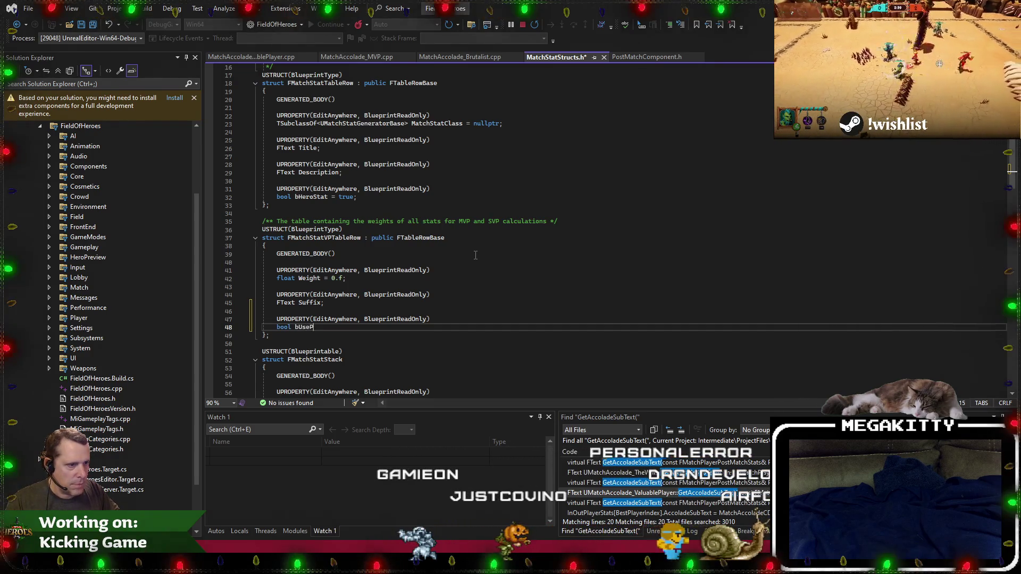
type("luralS")
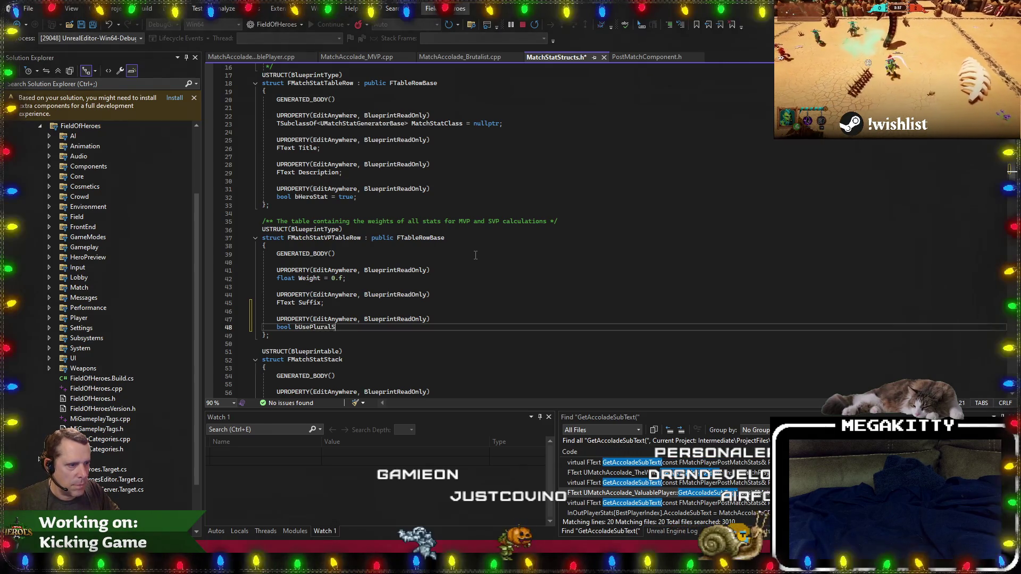
type("uffix;")
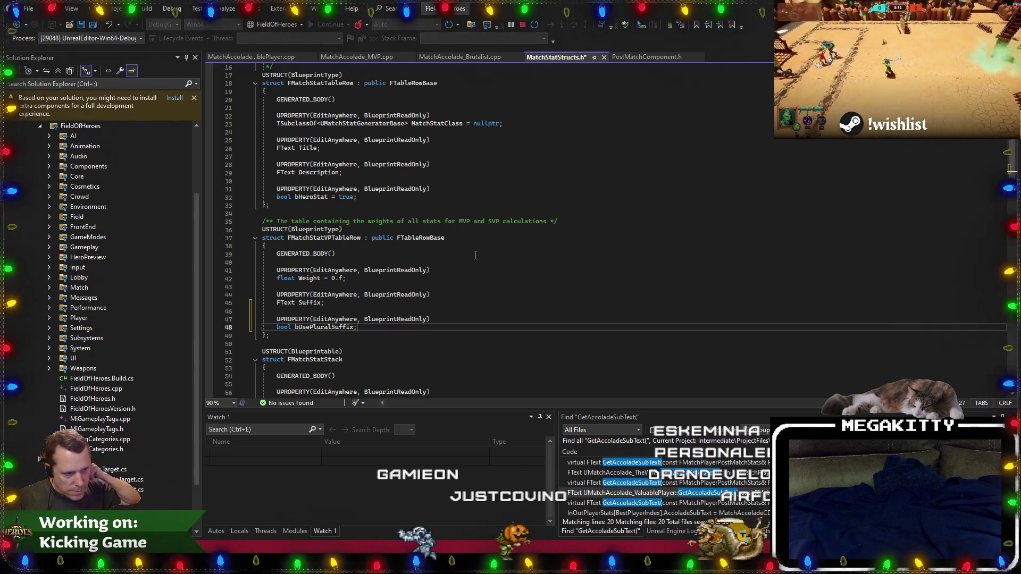
scroll(497, 213, "down", 2)
left_click_drag(328, 278, 341, 278)
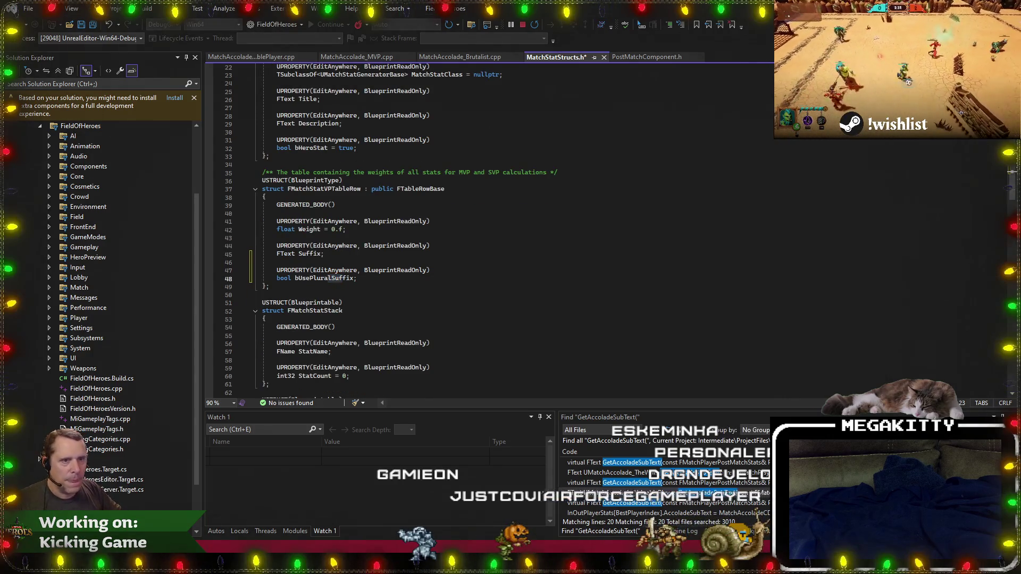
After checking the Takedowns and DamageDealt suffixes, make bUsePluralSuffix default to true.
key("alt+Tab")
left_click(46, 149)
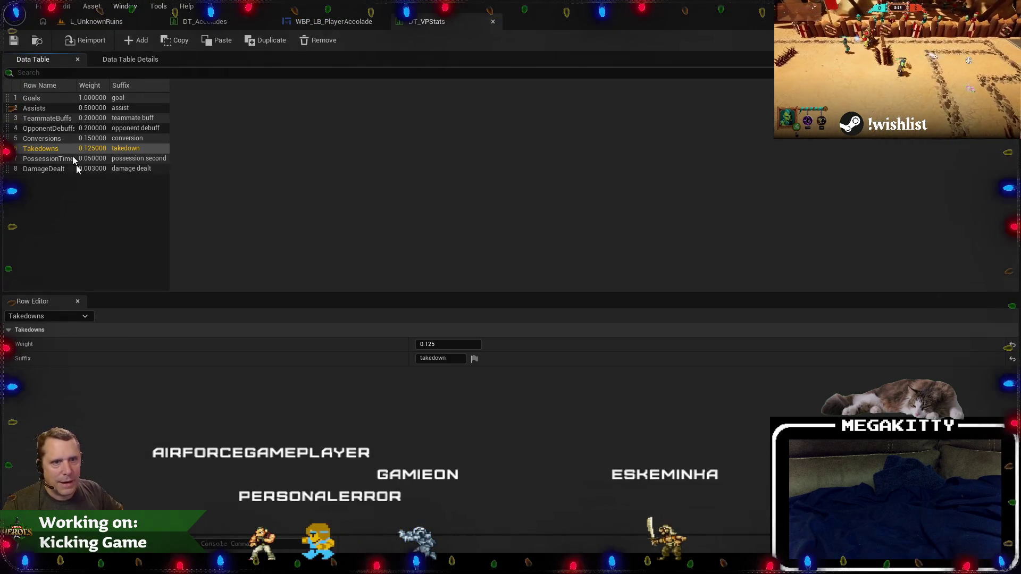
left_click(55, 169)
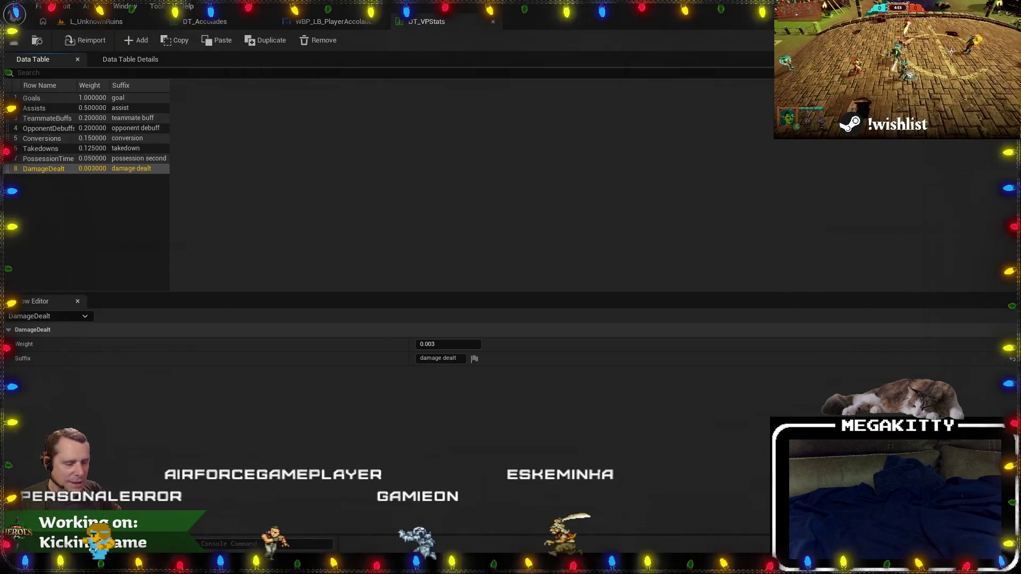
key("alt+Tab")
double_click(335, 278)
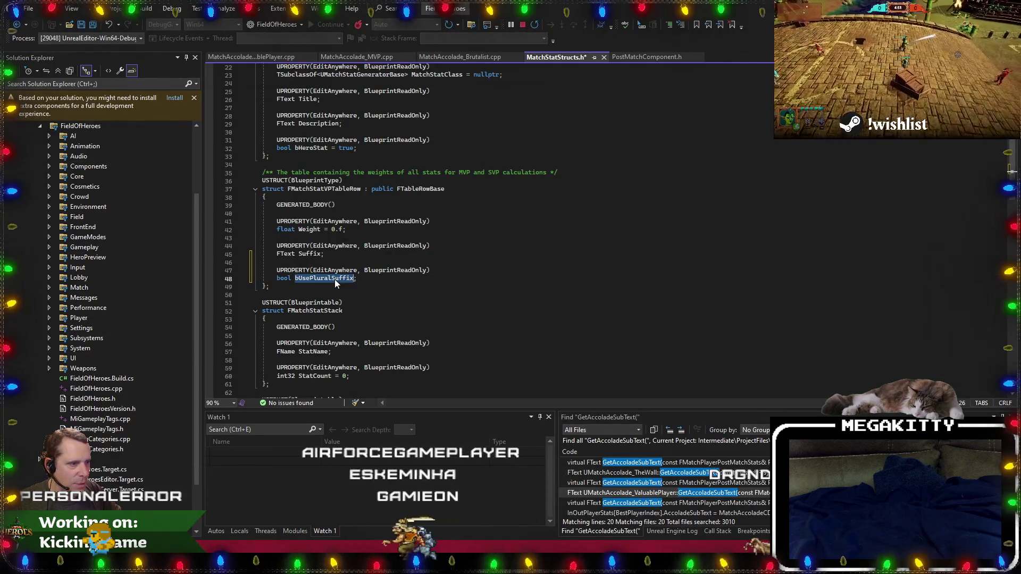
left_click(310, 278)
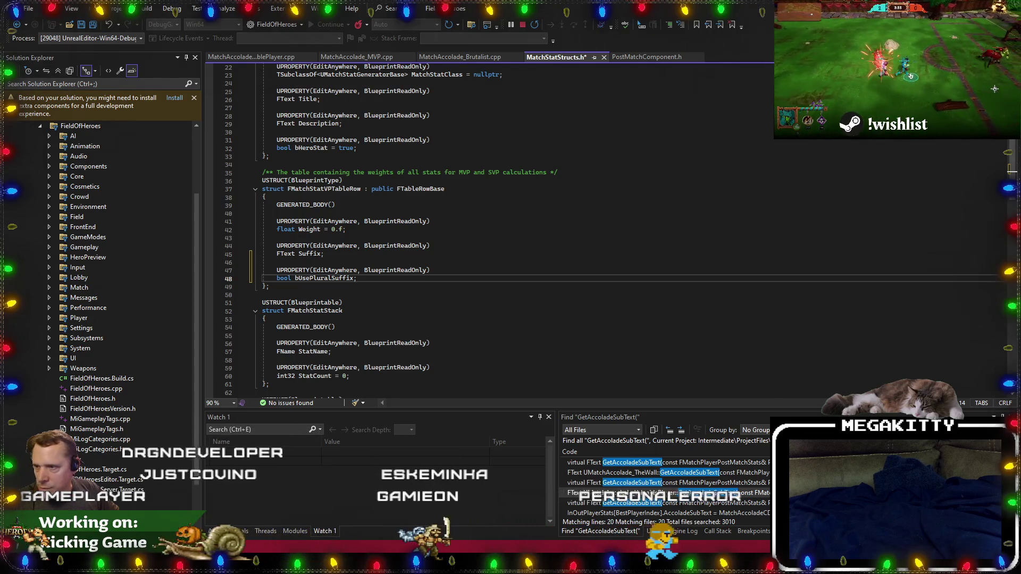
left_click(318, 278)
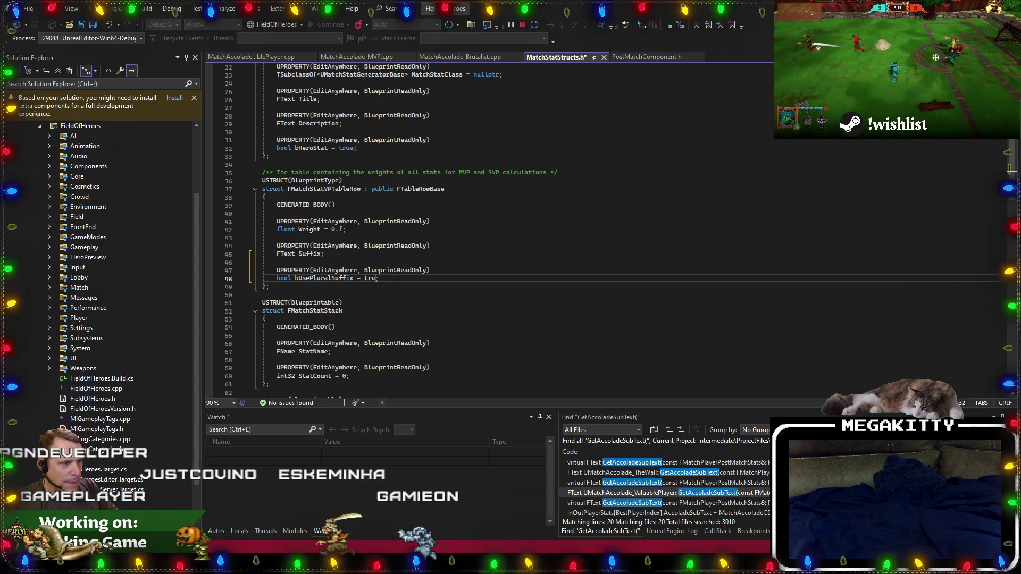
key("Down")
key("Down")
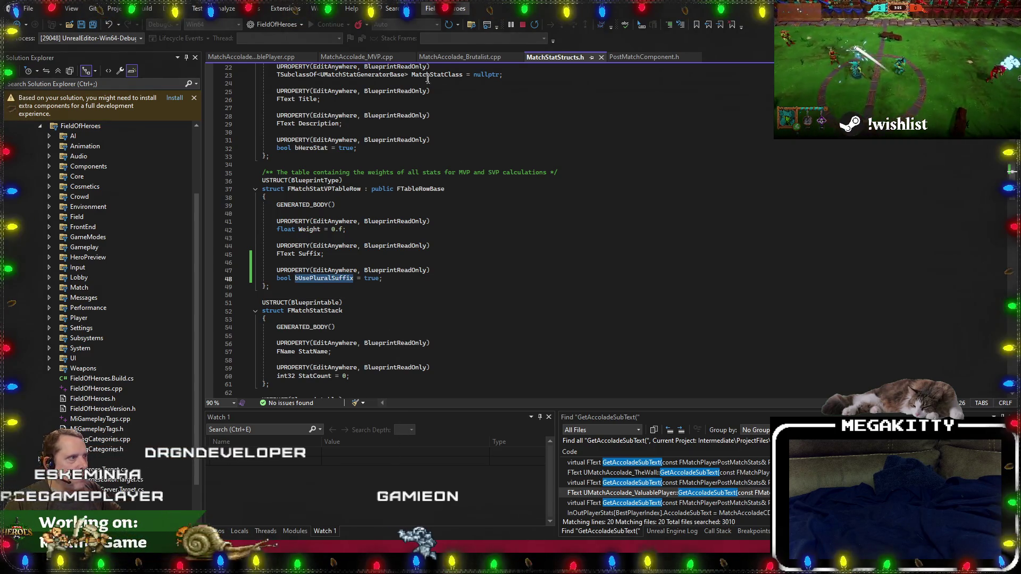
left_click(356, 57)
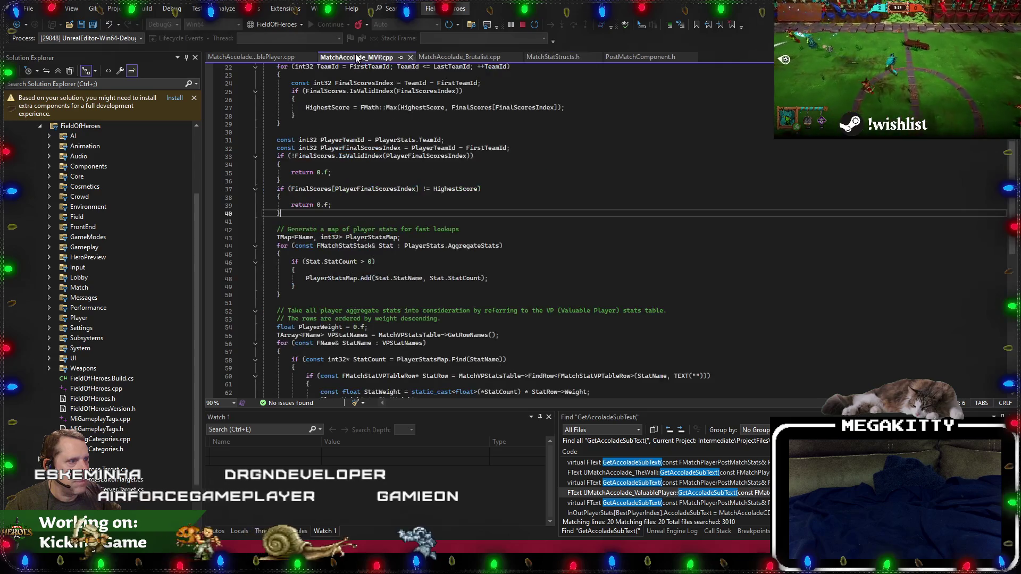
On line 32 of MatchAccolade_ValuablePlayer.cpp, change the plural condition to ((*StatCount != 1) && StatRow->bUsePluralSuffix).
left_click(250, 57)
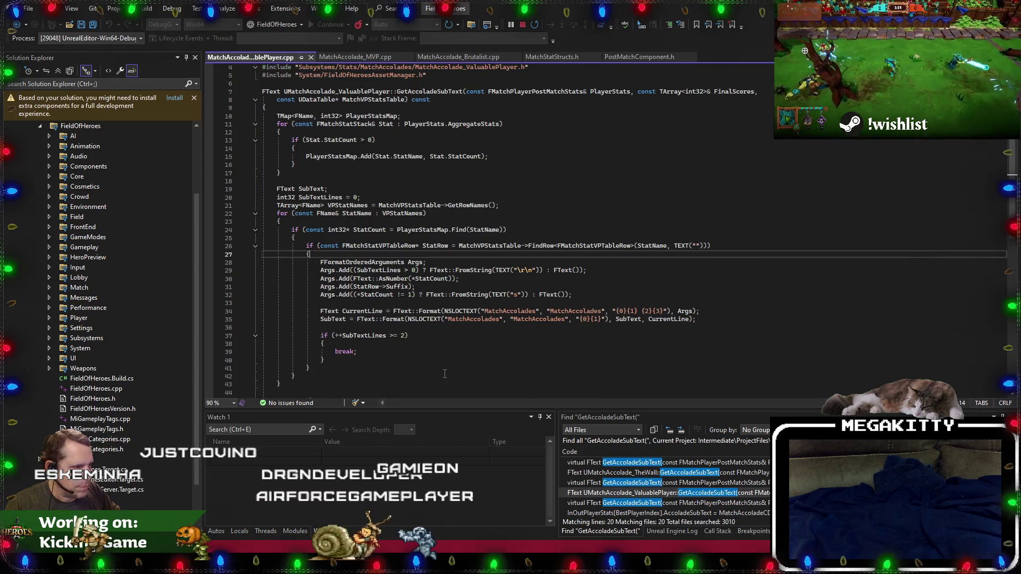
left_click(435, 304)
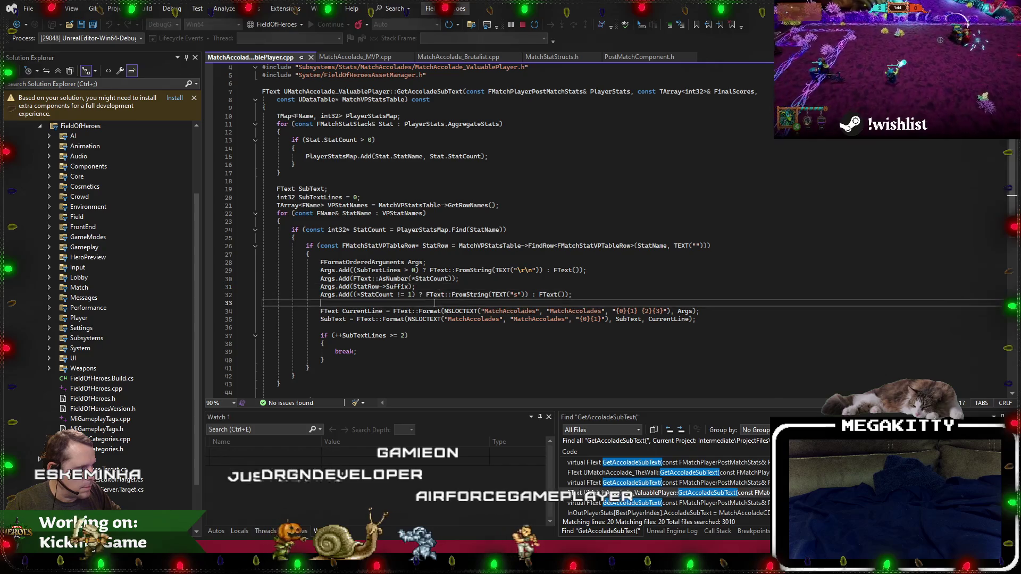
left_click(418, 287)
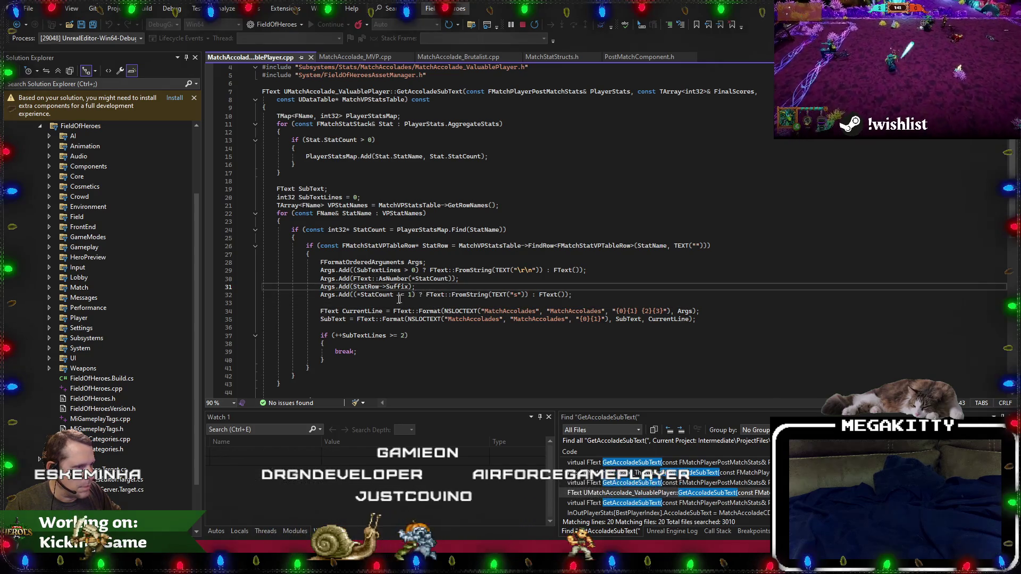
left_click(356, 295)
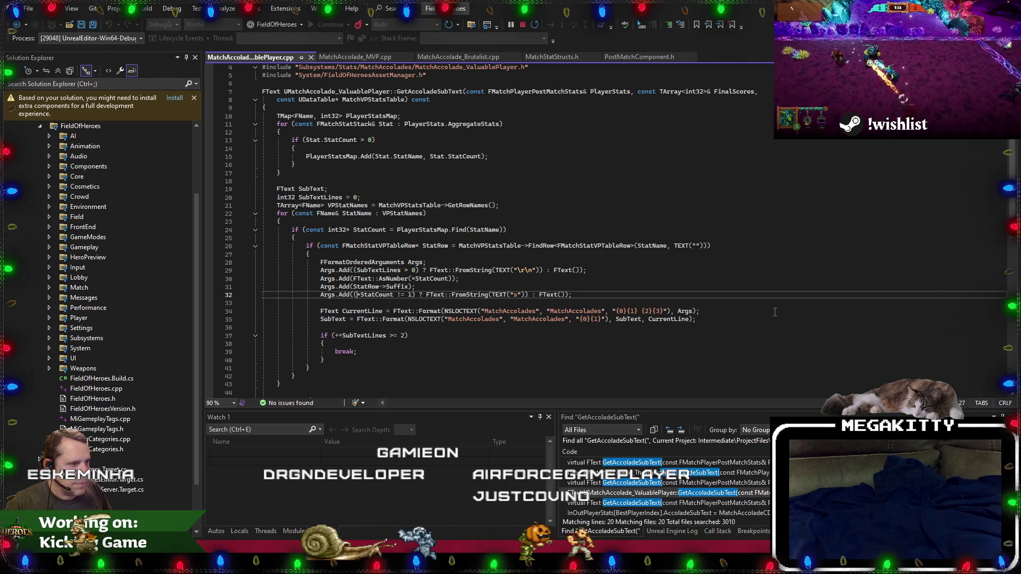
key("Right")
key("Right")
key("Right")
key("Right")
key("ctrl+Left")
key("ctrl+Left")
key("ctrl+Left")
type("(")
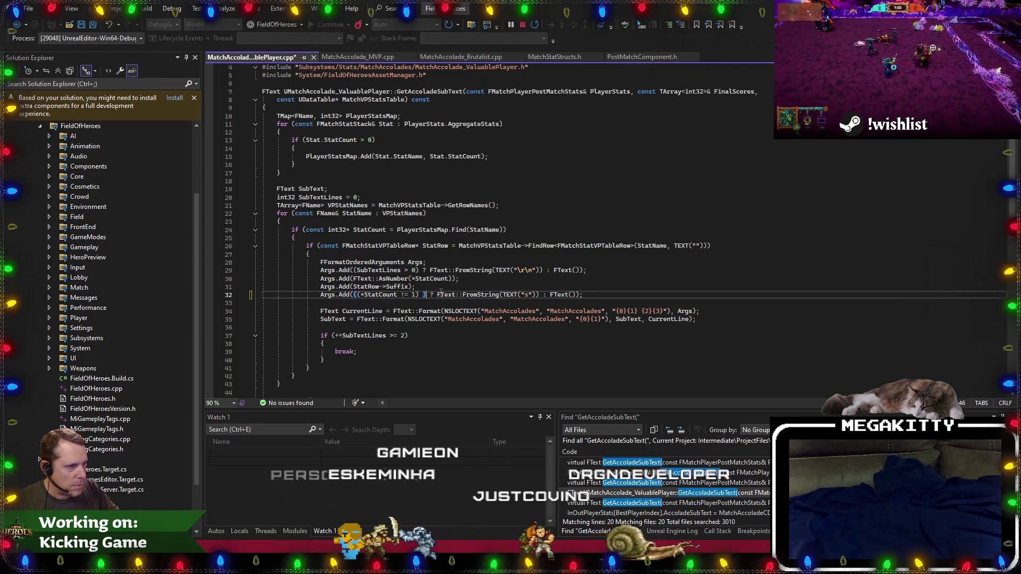
type("&& StatRow->")
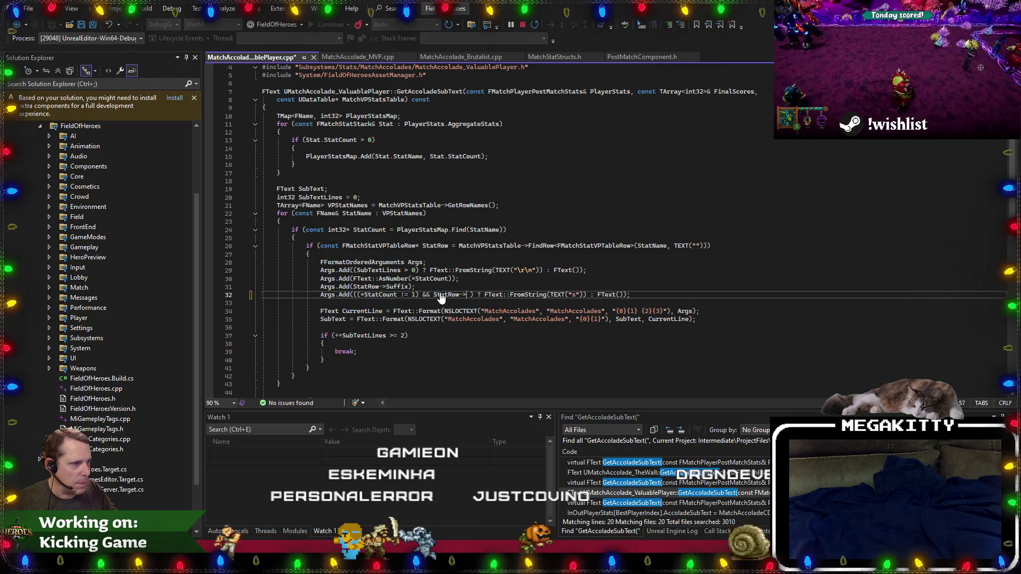
type(")")
key("Up")
key("Up")
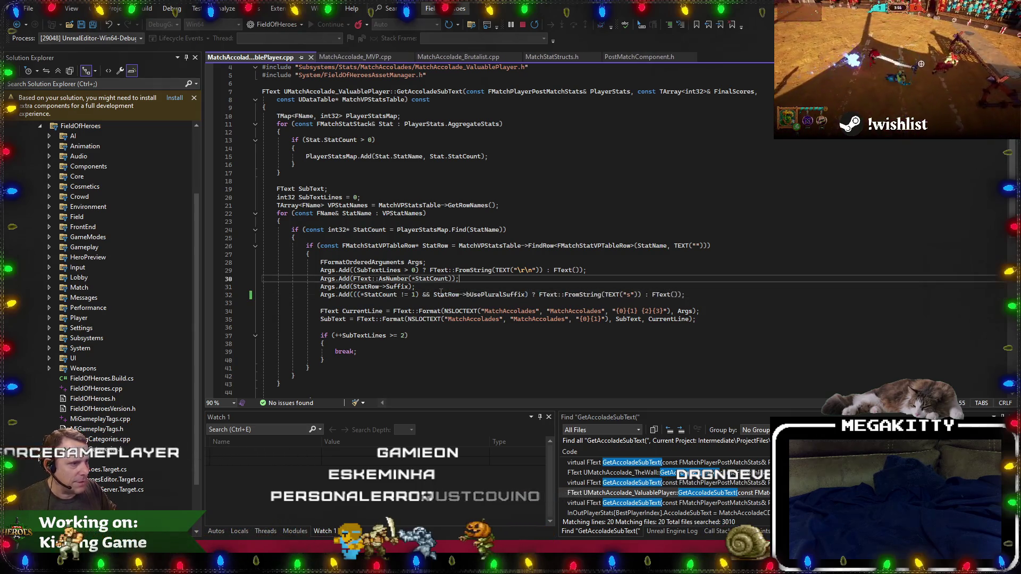
Recheck the DT_VPStats rows, then stop debugging and rebuild the project.
key("alt+Tab")
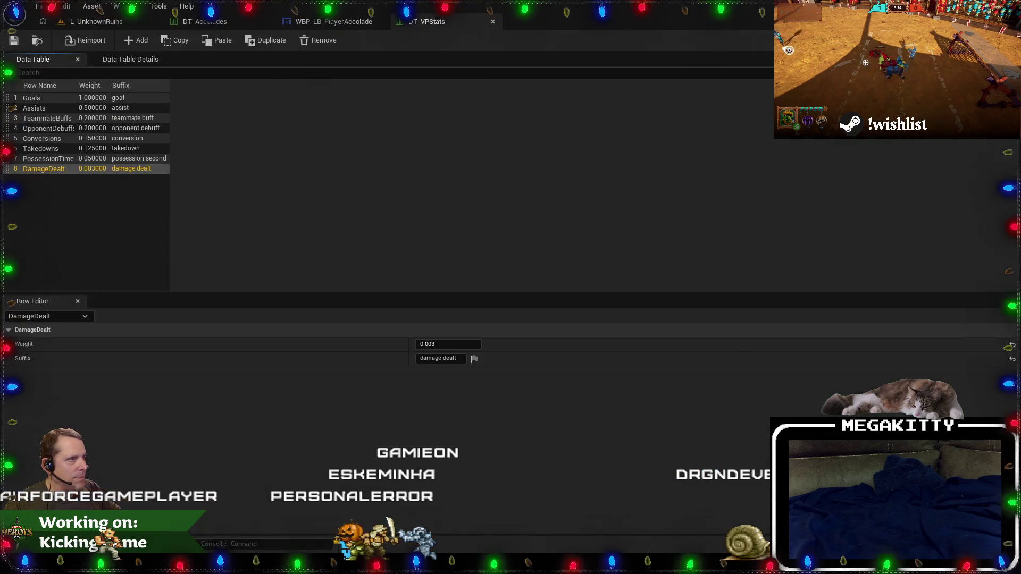
key("alt+Tab")
left_click(505, 367)
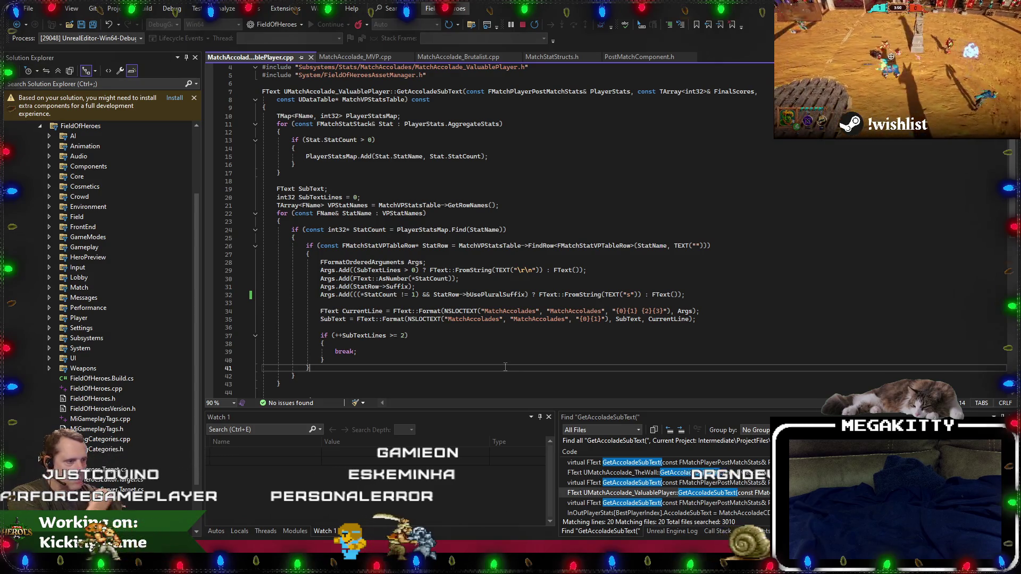
key("ctrl+shift+F5")
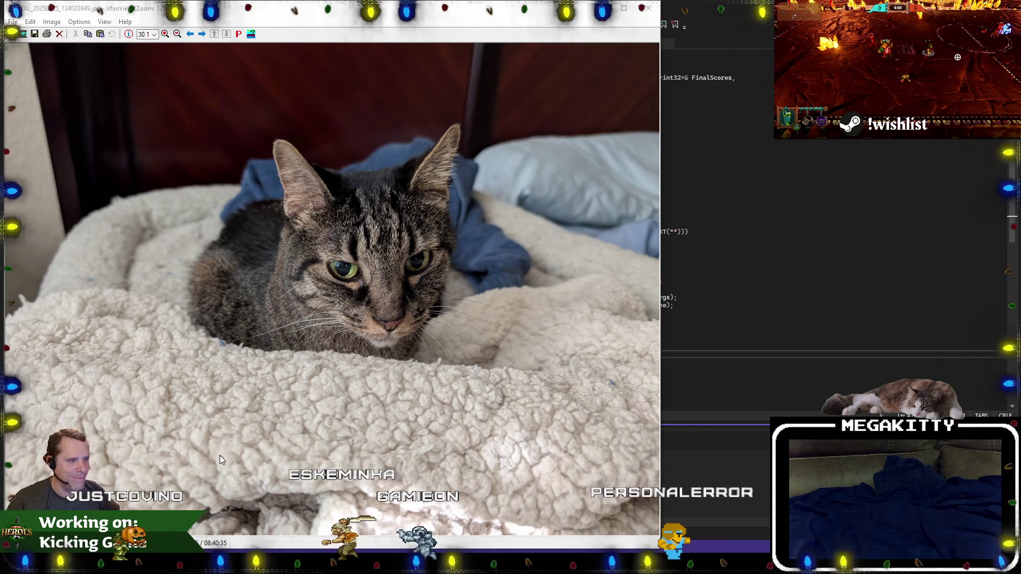
Close the cat photo and refocus Visual Studio's code editor while the rebuild finishes.
key("Escape")
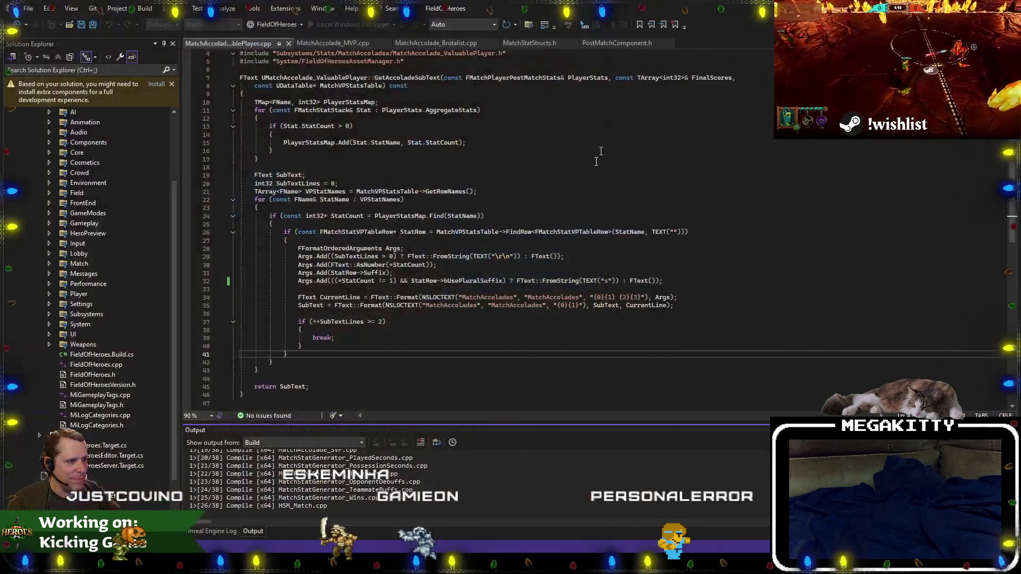
left_click(390, 379)
left_click(372, 403)
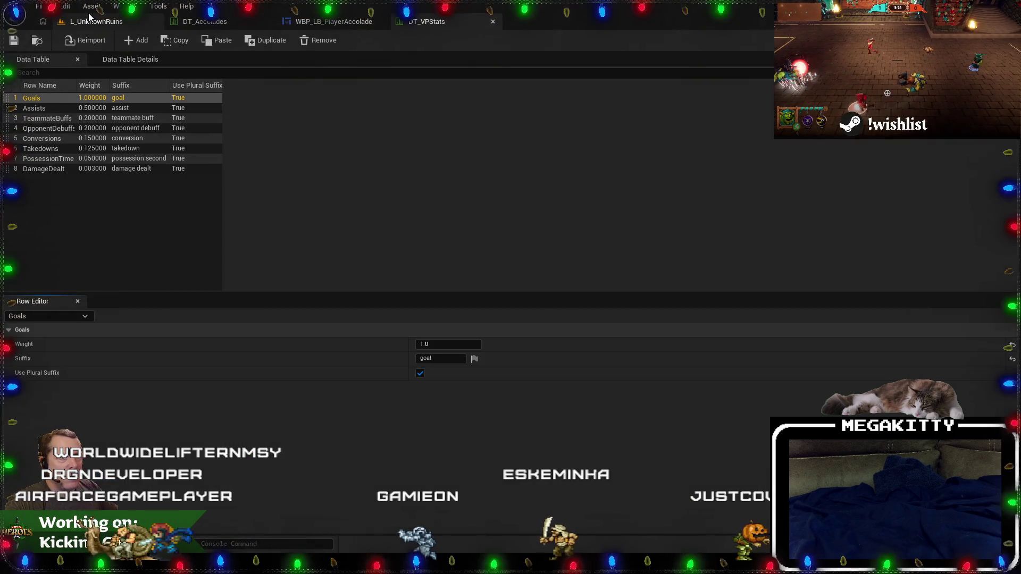
Return to L_UnknownRuins, glance at the recent levels list, and start a Play-In-Editor test.
left_click(91, 20)
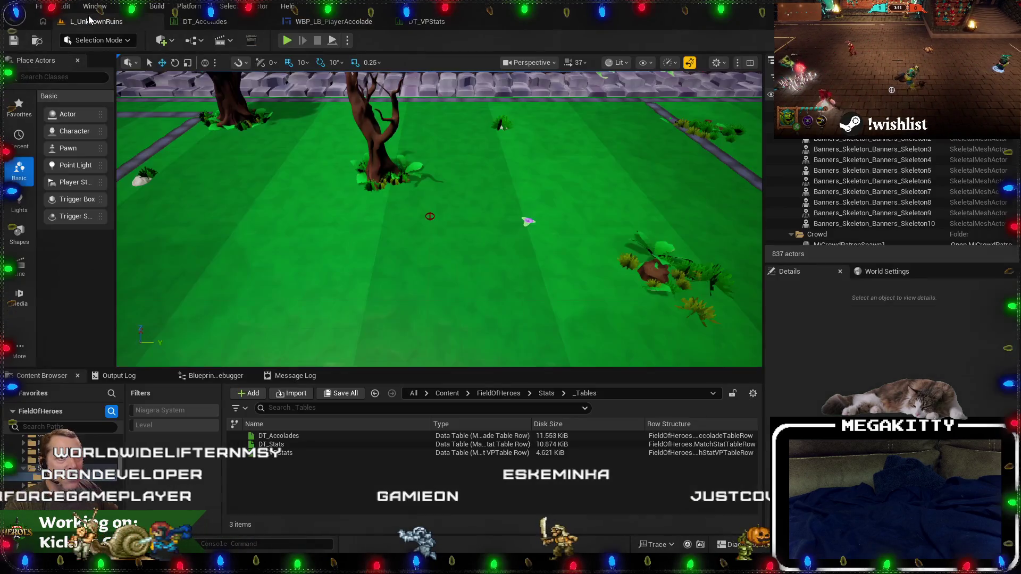
left_click(39, 6)
mouse_move(85, 83)
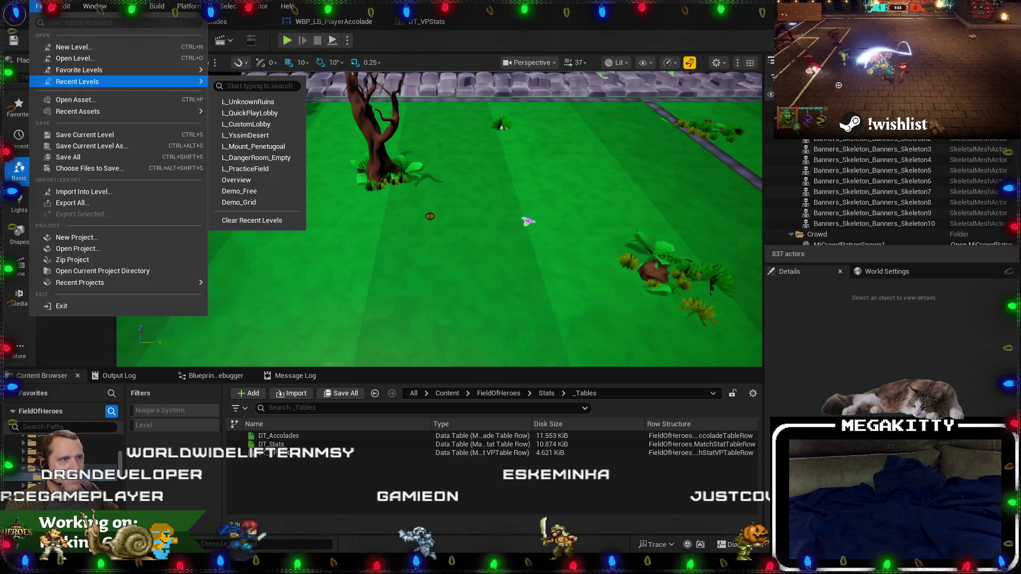
key("Escape")
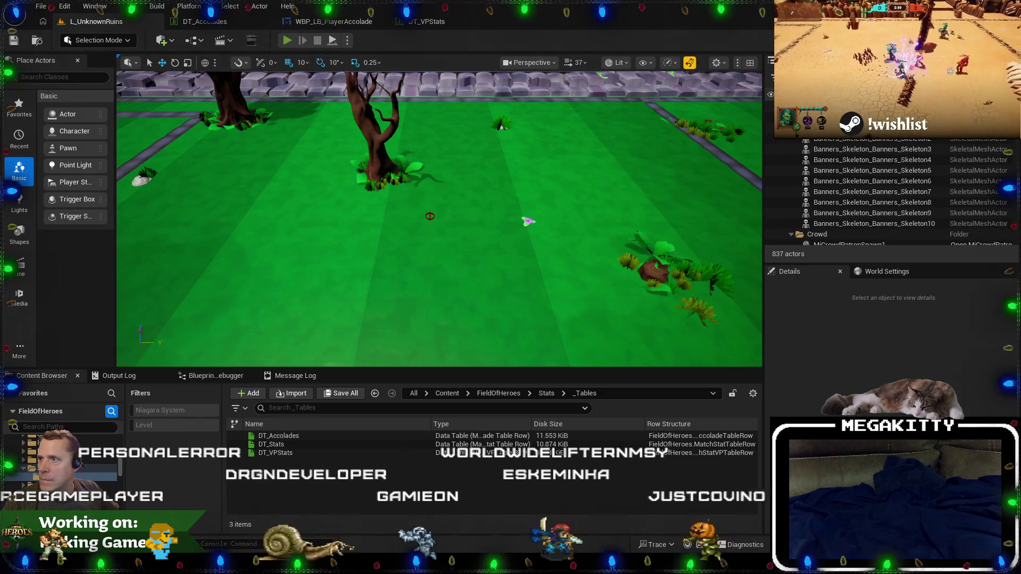
key("alt+p")
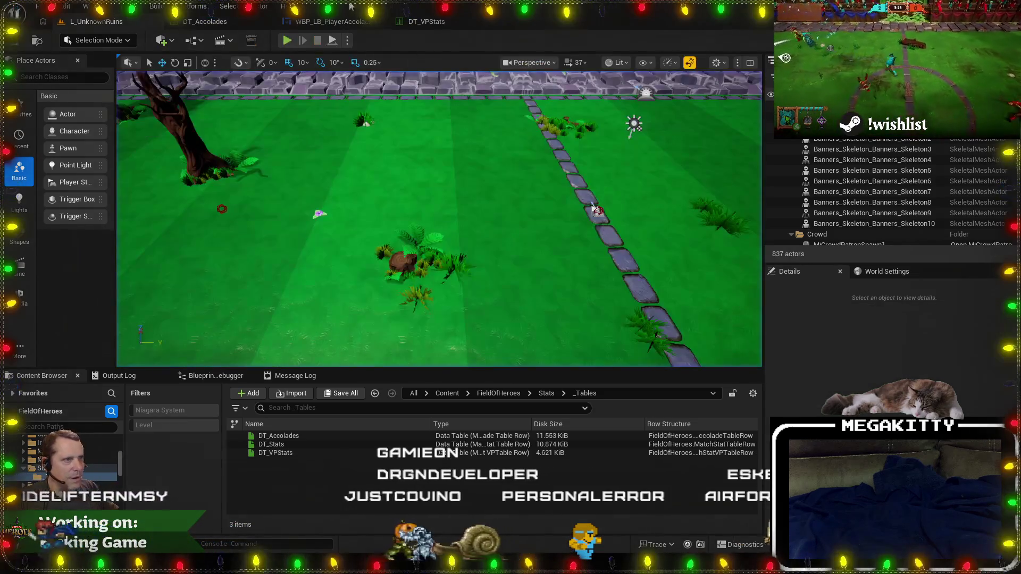
Set DamageDealt's Use Plural Suffix to False in DT_VPStats, keeping PossessionTime enabled, then return to L_UnknownRuins.
left_click(329, 21)
left_click(479, 24)
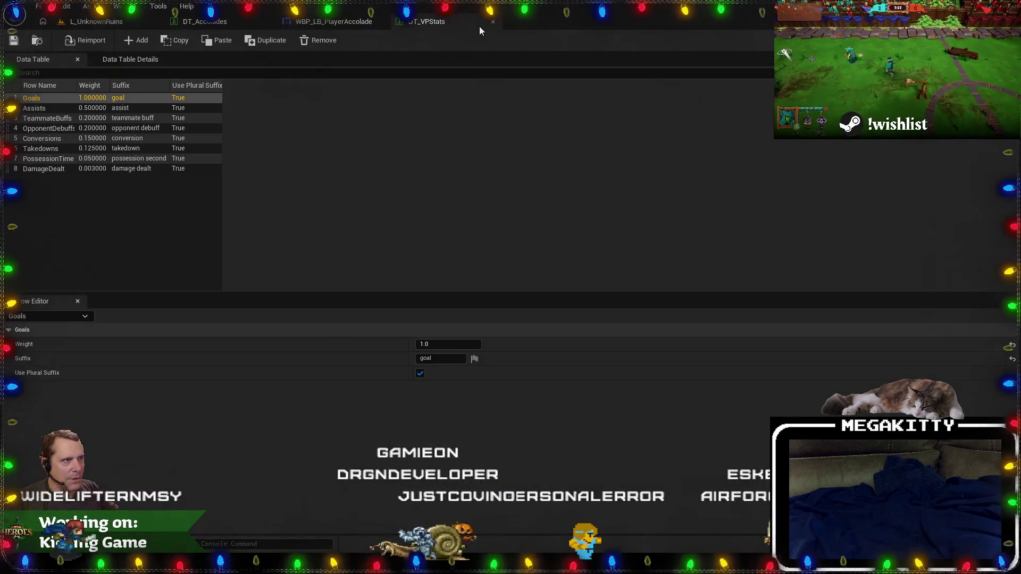
left_click(139, 138)
left_click(144, 163)
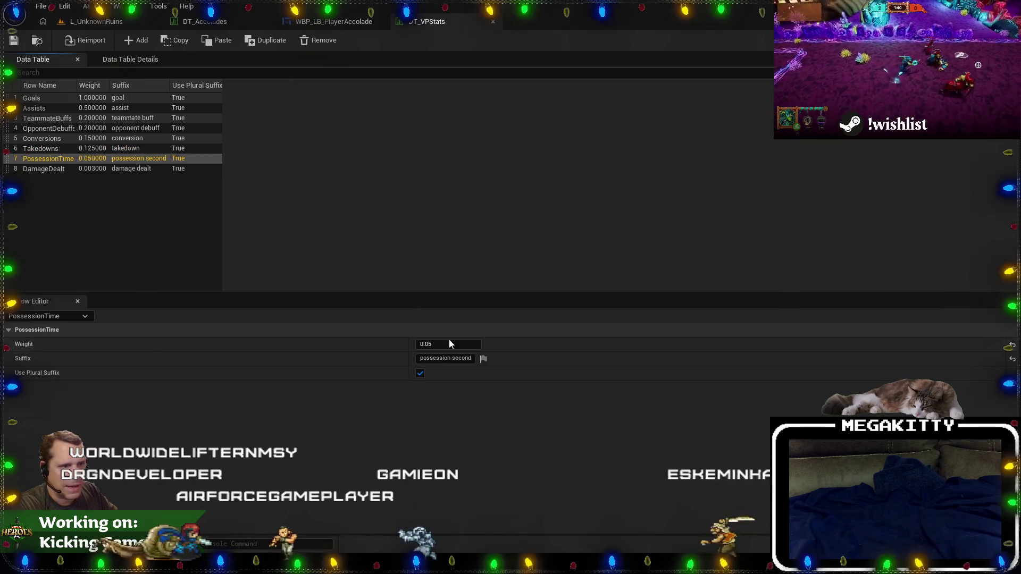
left_click(420, 373)
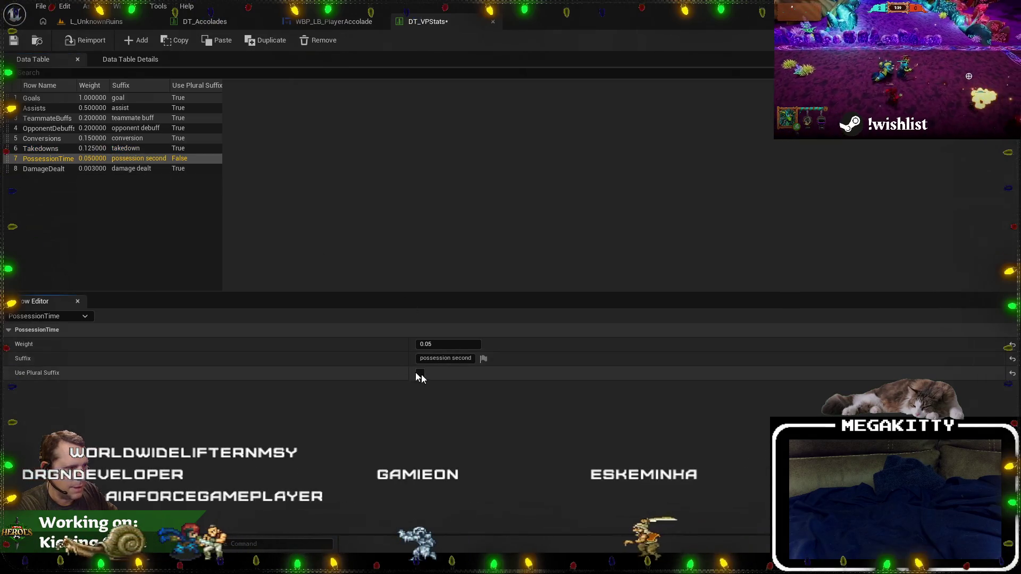
left_click(68, 170)
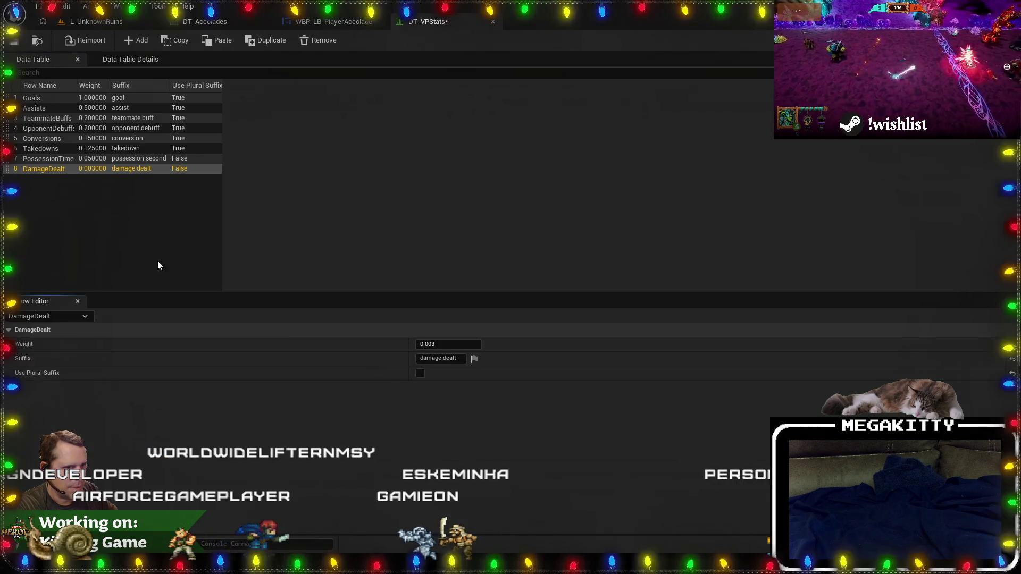
left_click(51, 160)
left_click(421, 371)
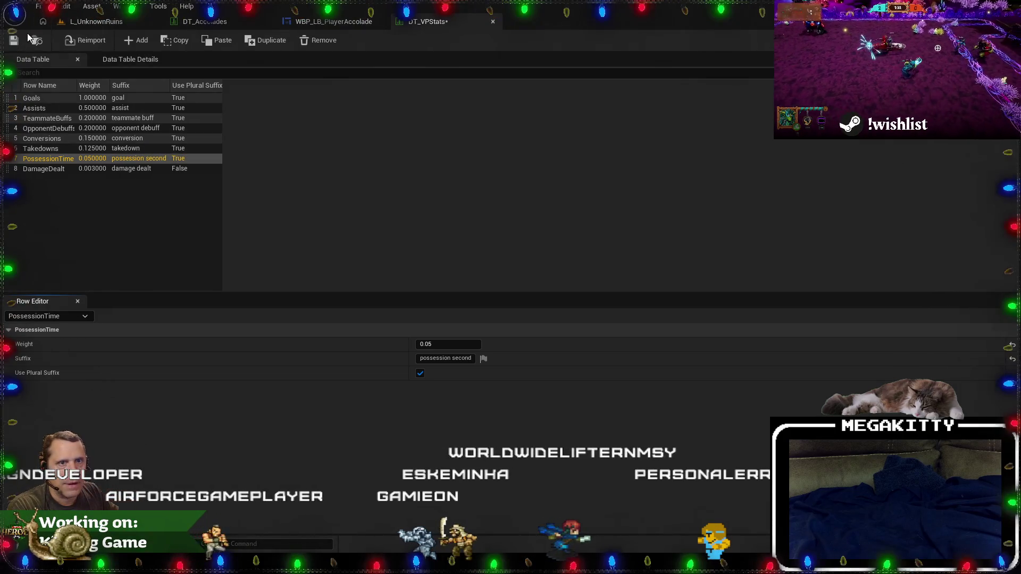
left_click(93, 24)
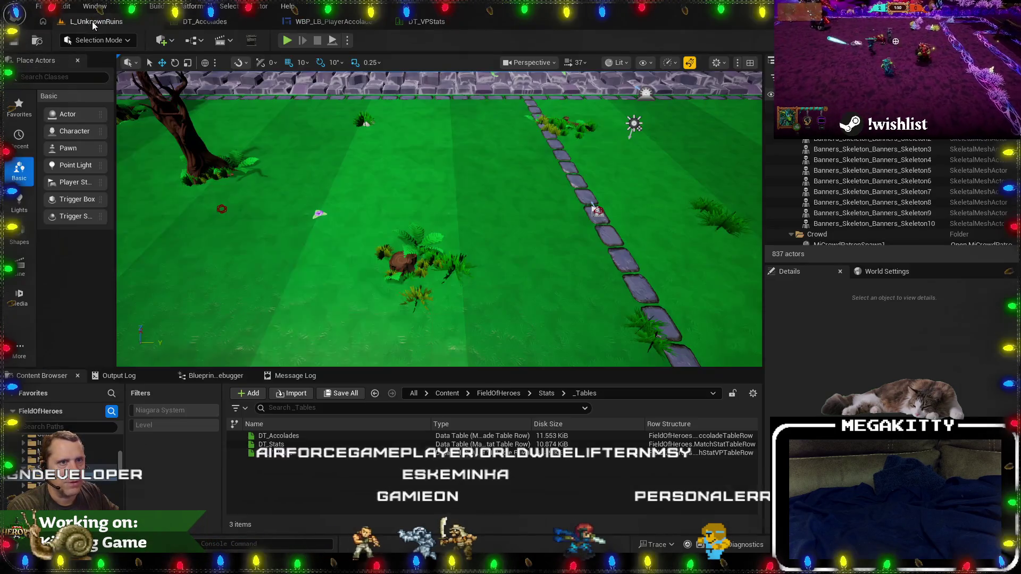
Run a quick Play-In-Editor test, ending the match via the console, then stop it.
left_click(287, 40)
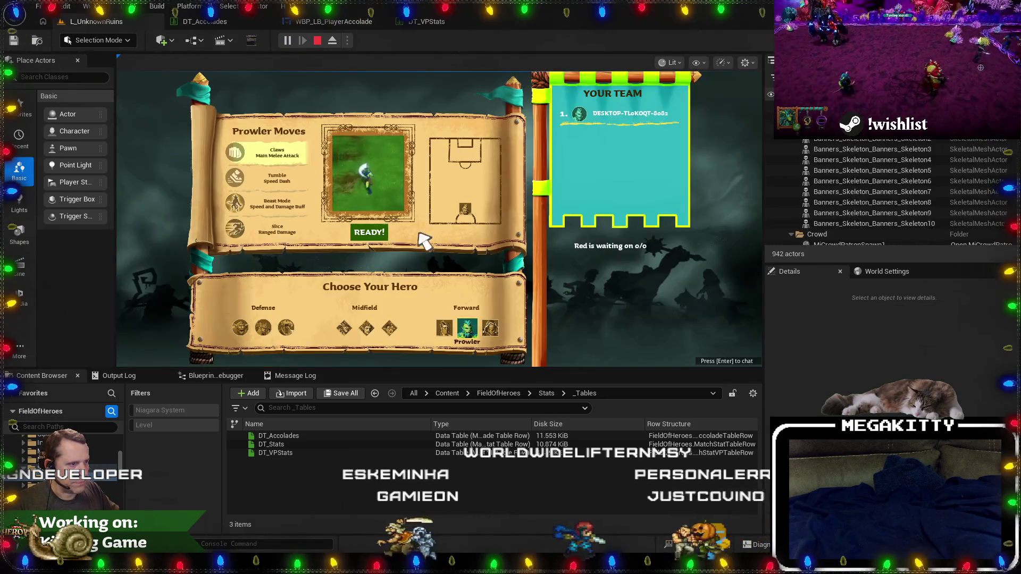
left_click(366, 230)
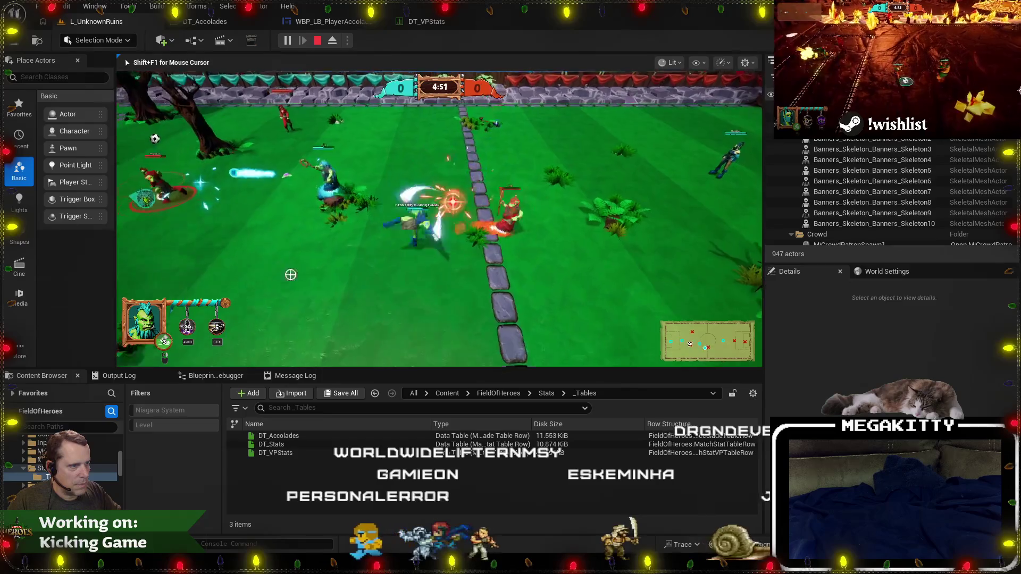
key("grave")
key("Up")
key("Return")
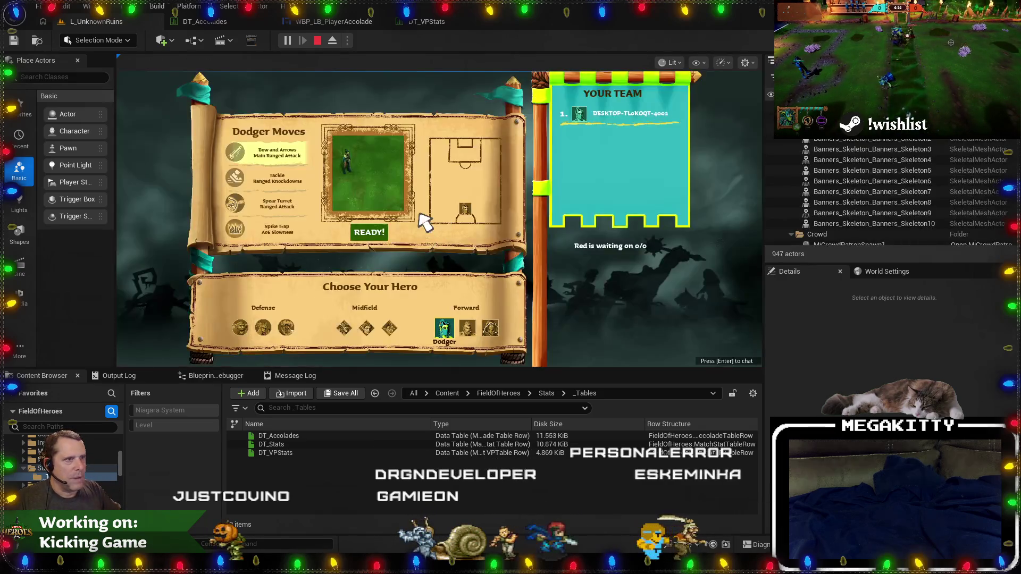
key("Escape")
Start another test match, ready up, and run the character around the field.
left_click(347, 40)
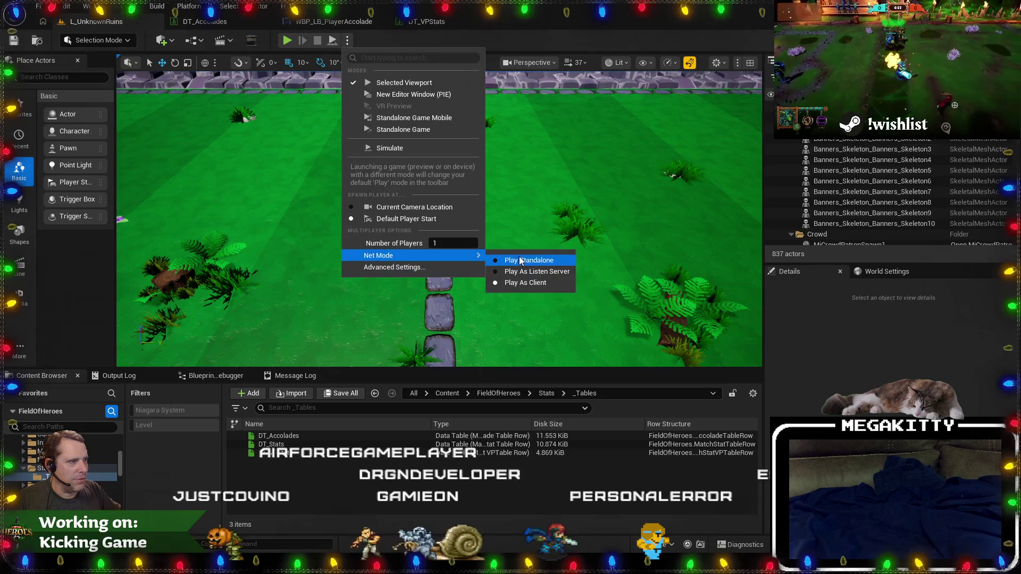
key("alt+p")
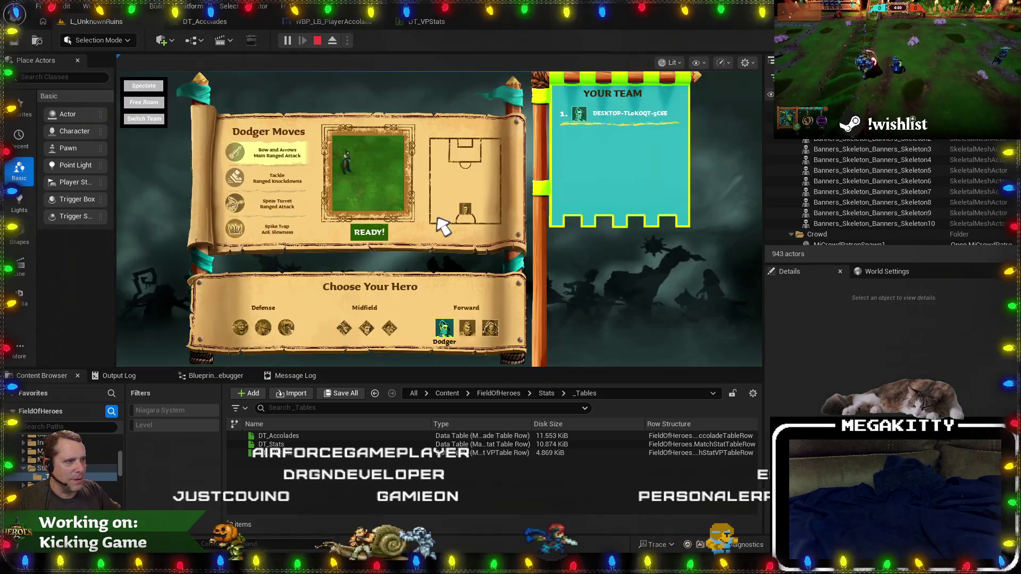
left_click(356, 234)
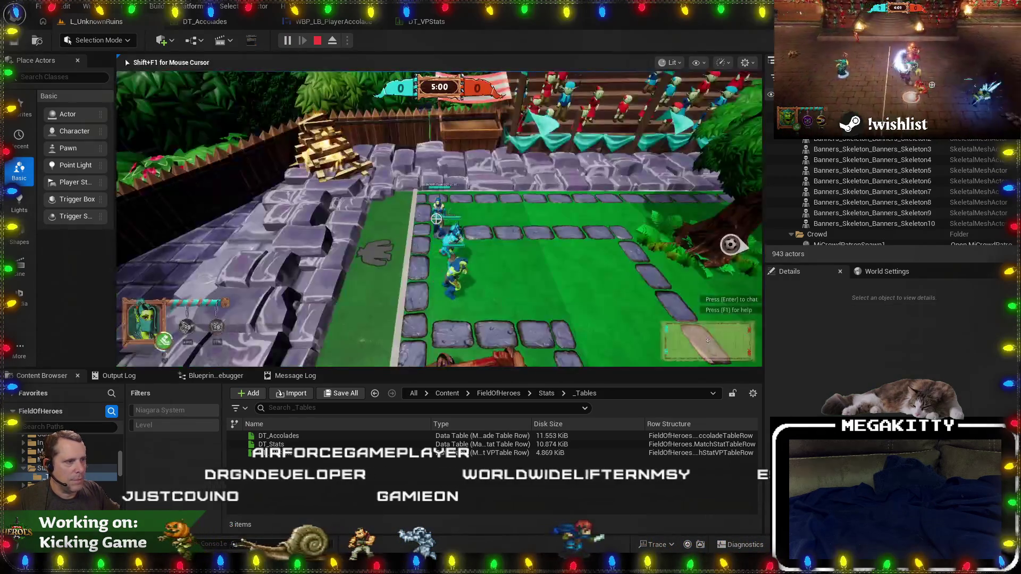
key("d")
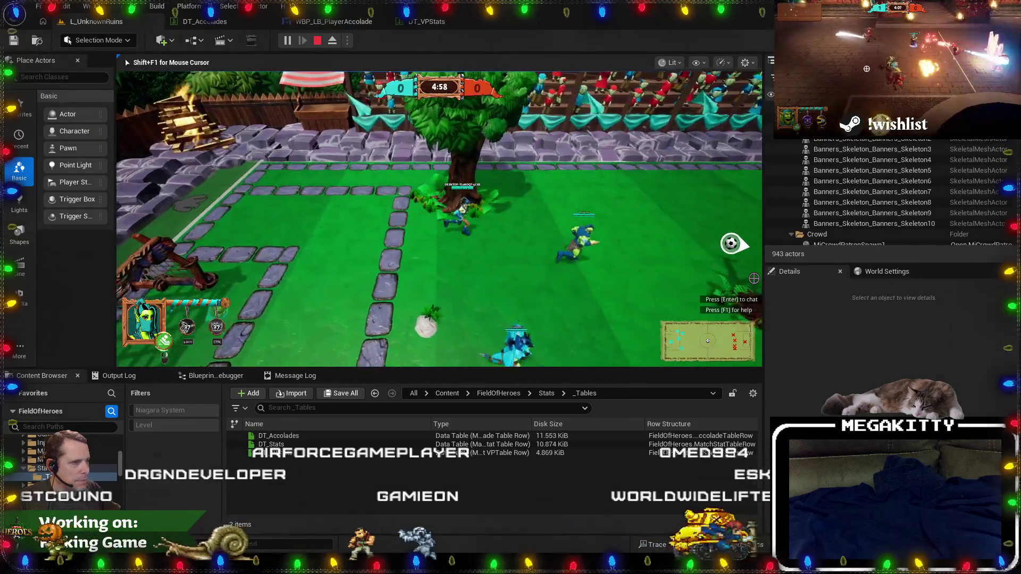
key("d")
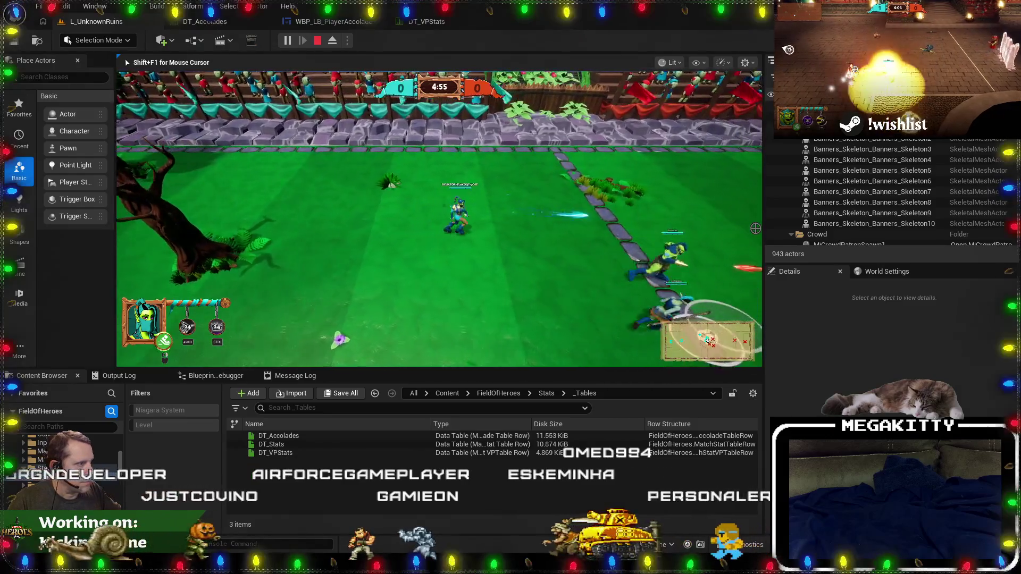
key("d")
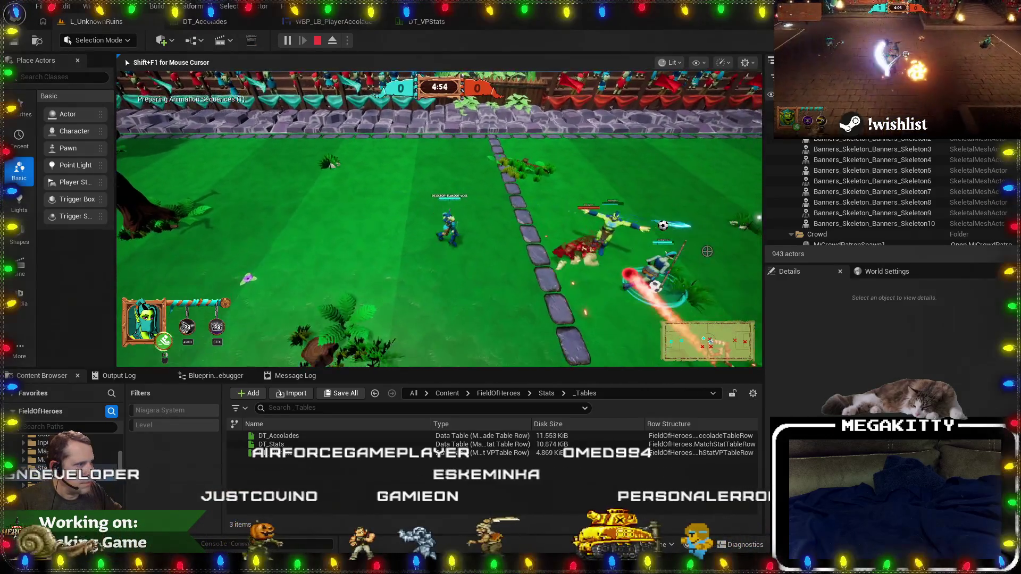
key("d")
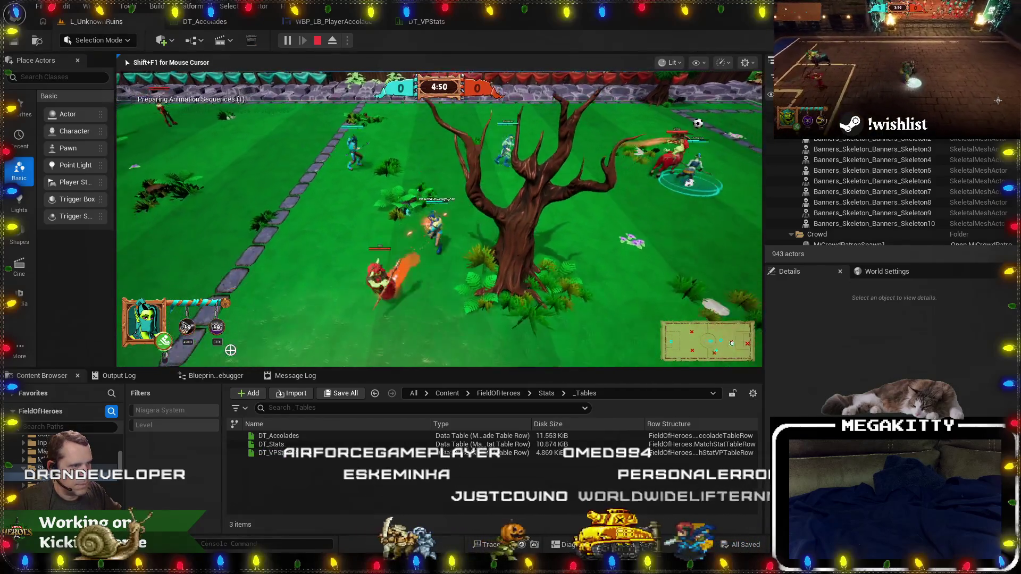
key("s")
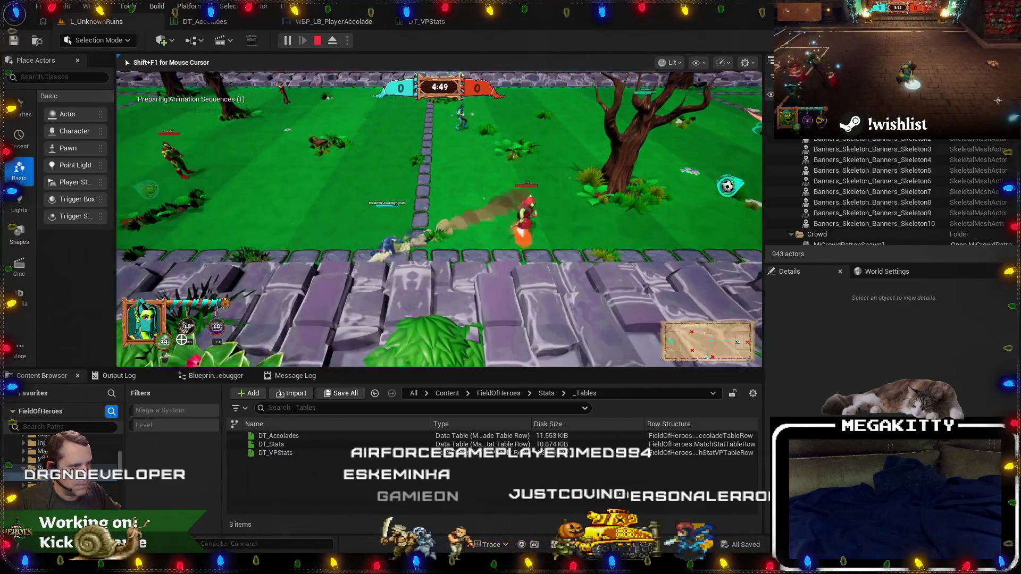
key("a")
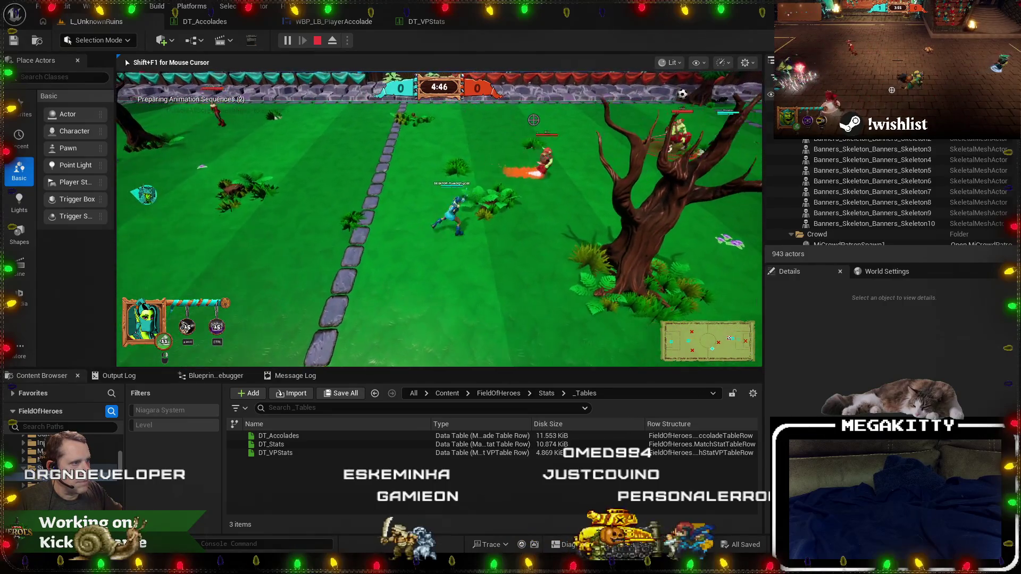
key("d")
key("w")
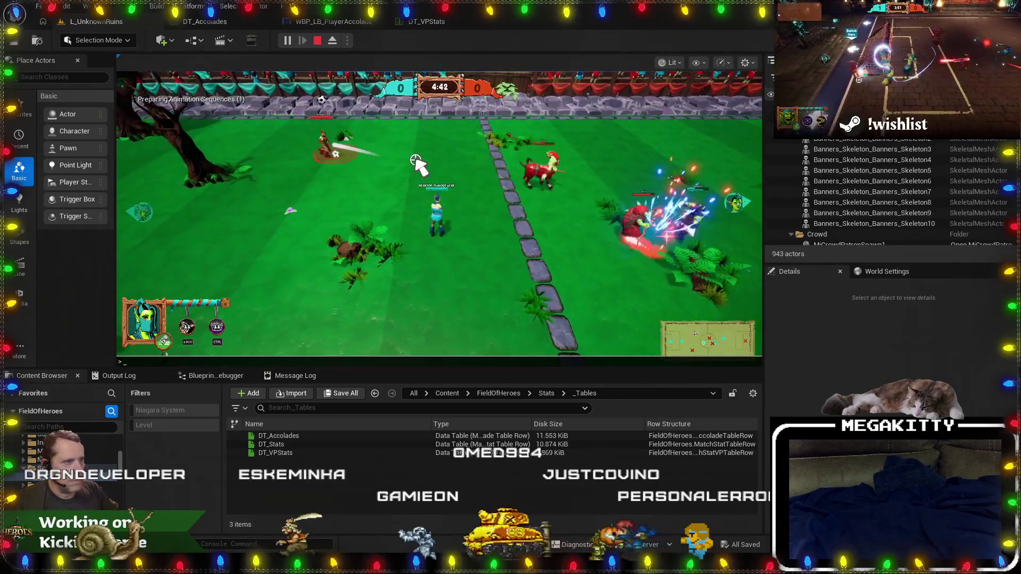
End the match to the Tie Game results showing "30 damage dealt", stop PIE, and switch to version control.
key("grave")
key("Return")
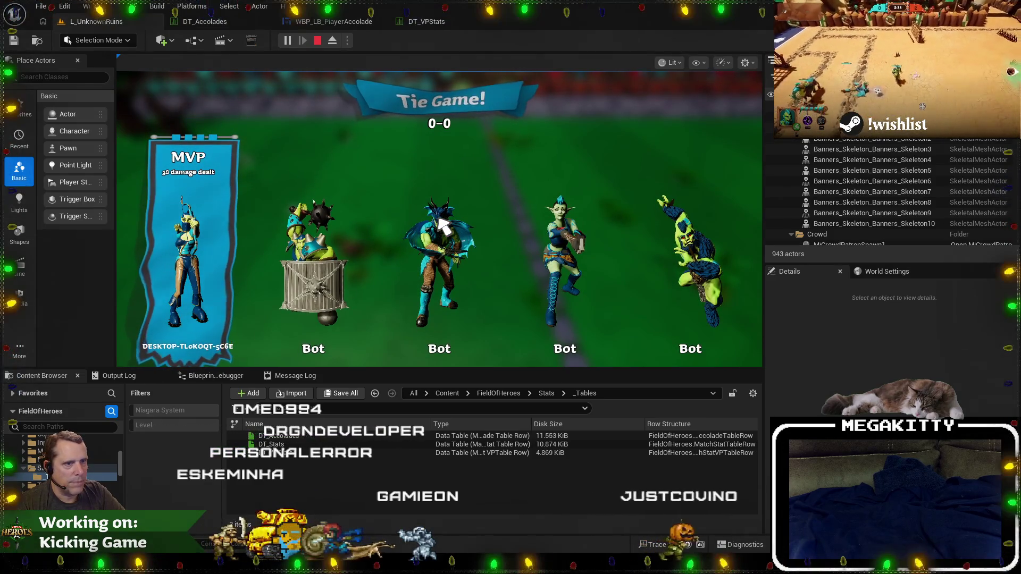
key("Escape")
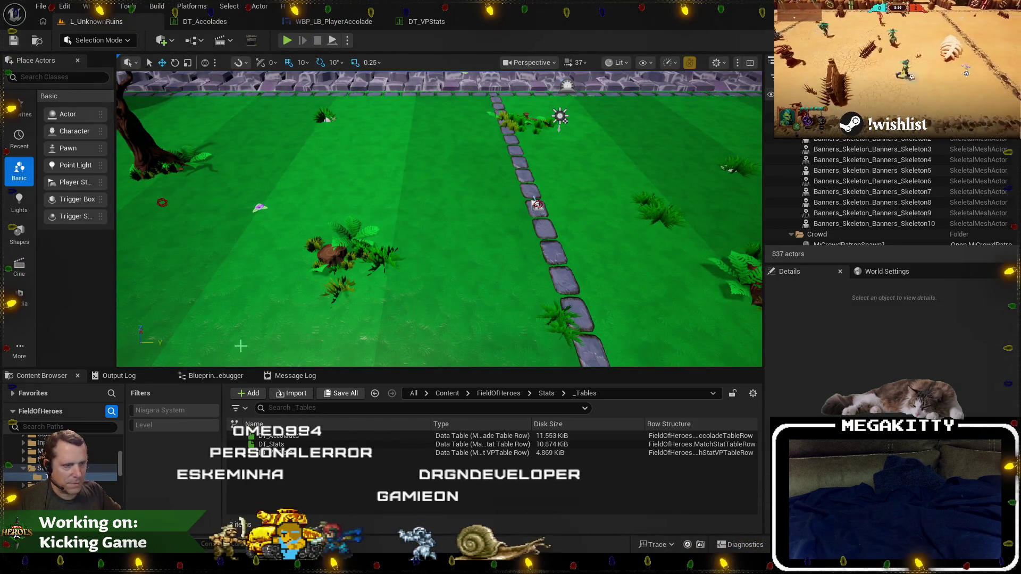
key("alt+Tab")
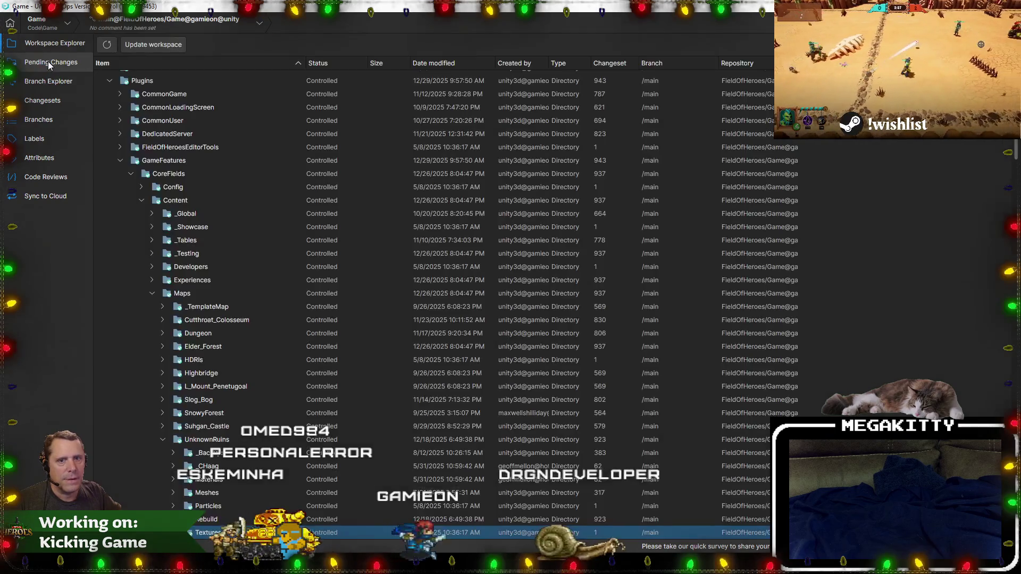
Review the diffs and check in the three files as changeset 945, commenting on the 'damage dealts' MVP/SVP text fix.
left_click(49, 63)
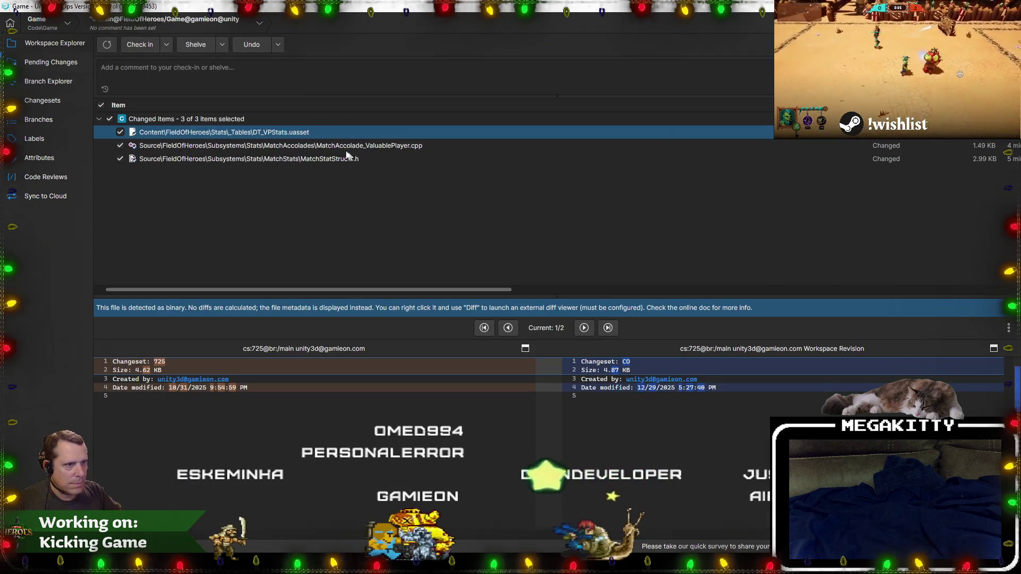
left_click(343, 147)
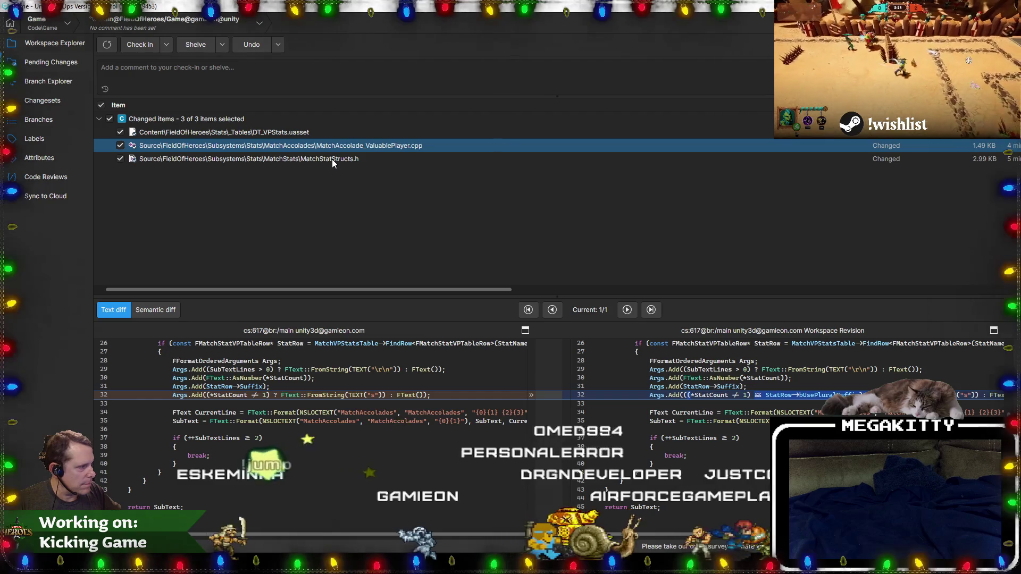
left_click(333, 159)
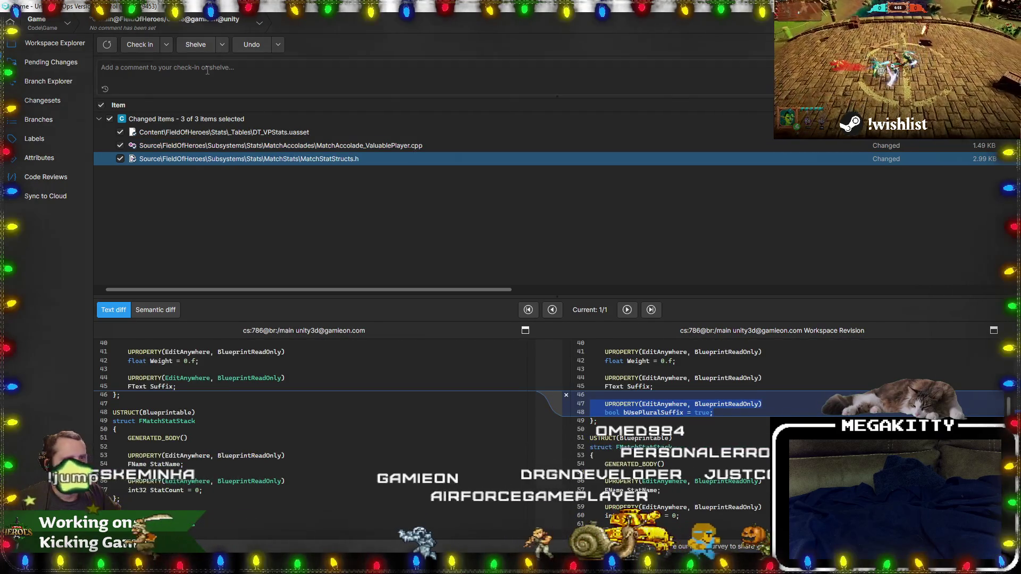
left_click(206, 68)
type("bug where")
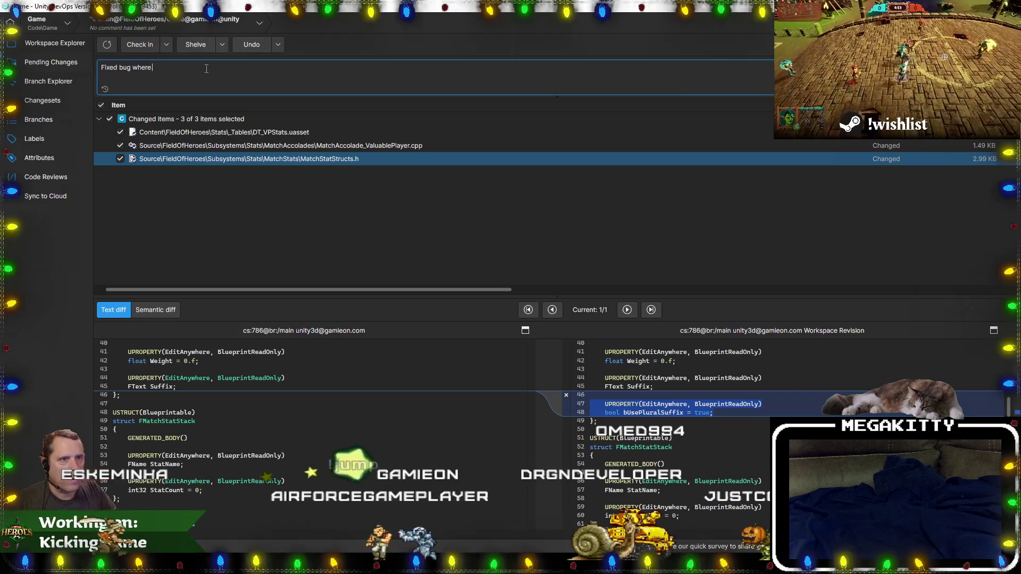
type(" MVP/SVP")
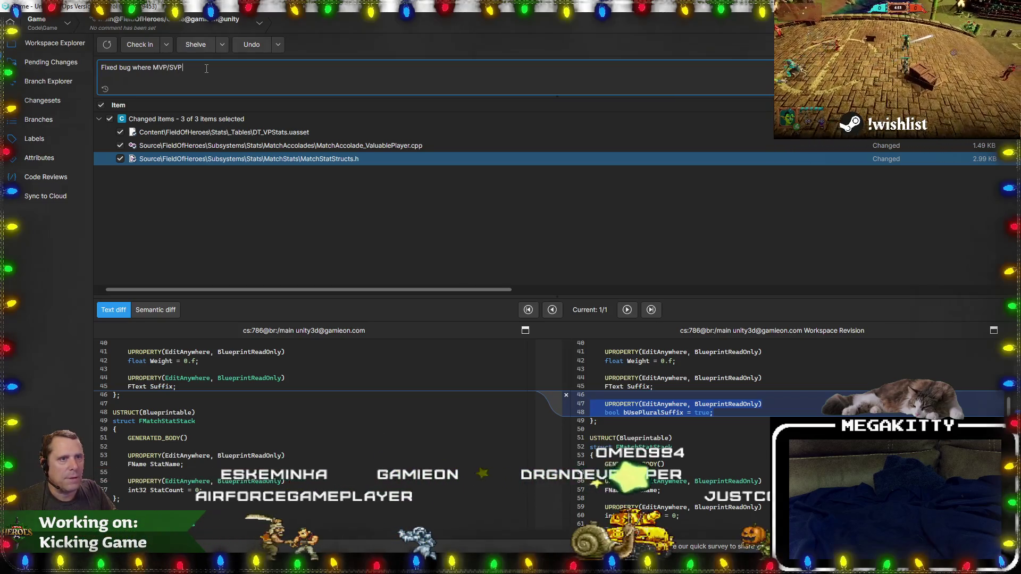
type(" '")
type("ge")
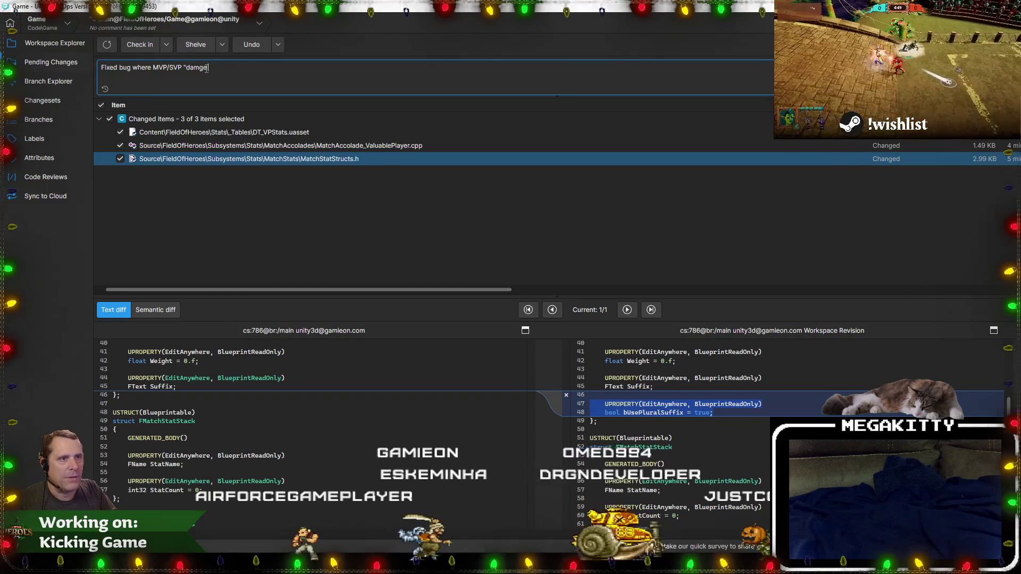
type("lt\"")
type(" text appea")
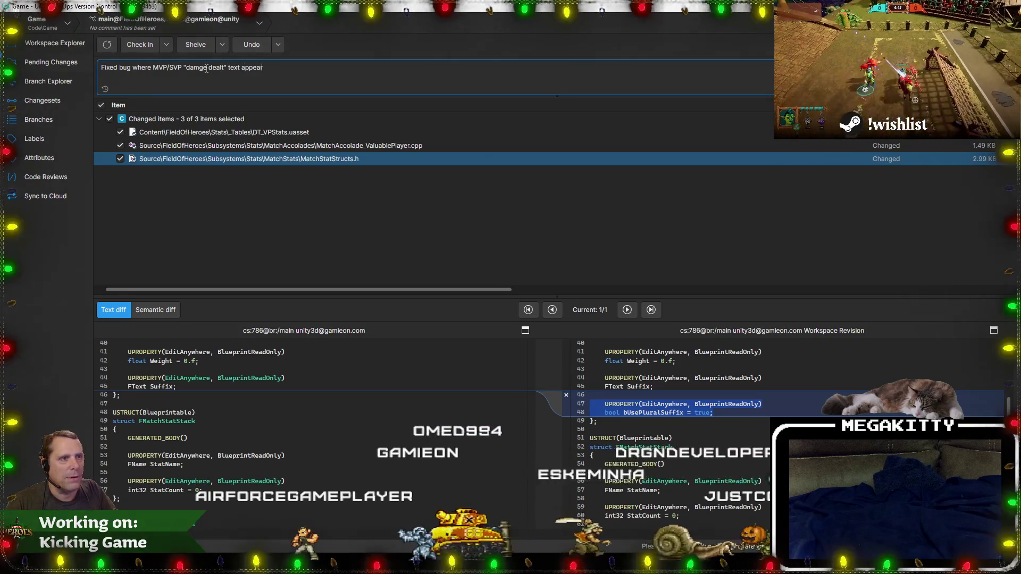
type("\"d")
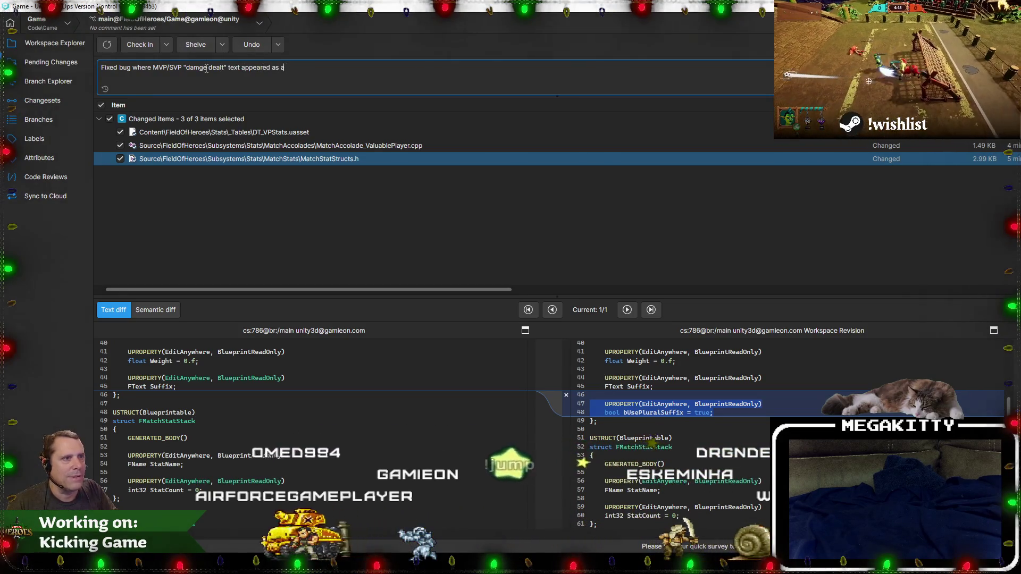
type("amage dealts")
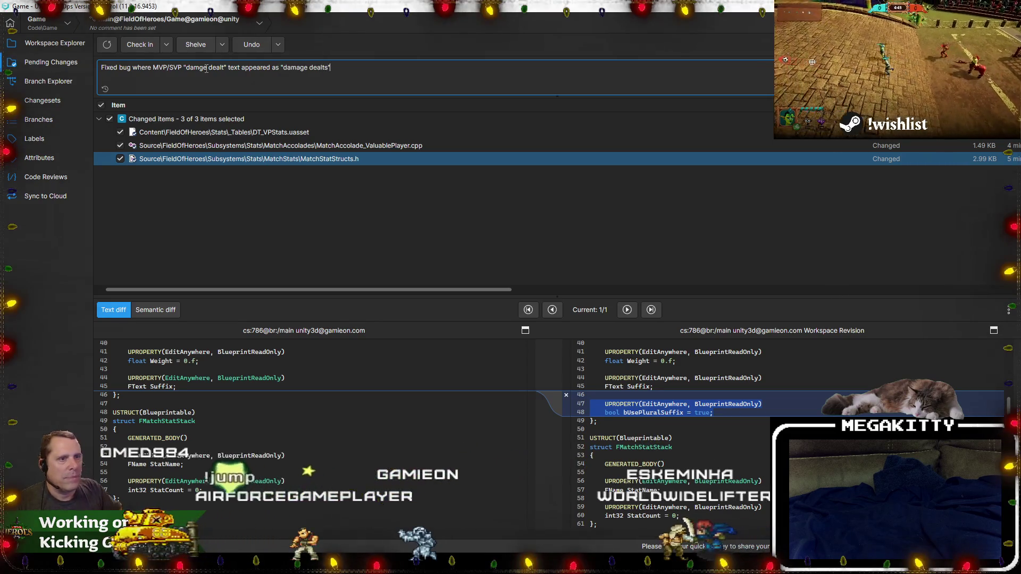
left_click(140, 44)
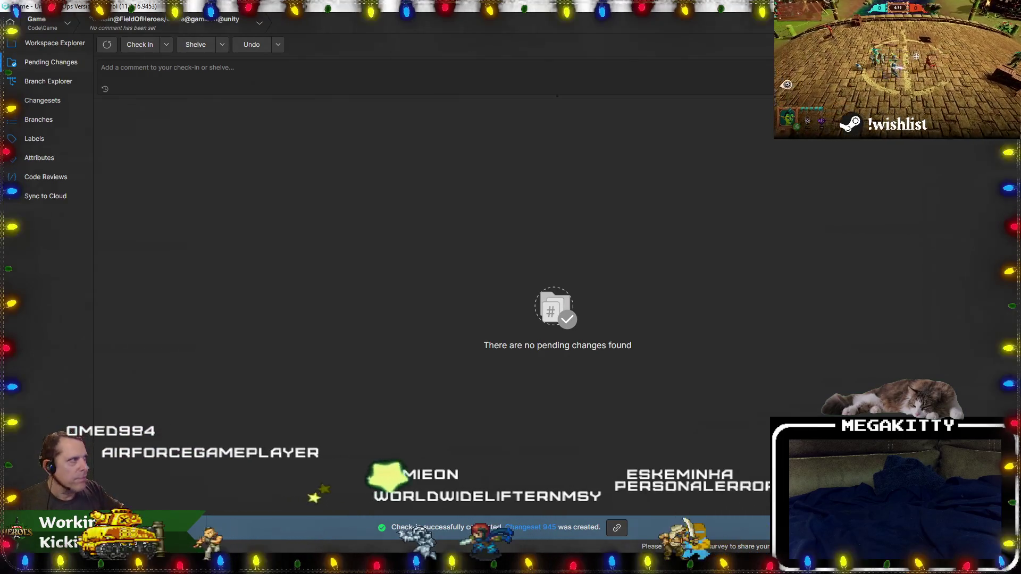
key("alt+Tab")
Load the L_DangerRoom_Empty level and run a brief play session walking forward.
left_click(37, 6)
mouse_move(102, 82)
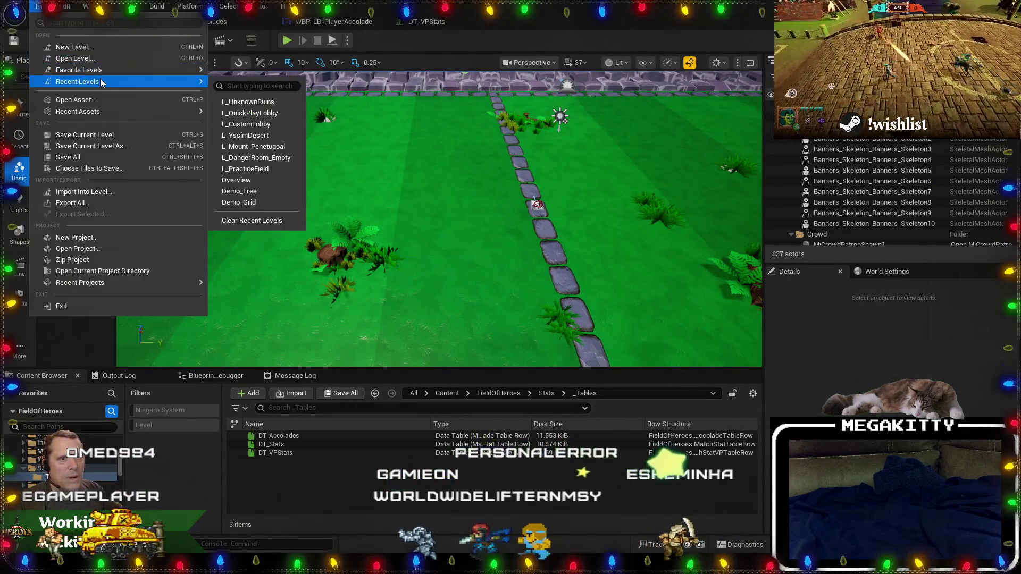
left_click(277, 158)
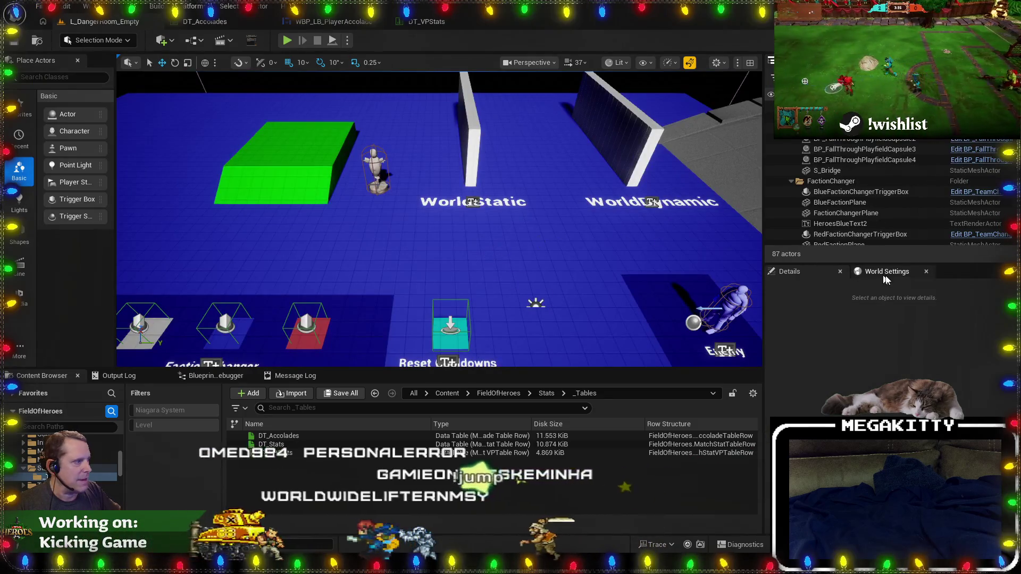
key("alt+p")
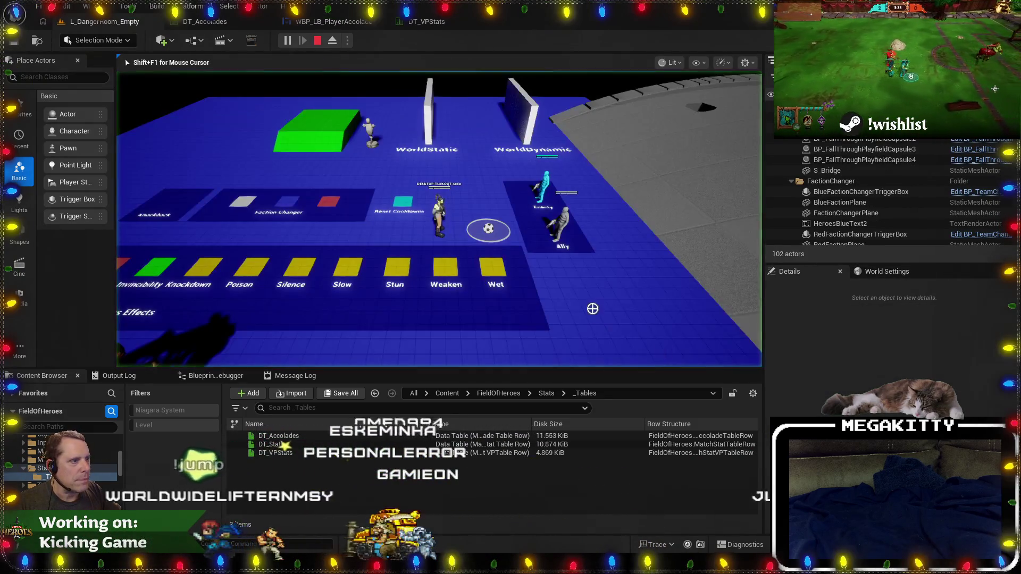
key("w")
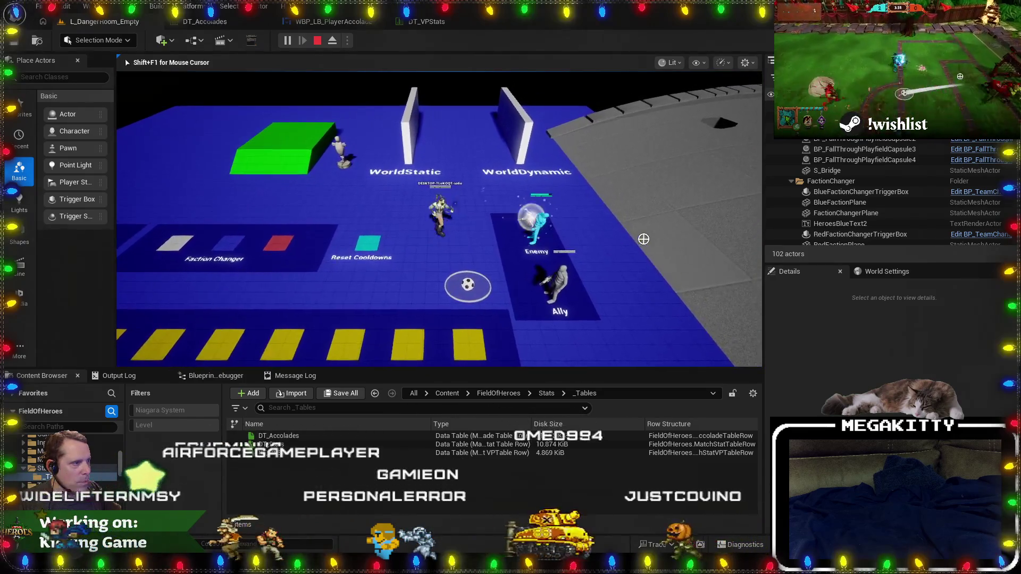
key("Escape")
Set the level's World Settings default pawn class to MiCharacter.
left_click(891, 273)
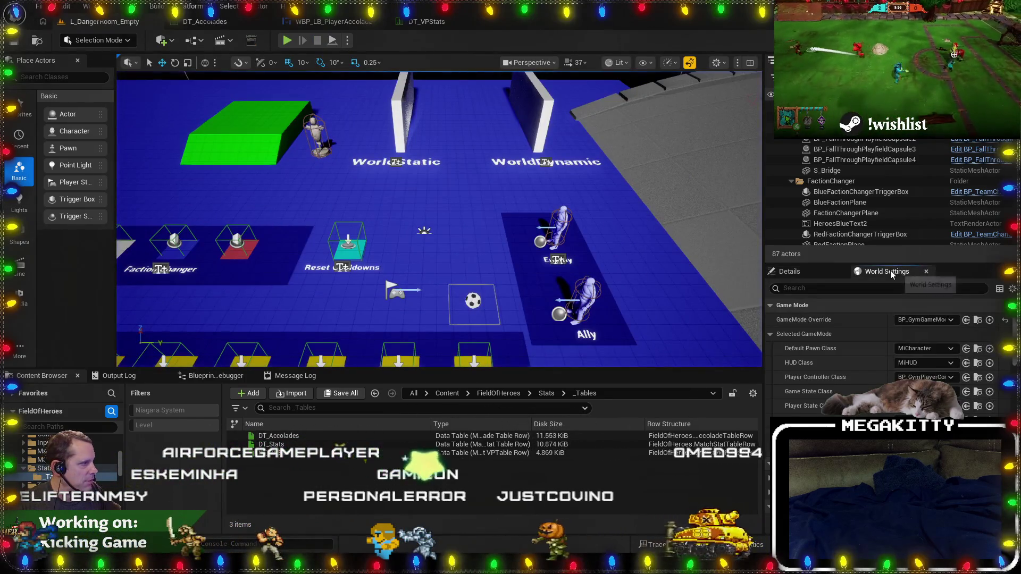
left_click(928, 348)
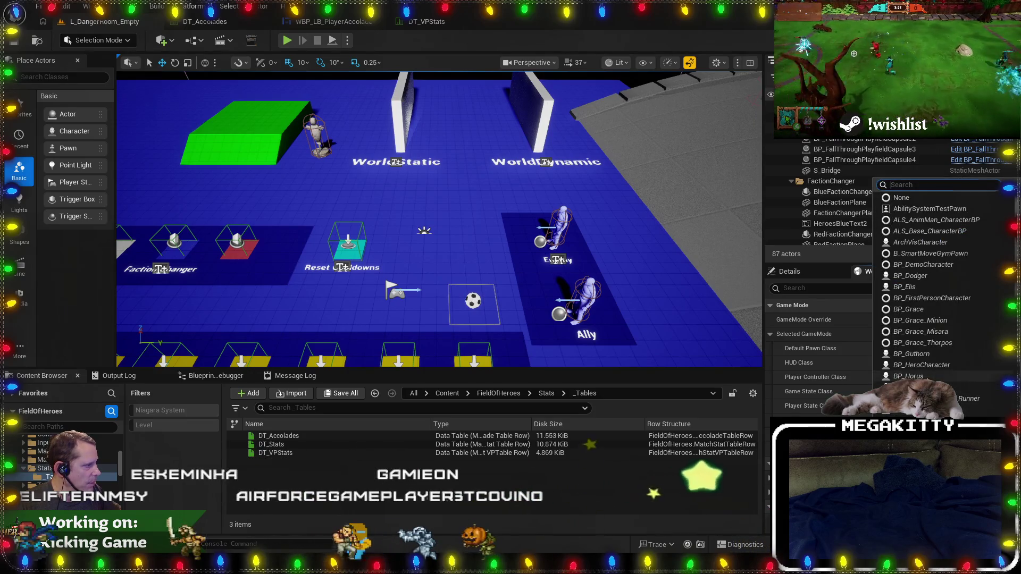
type("mi")
key("Return")
Play as MiCharacter, slashing at the Enemy dummy several times to test knockback, then stop.
key("alt+p")
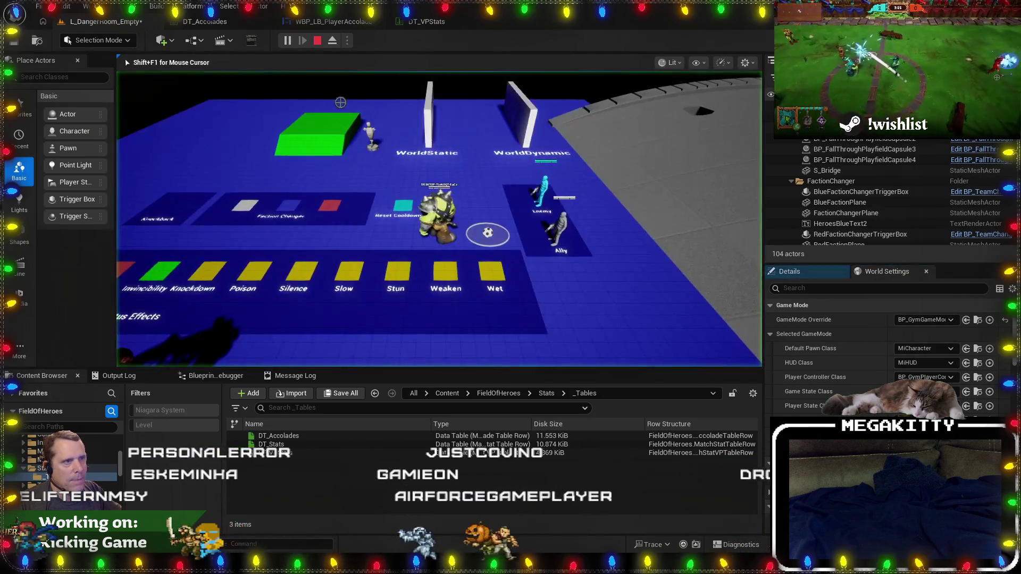
key("d")
left_click(594, 233)
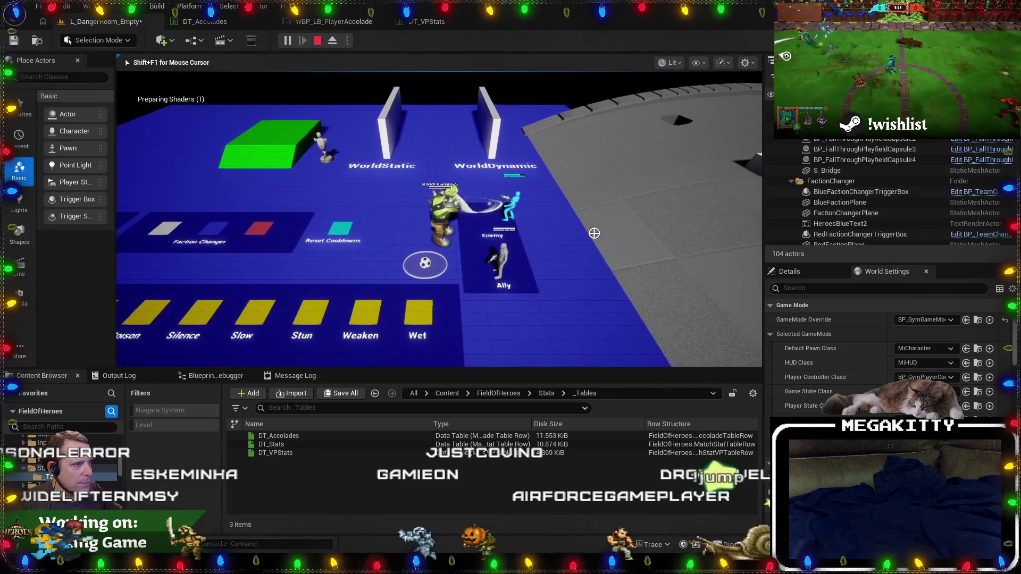
key("w")
left_click(412, 190)
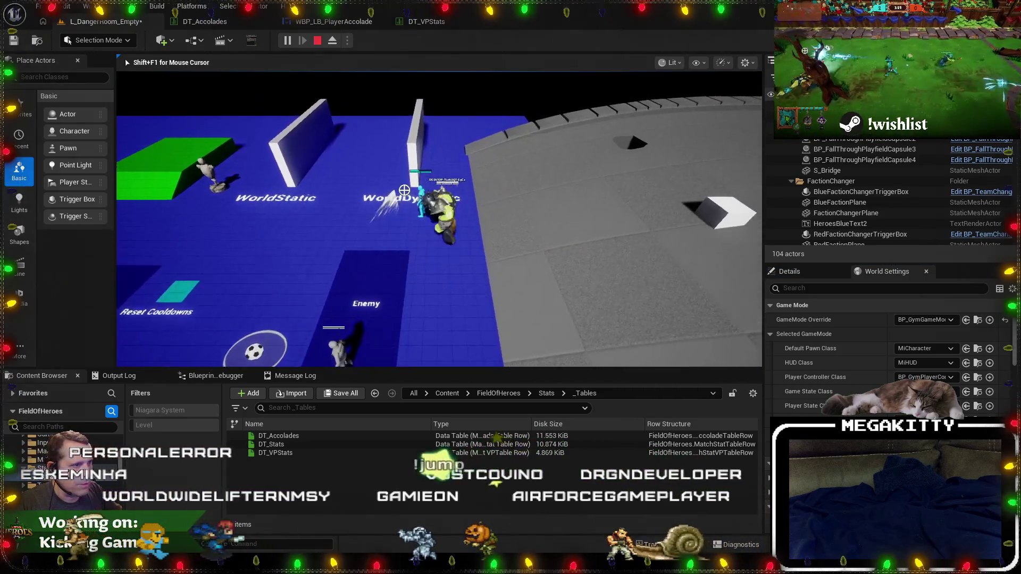
key("s")
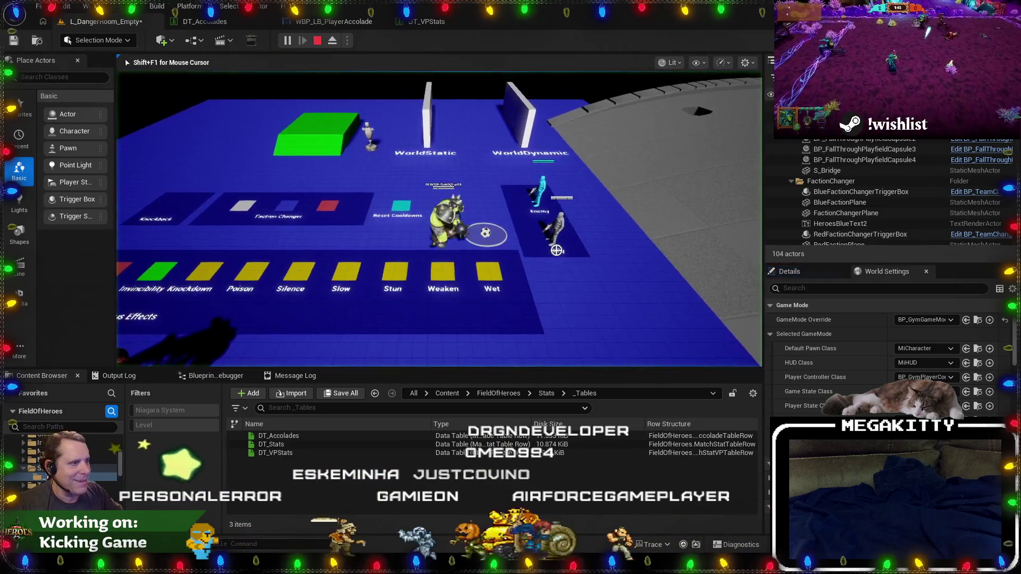
key("w")
left_click(460, 244)
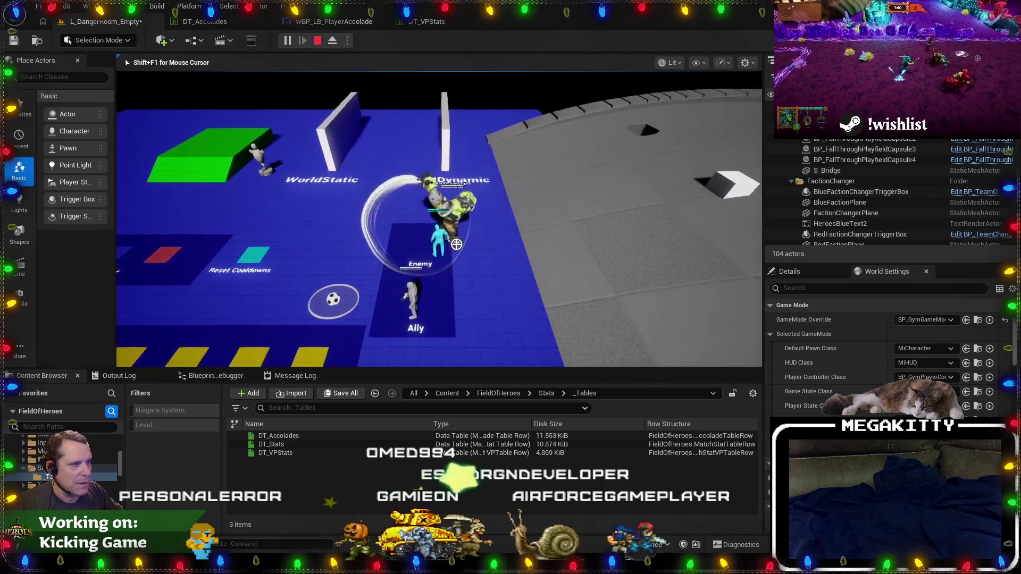
key("d")
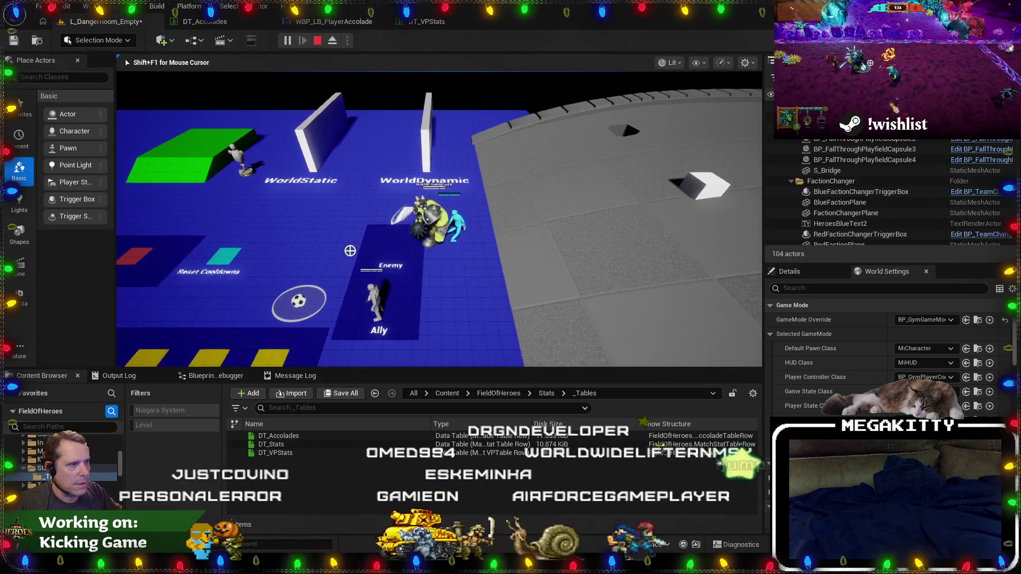
key("Escape")
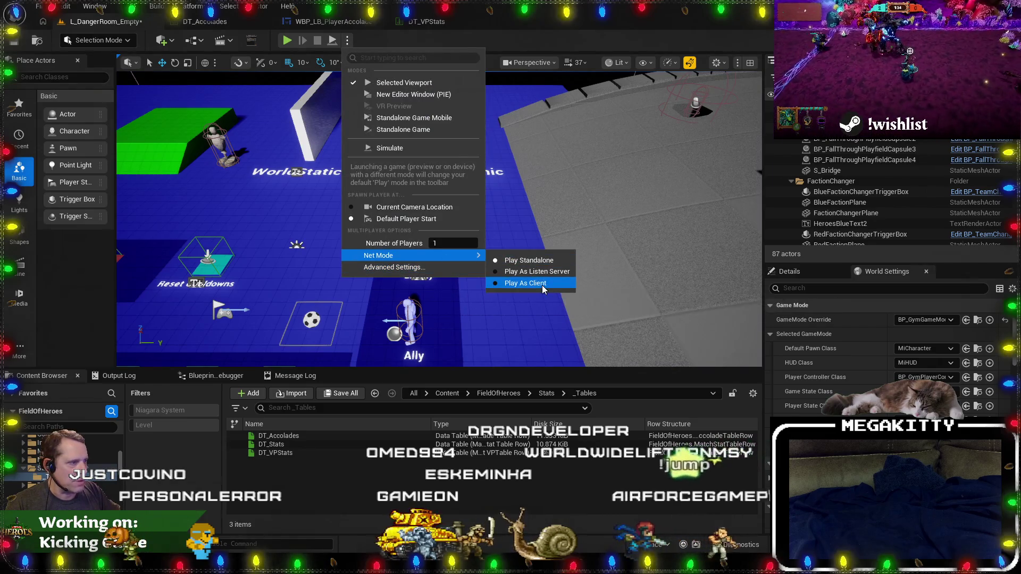
Play the danger room in Client net mode, melee the Enemy dummy, then stop.
left_click(544, 289)
left_click(287, 40)
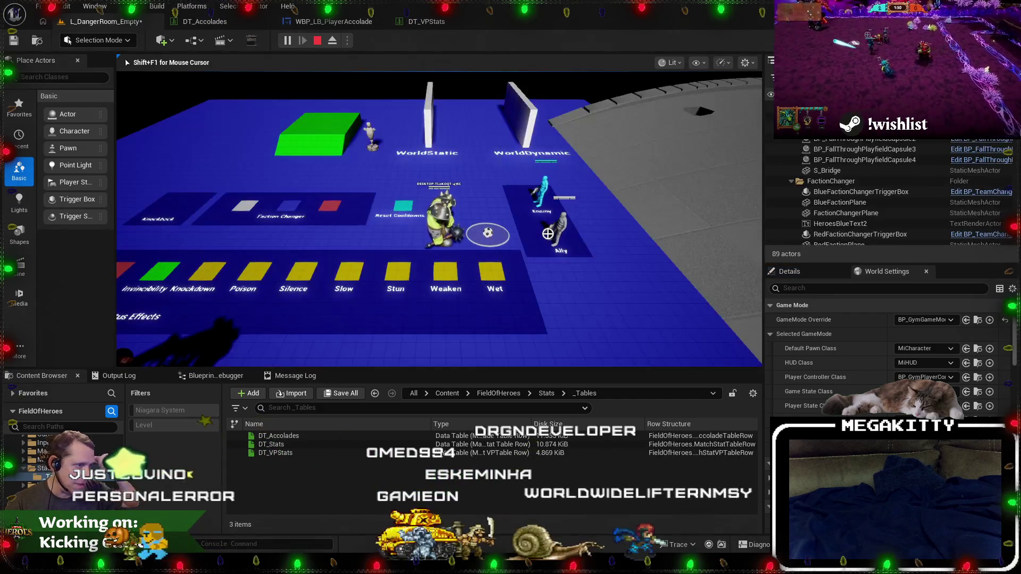
key("d")
left_click(535, 270)
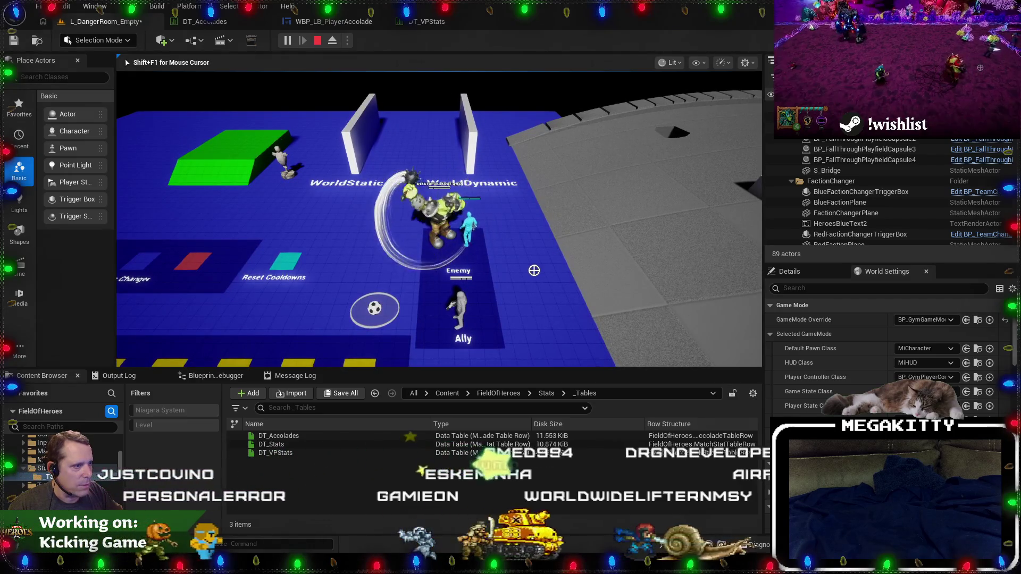
key("a")
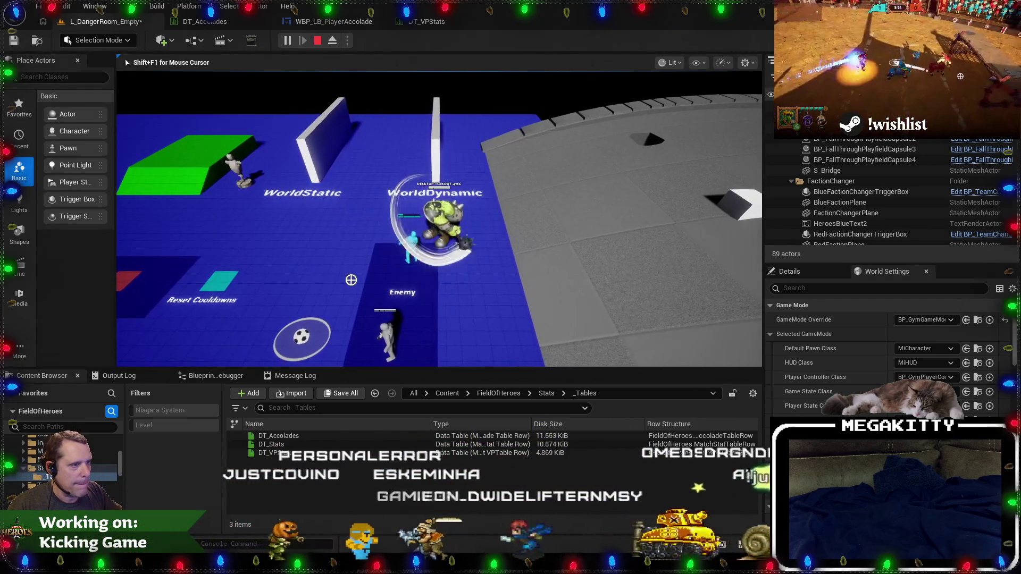
key("Escape")
Run another short play session, stop it, and return to Visual Studio.
key("alt+p")
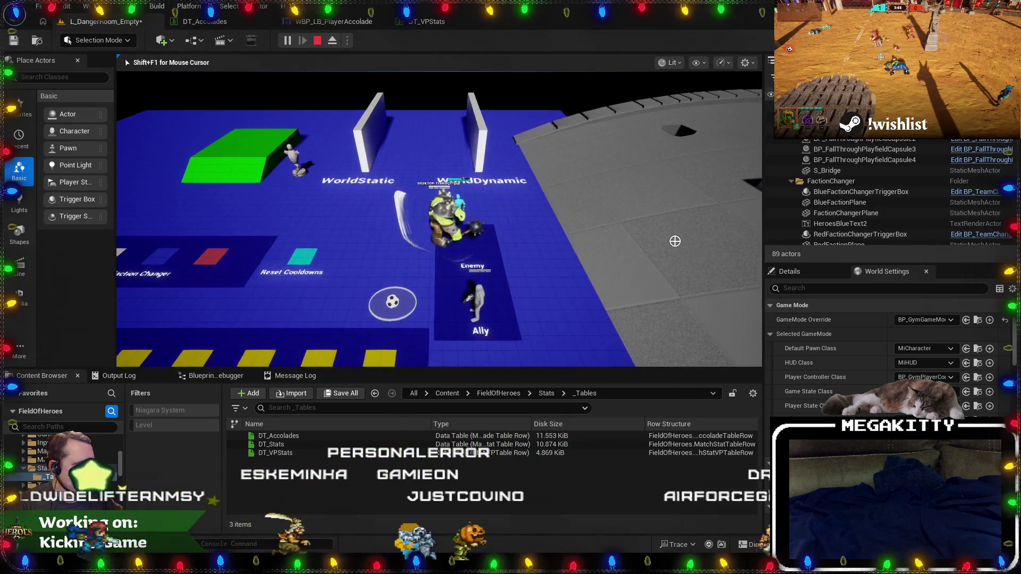
key("Escape")
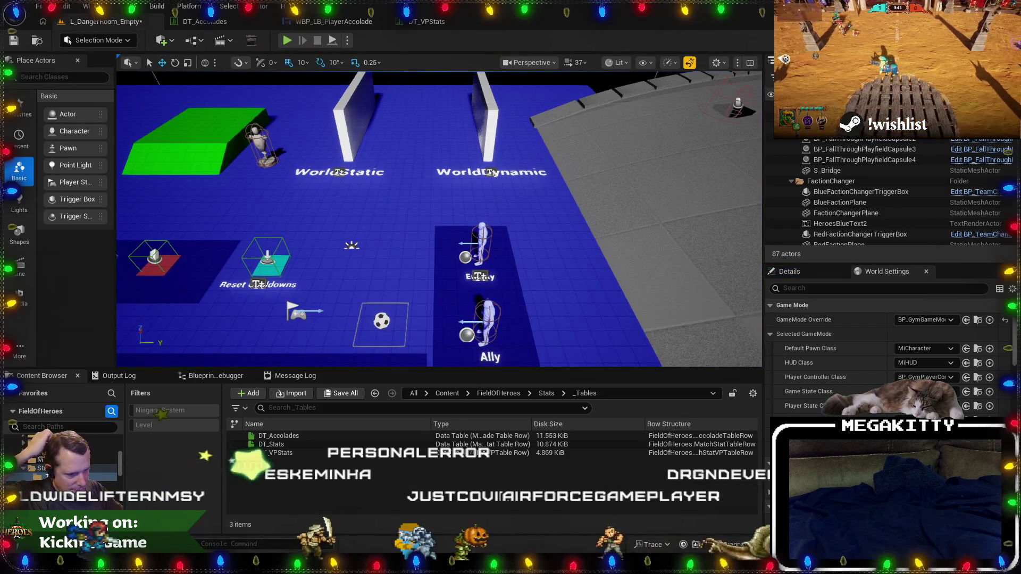
key("alt+Tab")
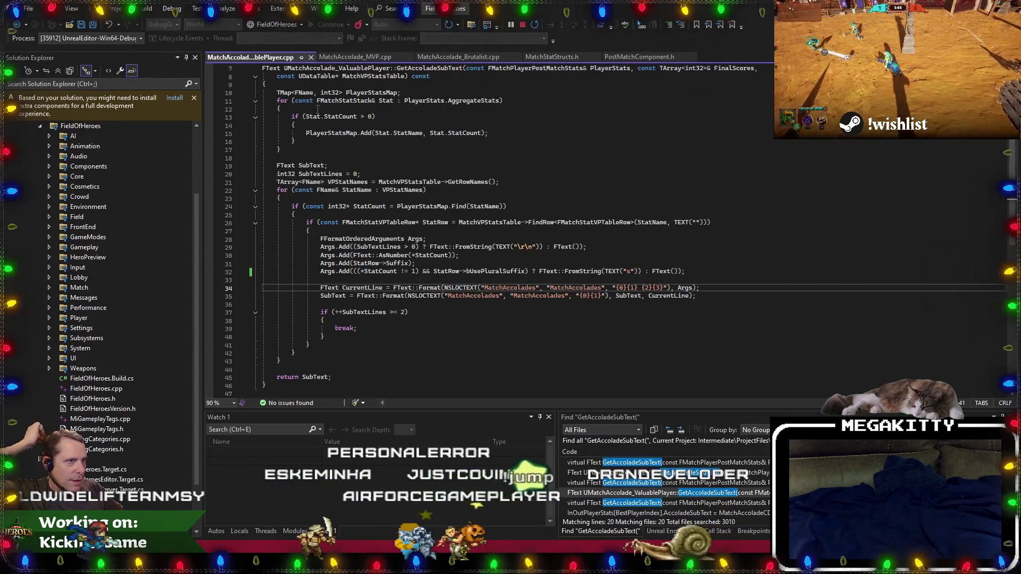
Open MiKnockbackComponent.cpp and set a breakpoint on the role check at line 70.
left_click(309, 58)
left_click(598, 287)
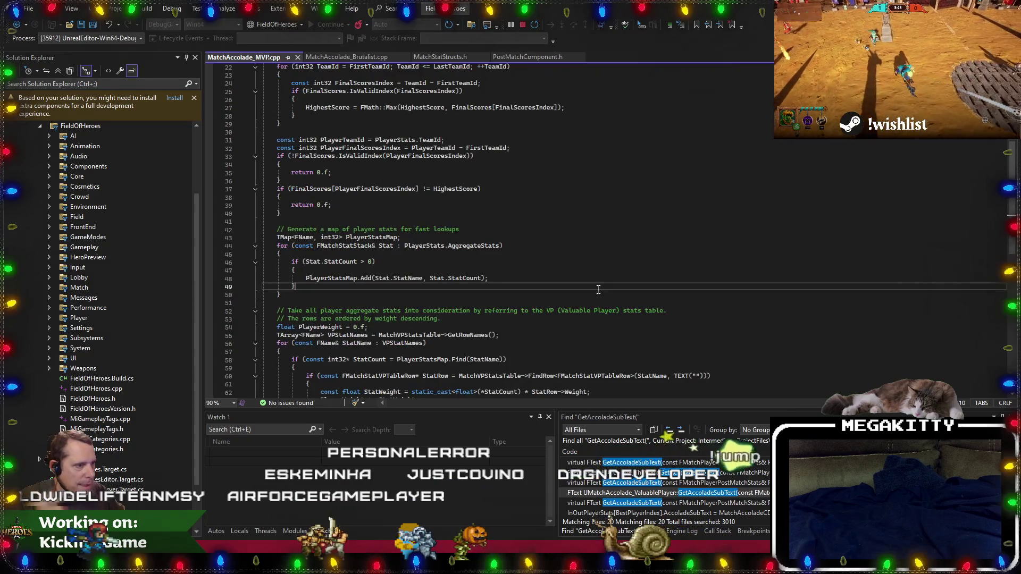
left_click(602, 255)
type("miknockback")
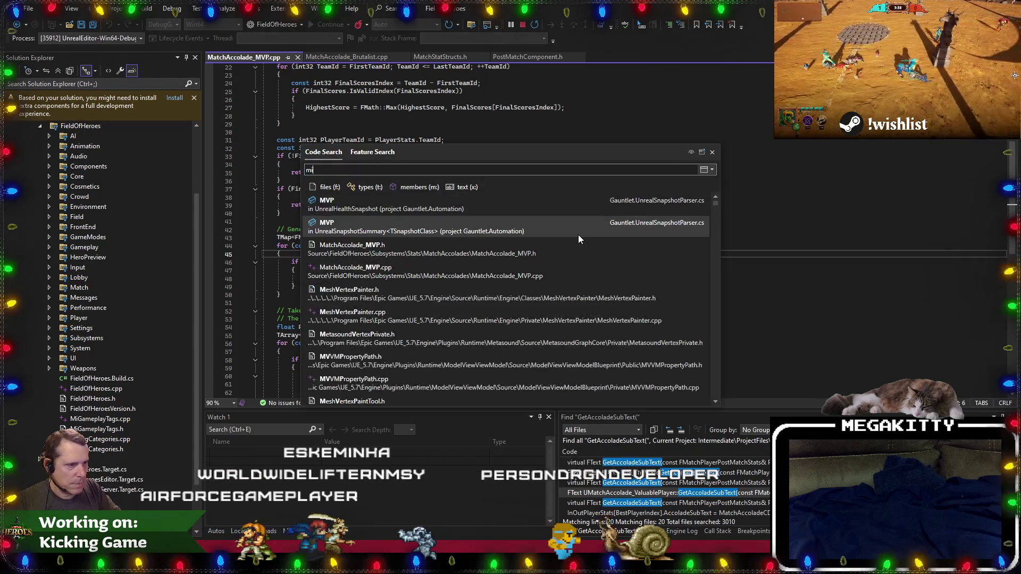
key("Down")
key("Down")
key("Down")
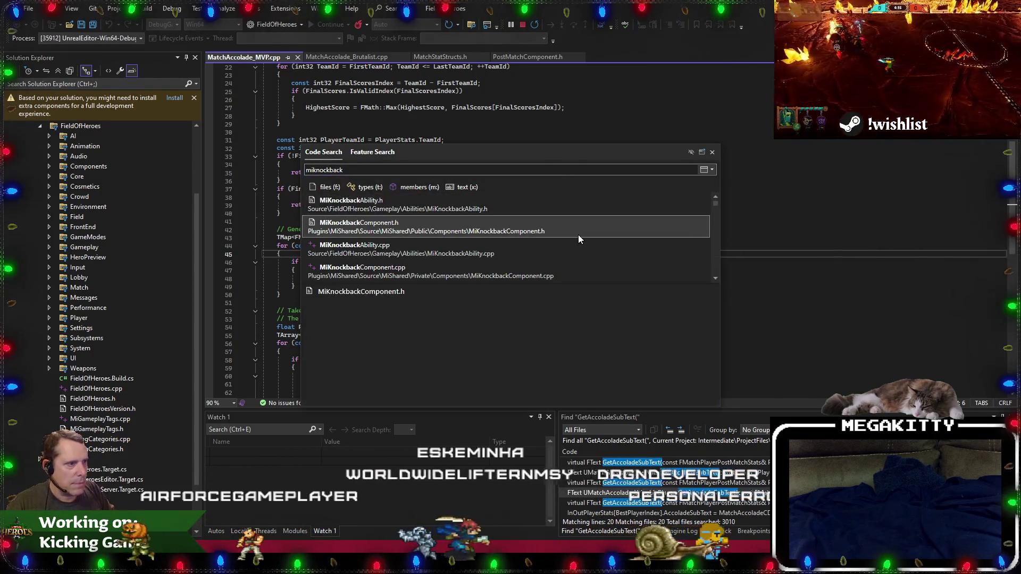
key("Return")
scroll(379, 220, "down", 15)
key("Down")
key("F9")
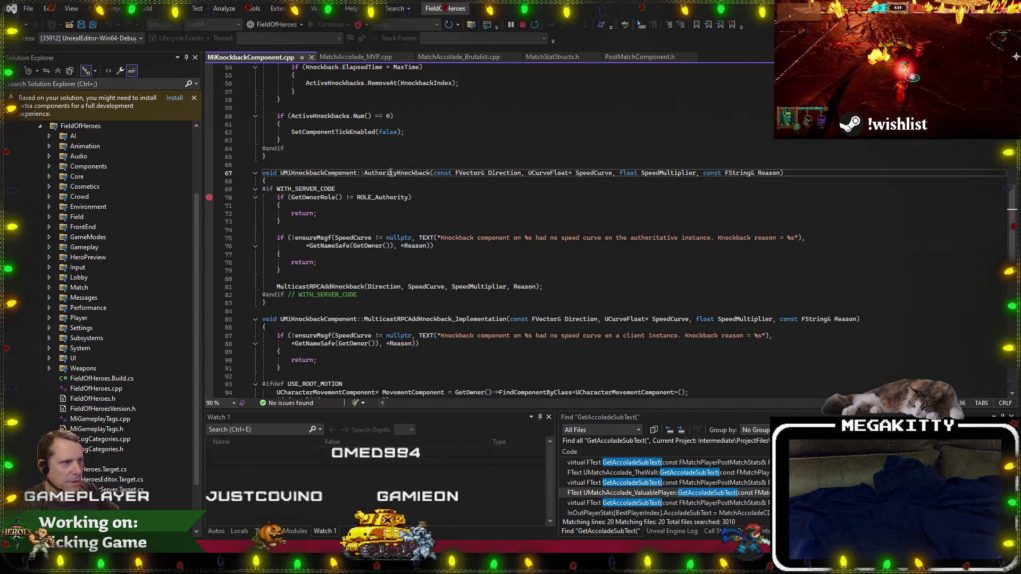
Find all AuthorityKnockback( calls and inspect the charge-forward, knockback and pounce ability callers.
double_click(396, 173)
key("ctrl+shift+f")
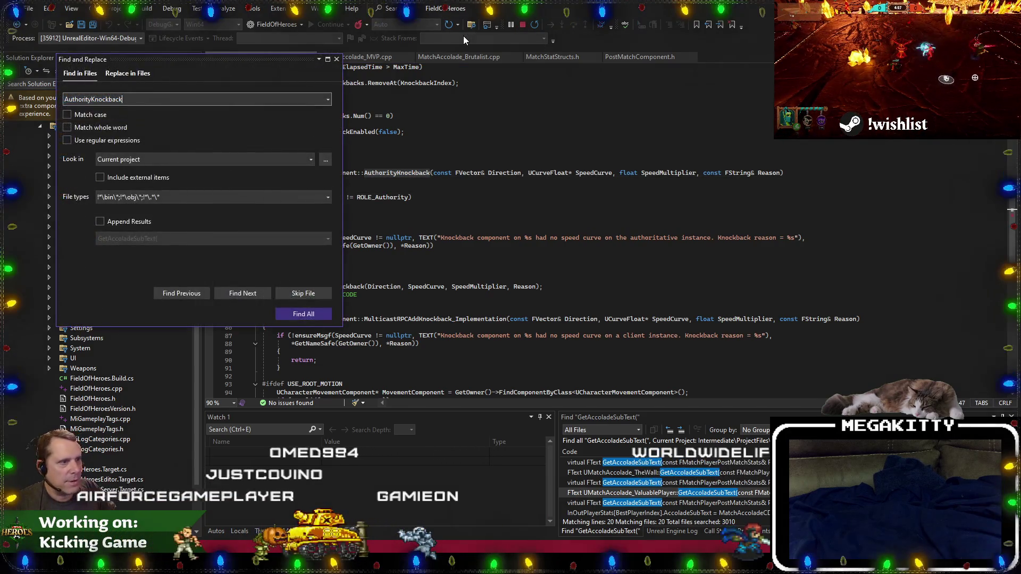
key("Return")
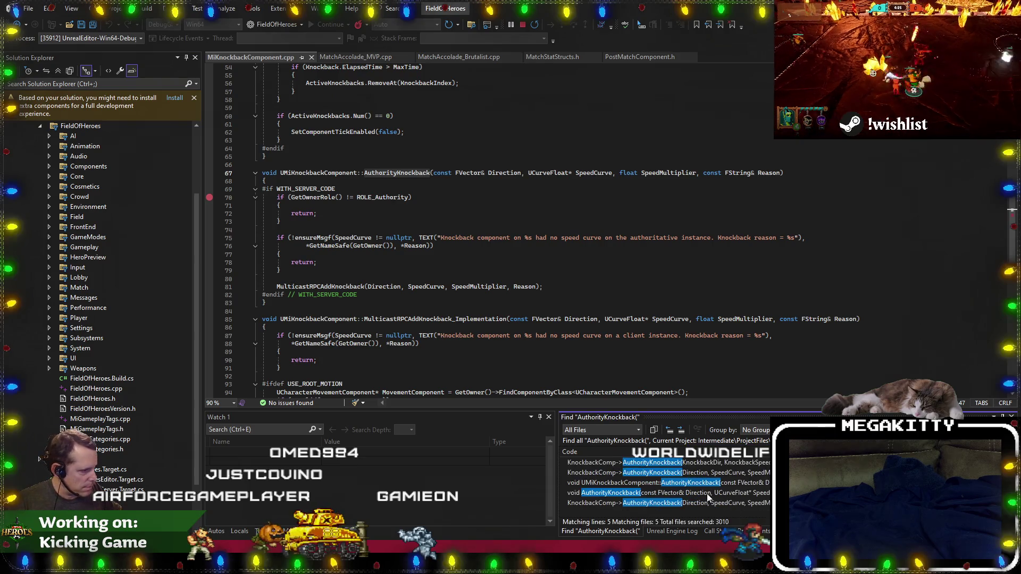
double_click(708, 465)
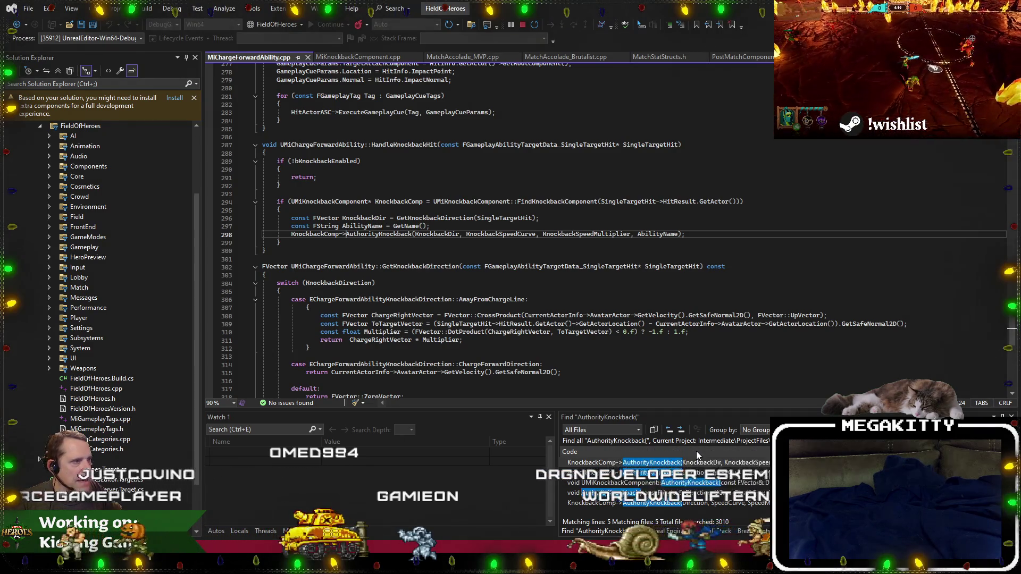
left_click(388, 234)
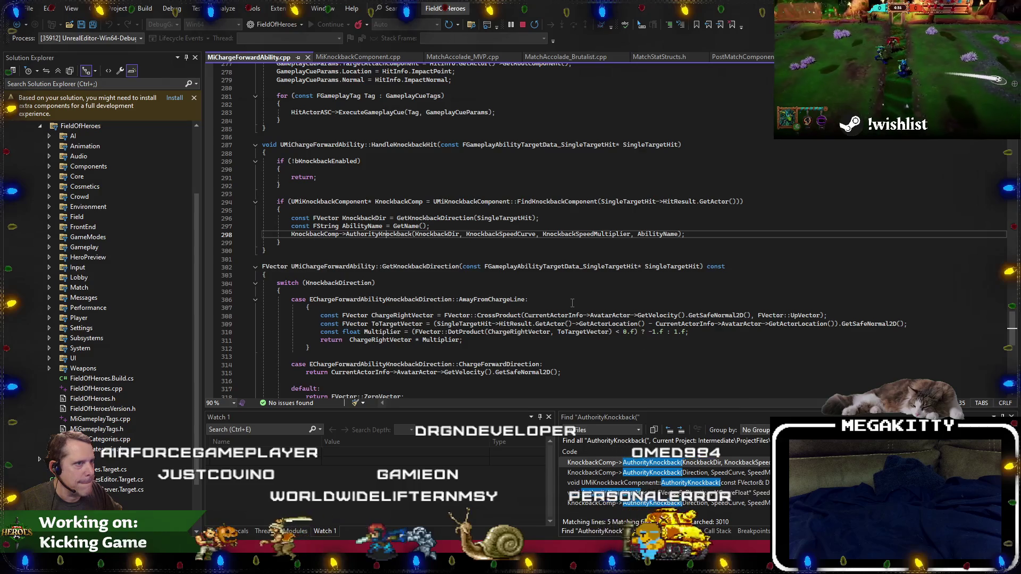
double_click(759, 473)
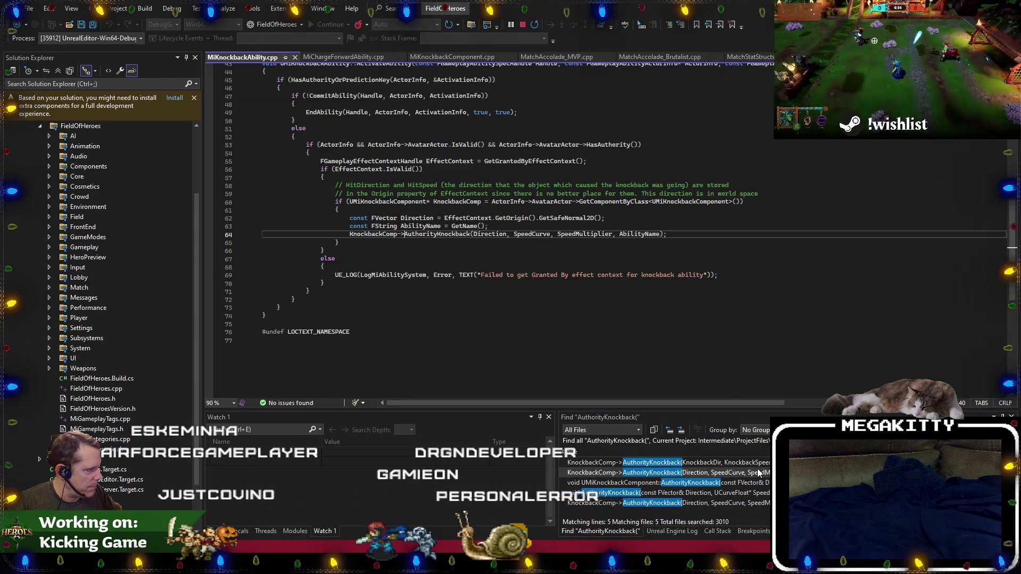
double_click(691, 503)
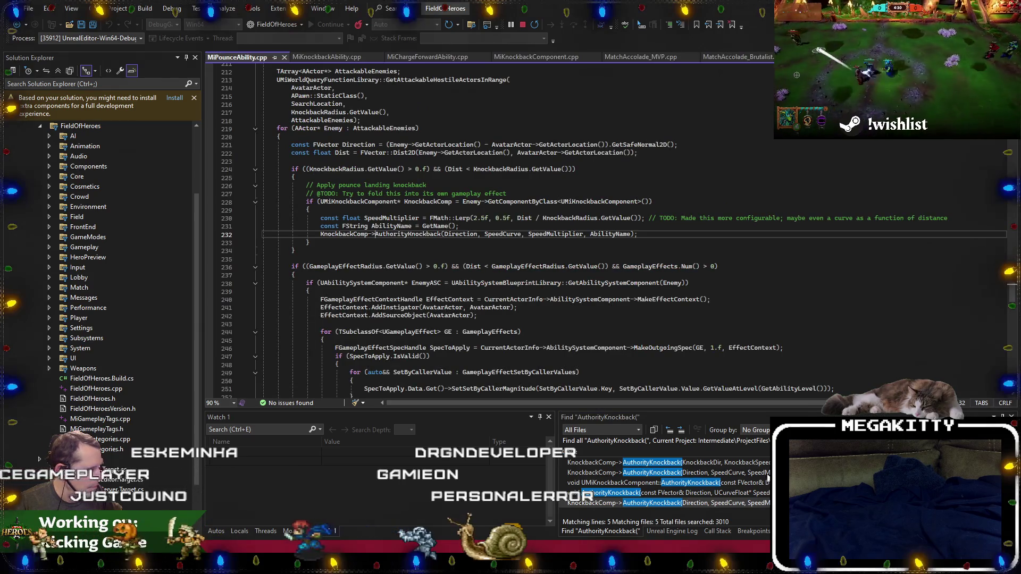
Step back through the opened files to MiKnockbackComponent.cpp and return to Unreal.
left_click(334, 57)
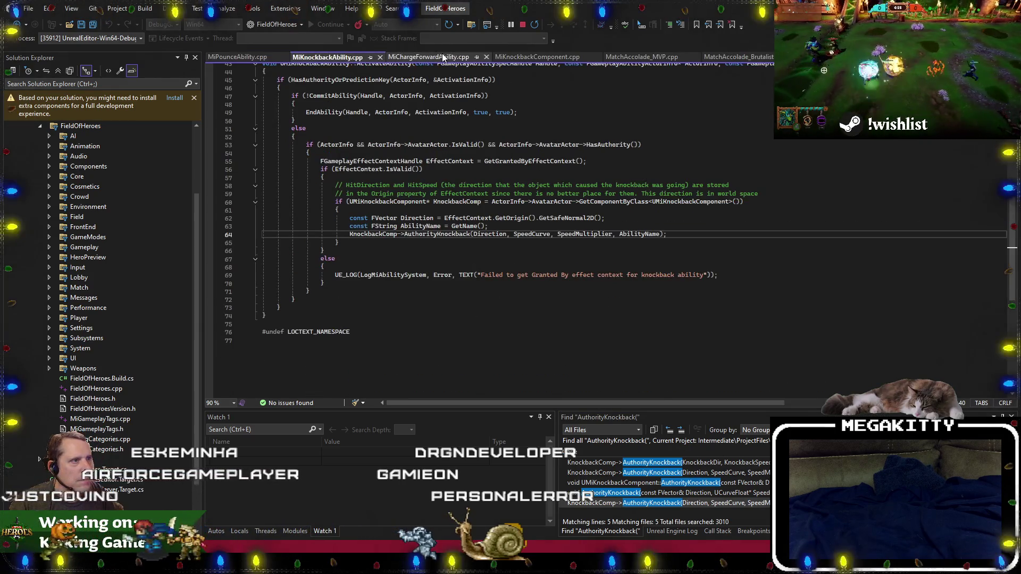
left_click(443, 57)
left_click(525, 57)
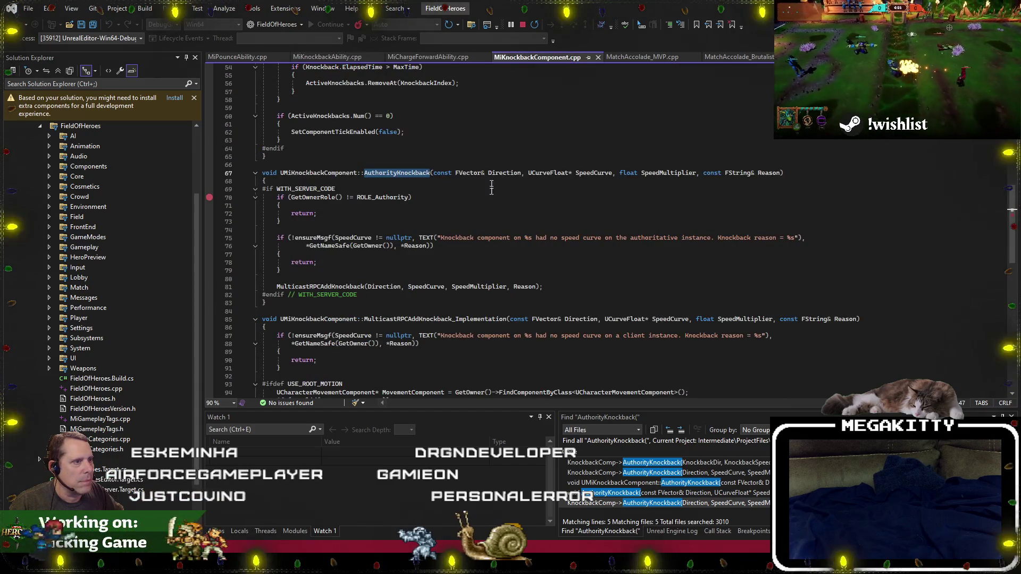
left_click(472, 313)
key("alt+Tab")
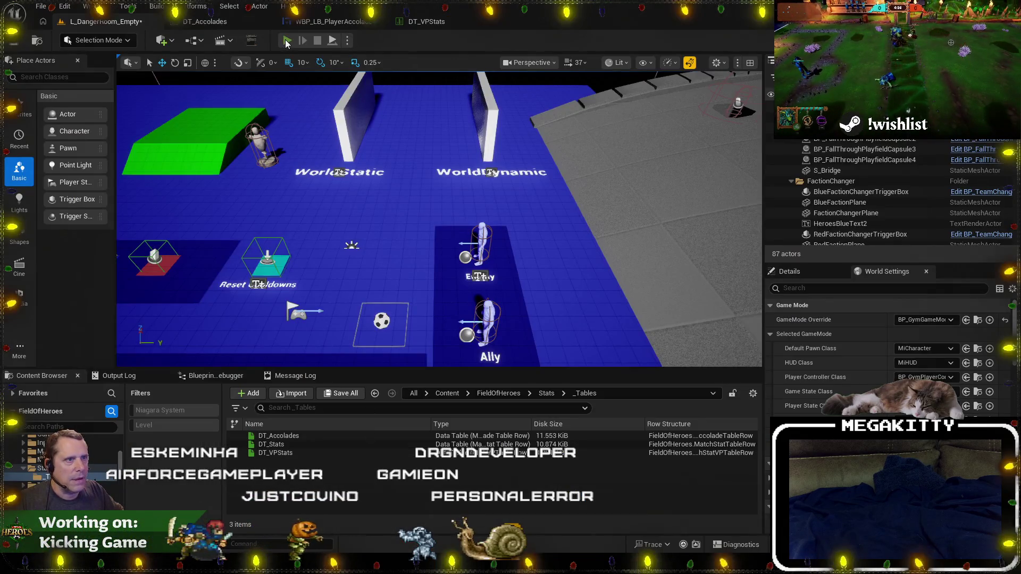
Play until the AuthorityKnockback breakpoint hits, then jump via Call Stack to MiKnockbackAbility::ActivateAbility.
left_click(287, 41)
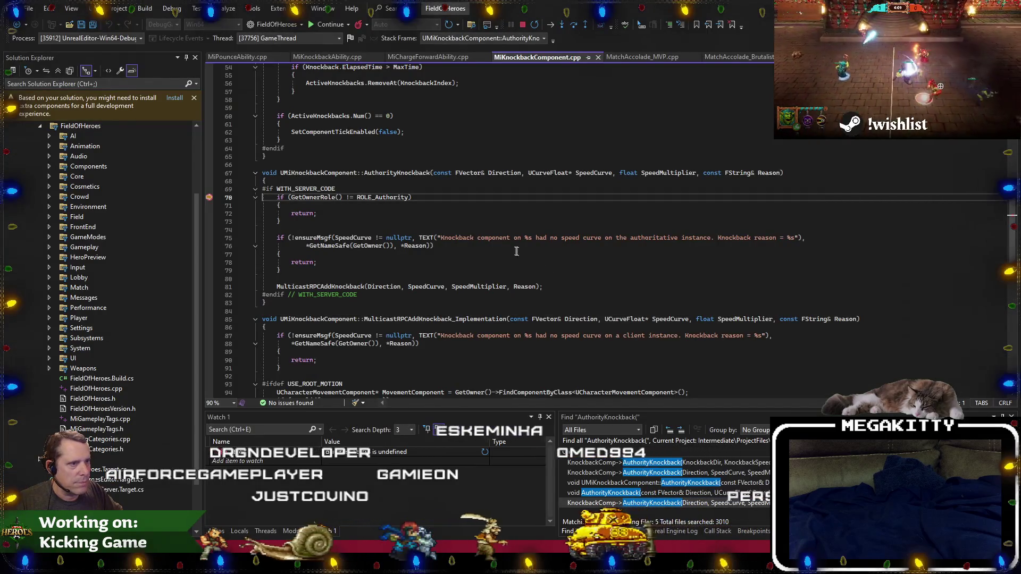
left_click(717, 531)
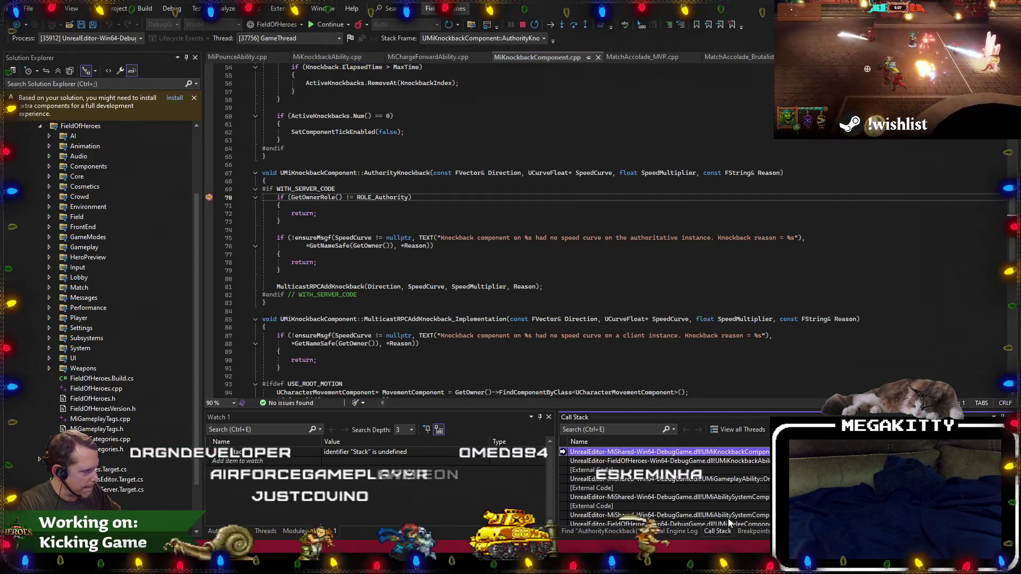
left_click(681, 461)
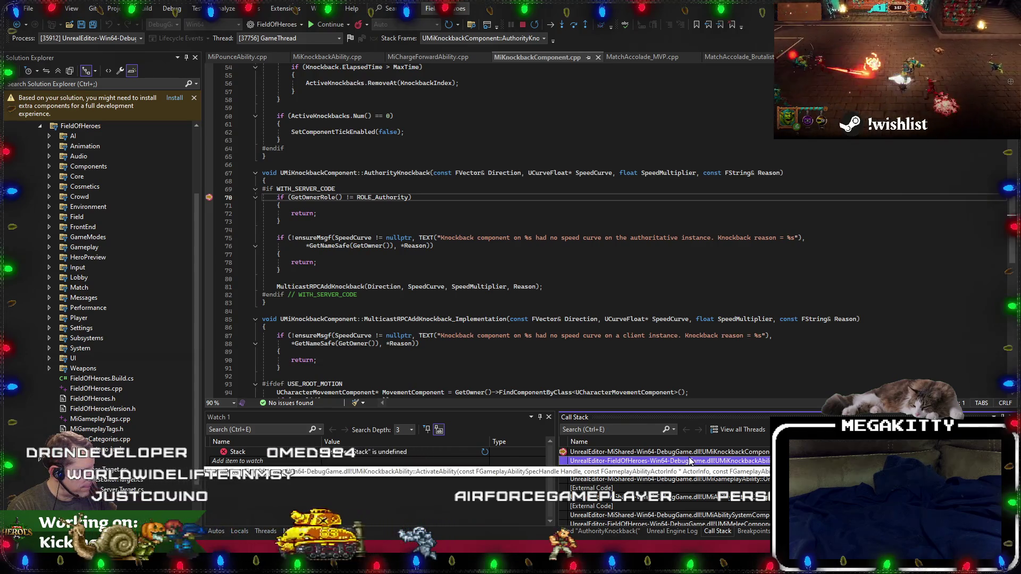
double_click(690, 462)
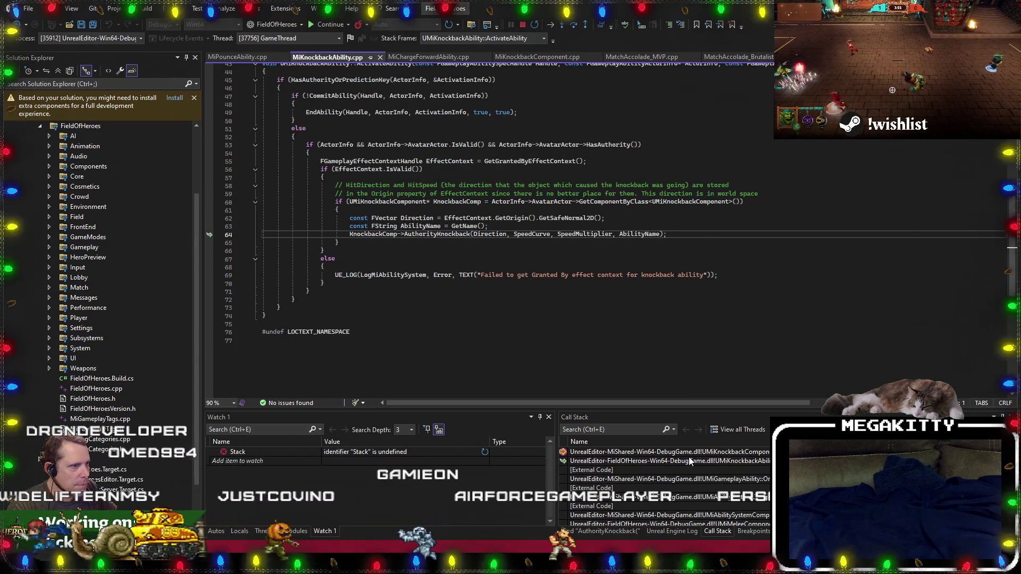
scroll(472, 295, "up", 4)
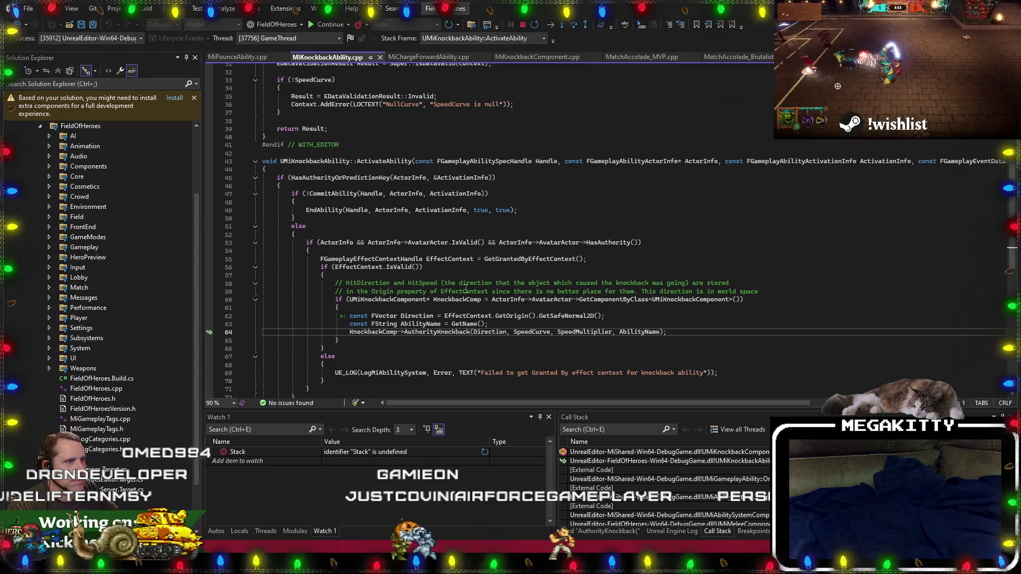
scroll(466, 289, "down", 2)
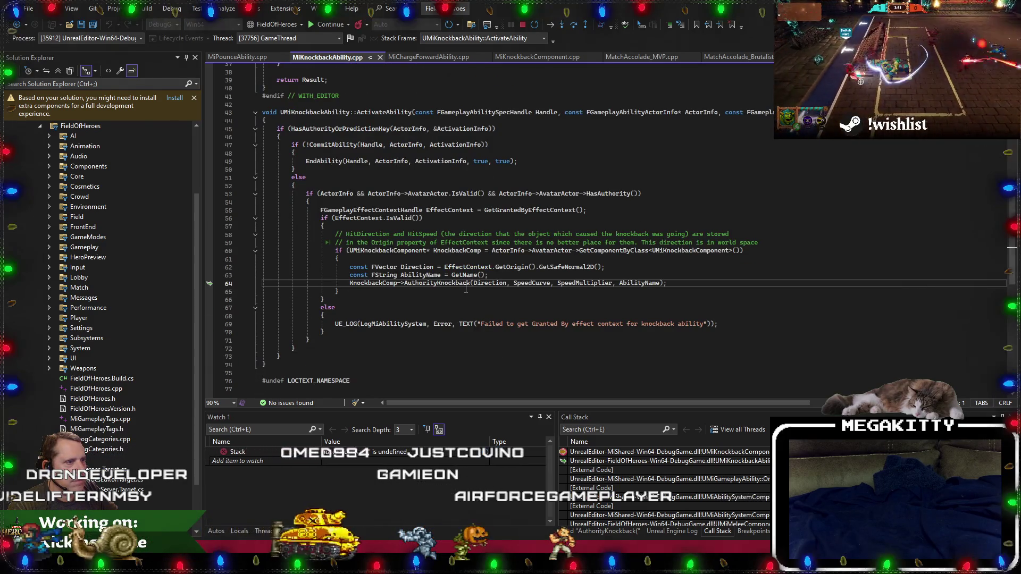
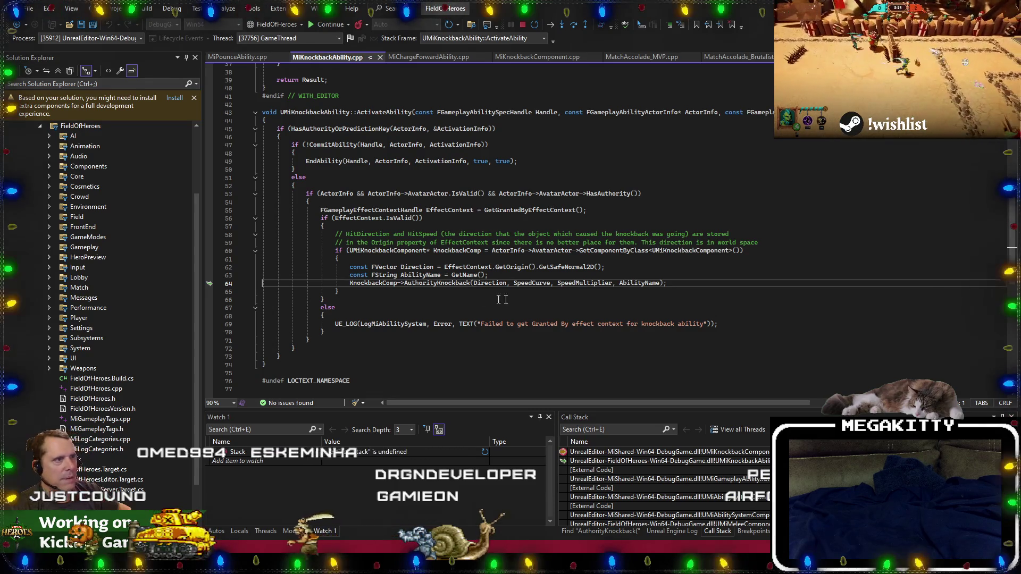
Close every file except MiKnockbackAbility.cpp and search the project for all AuthorityKnockback( calls.
right_click(330, 57)
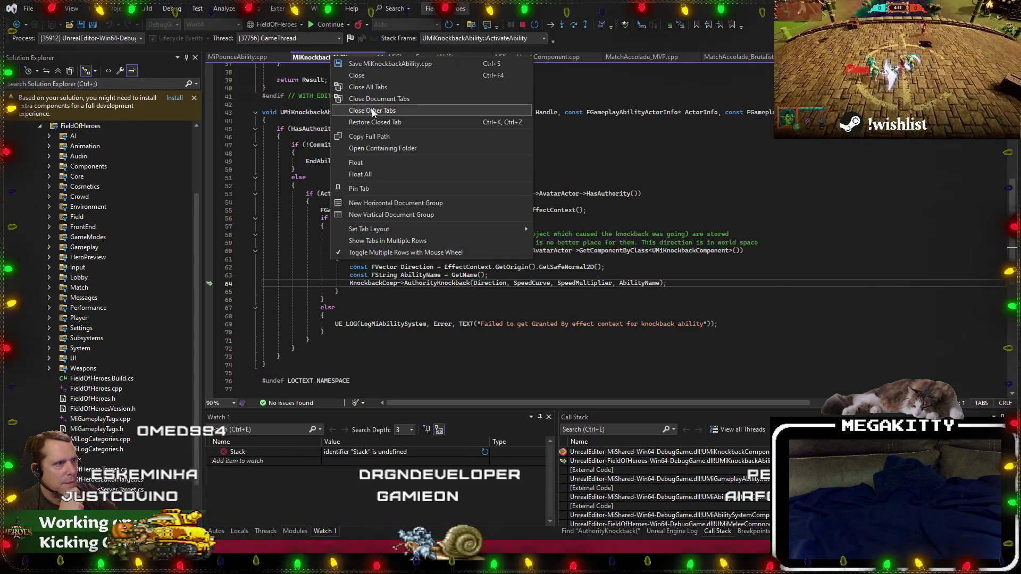
left_click(367, 105)
left_click(436, 282)
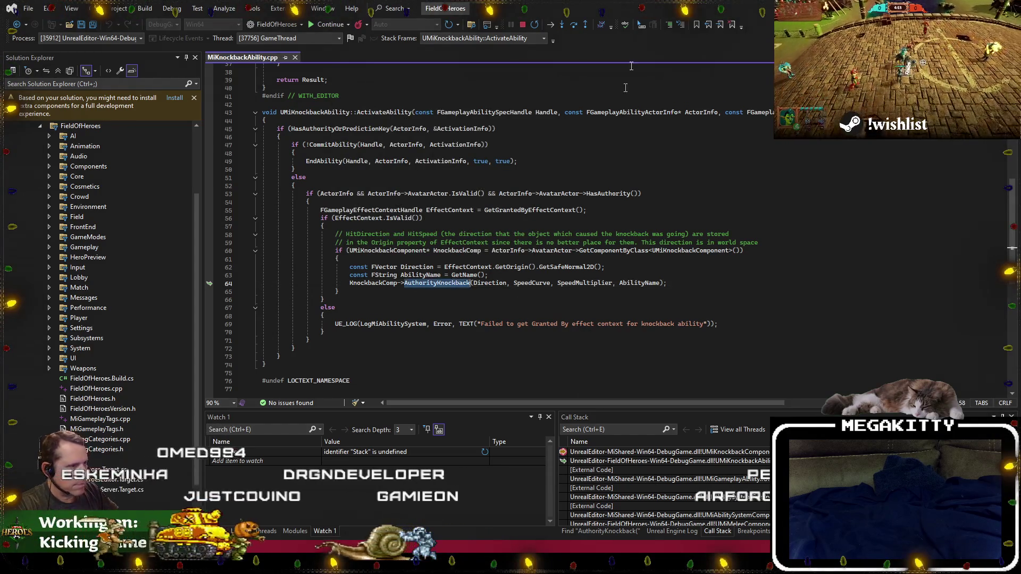
left_click(471, 24)
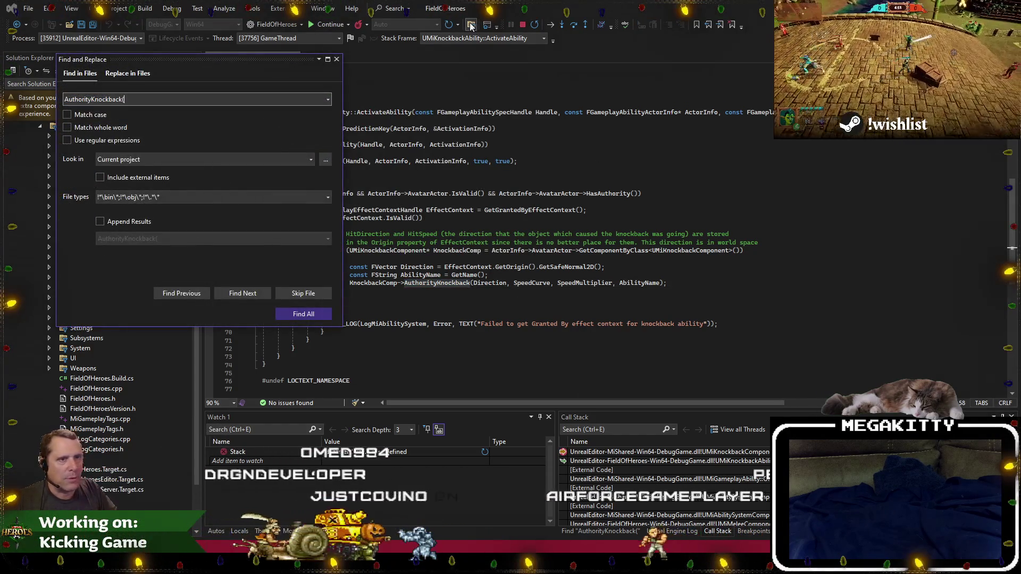
key("Return")
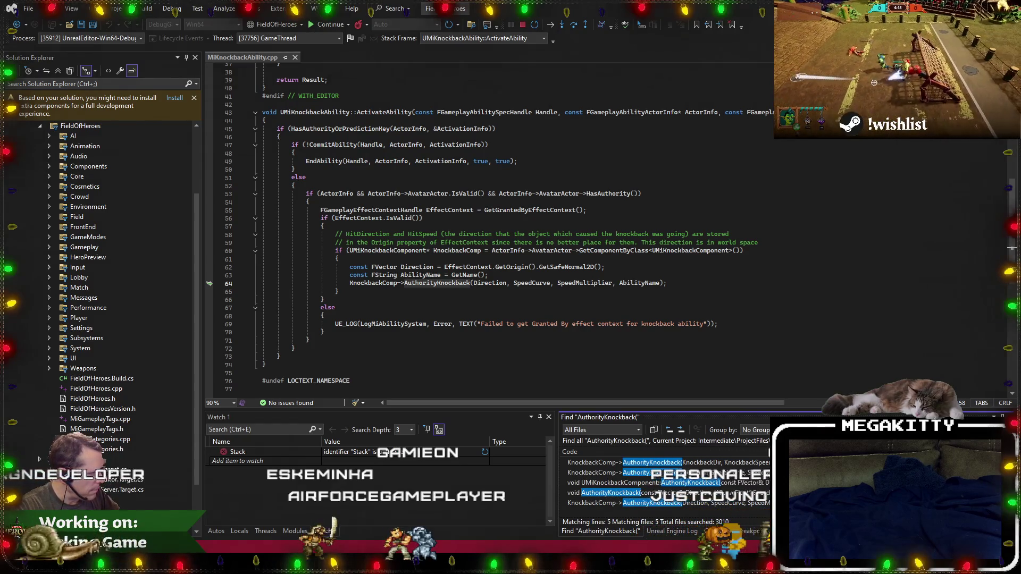
Step through the AuthorityKnockback( search matches one by one.
key("F8")
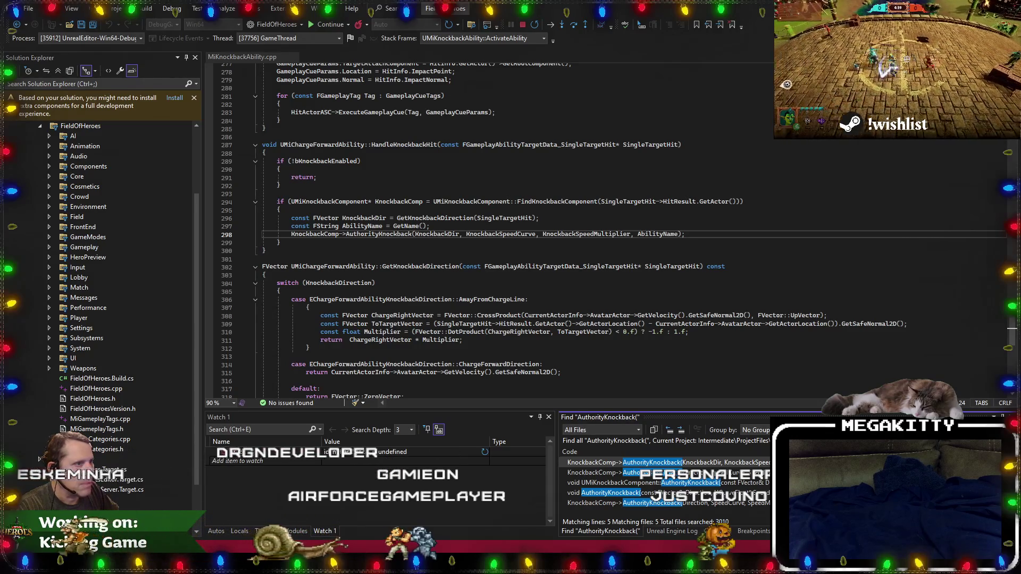
key("ctrl+minus")
scroll(512, 308, "up", 2)
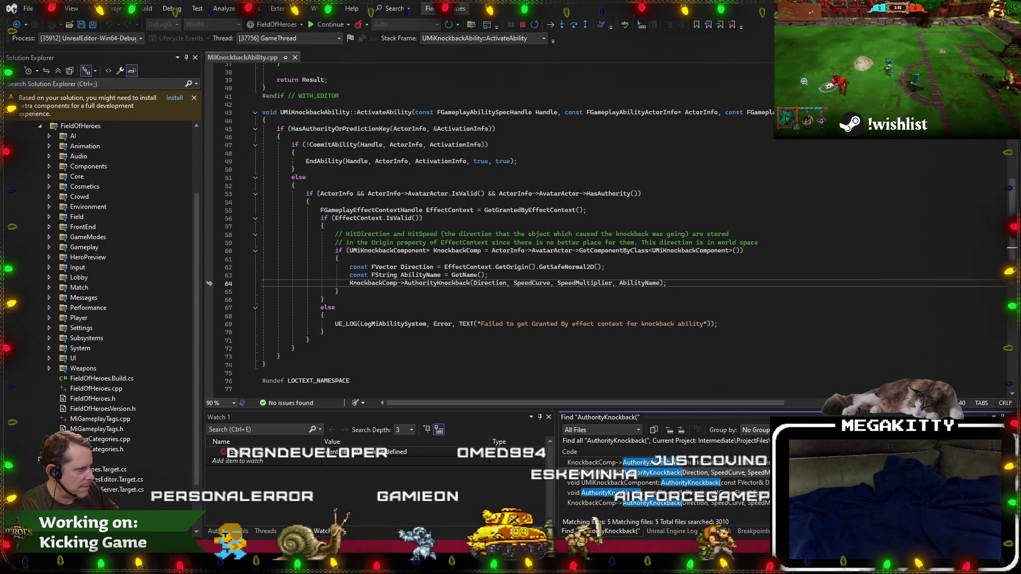
Go to the AuthorityKnockback definition, then review the pounce ability's land-event handler code.
key("F12")
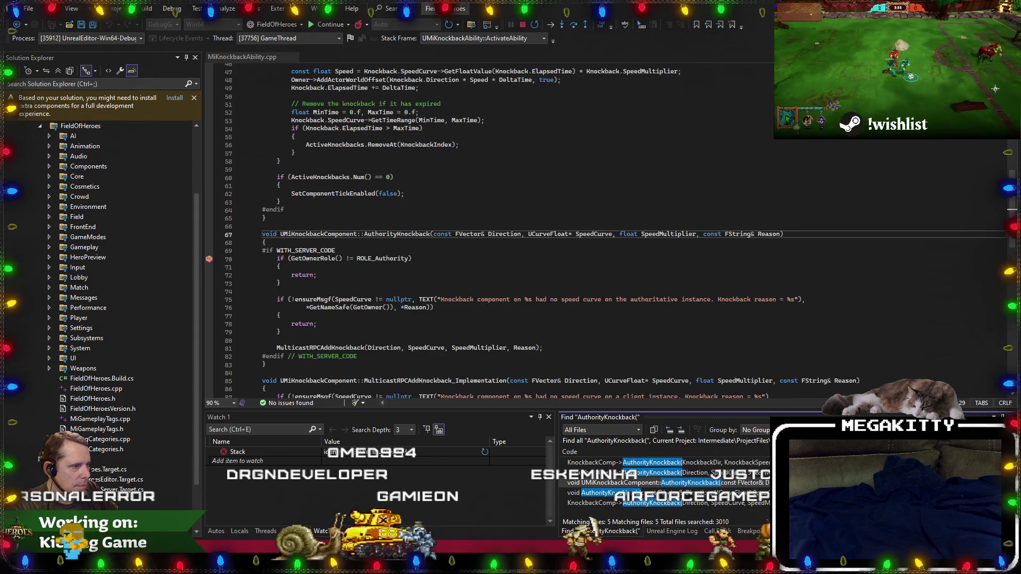
key("ctrl+minus")
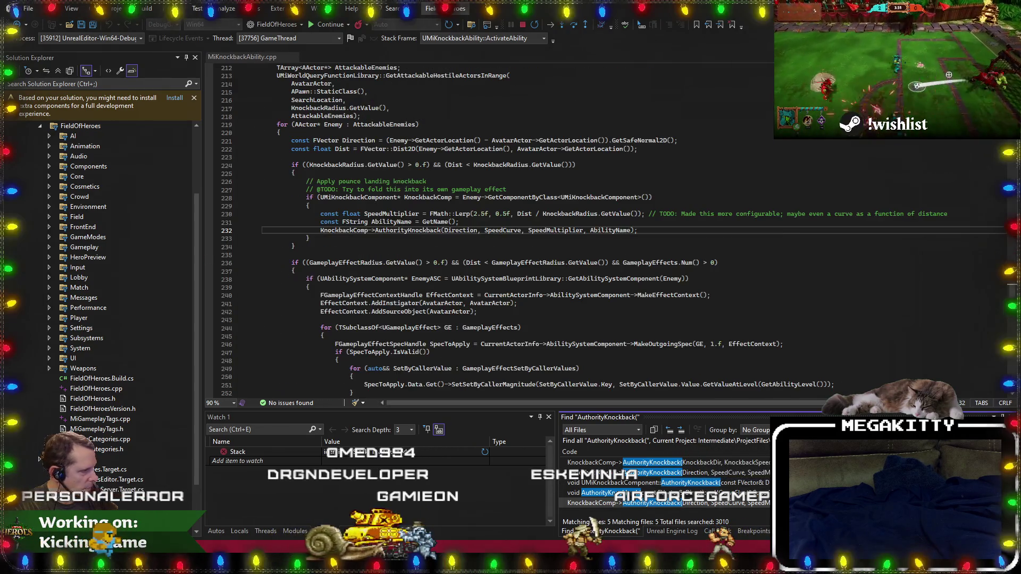
scroll(395, 206, "up", 10)
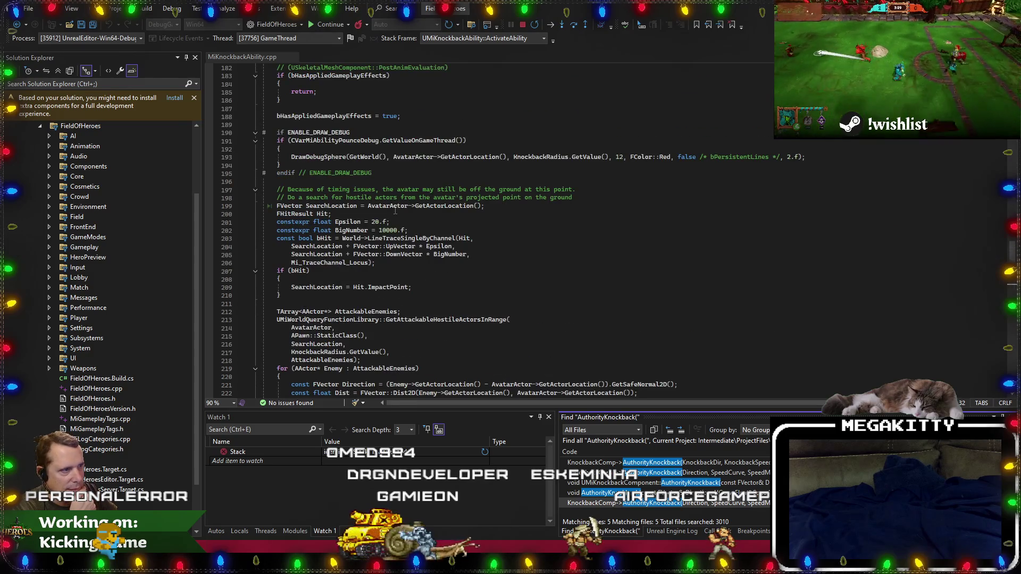
scroll(395, 211, "up", 17)
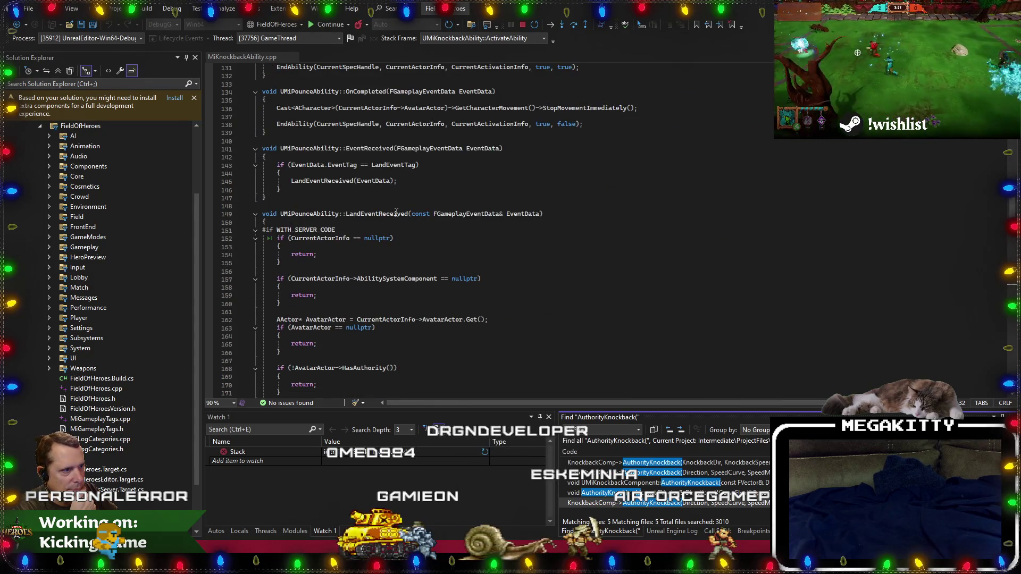
scroll(396, 212, "up", 1)
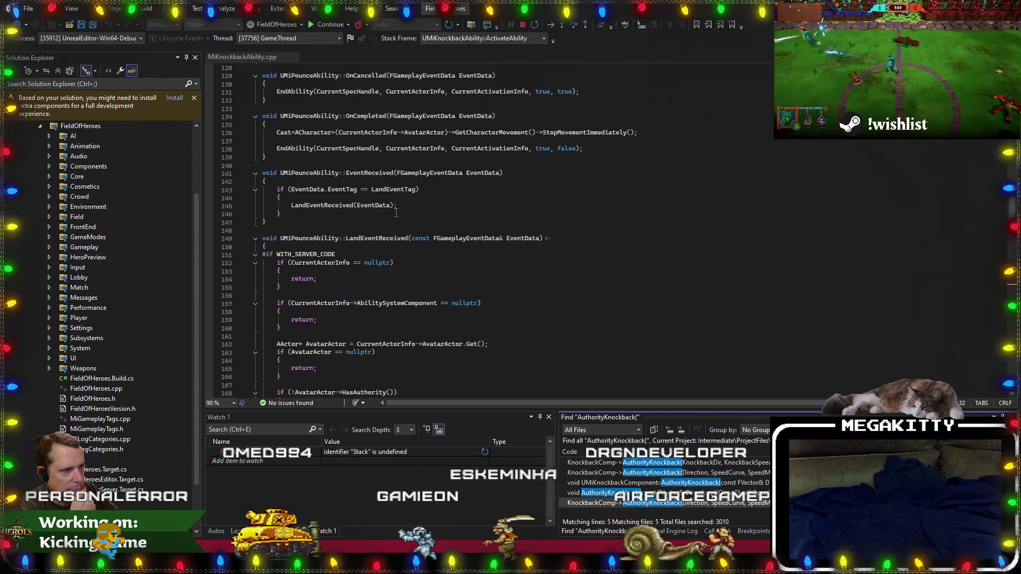
scroll(396, 213, "down", 8)
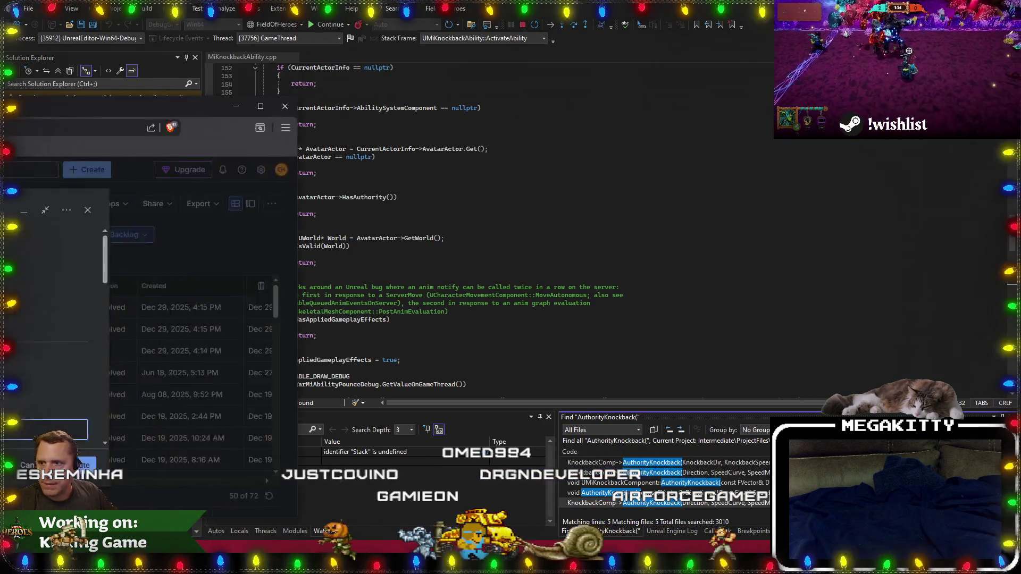
Start a new Jira Bug work item with the summary 'Knockbacks appear delayed on clients'.
key("alt+Tab")
left_click(306, 273)
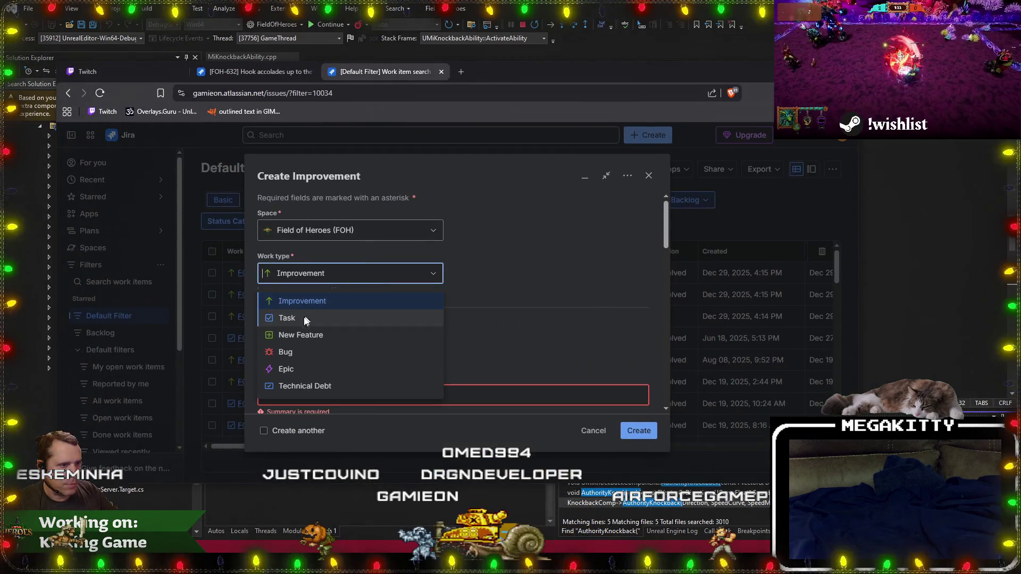
left_click(301, 352)
left_click(311, 398)
type("Knock")
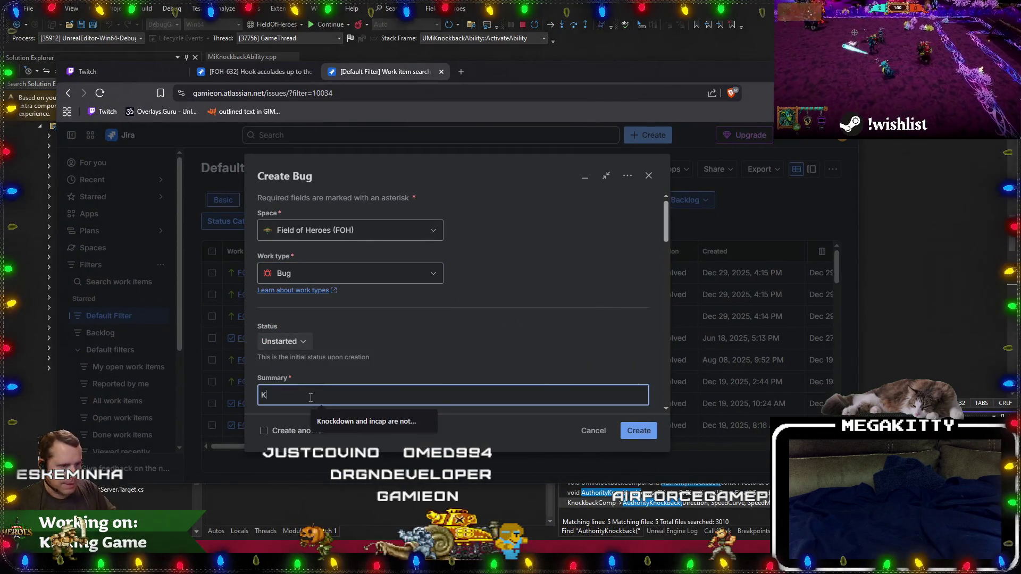
type("backs")
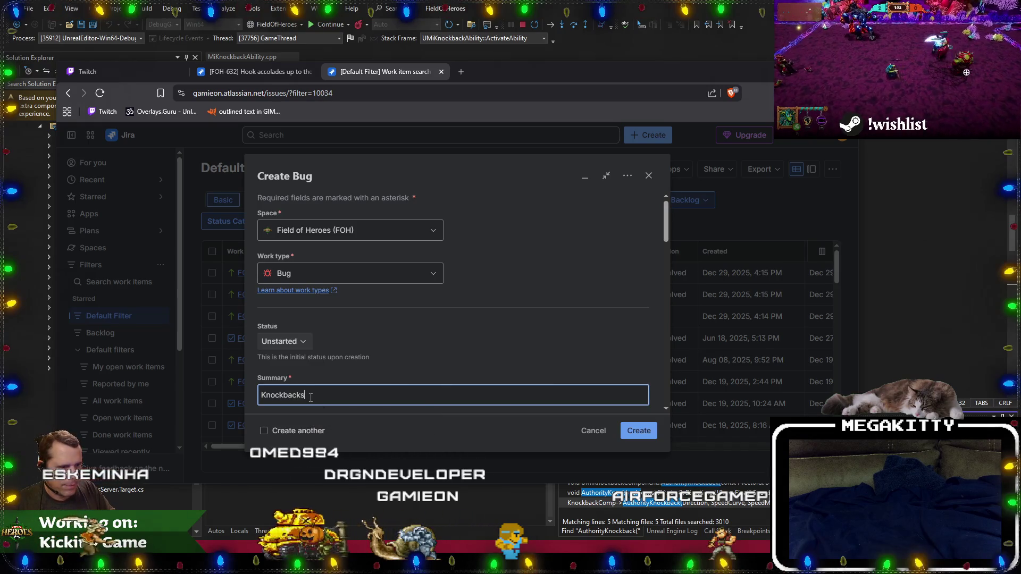
type(" appear delayed on c")
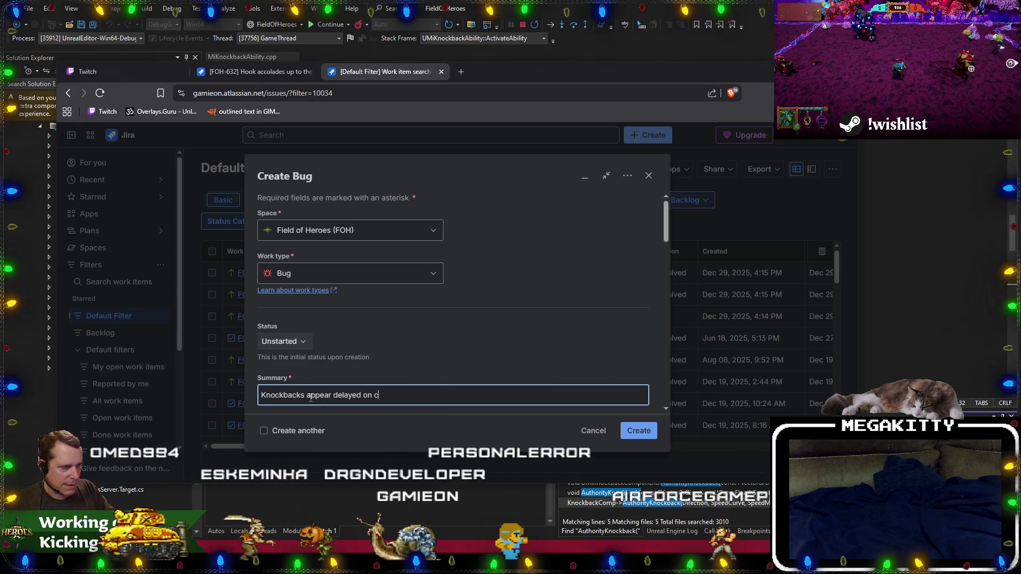
scroll(360, 365, "down", 3)
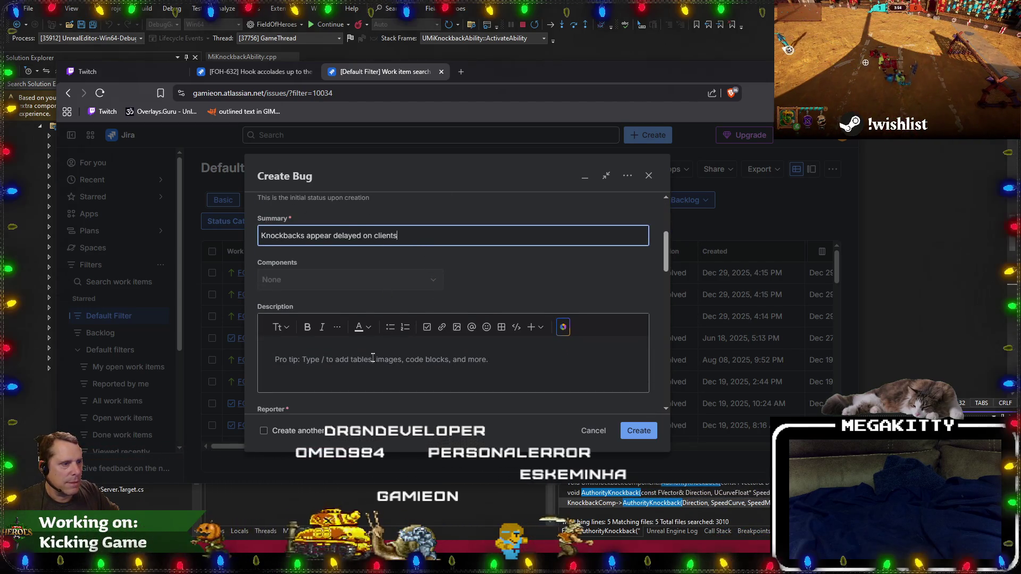
Describe the need to support knockbacks for authorities and ability instigators, submit, and move the browser aside.
left_click(411, 357)
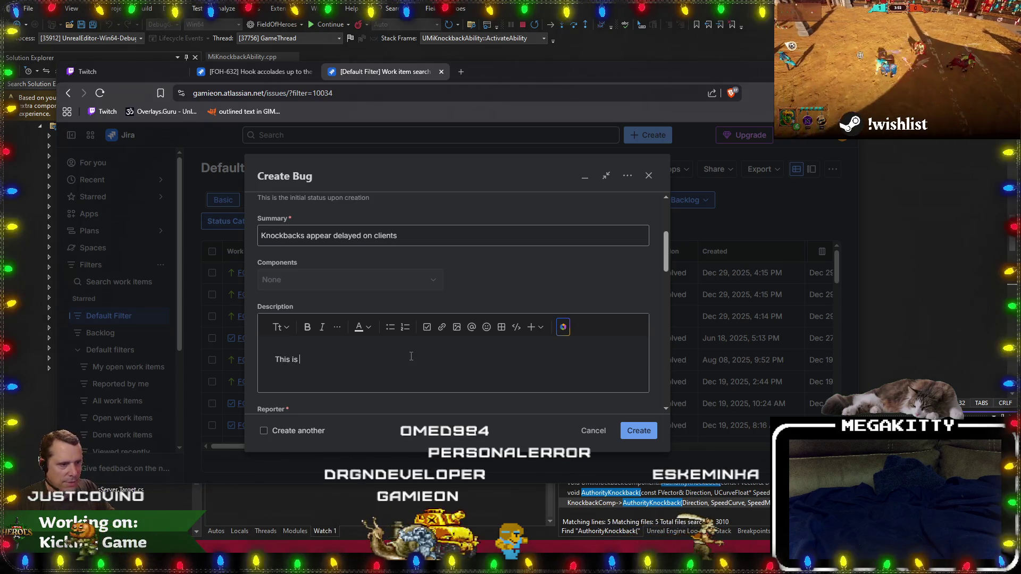
key("BackSpace")
key("BackSpace")
key("BackSpace")
type("We need to support ")
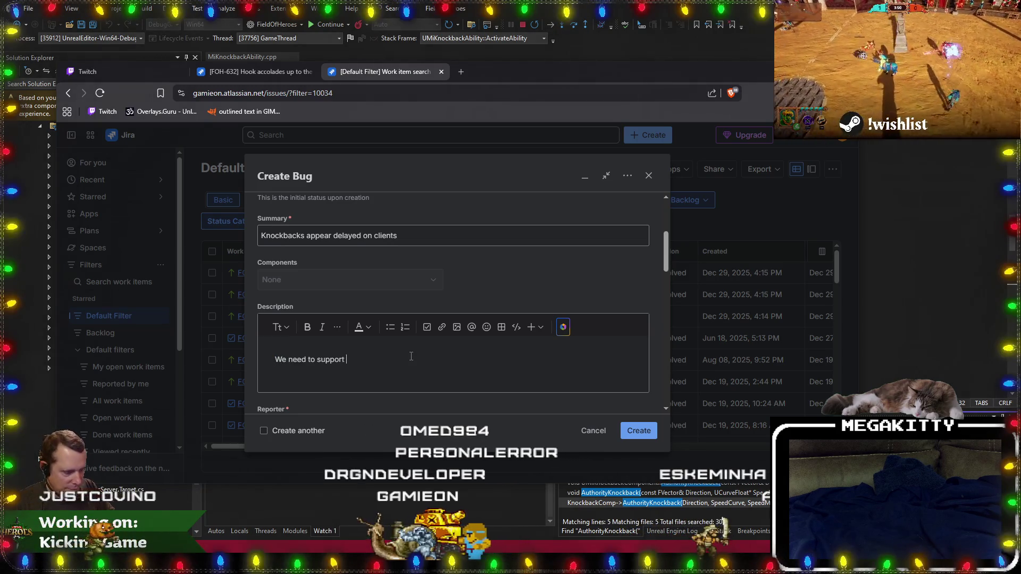
type("knockback")
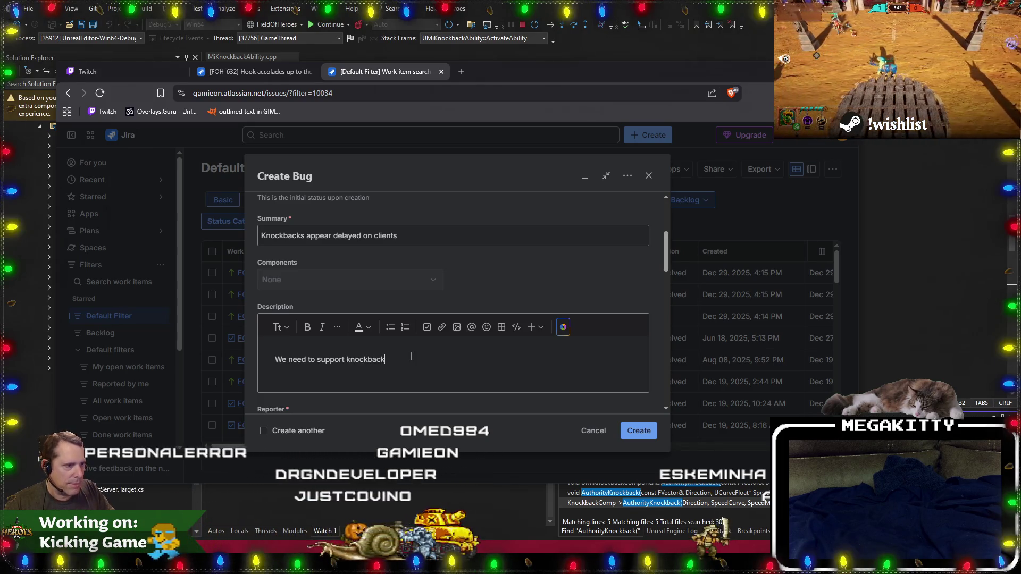
type("s for both ")
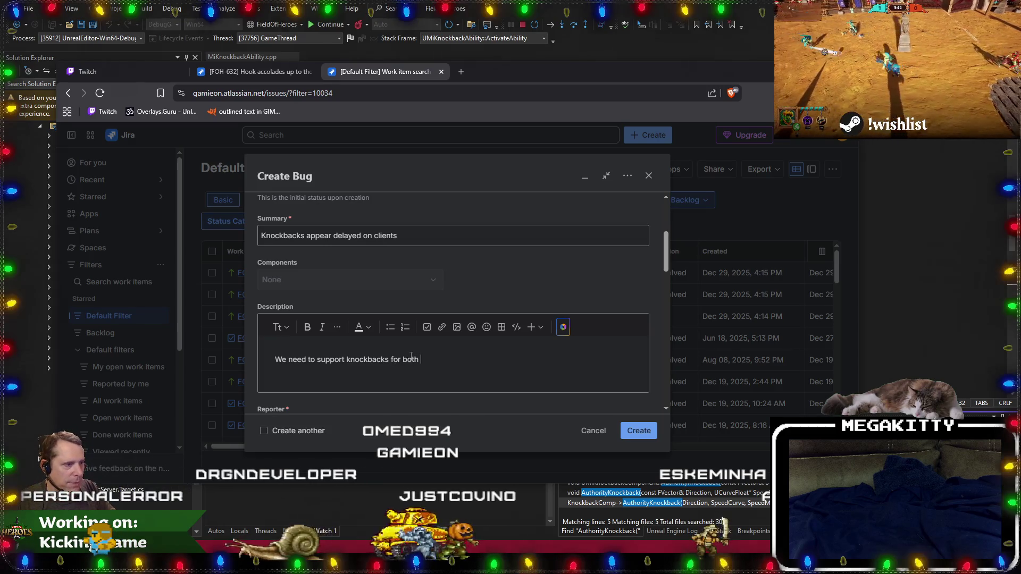
type("auth")
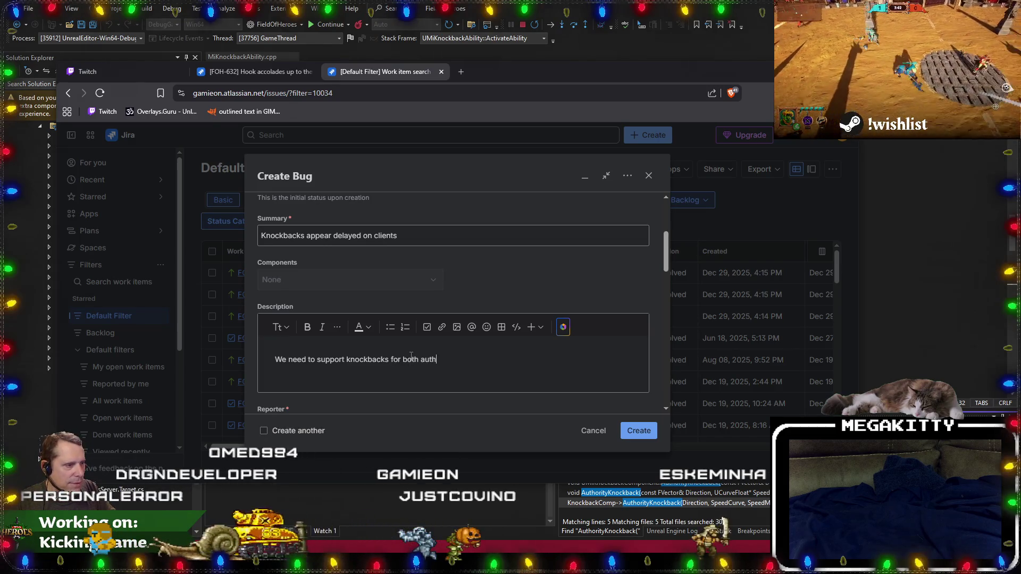
type("orities and ")
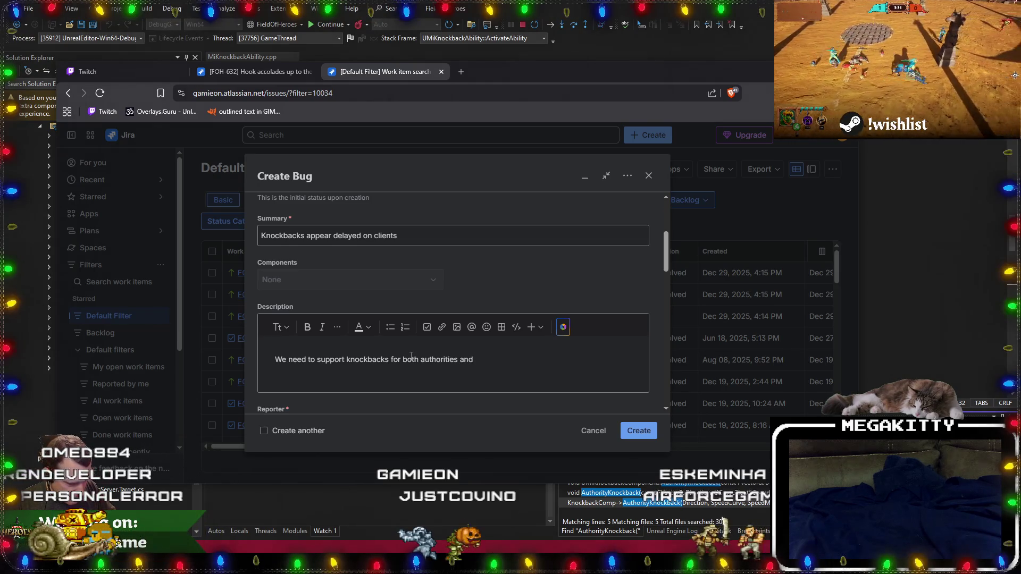
type("abilit")
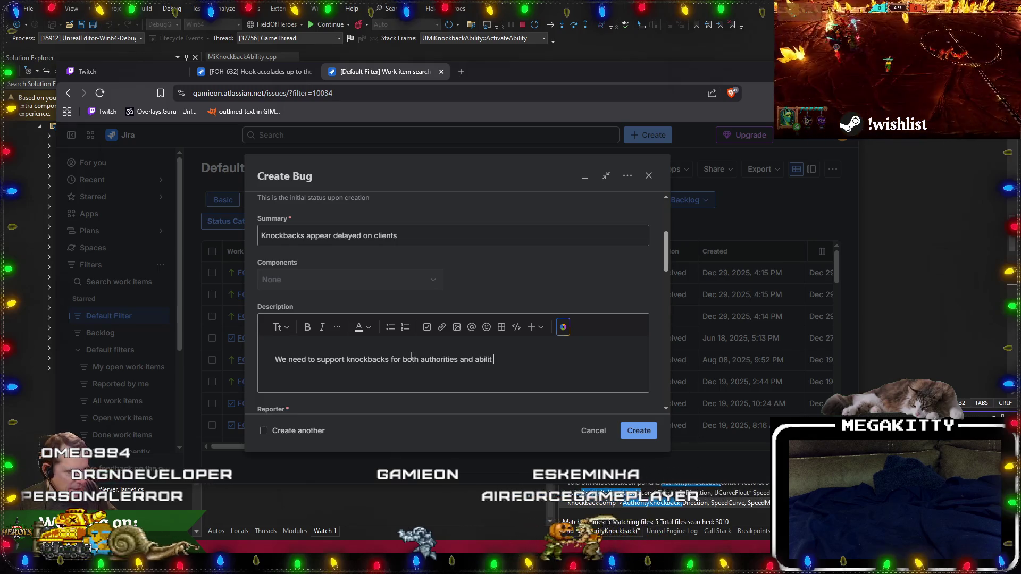
type("y i")
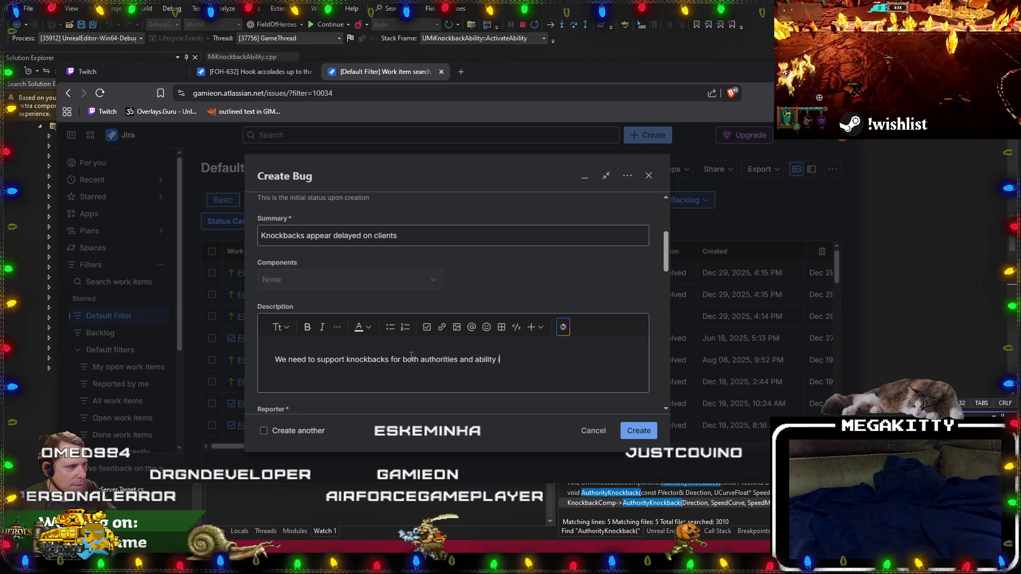
type("nstigators.")
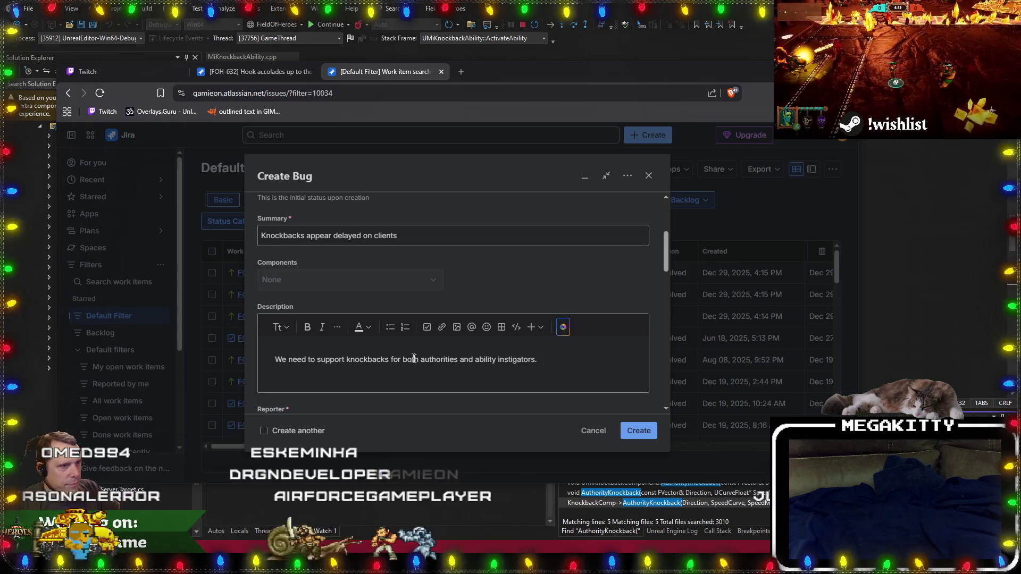
left_click(648, 431)
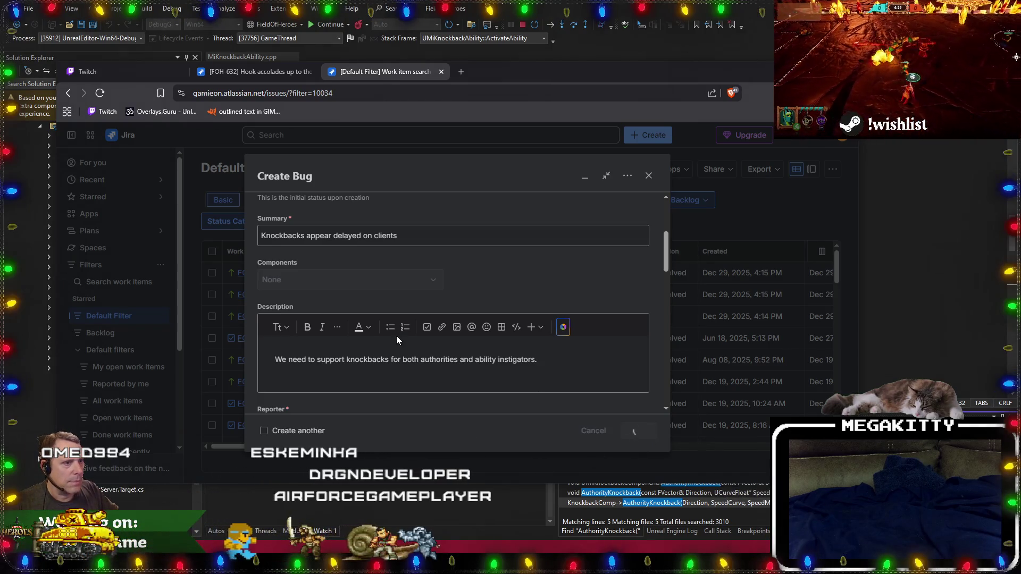
left_click_drag(580, 70, 0, 63)
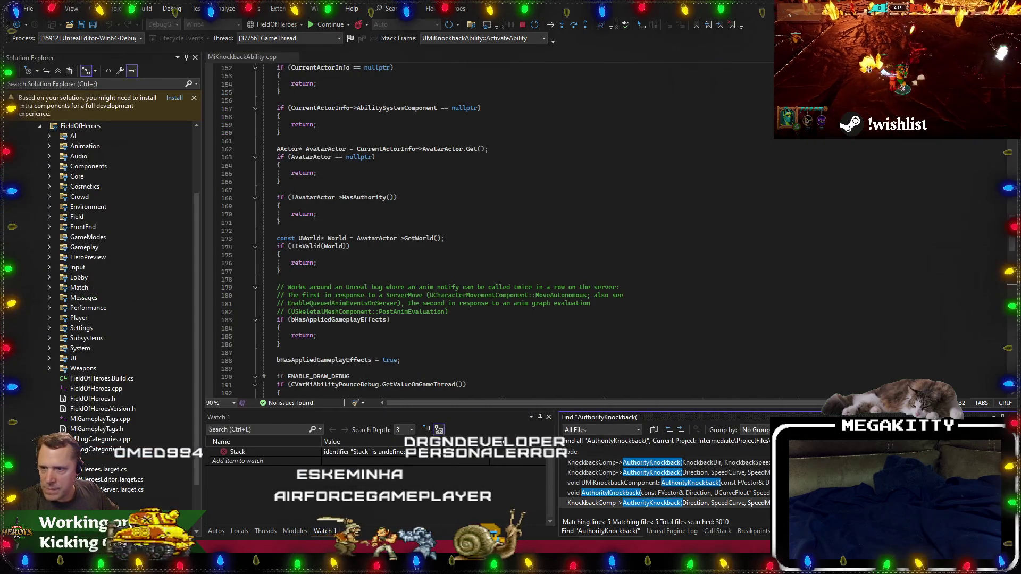
Place the caret in AuthorityKnockback, then play the level in Unreal to hit the authority-check breakpoint.
left_click(468, 238)
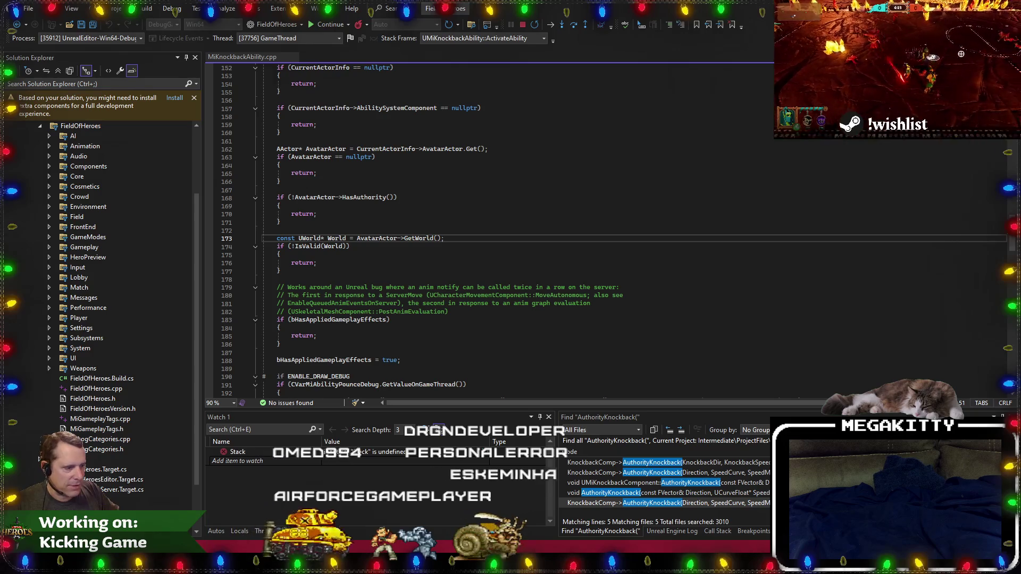
left_click(375, 263)
key("alt+Tab")
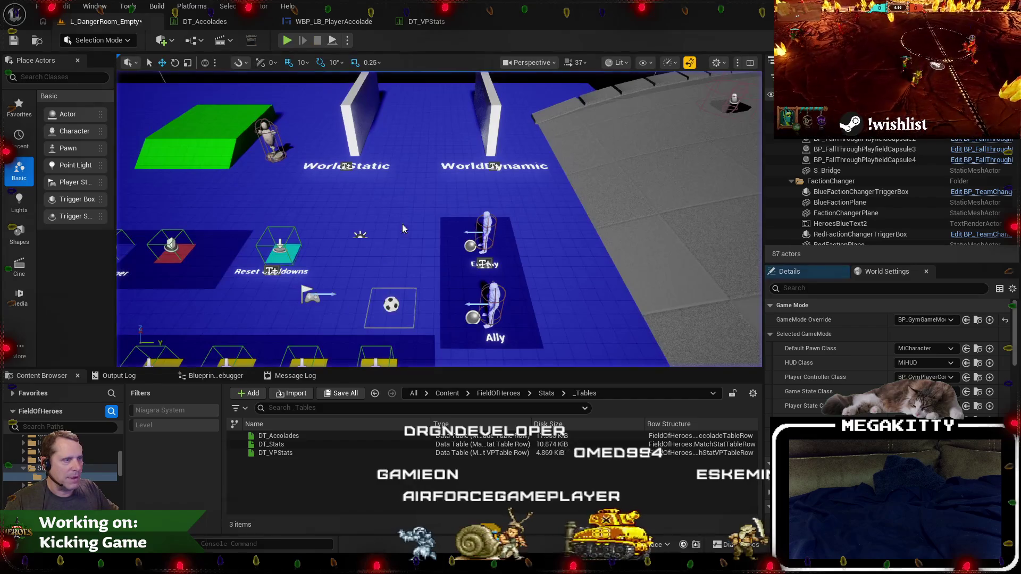
key("alt+p")
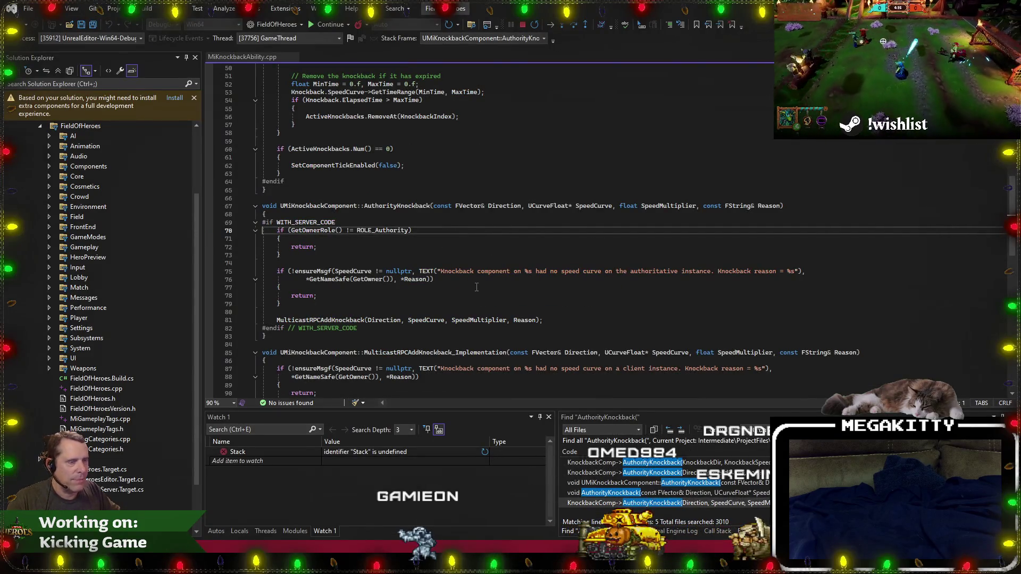
key("F5")
Set Net Mode to Play Standalone, run a brief play test, then switch to the accolades tab.
left_click(347, 40)
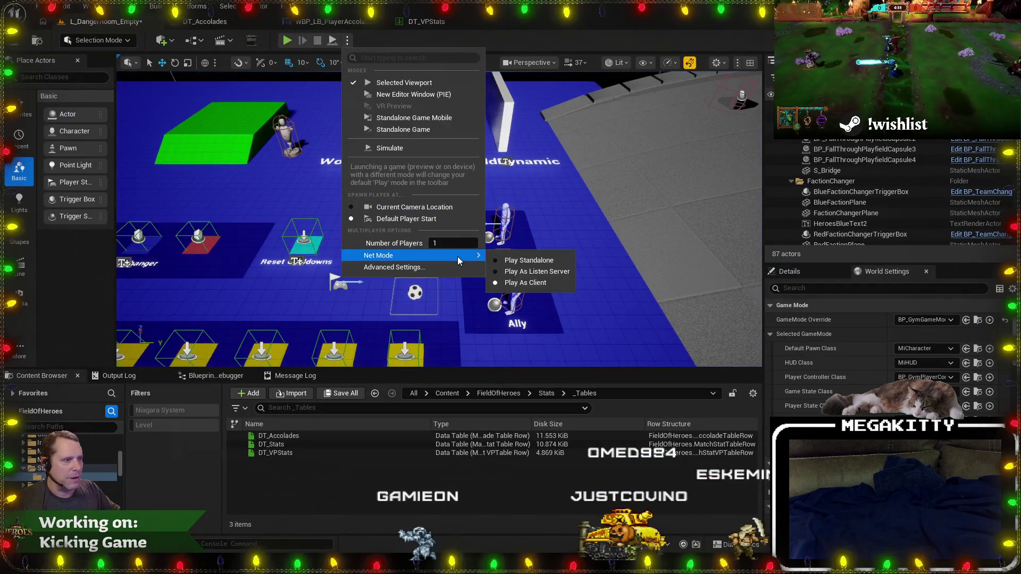
left_click(529, 260)
left_click(289, 43)
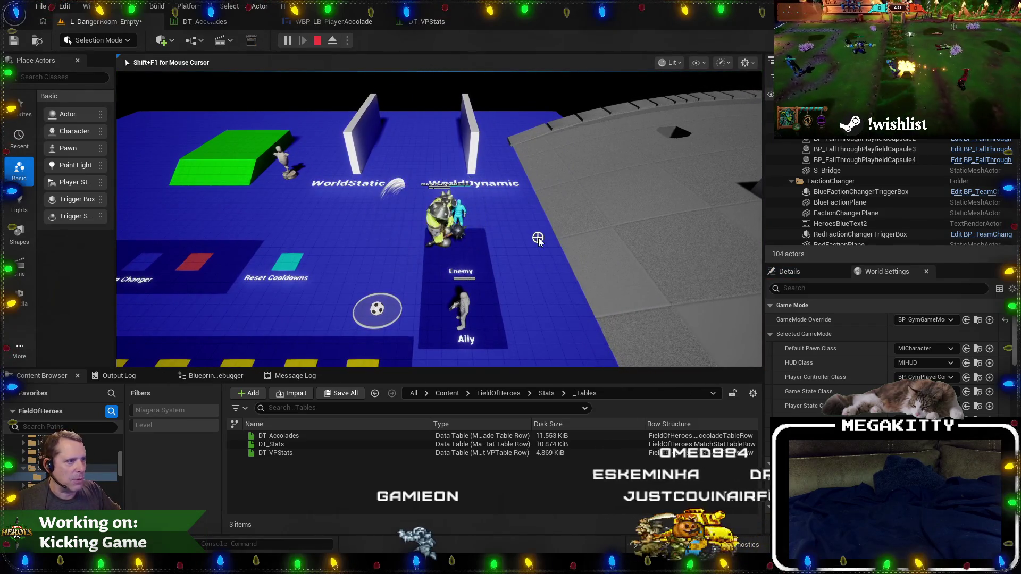
key("Escape")
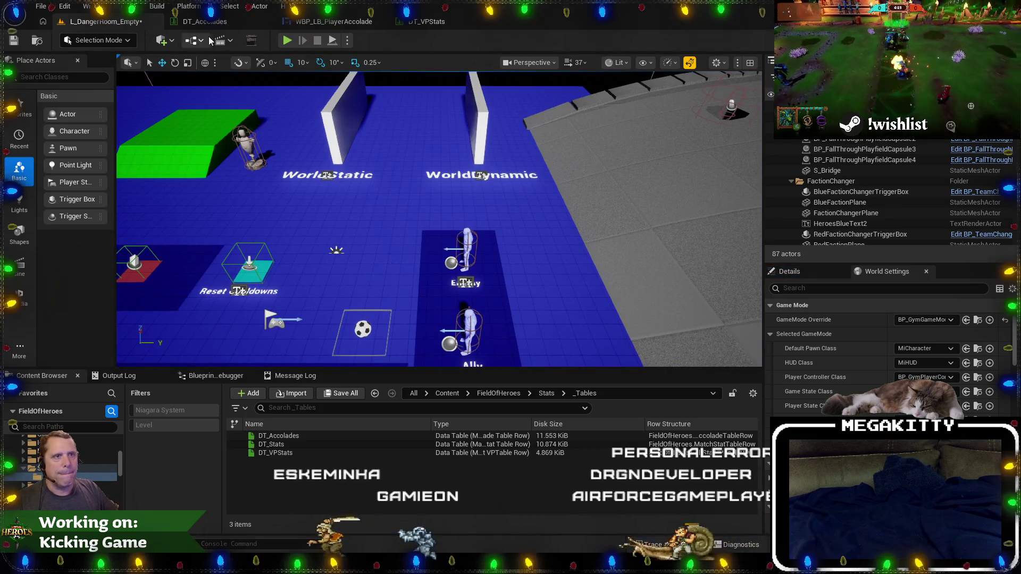
left_click(218, 24)
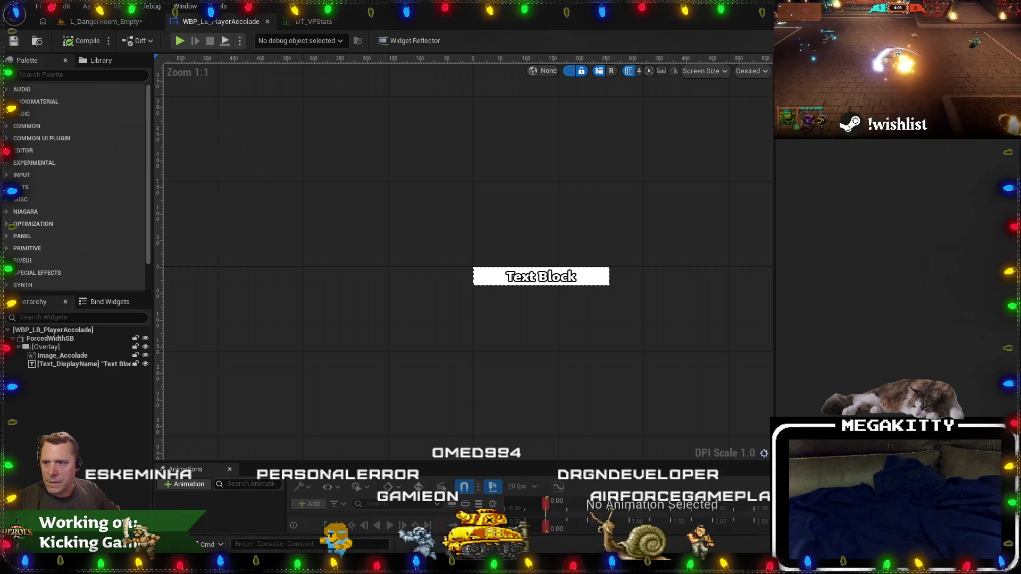
Return to the L_DangerRoom_Empty level tab and start a new play session.
left_click(103, 21)
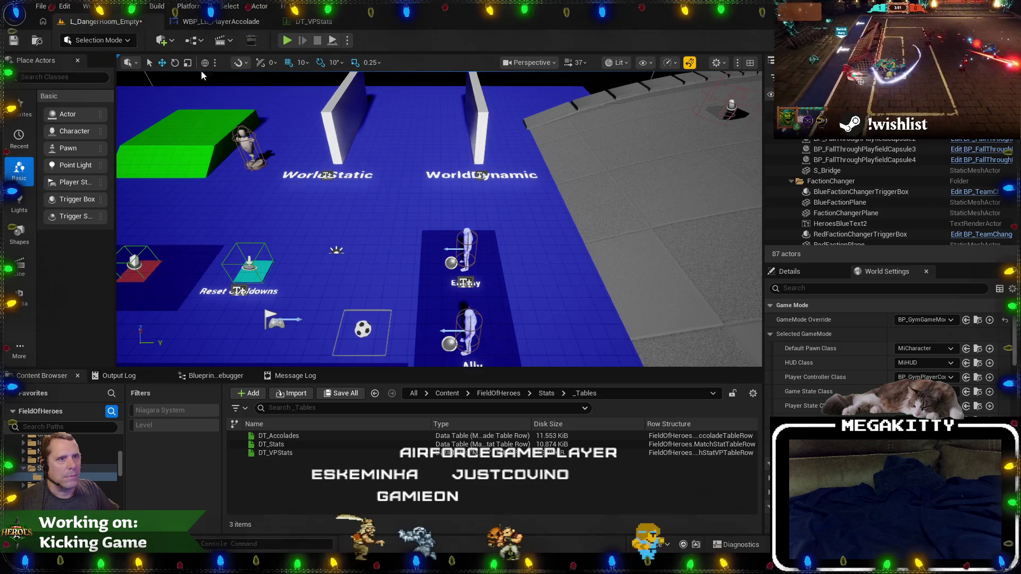
left_click(287, 41)
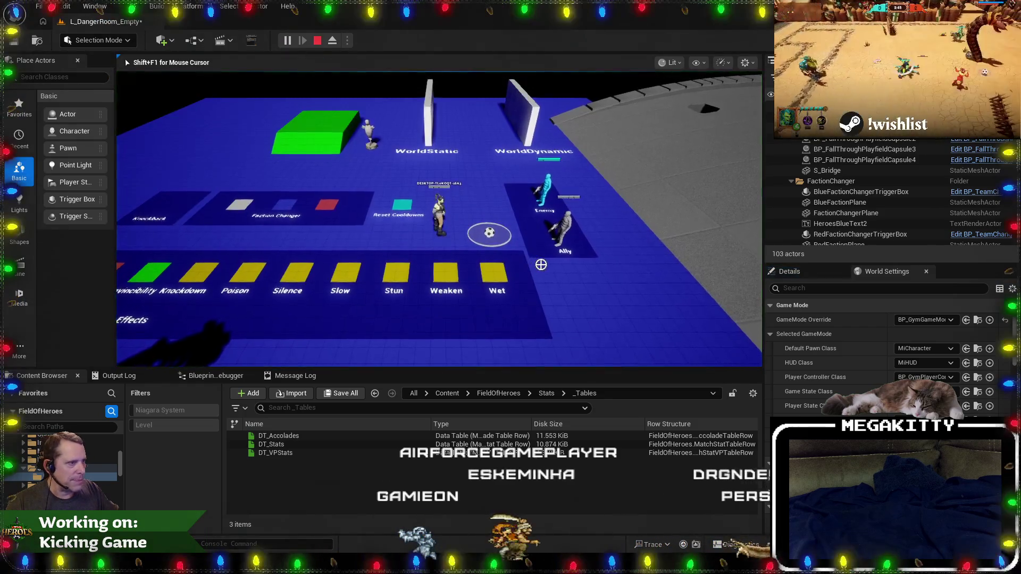
Kick the ball and run the character past the Enemy, then stop the play session.
left_click(562, 211)
key("d")
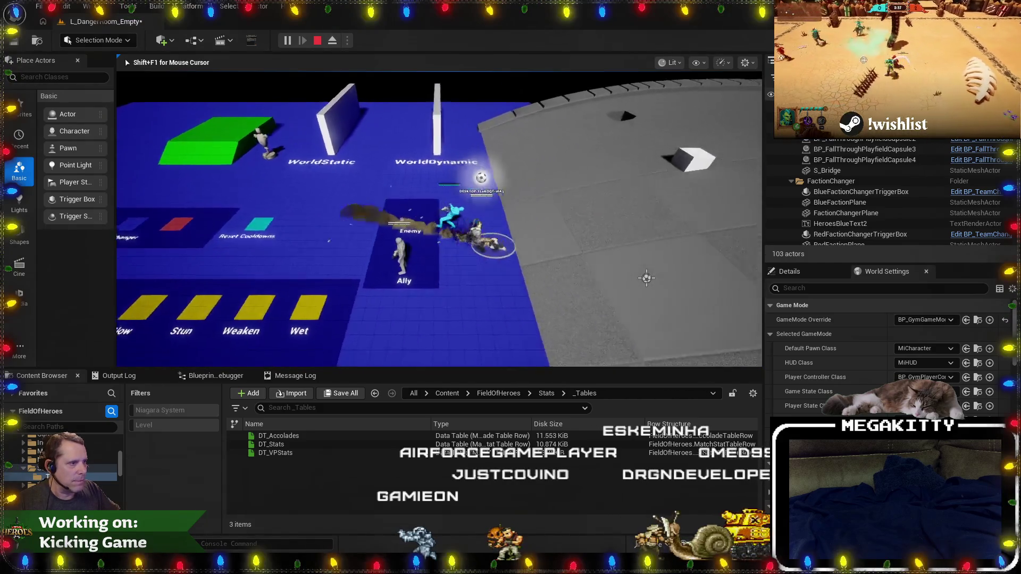
key("w")
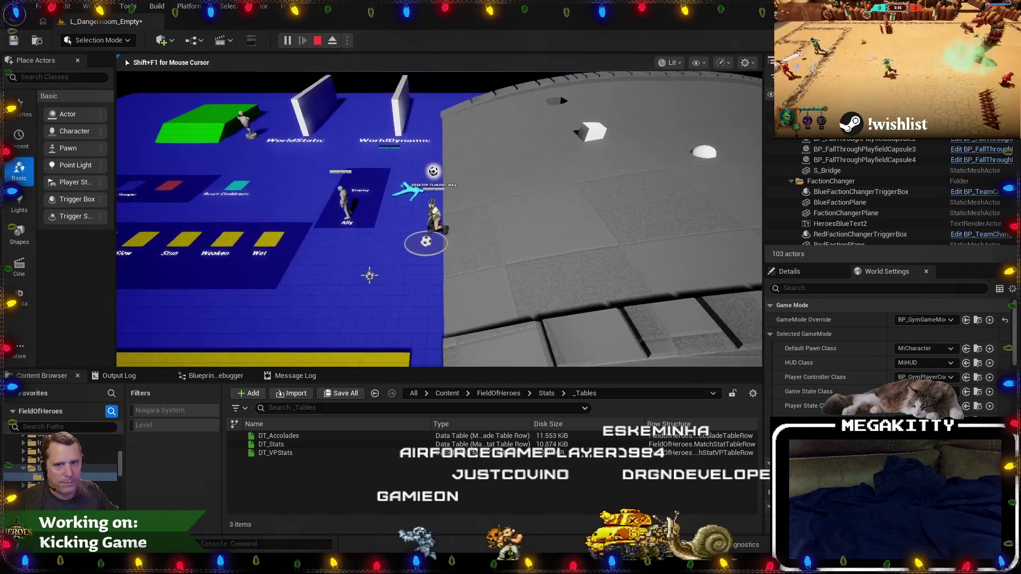
key("Escape")
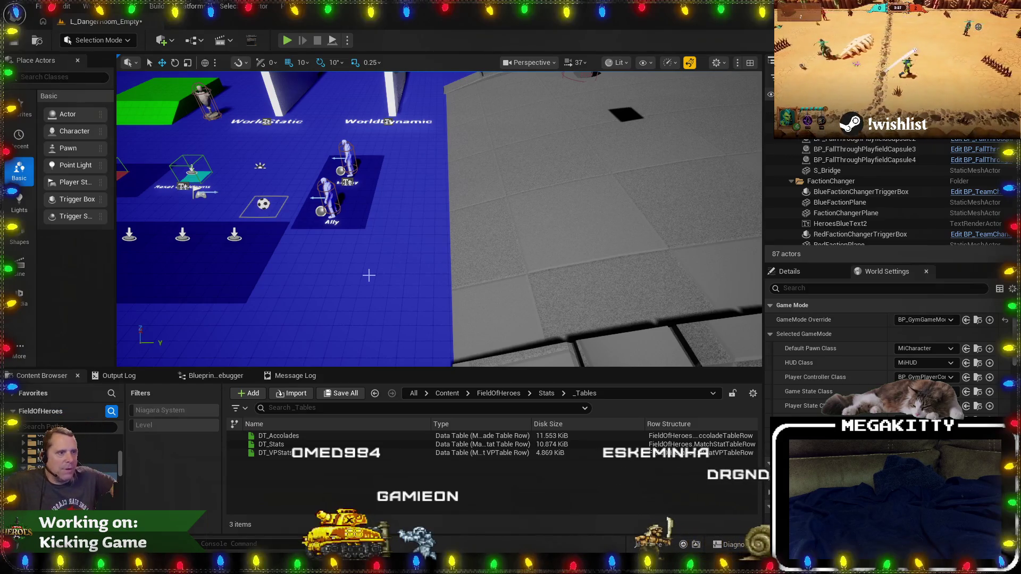
key("alt+Tab")
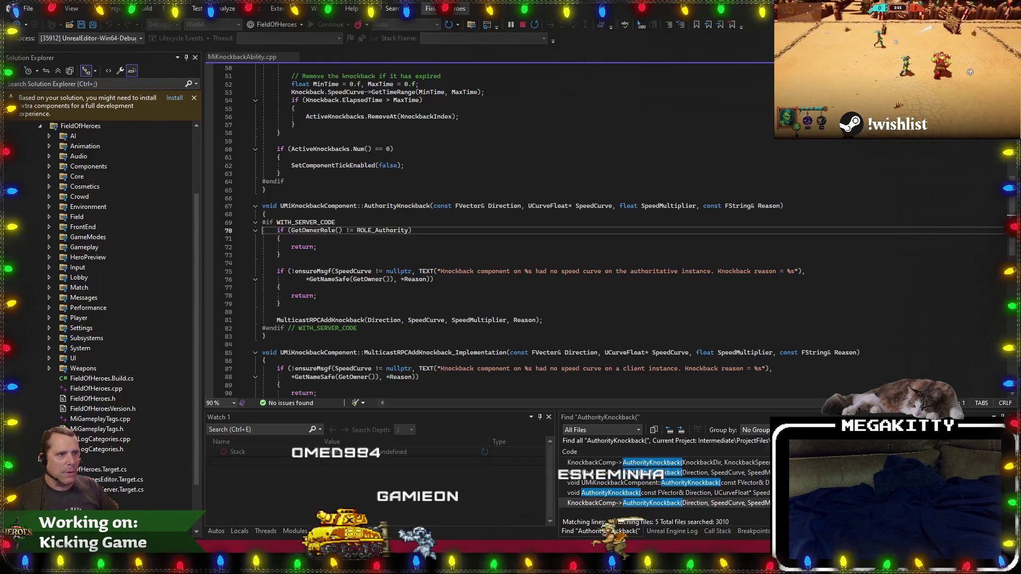
Use Visual Studio's code search with the file-name filter to look for 'tackle' files, then close it.
left_click(411, 210)
key("ctrl+t")
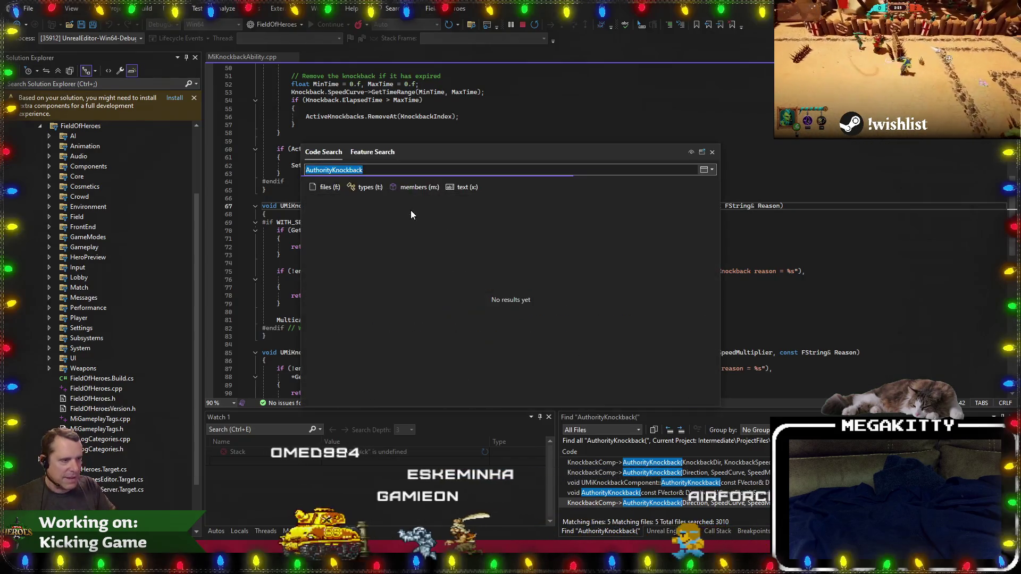
type("tackle")
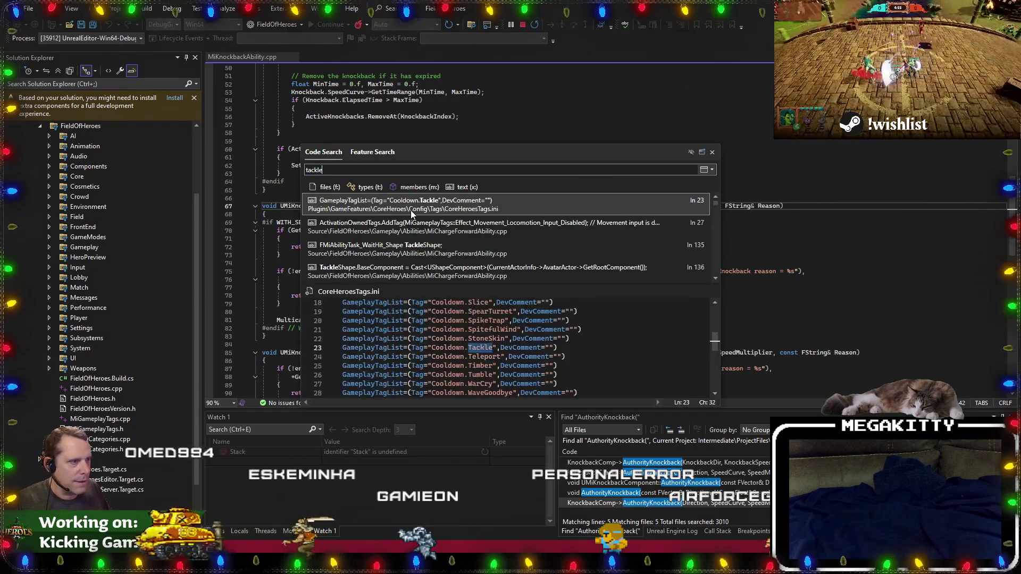
left_click(326, 188)
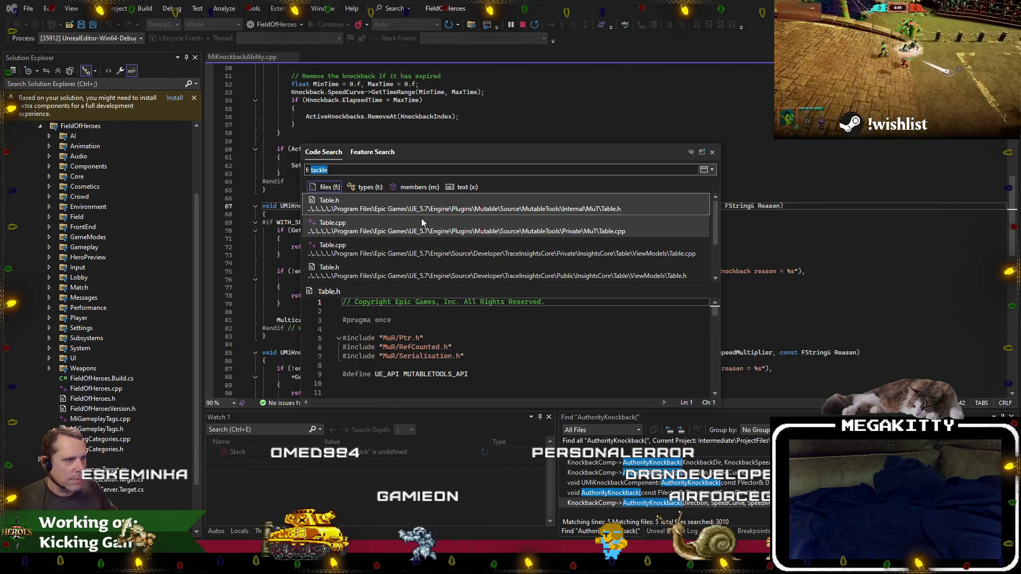
type("mi tackle")
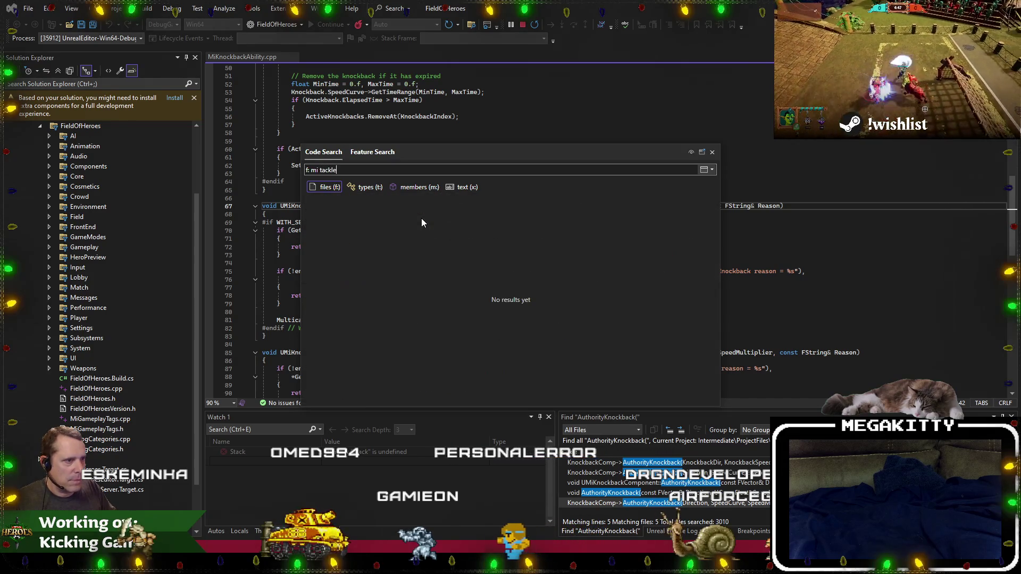
key("BackSpace")
key("BackSpace")
key("BackSpace")
key("BackSpace")
key("BackSpace")
type("tackle")
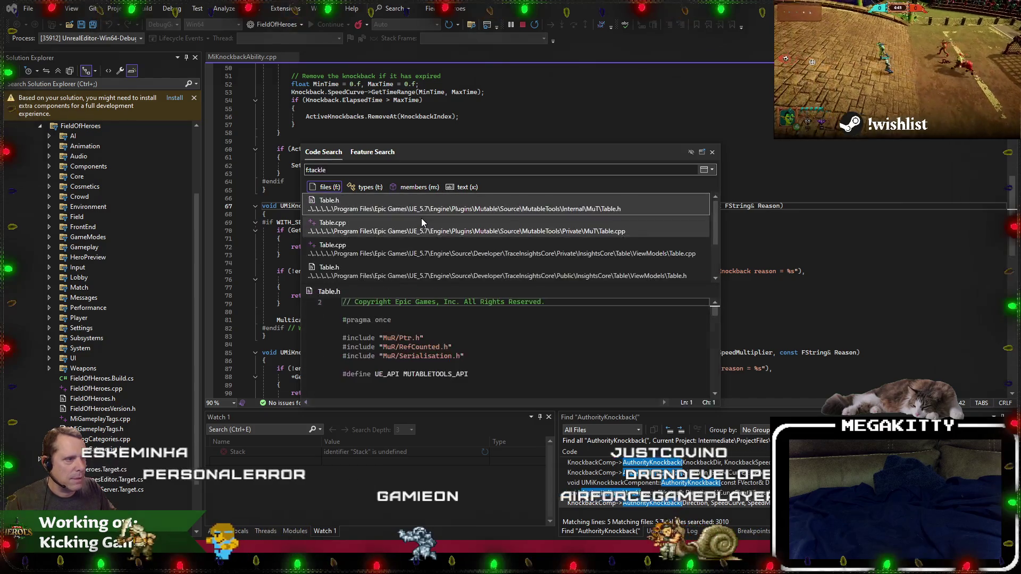
type("a")
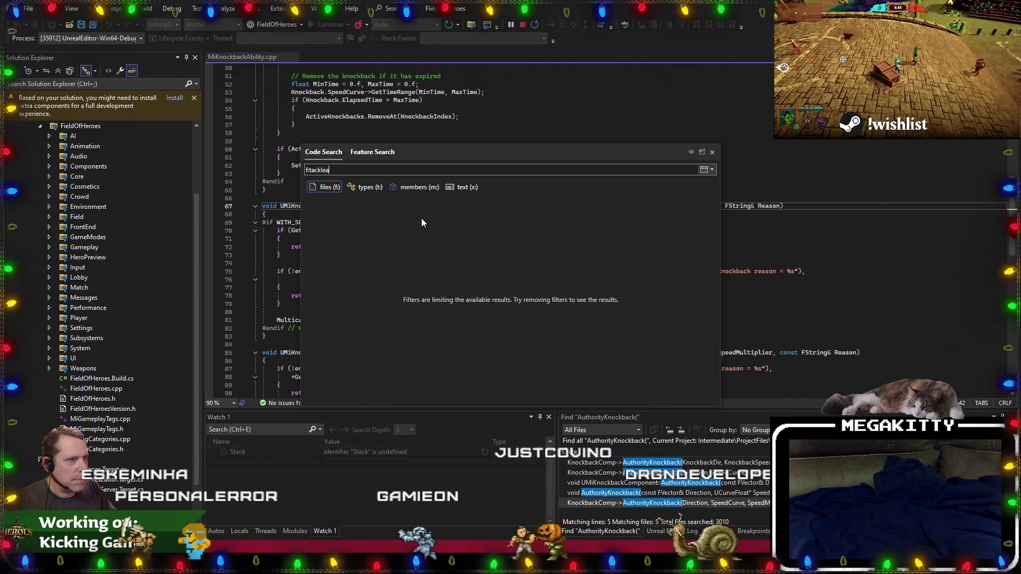
key("BackSpace")
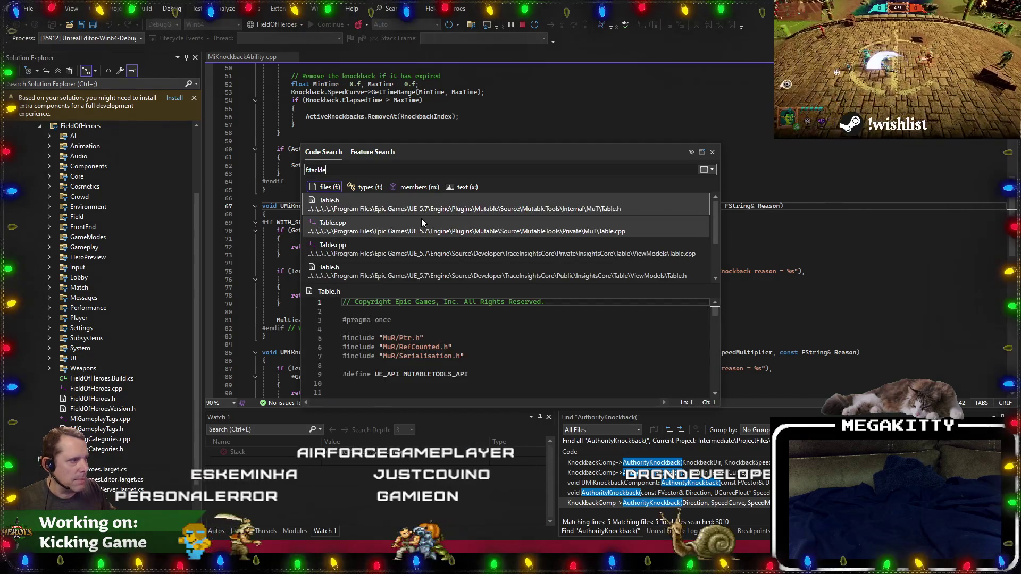
key("Escape")
key("alt+Tab")
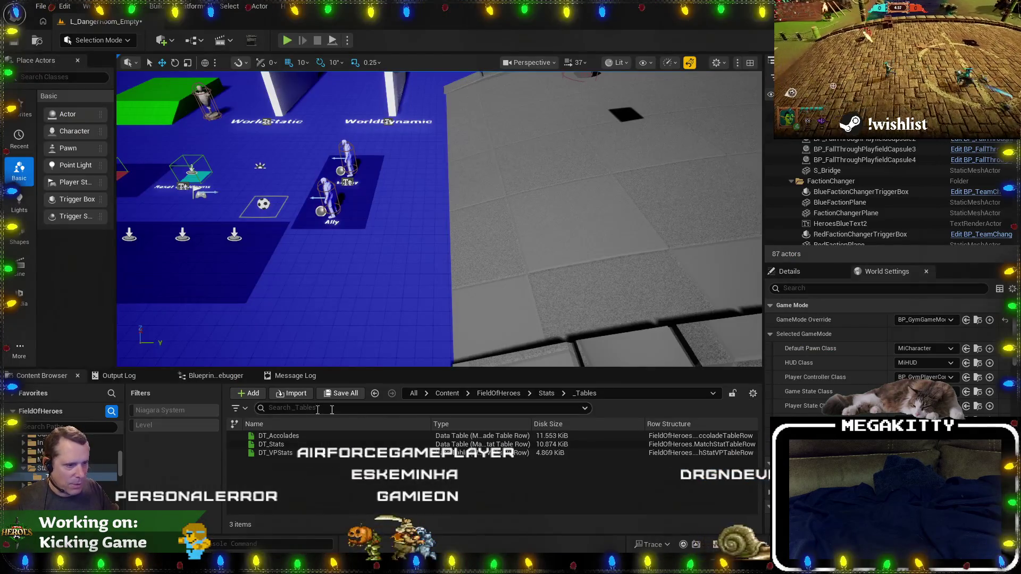
Search all content for 'tackle' assets and widen the Name column to read full names.
left_click(414, 393)
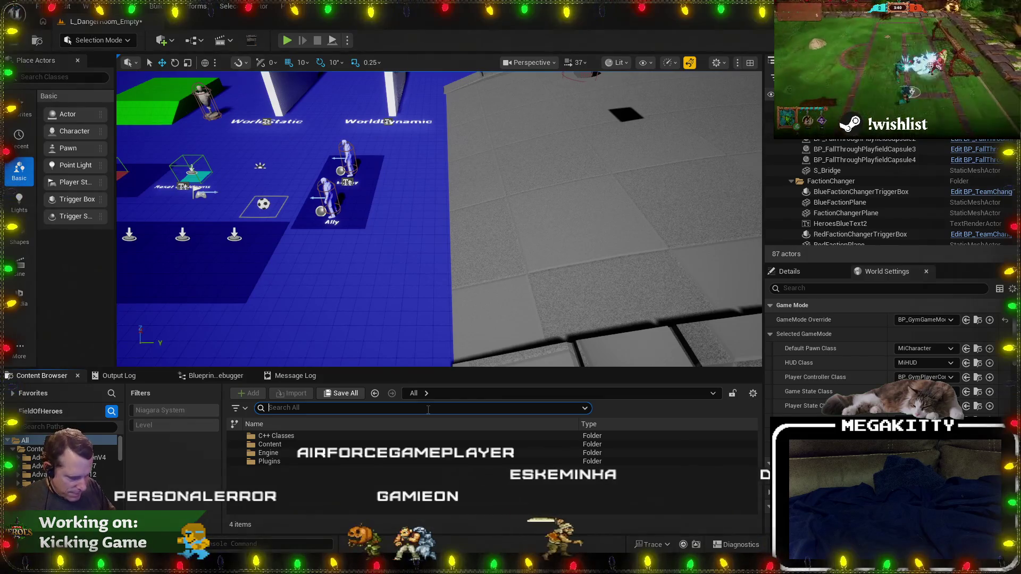
type("tackle")
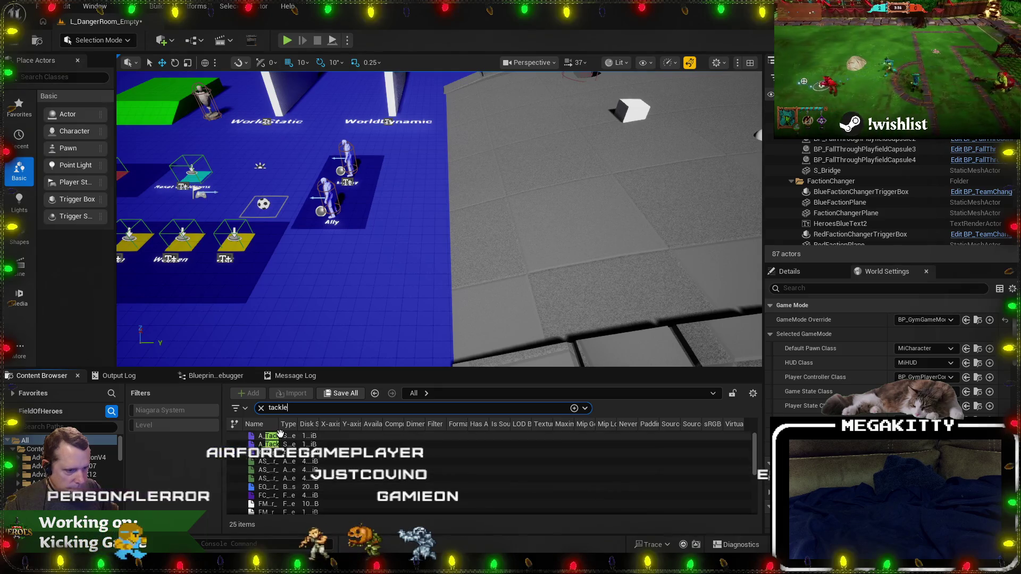
left_click_drag(278, 425, 343, 425)
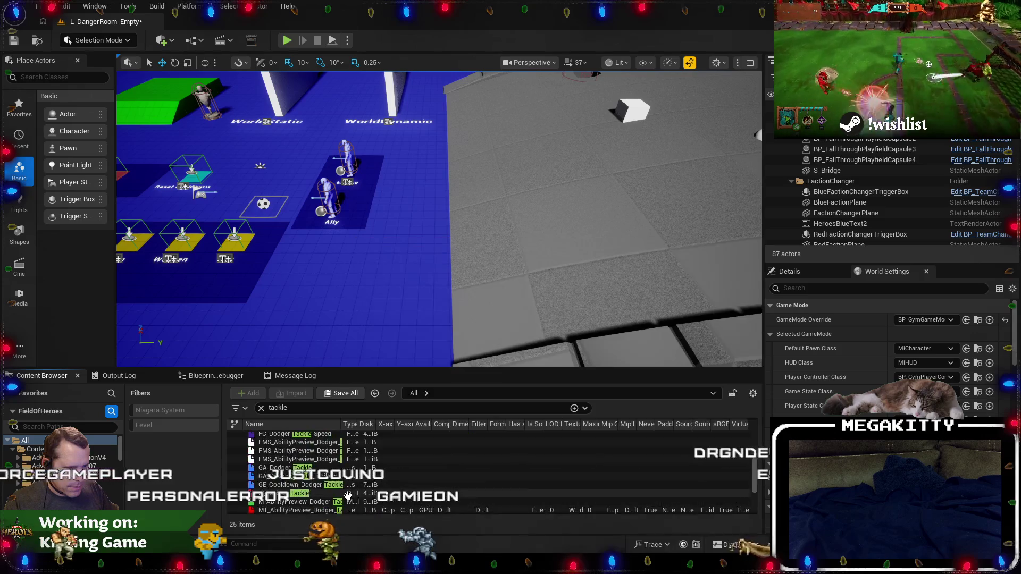
scroll(319, 479, "up", 5)
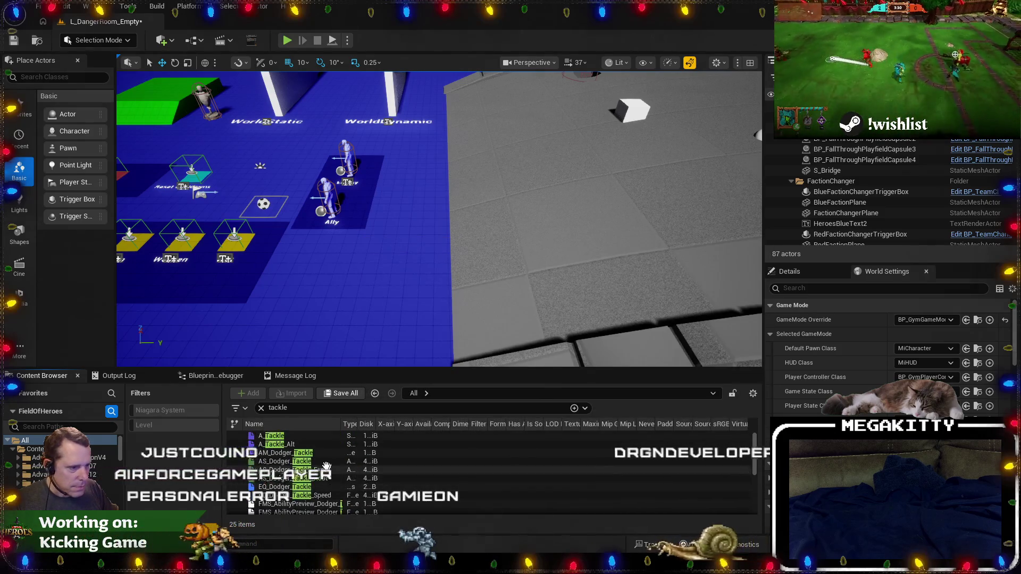
left_click(274, 436)
Browse to AM_Dodger_Tackle, go up to the Tackle folder, and open GA_Dodger_Tackle.
right_click(280, 452)
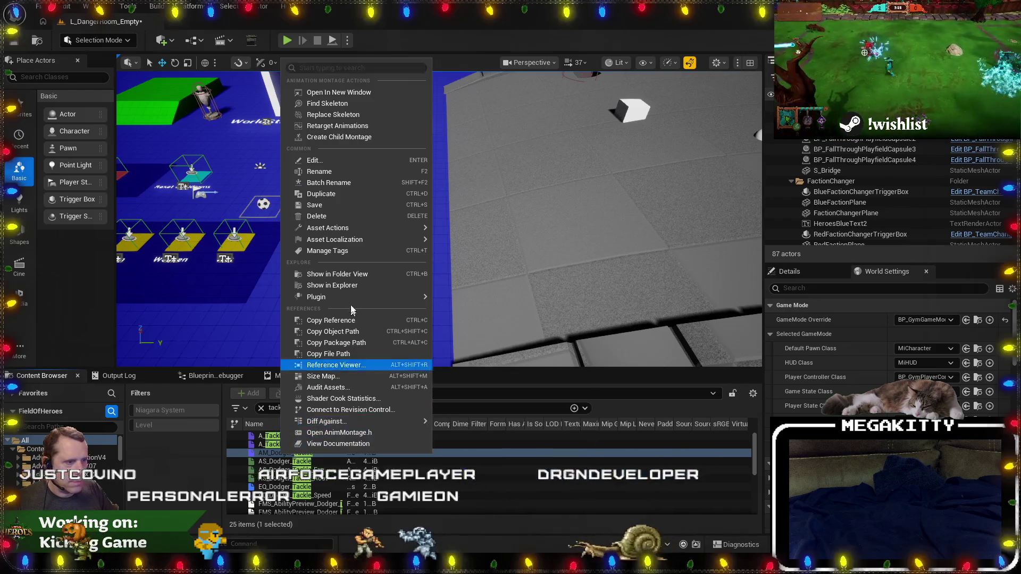
left_click(342, 364)
key("alt+Left")
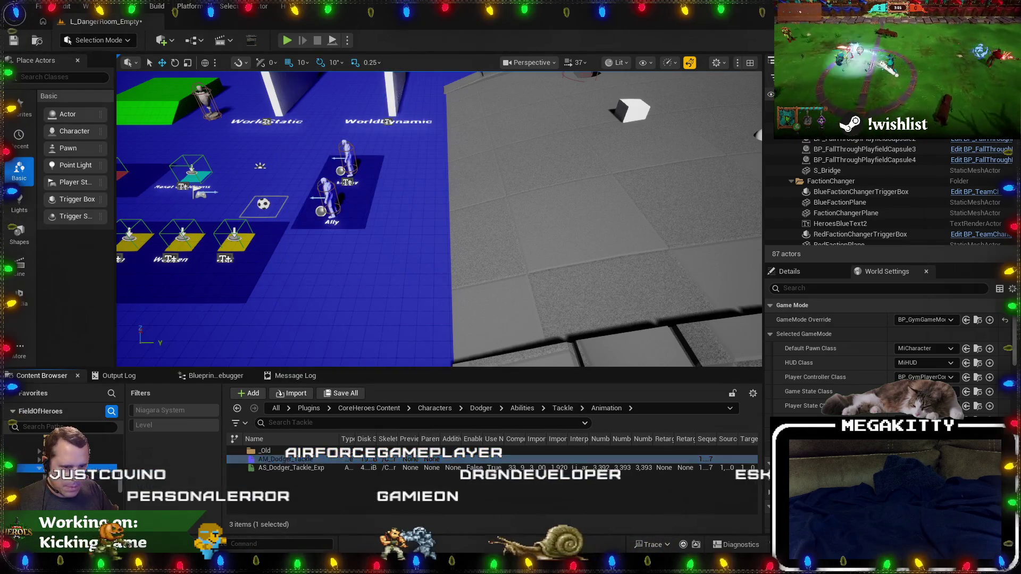
left_click(324, 493)
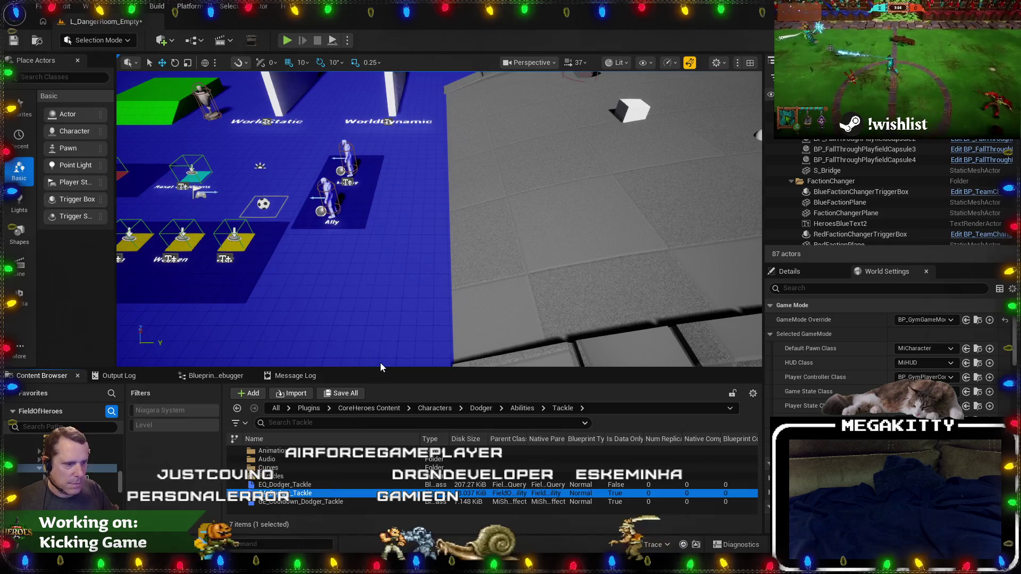
key("Return")
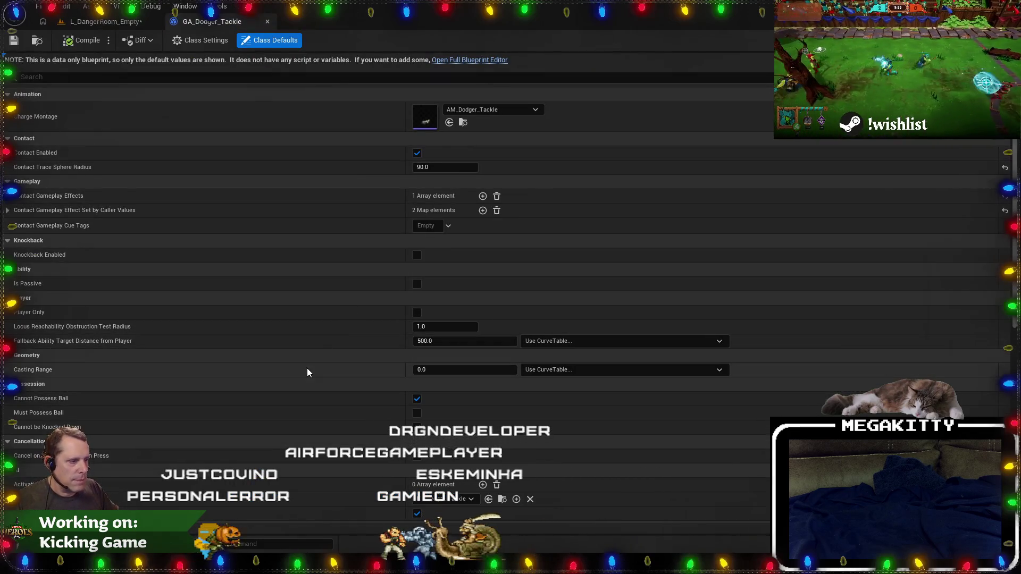
Close MiKnockbackAbility.cpp in Visual Studio.
key("alt+Tab")
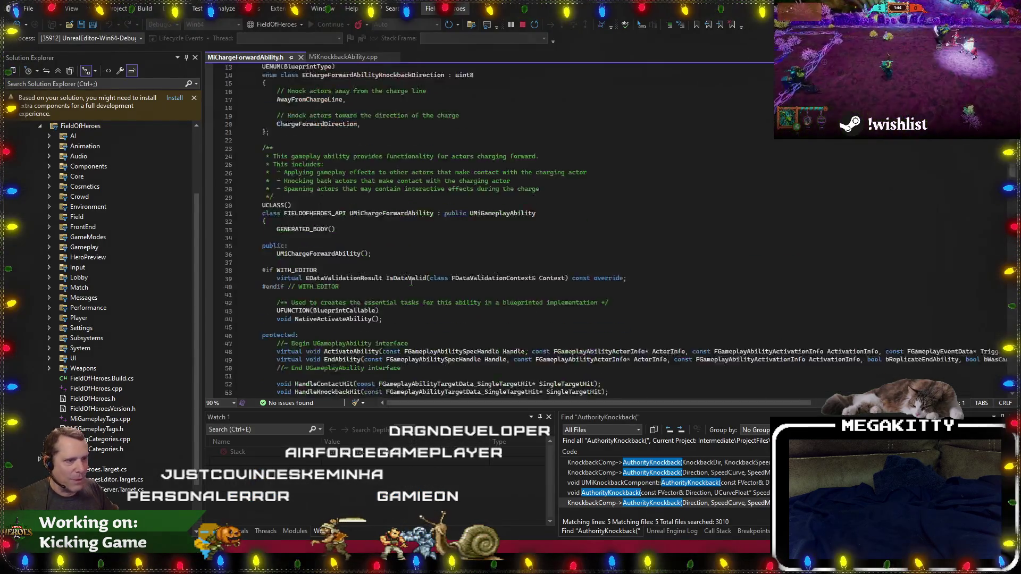
scroll(411, 281, "down", 6)
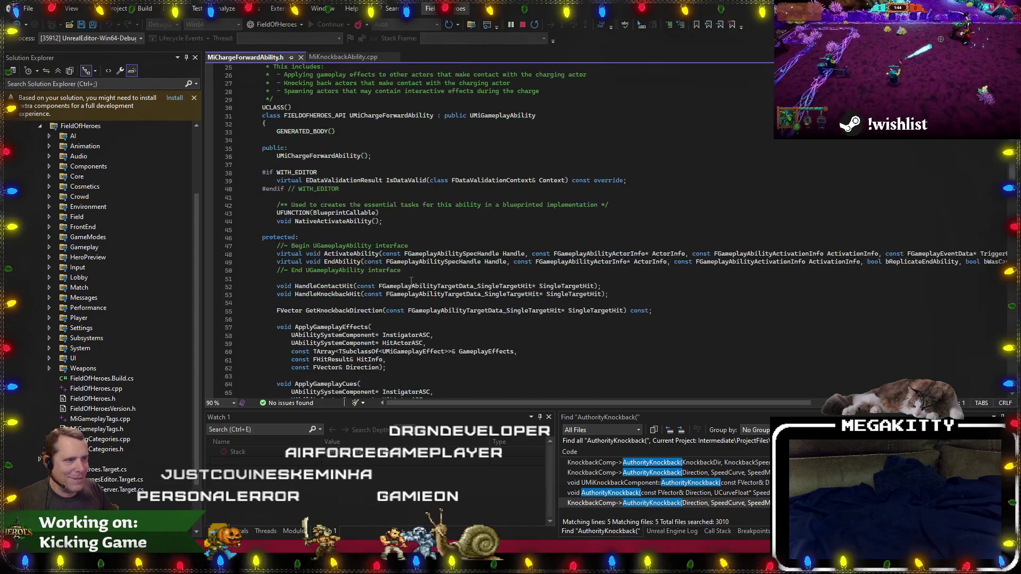
left_click(395, 57)
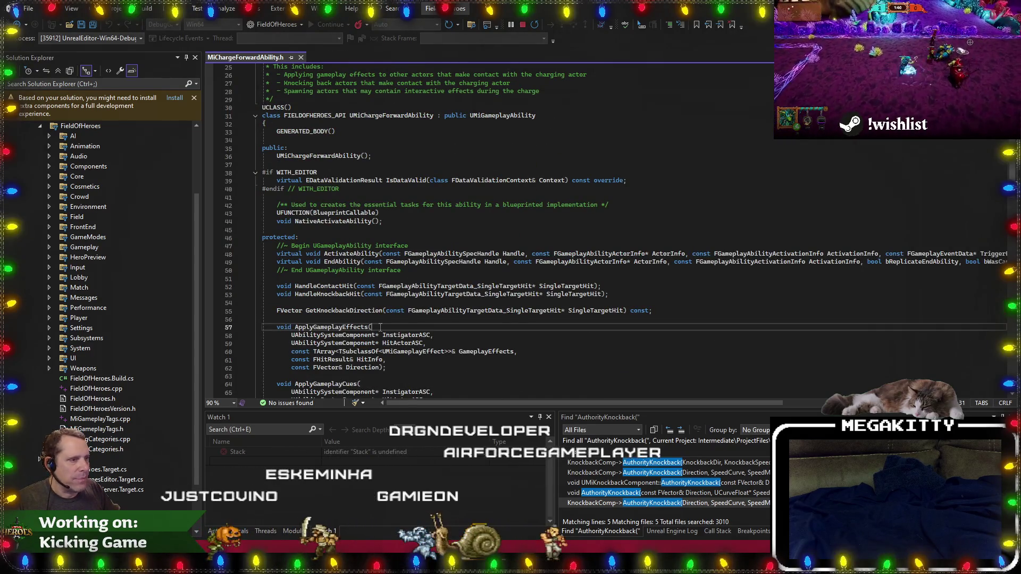
scroll(343, 286, "down", 5)
scroll(343, 286, "up", 4)
Open MiChargeForwardAbility.cpp from its header, page through it, then open the AM_Dodger_Tackle montage in Unreal.
left_click(343, 286)
left_click(317, 296)
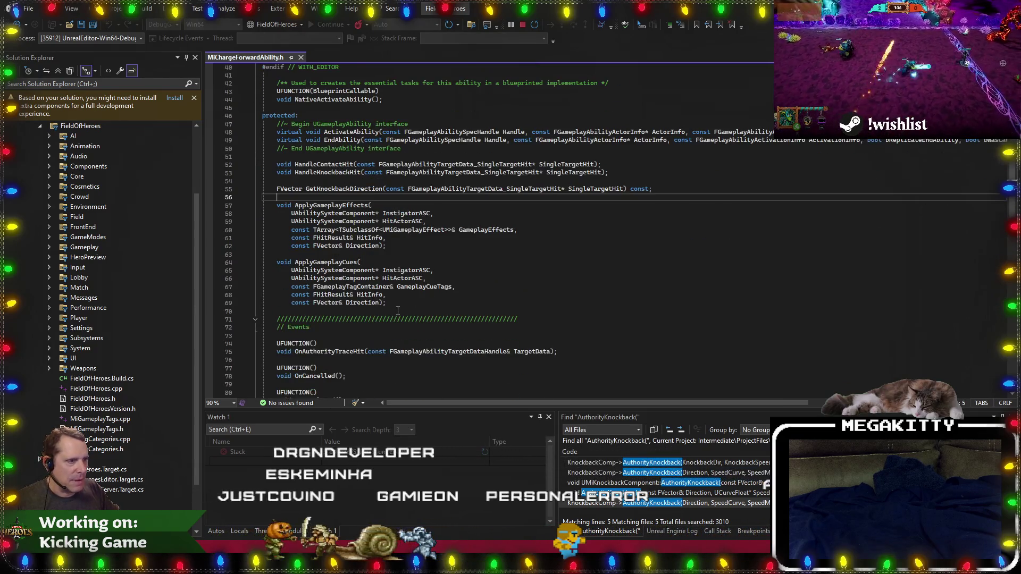
right_click(410, 281)
left_click(471, 378)
scroll(469, 296, "down", 13)
left_click(481, 294)
key("ctrl+minus")
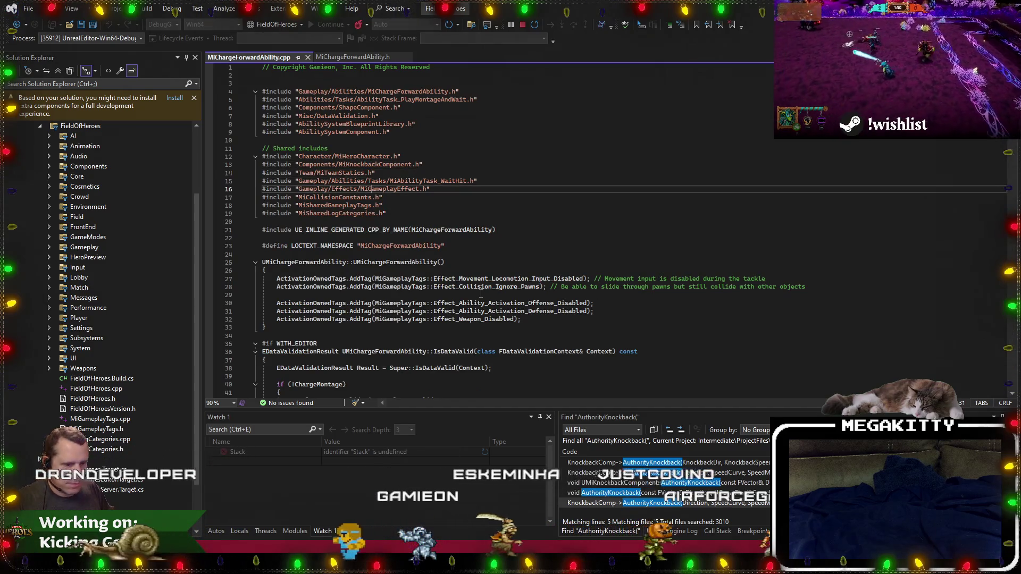
key("ctrl+minus")
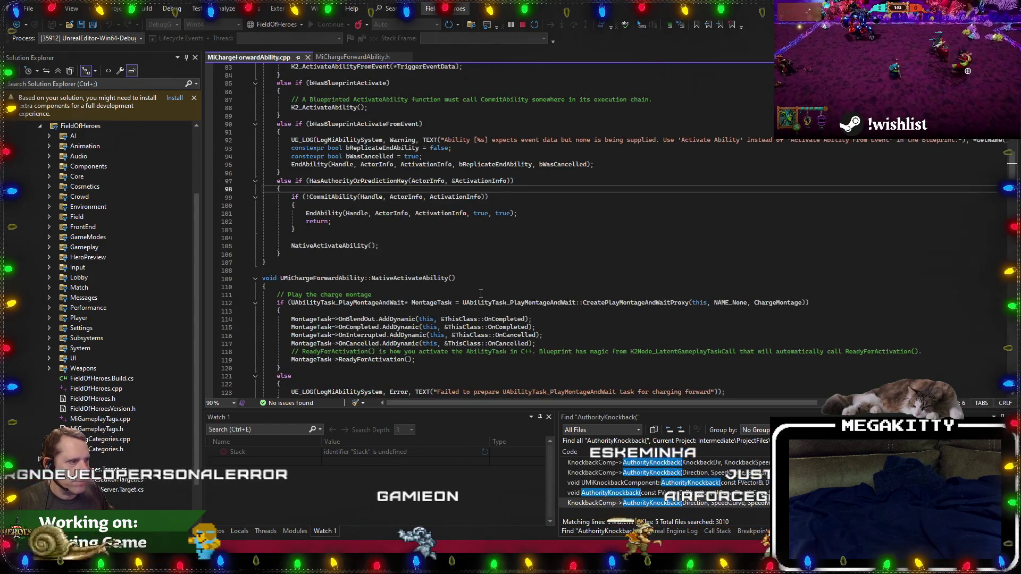
key("ctrl+minus")
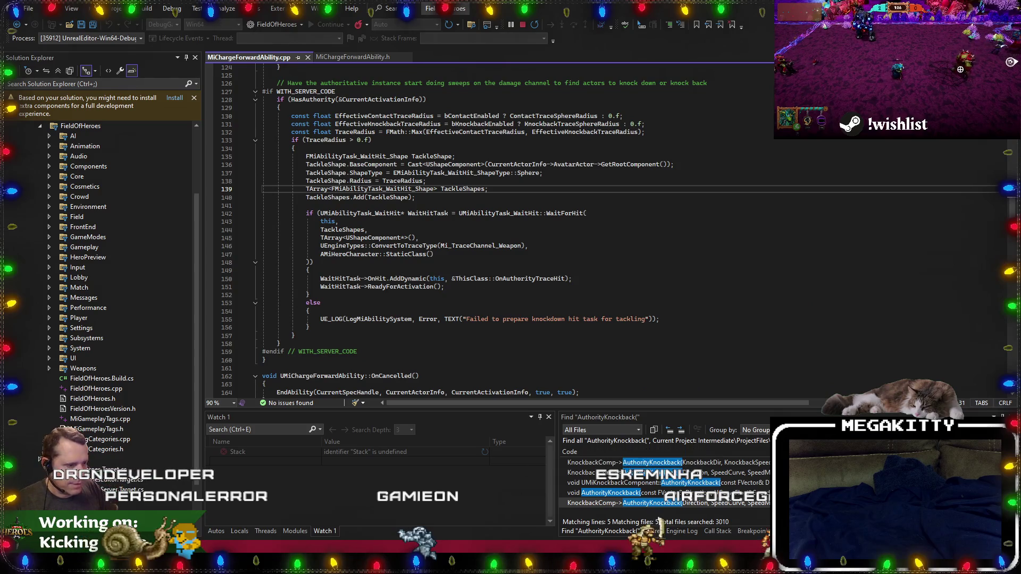
key("alt+Tab")
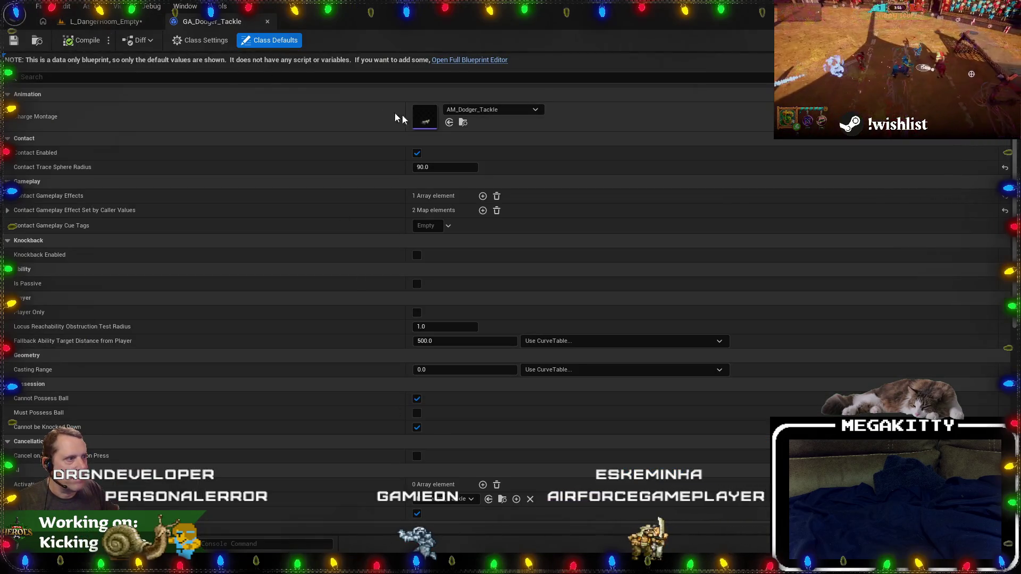
left_click(462, 123)
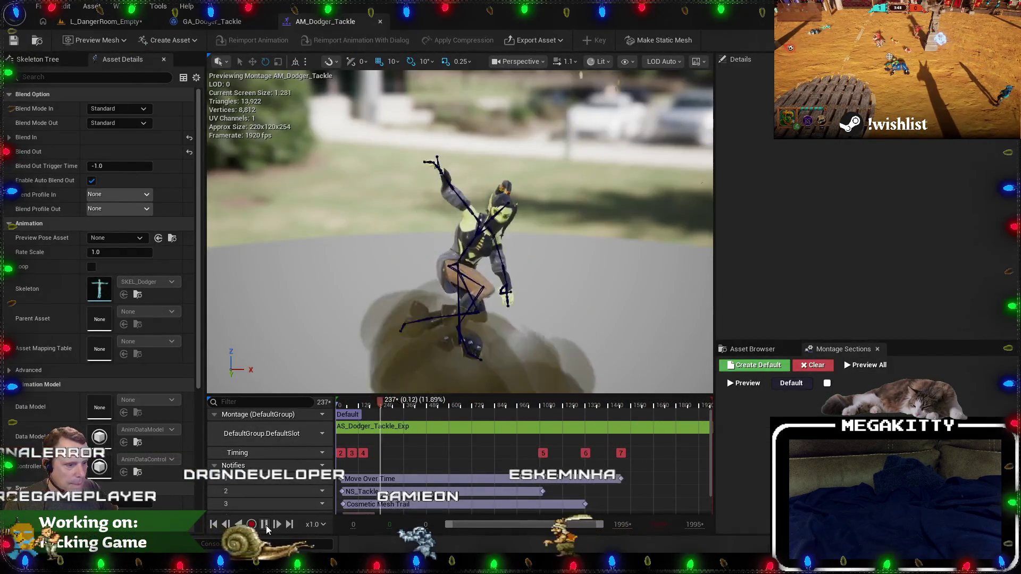
Inspect AM_Dodger_Tackle's Move Over Time notify, then close the montage and return to L_DangerRoom_Empty.
scroll(409, 483, "down", 2)
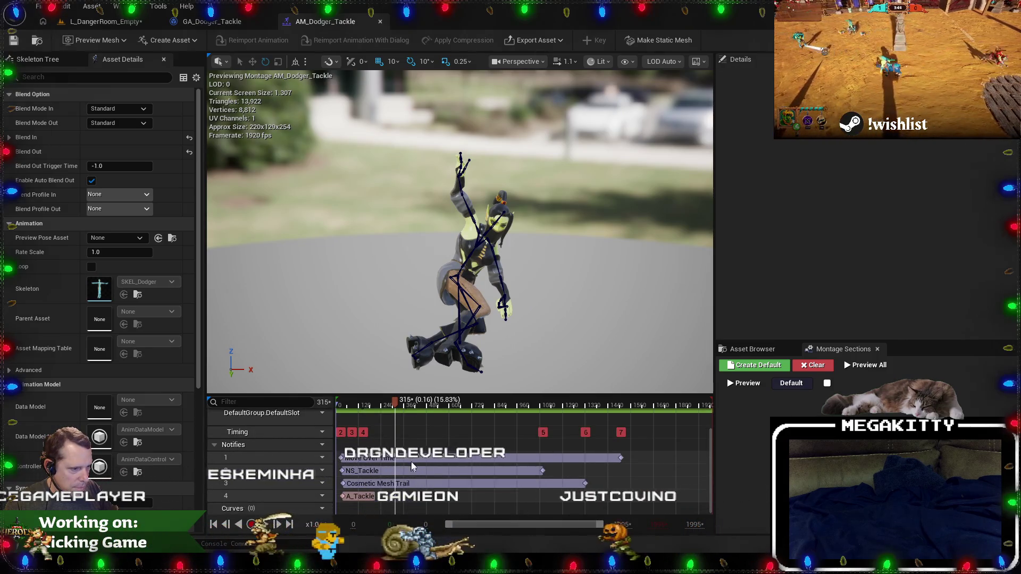
left_click(412, 458)
scroll(953, 246, "down", 6)
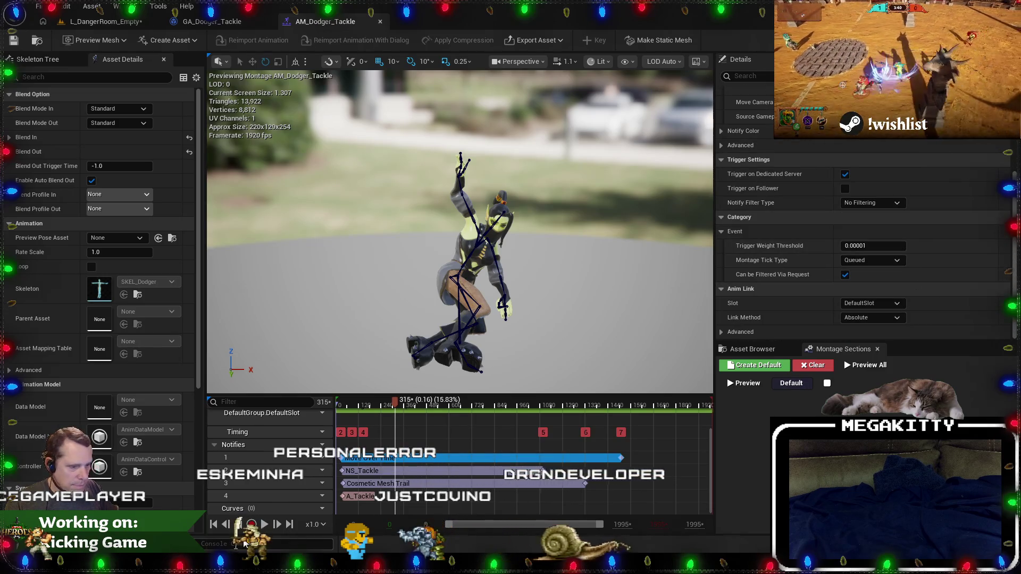
left_click(380, 22)
left_click(123, 22)
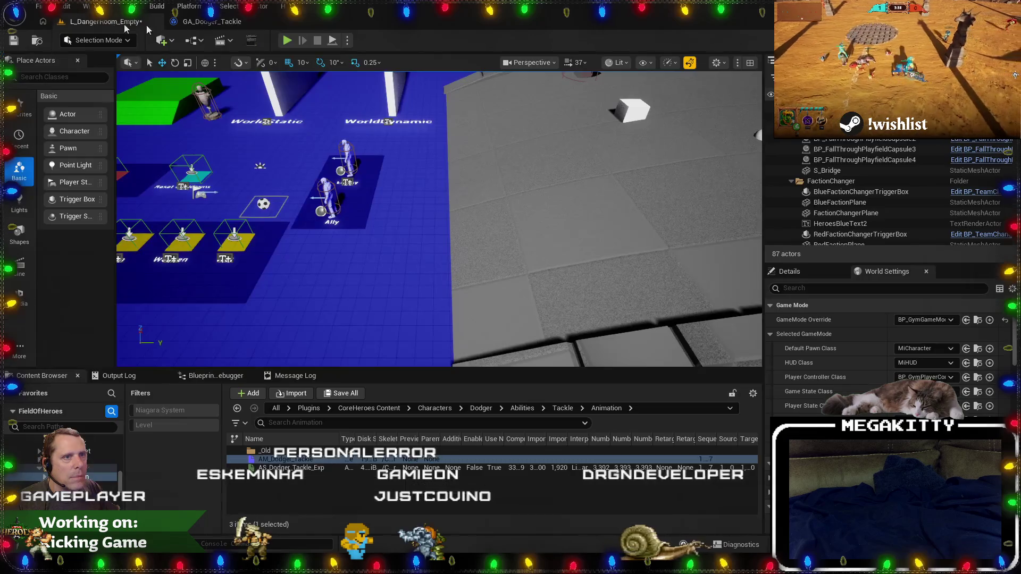
In Visual Studio, search 'f:possessorcom' and open MiSoccerBallPossessorComponent.cpp.
key("alt+Tab")
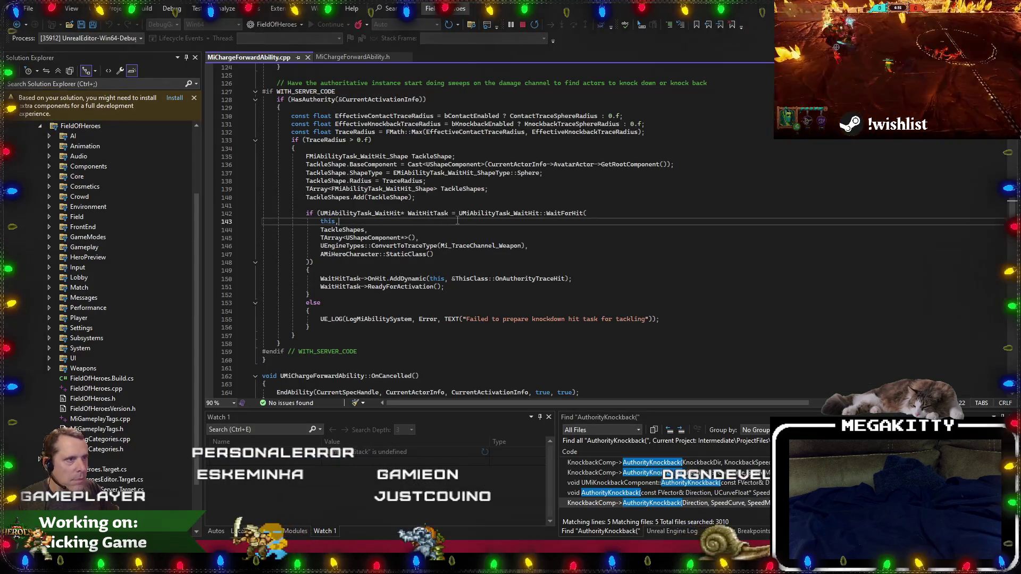
key("ctrl+t")
type("possess")
key("Home")
type("f:")
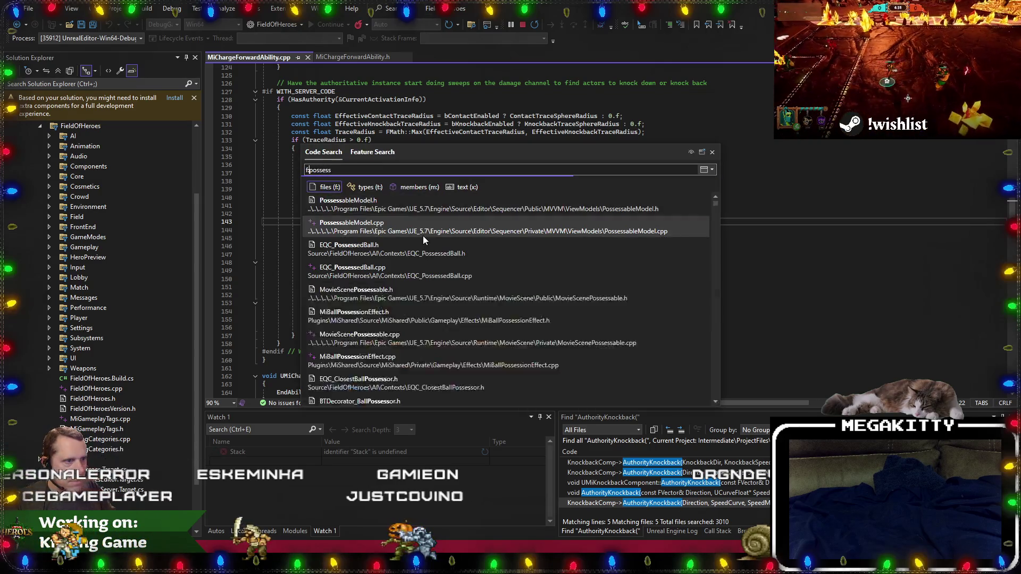
key("End")
type("orcom")
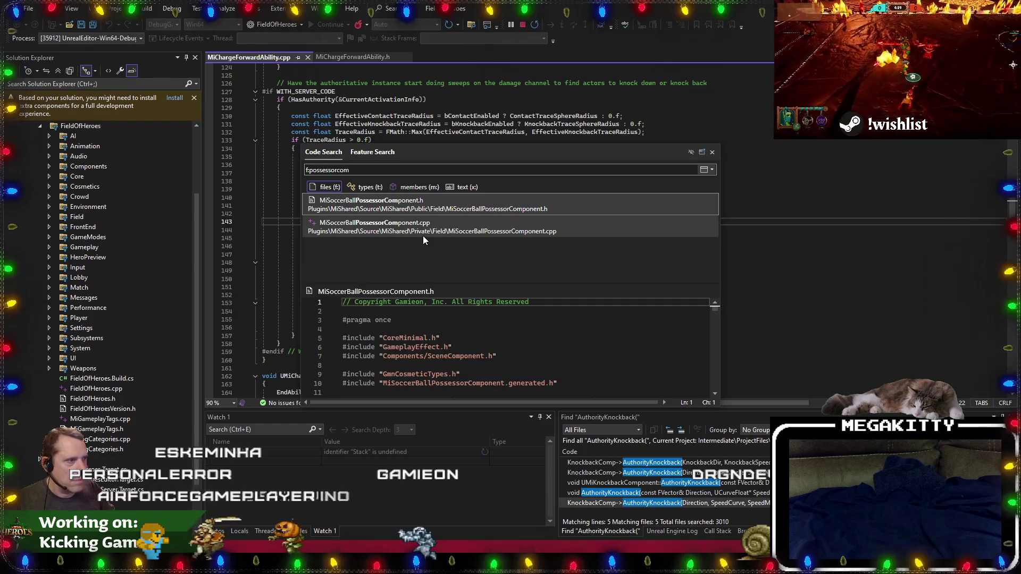
double_click(423, 236)
Read through MiSoccerBallPossessorComponent.cpp to the GetPossessedBall loop at line 126.
scroll(424, 235, "down", 14)
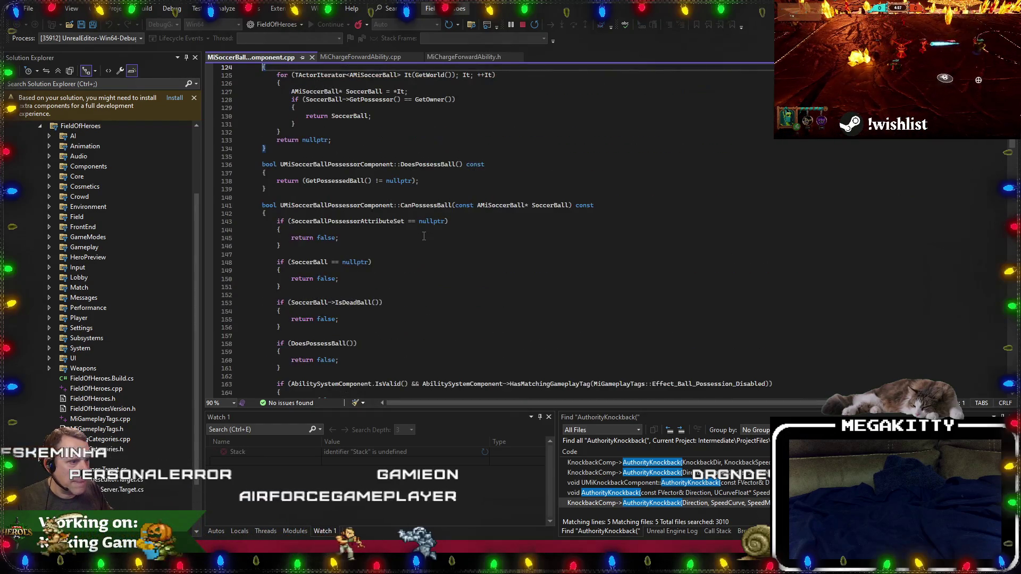
scroll(424, 236, "down", 14)
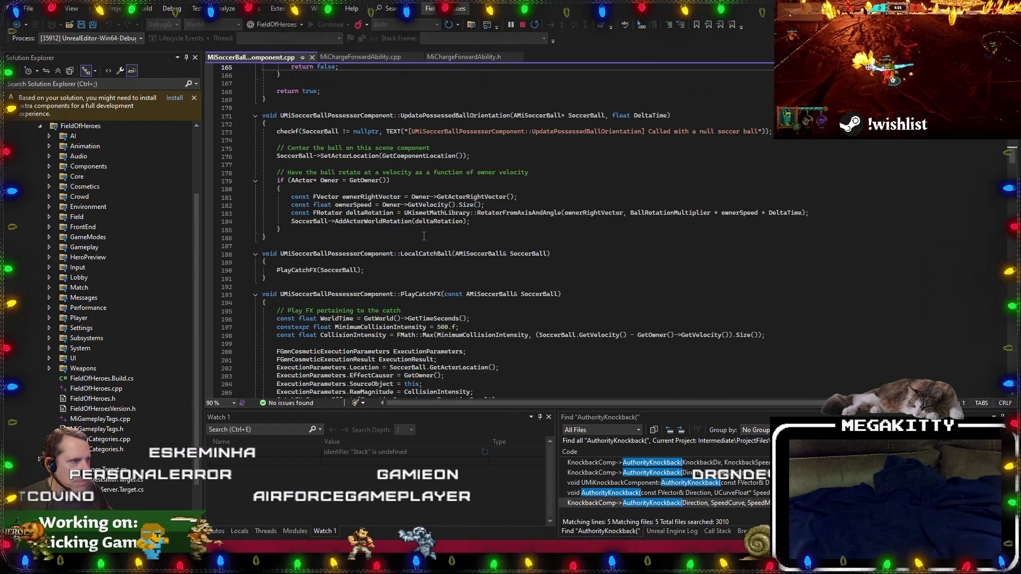
scroll(424, 235, "down", 14)
scroll(424, 236, "down", 20)
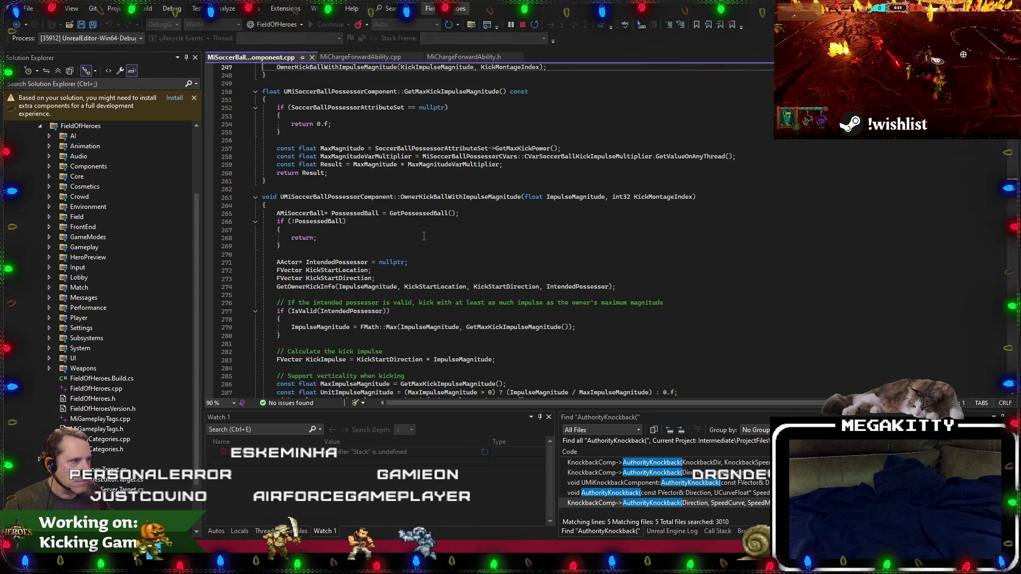
scroll(424, 236, "down", 20)
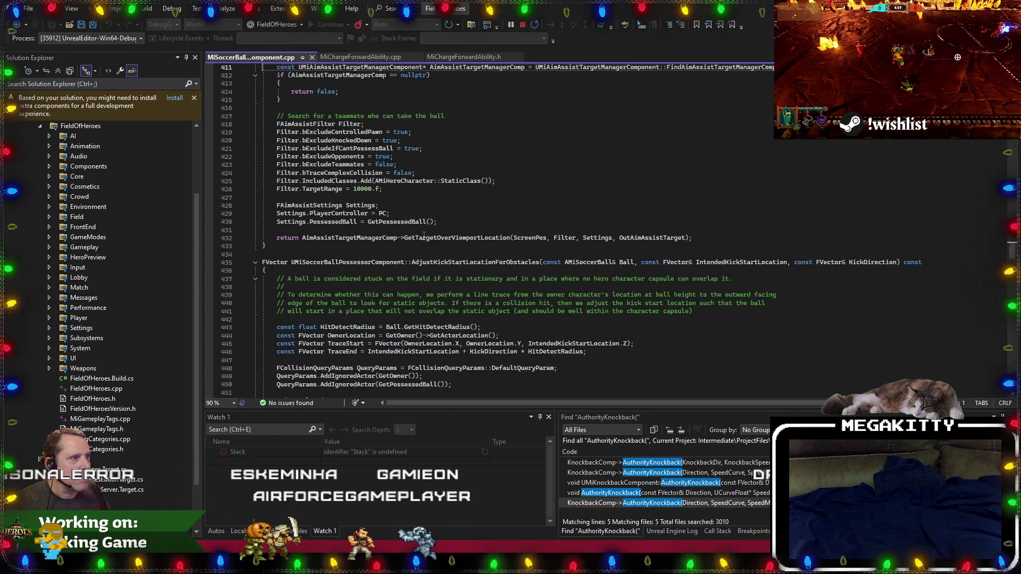
scroll(424, 235, "down", 20)
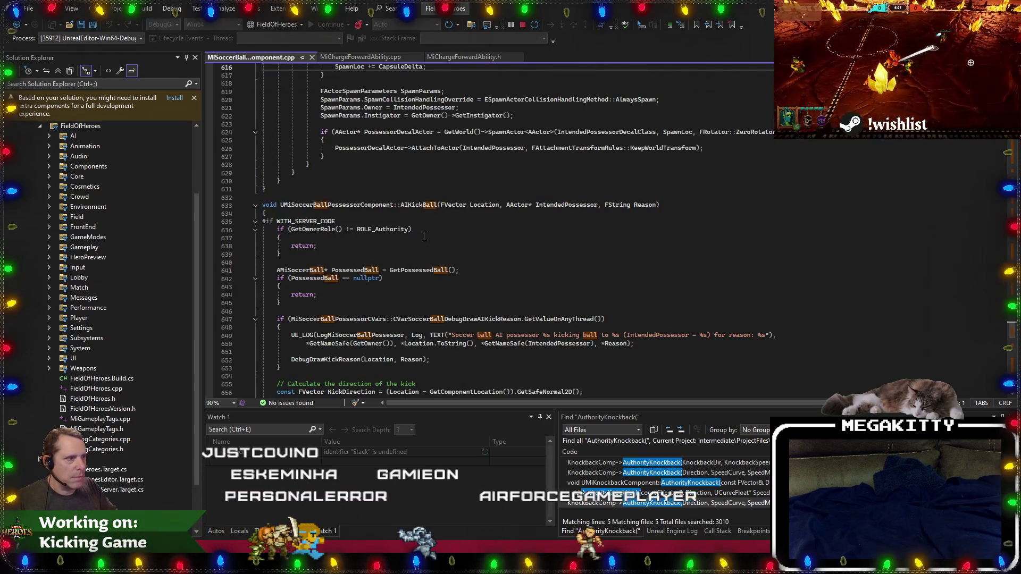
key("ctrl+Home")
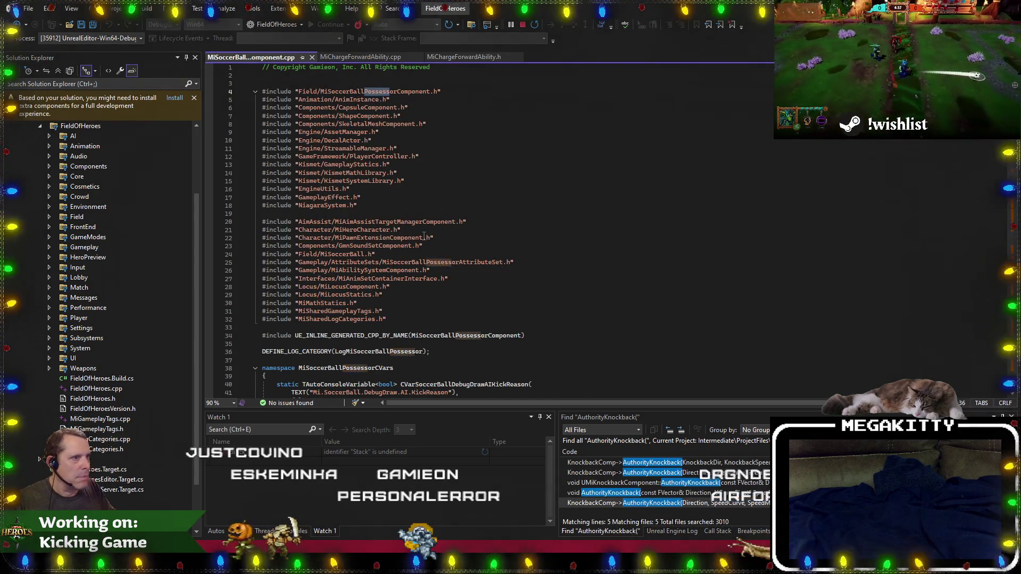
scroll(424, 235, "down", 20)
left_click(446, 255)
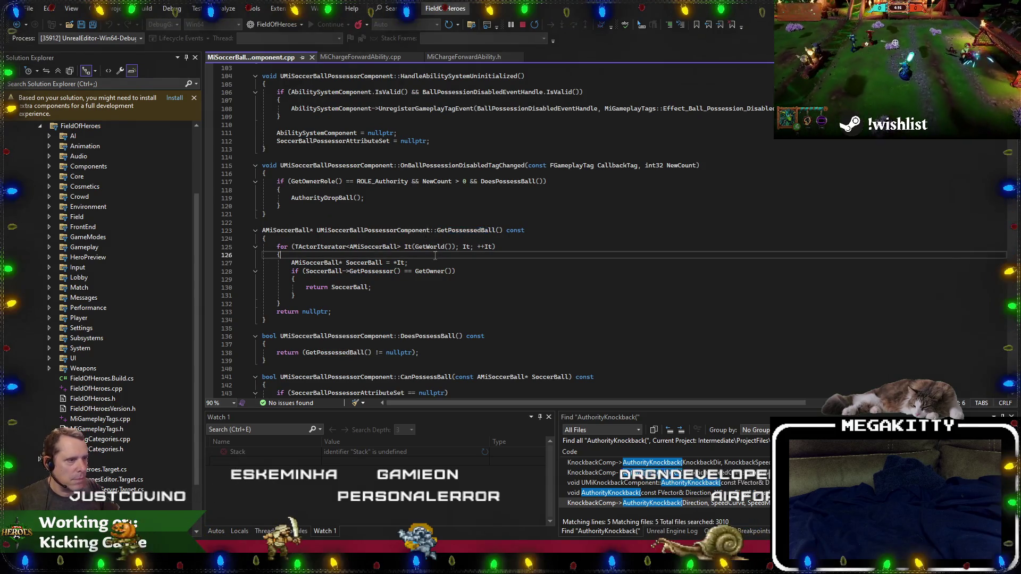
Search 'f:soccerball' and open MiSoccerBall.cpp from the results.
key("ctrl+t")
type("f:s")
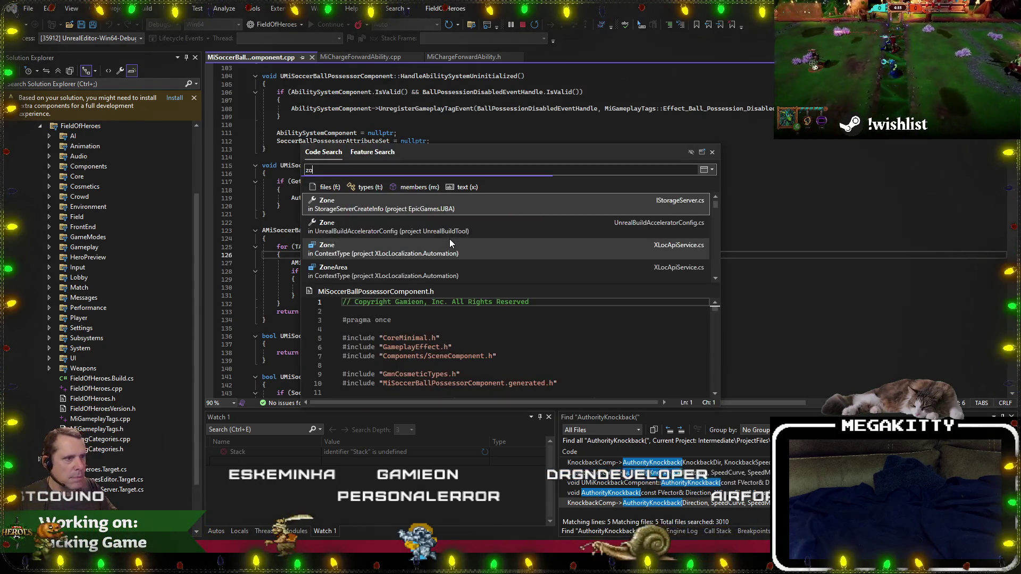
type("occerball.")
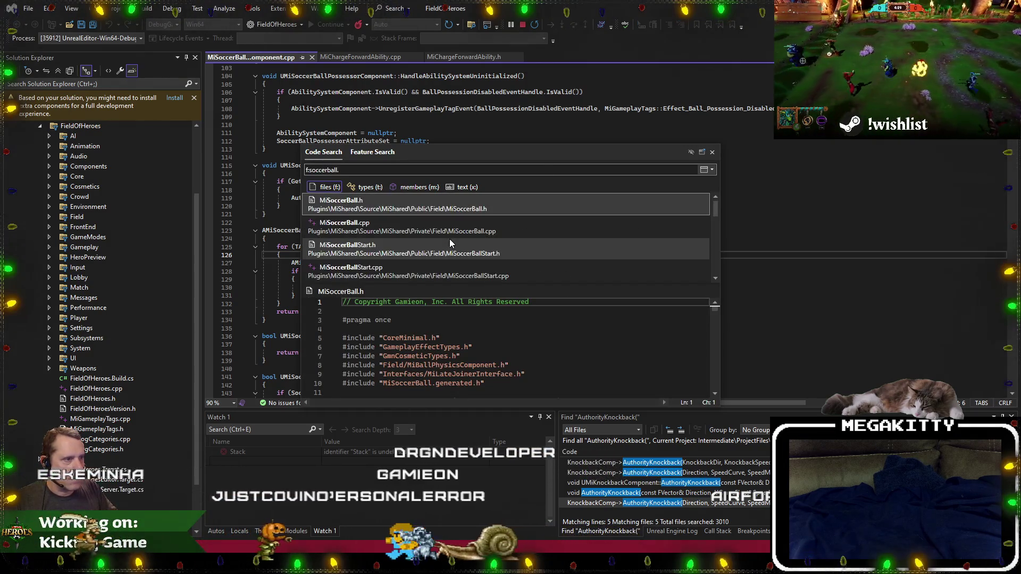
key("Down")
key("Return")
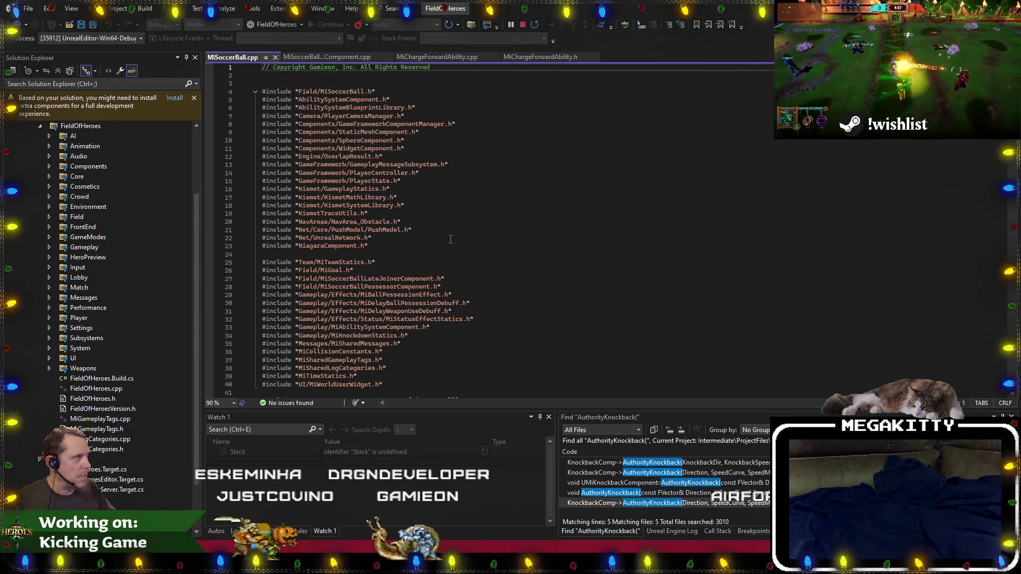
Step through Possessor matches to the Possessor assignment in ChangePossessor, then return to Unreal Editor.
key("Down")
key("Down")
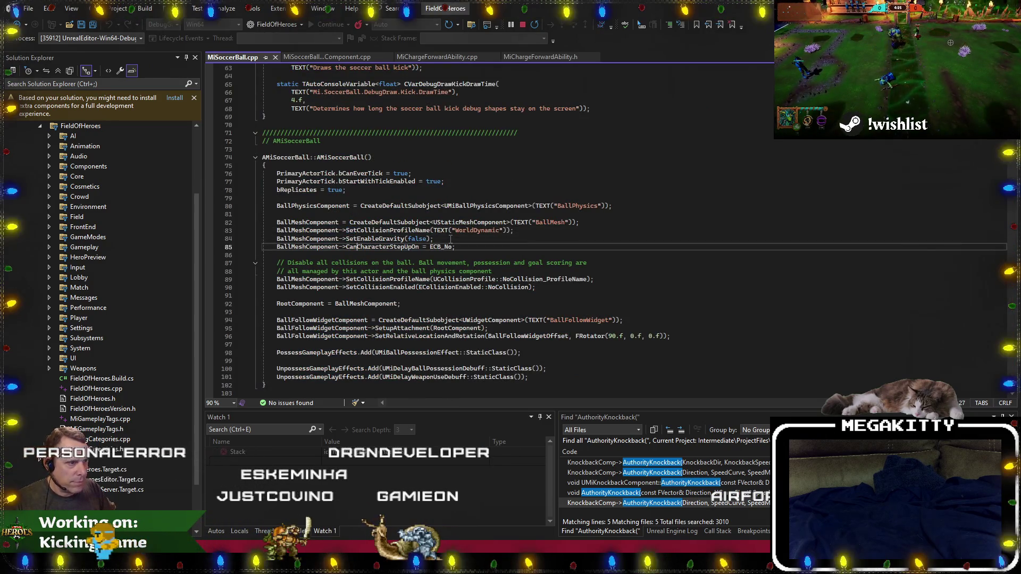
type("Possessor = NewPossessor;")
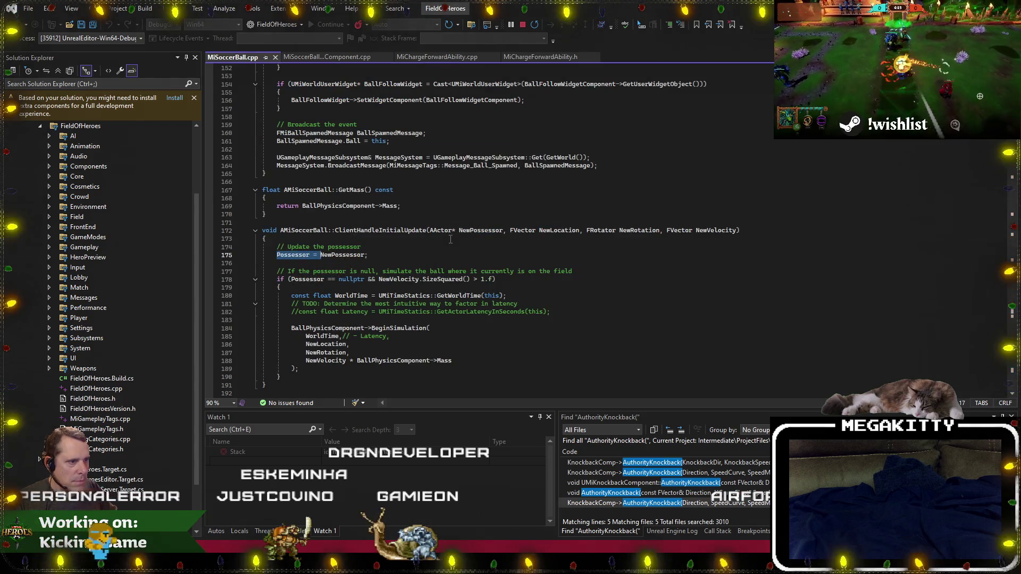
key("Escape")
key("F3")
key("F3")
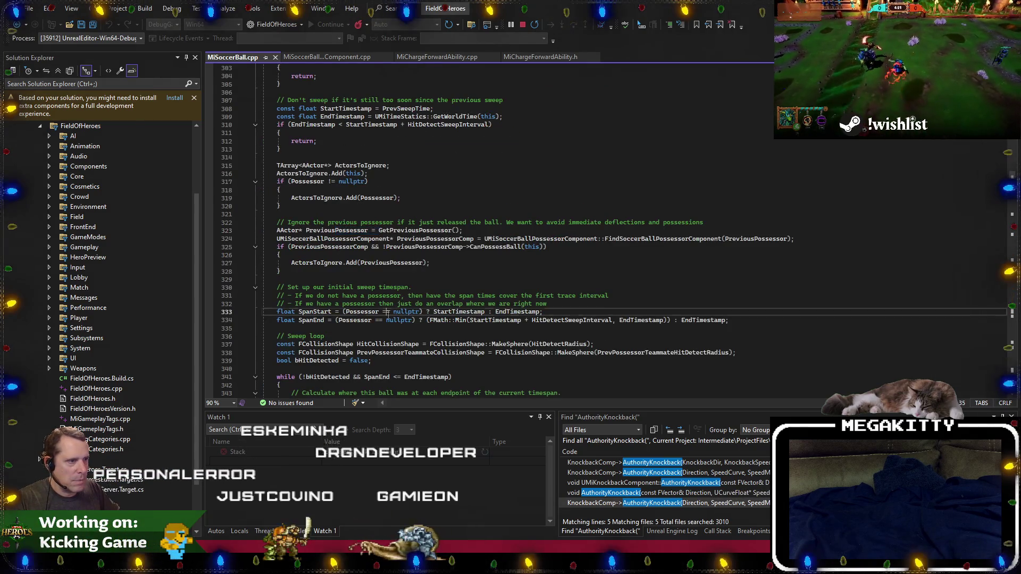
key("F3")
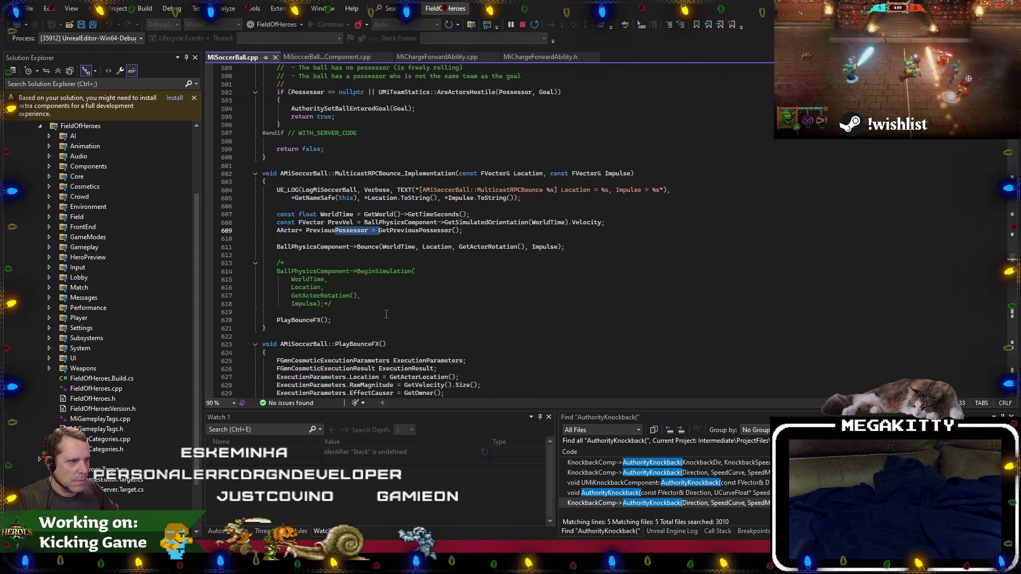
key("F3")
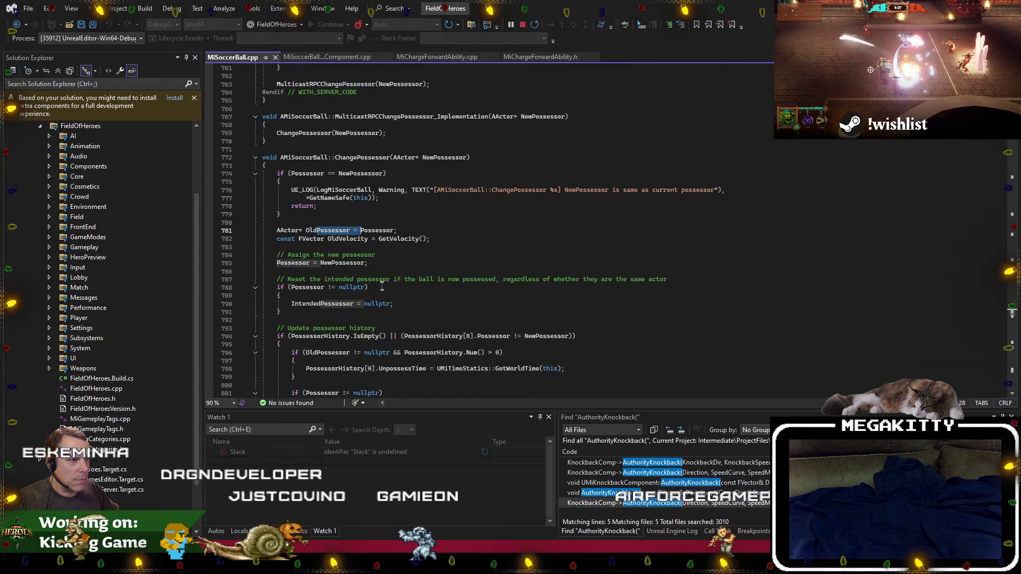
key("alt+Tab")
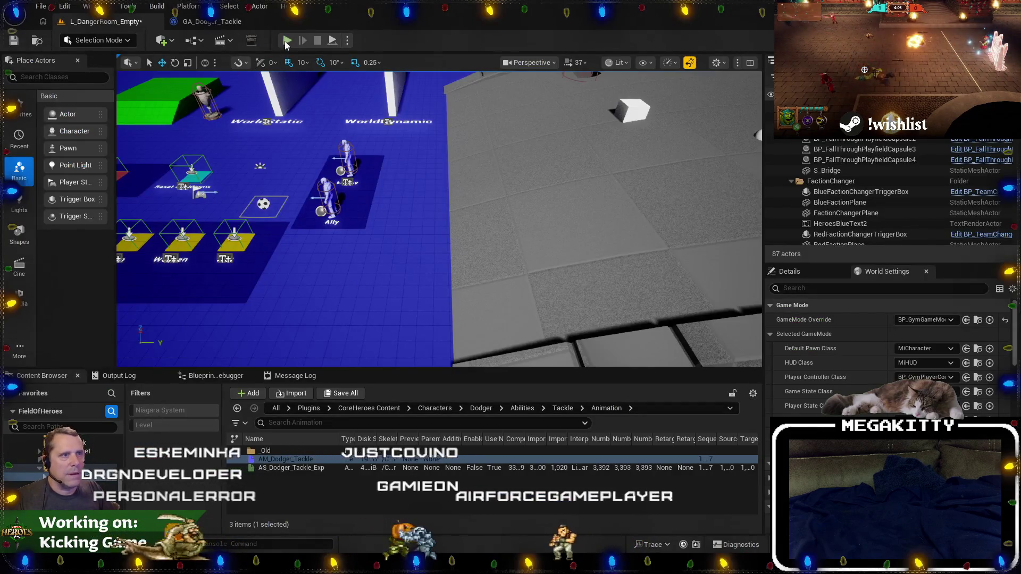
Play the level, eject with F8, and continue past the line 774 same-possessor breakpoint.
left_click(288, 40)
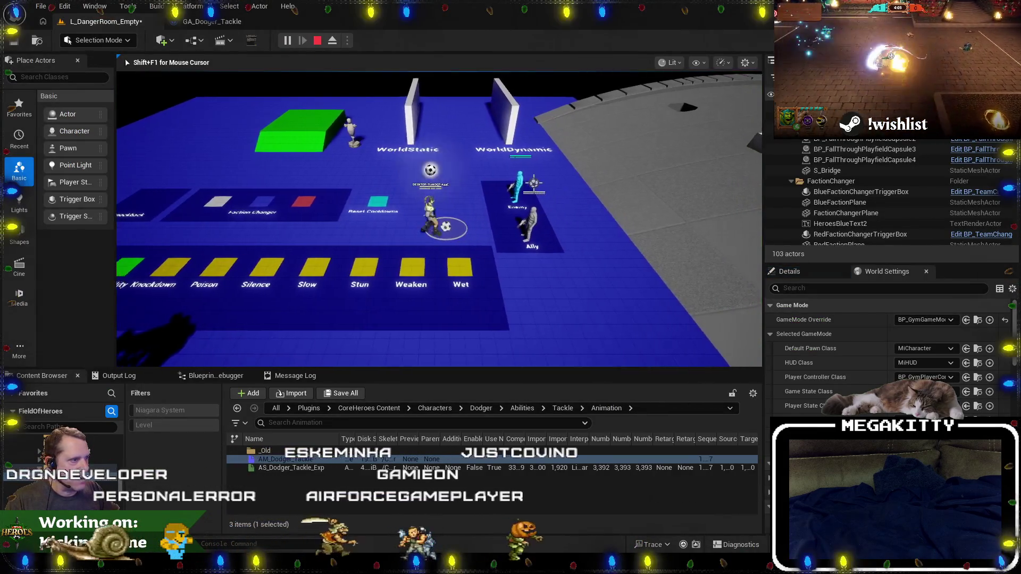
key("F8")
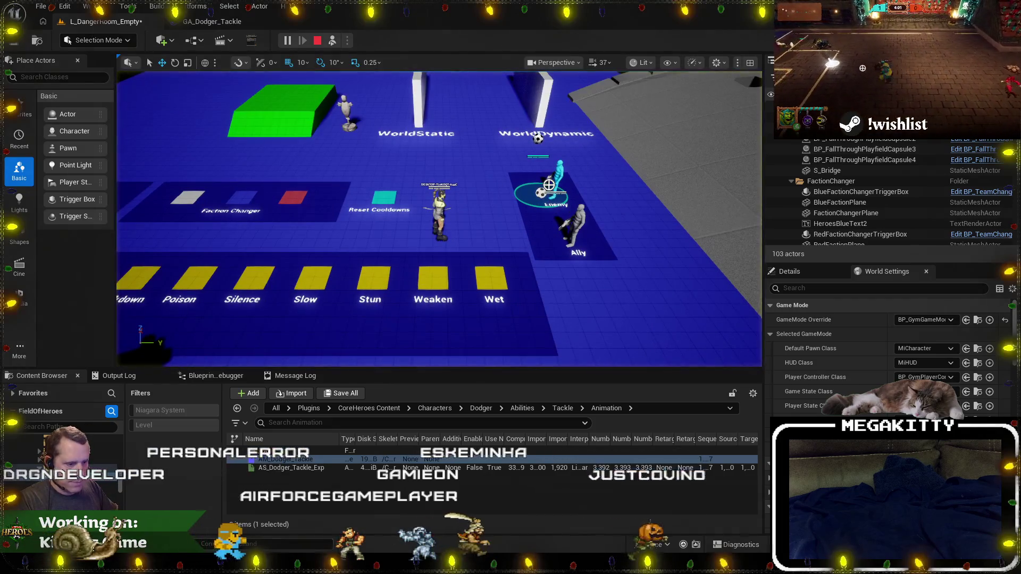
key("alt+Tab")
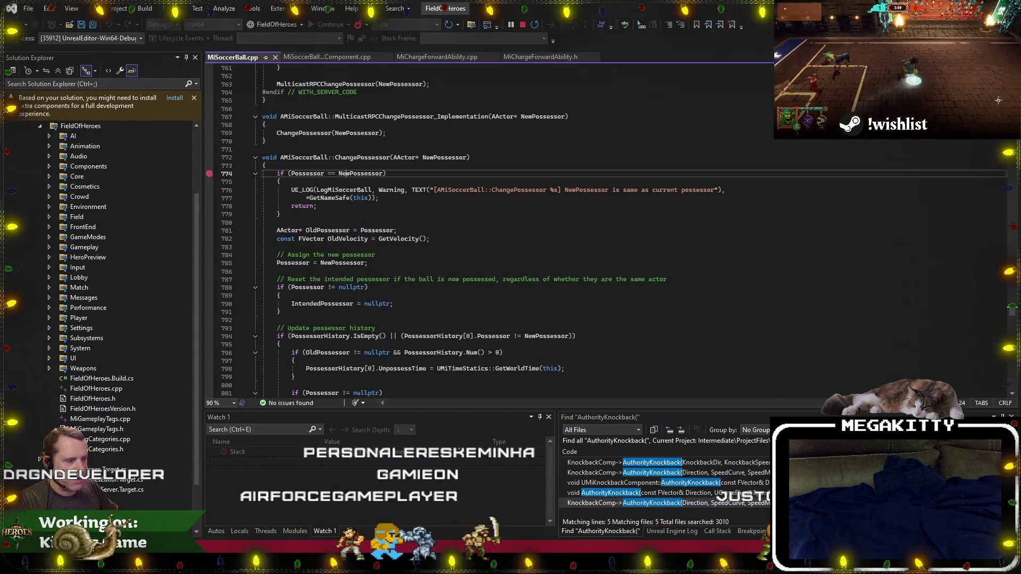
key("alt+Tab")
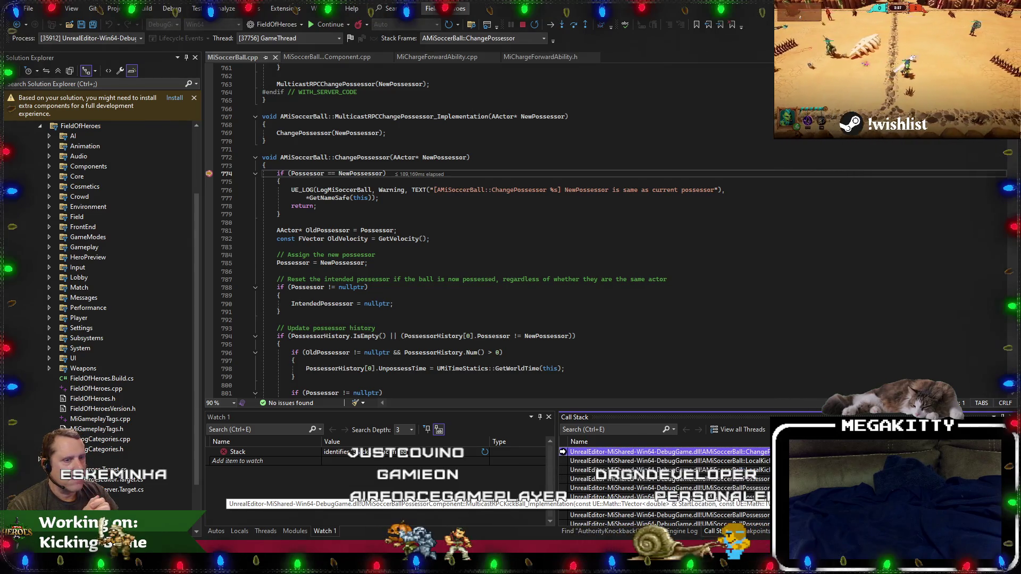
left_click(333, 174)
key("F5")
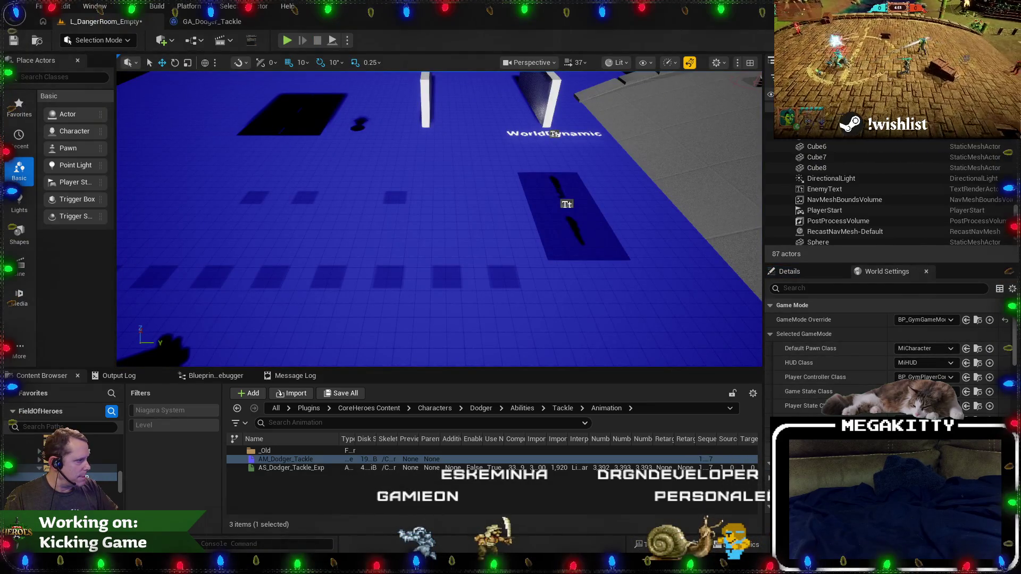
Leave the Default Pawn Class unchanged and play-test, walking the character onto the arena.
left_click(923, 348)
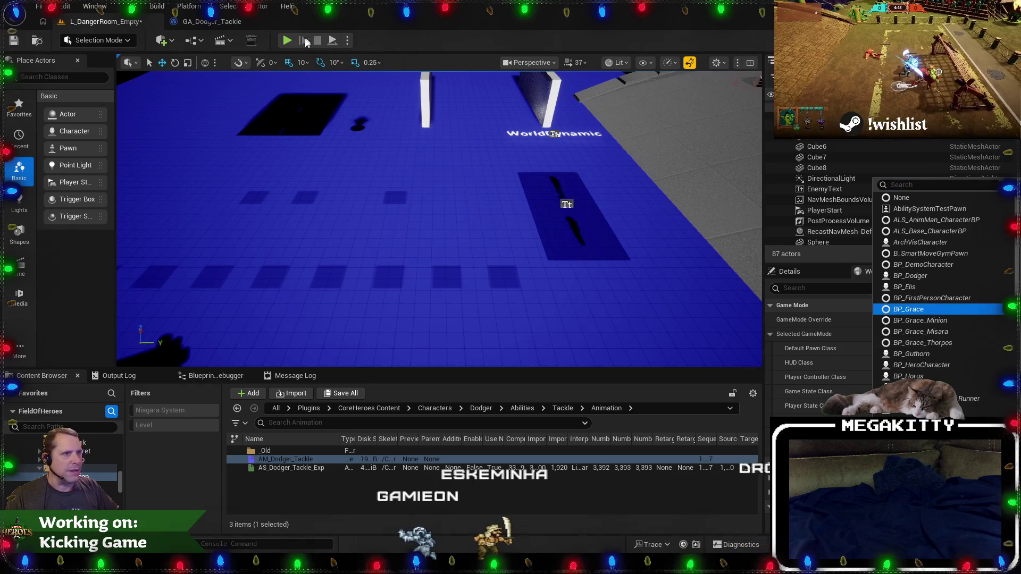
key("Escape")
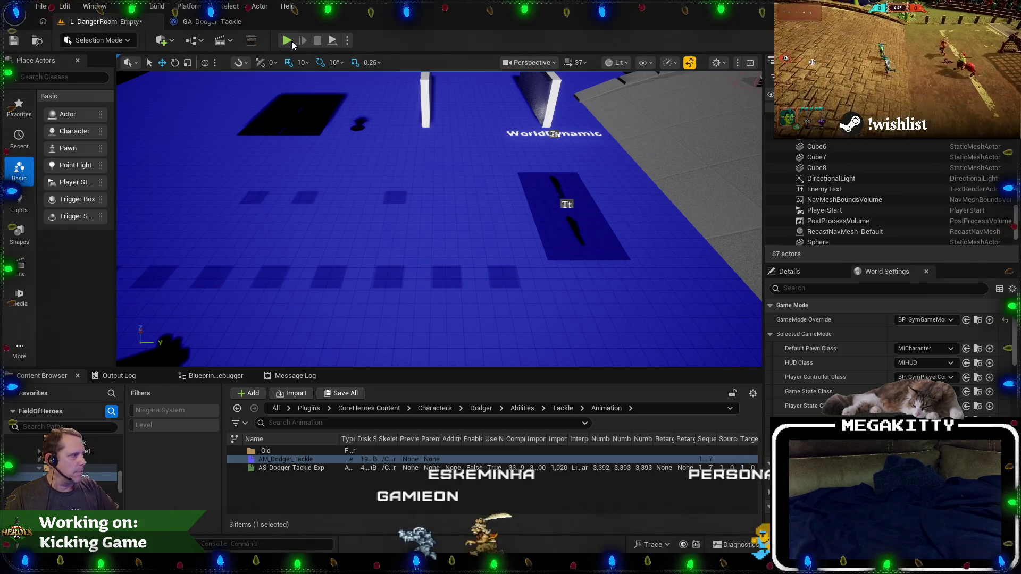
left_click(287, 40)
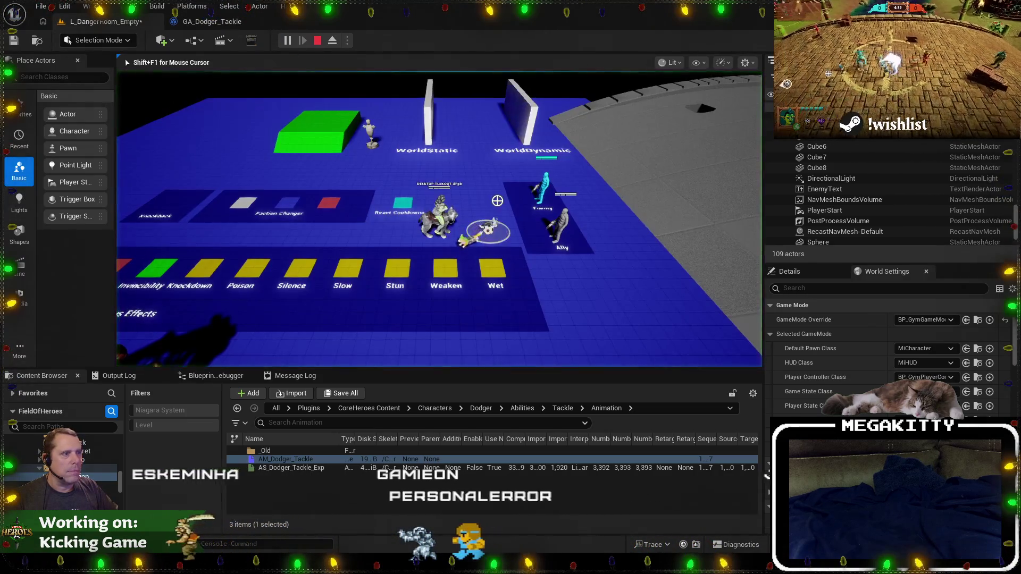
key("d")
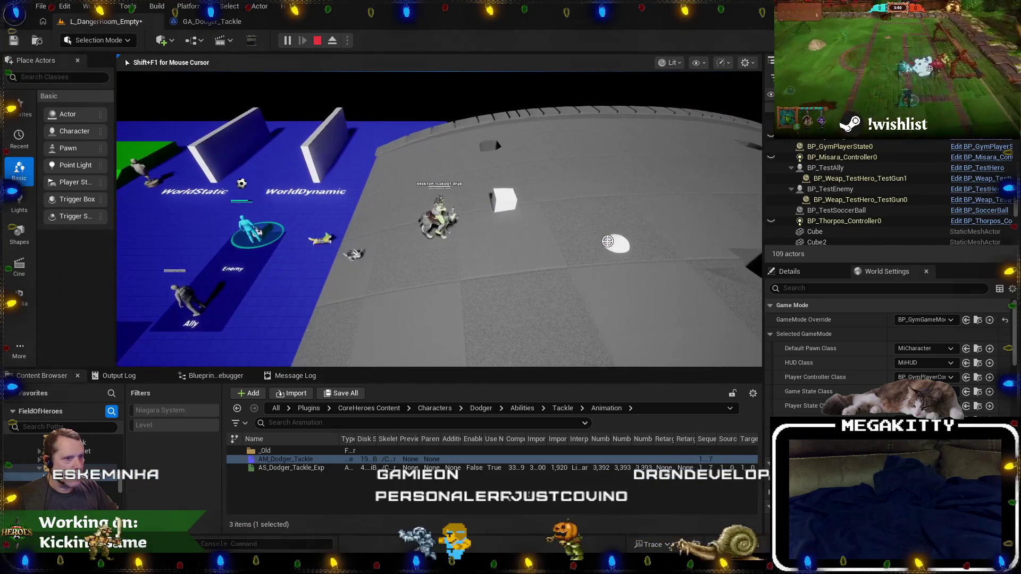
End the play session and bring up the GA_Dodger_Tackle class defaults.
key("Escape")
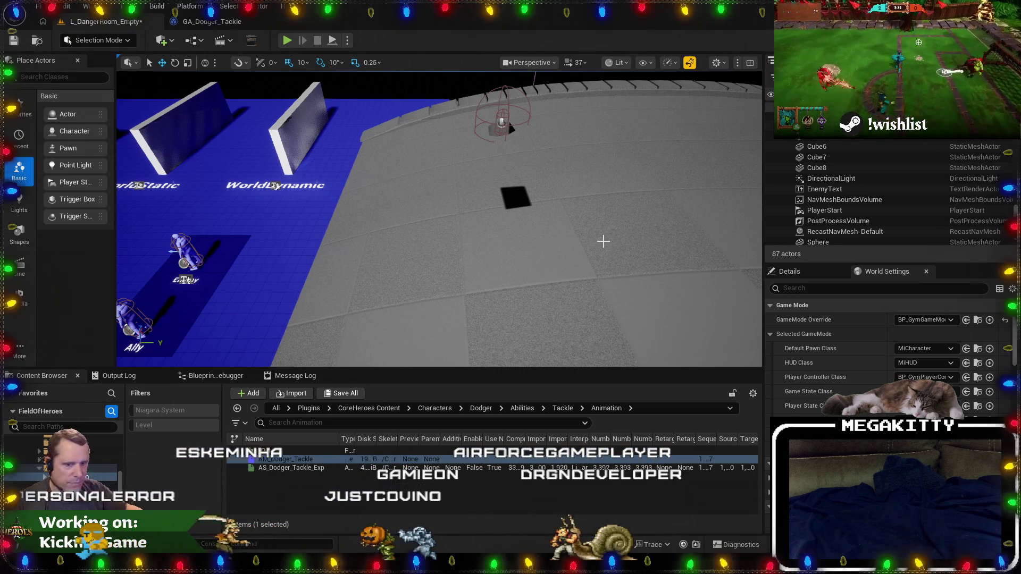
left_click_drag(456, 249, 456, 250)
left_click(212, 22)
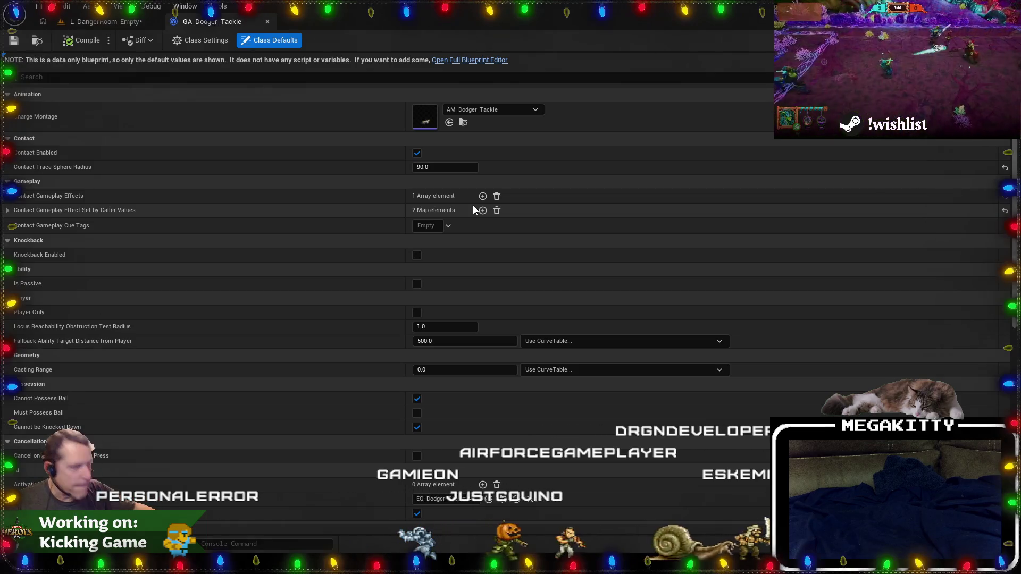
Glance between the level and GA_Dodger_Tackle tabs, ending on L_DangerRoom_Empty.
left_click(107, 21)
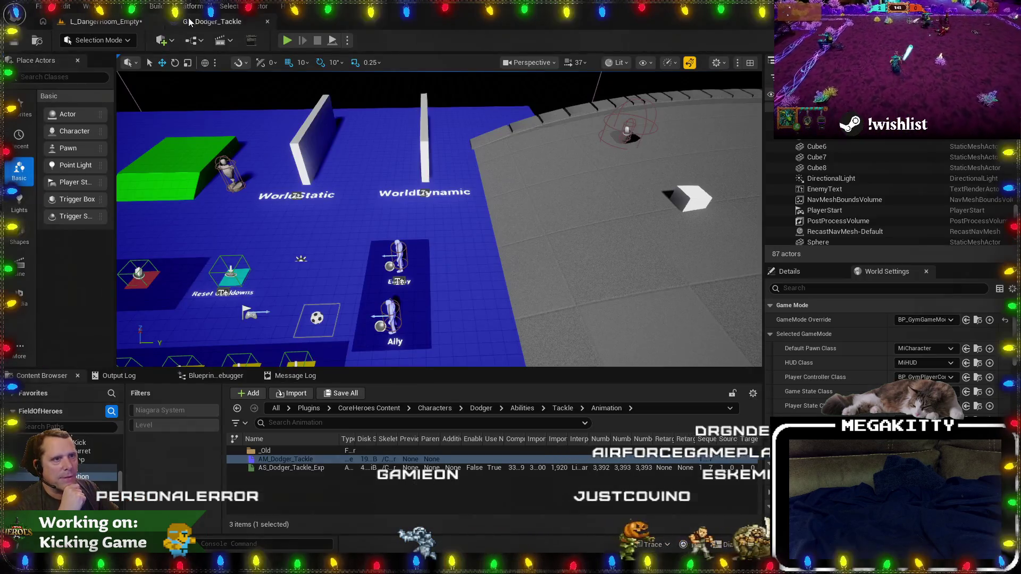
left_click(212, 21)
left_click(129, 22)
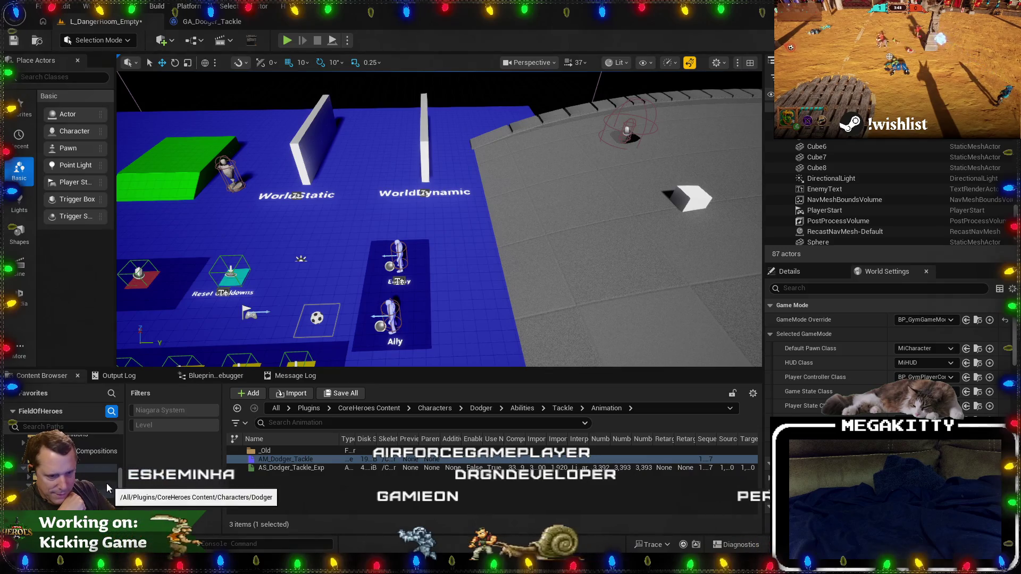
Browse to Characters > Elis > Abilities > Teleport in the Content Browser, then switch to the Mixamo browser.
left_click(74, 469)
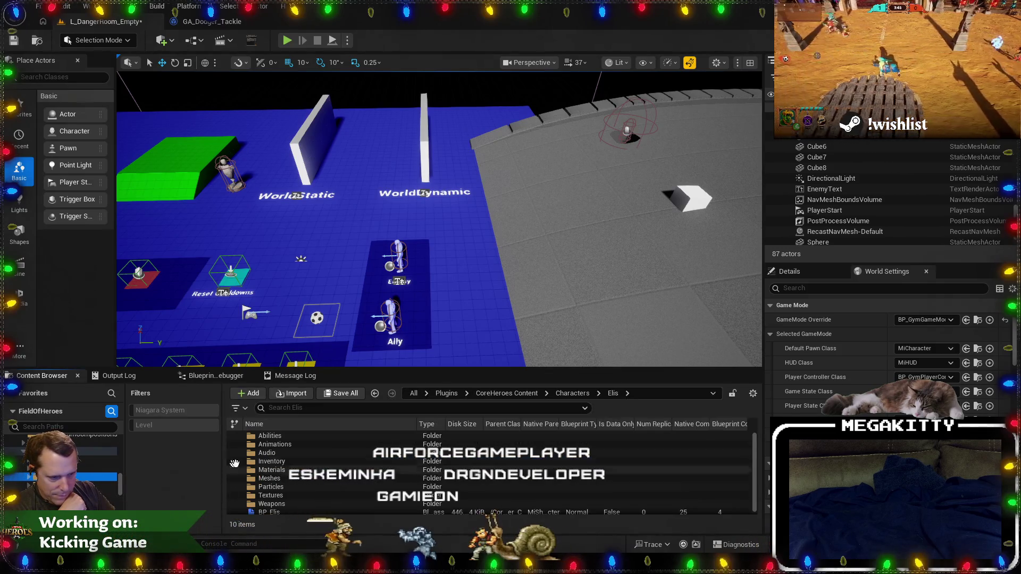
left_click(75, 477)
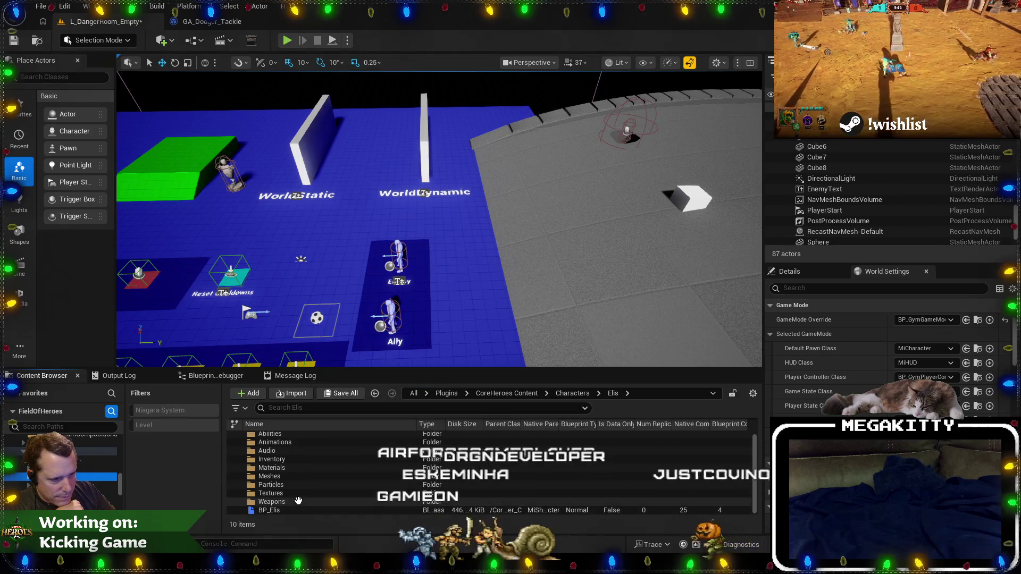
double_click(287, 437)
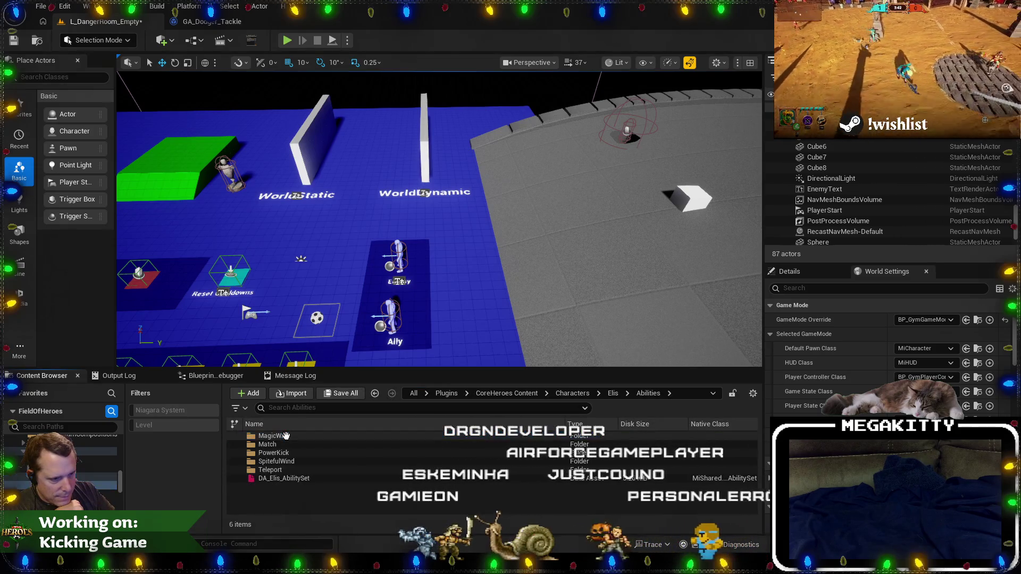
left_click(302, 470)
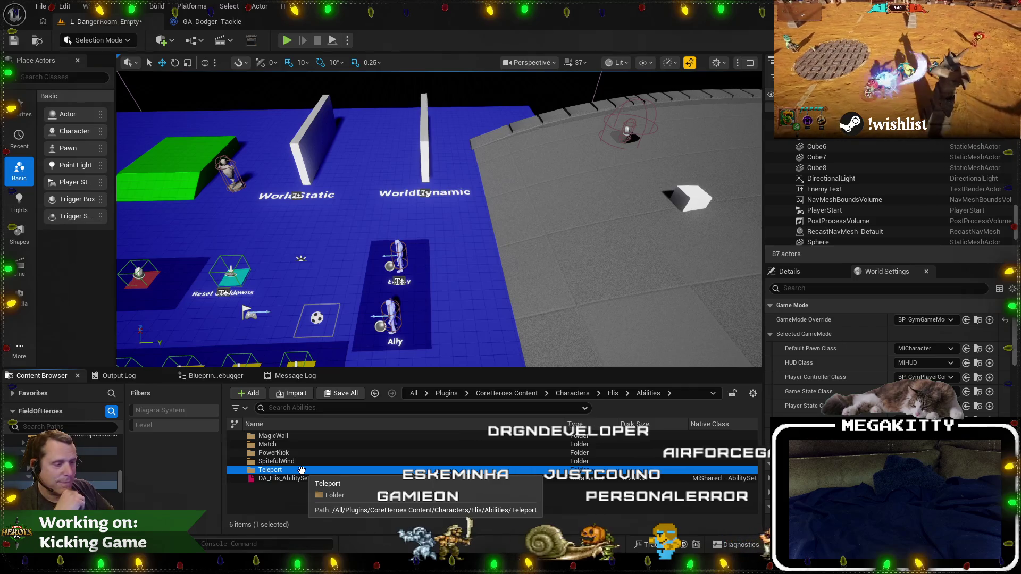
double_click(301, 470)
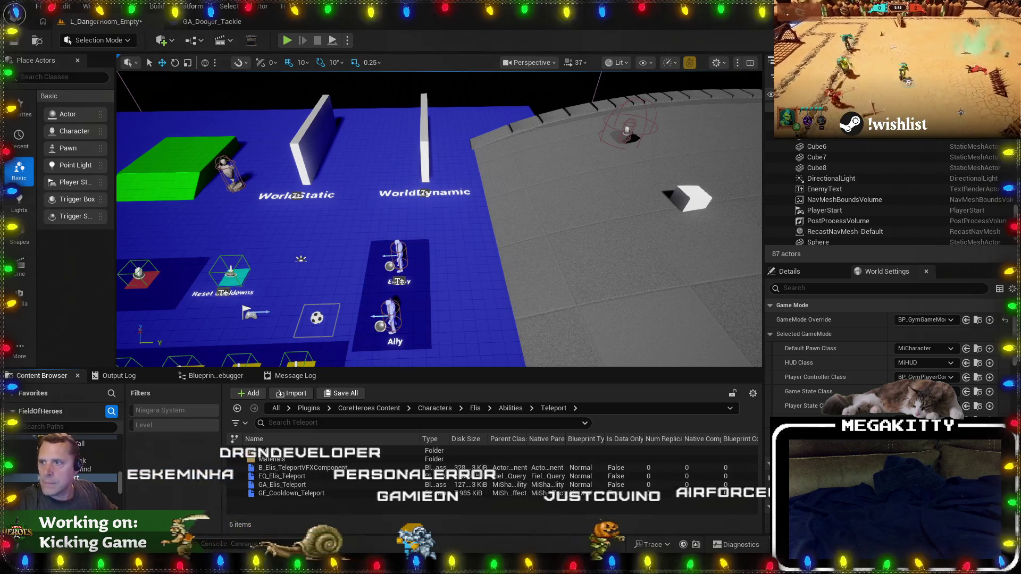
key("alt+Tab")
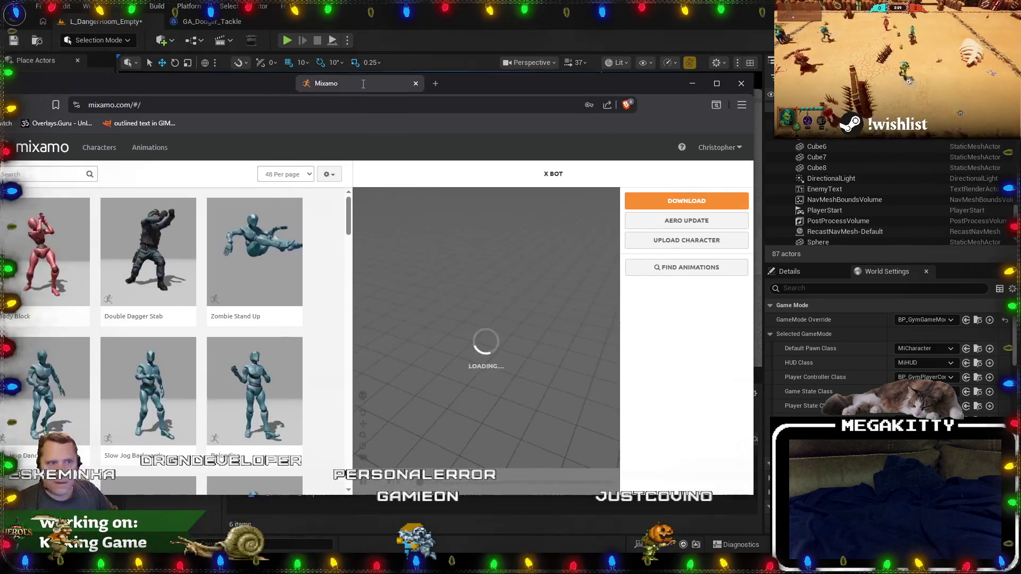
Search the Mixamo animation library for 'stumble'.
left_click_drag(492, 50, 501, 47)
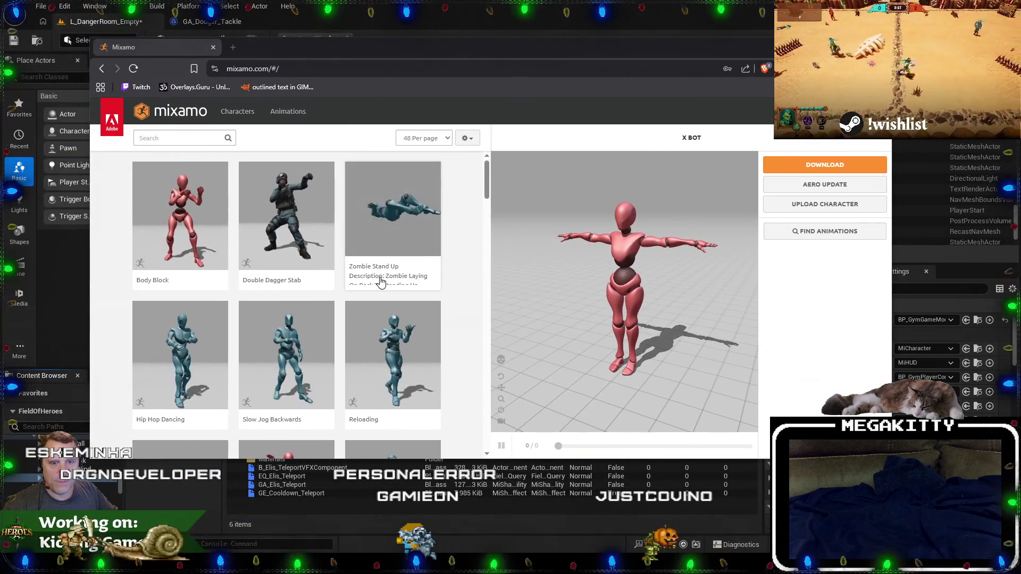
left_click(175, 138)
type("st")
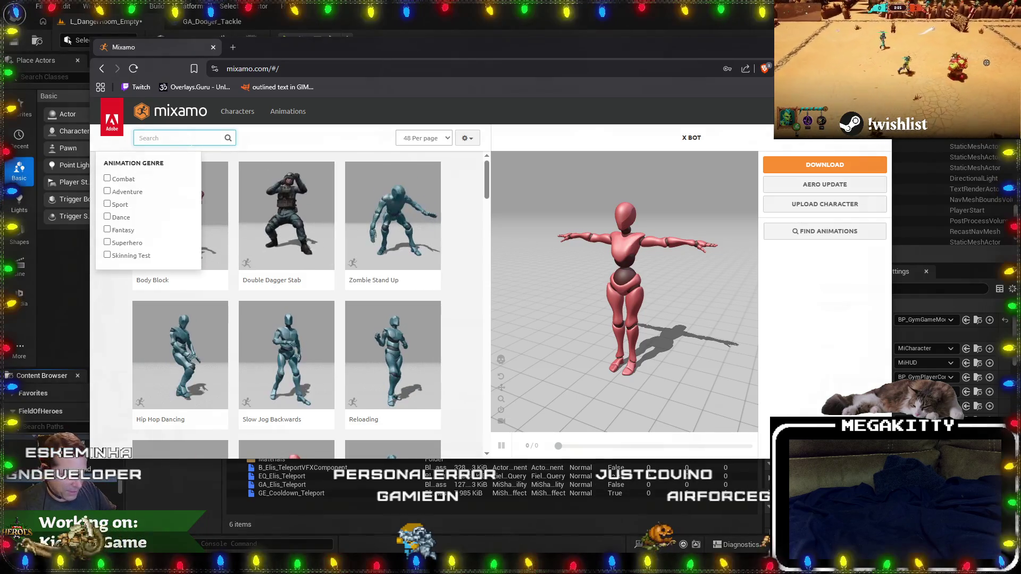
type("umble")
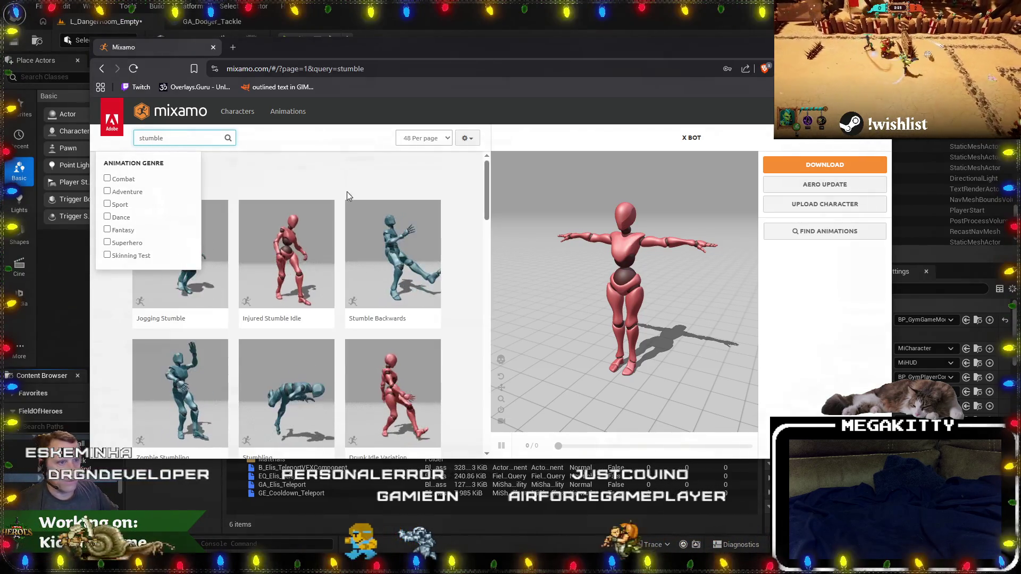
key("Return")
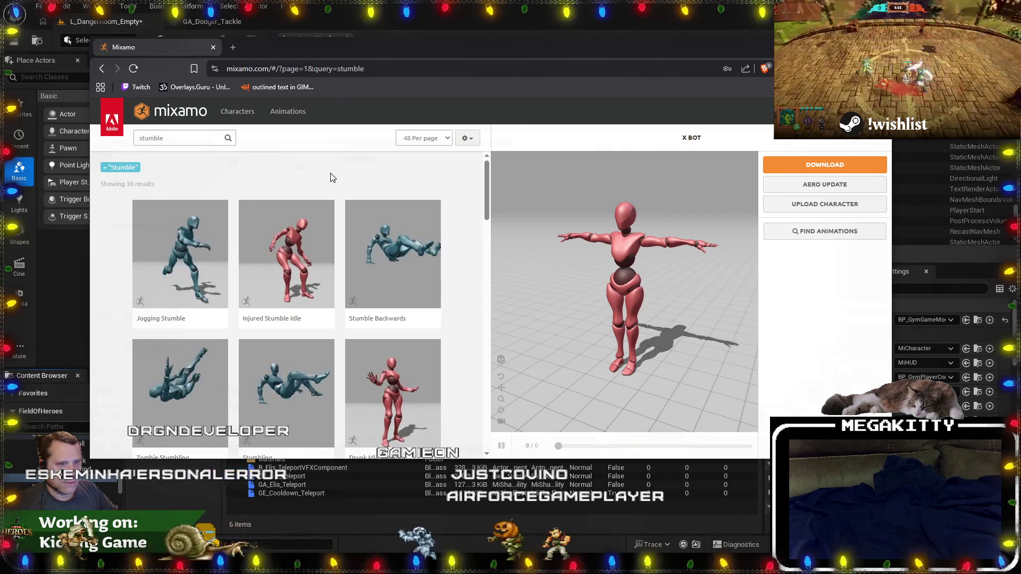
Preview Jogging Stumble and Injured Stumble Idle on X Bot, settling on Jogging Stumble.
left_click(208, 238)
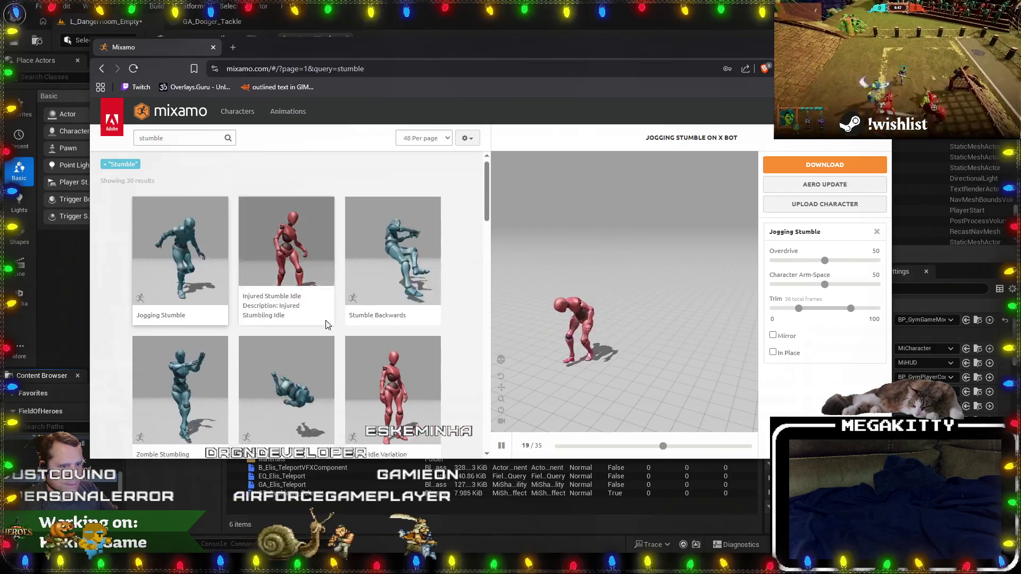
scroll(326, 325, "down", 2)
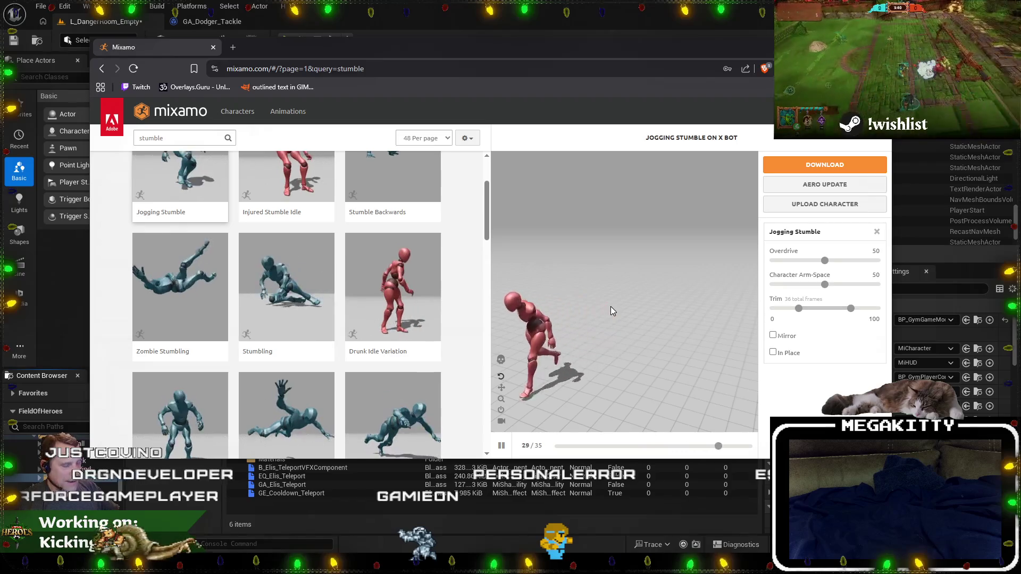
scroll(383, 287, "down", 1)
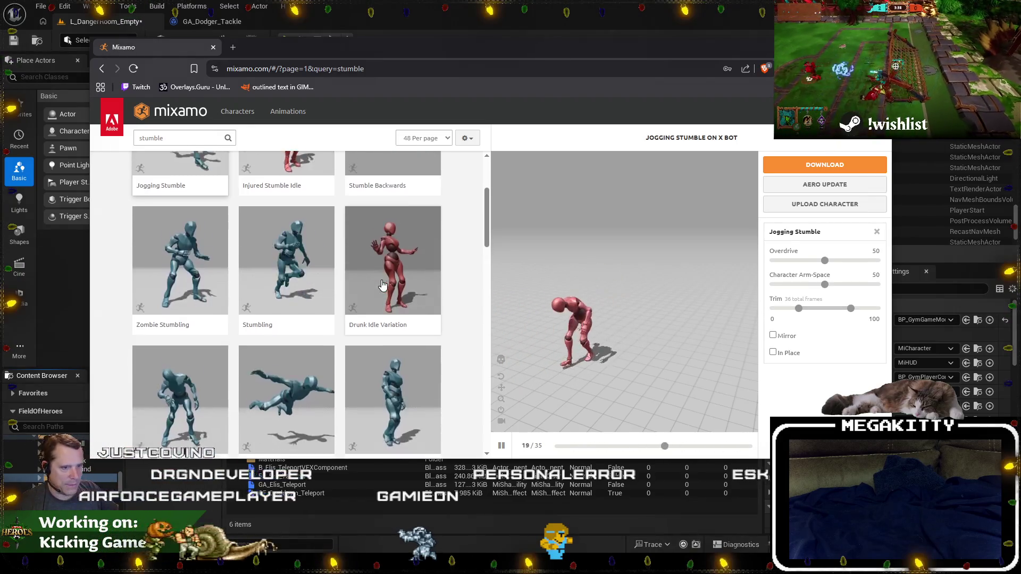
scroll(384, 288, "down", 3)
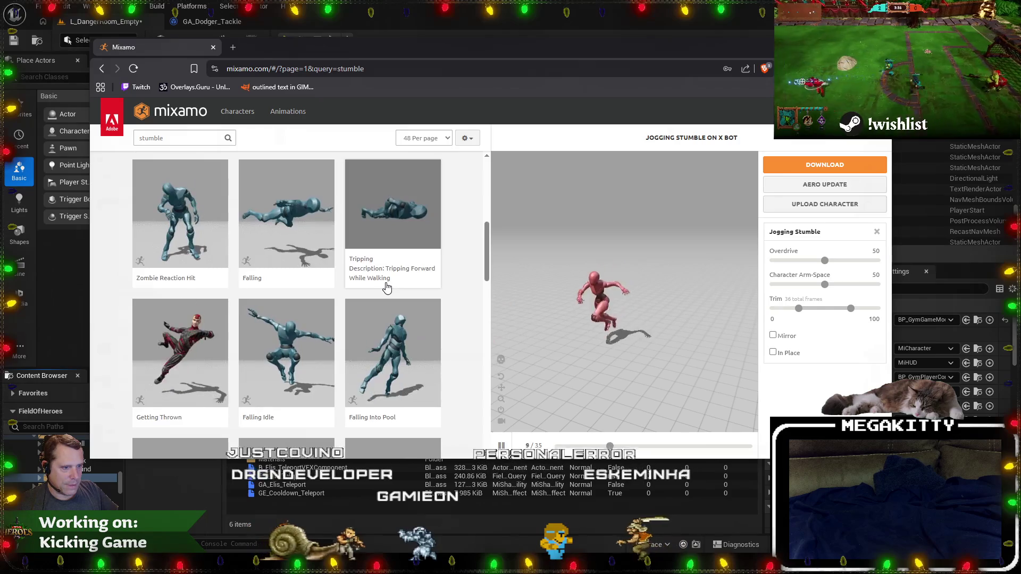
scroll(387, 287, "up", 5)
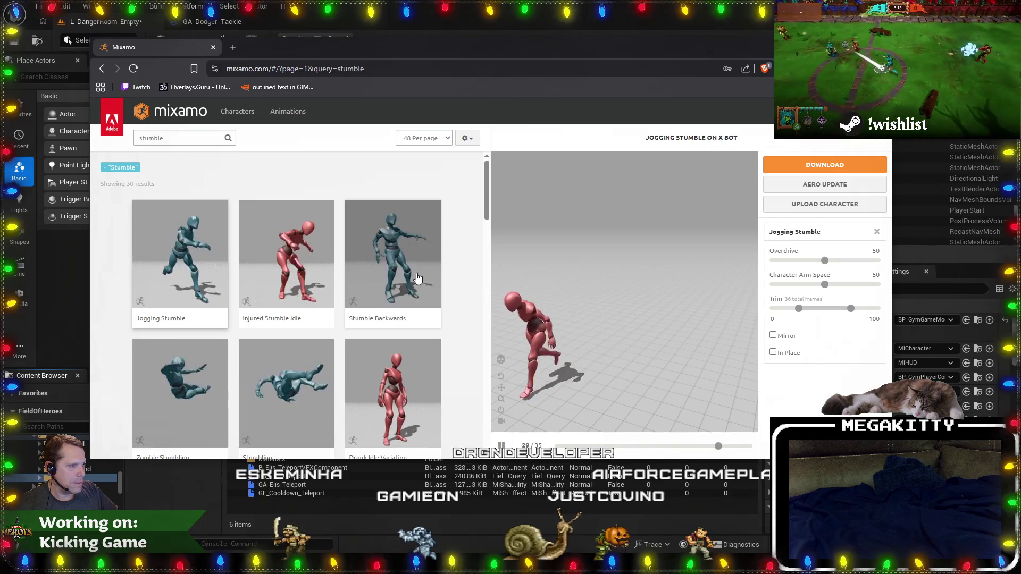
left_click(293, 278)
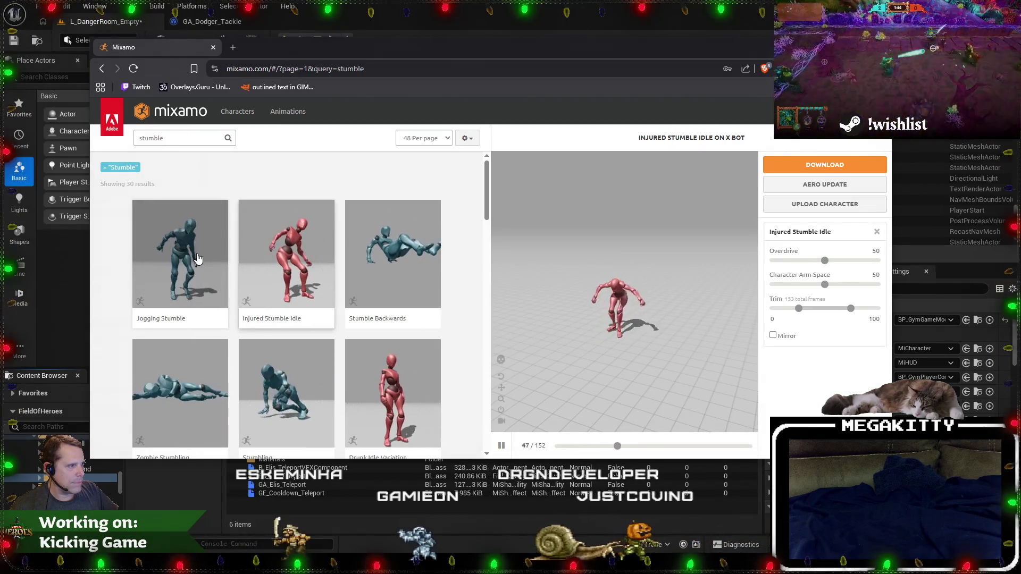
left_click(197, 258)
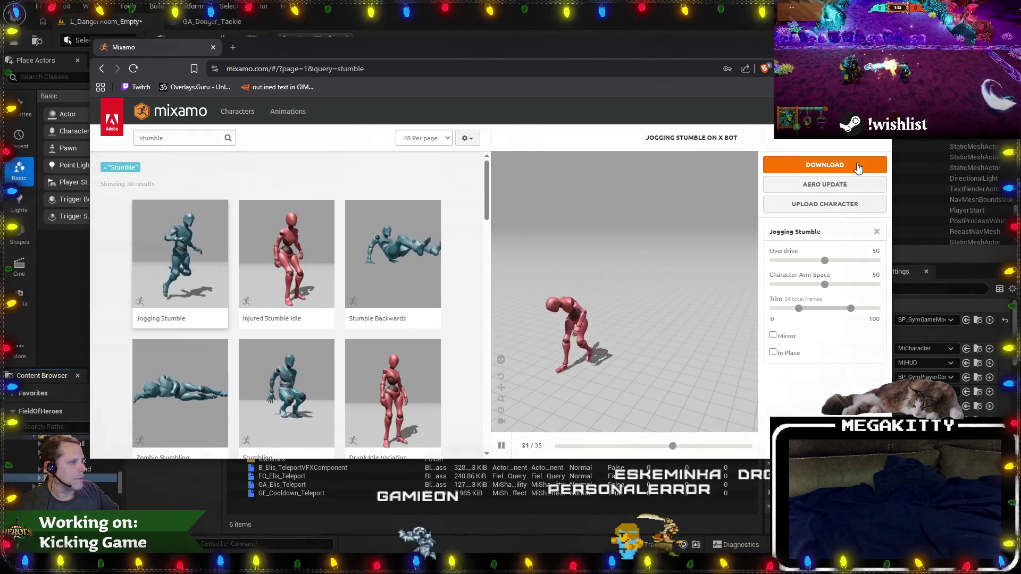
Download Jogging Stumble as FBX Binary with Skin to Downloads, then return to Unreal Editor.
left_click(850, 167)
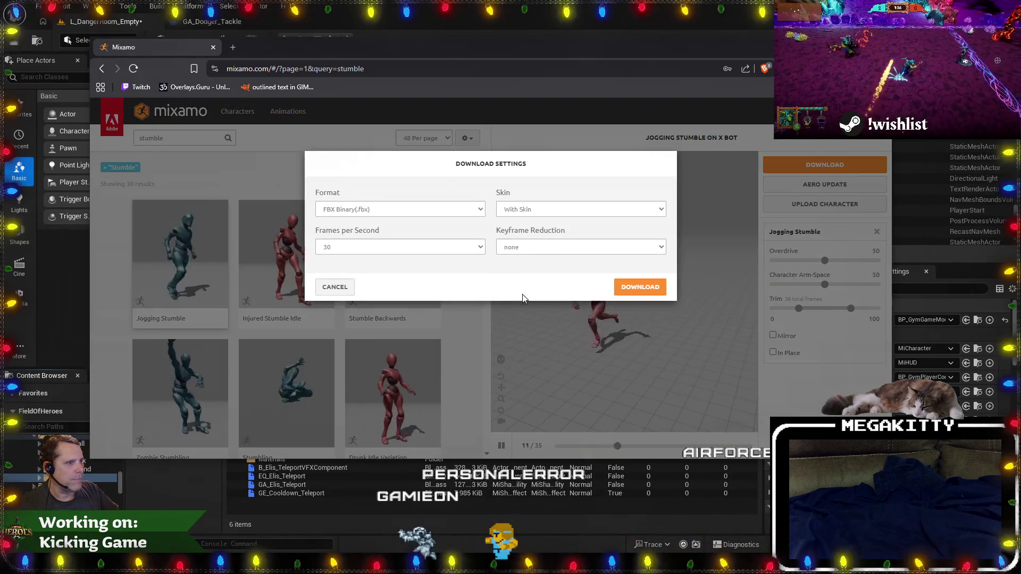
left_click(627, 294)
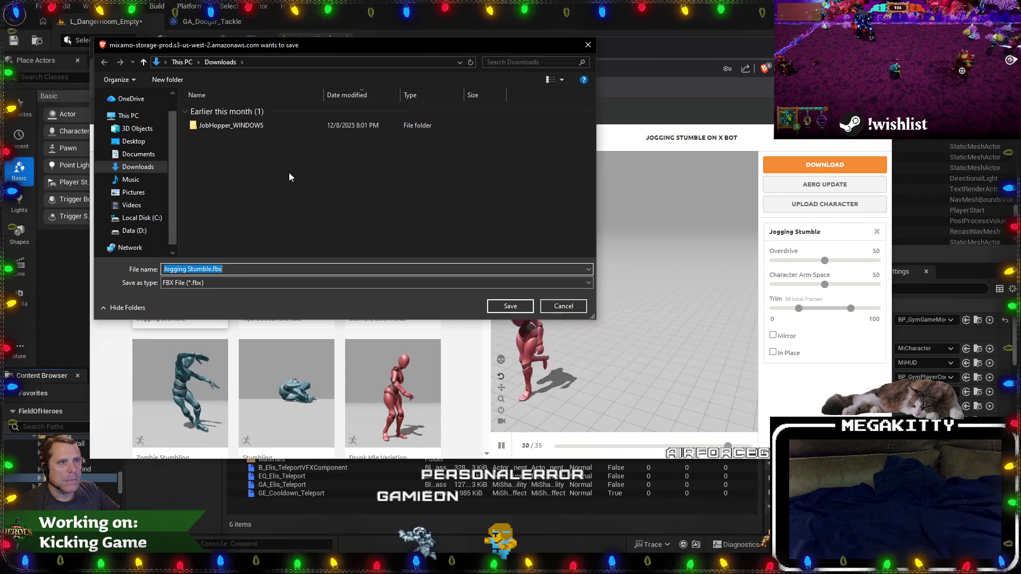
left_click(511, 306)
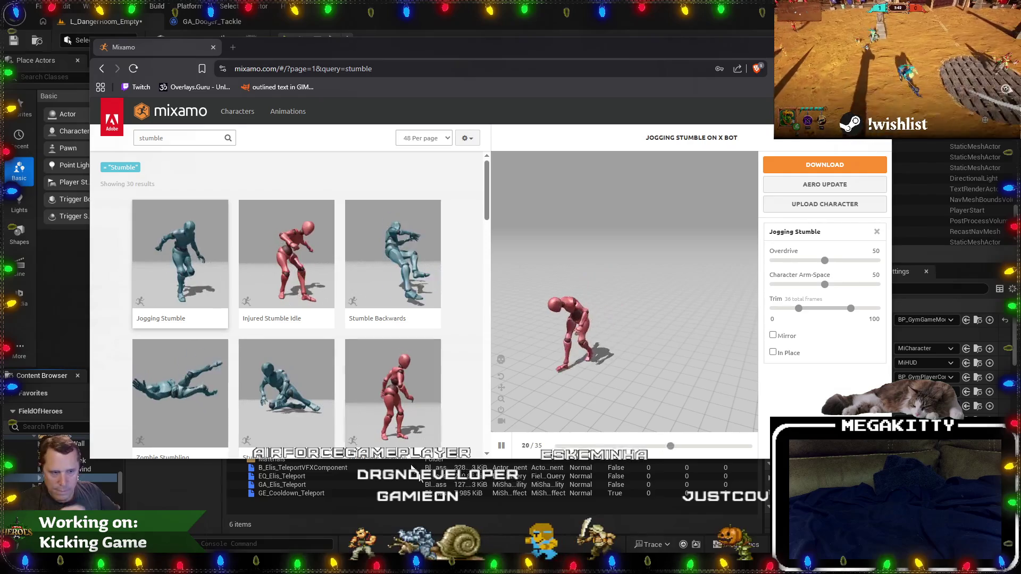
left_click(87, 471)
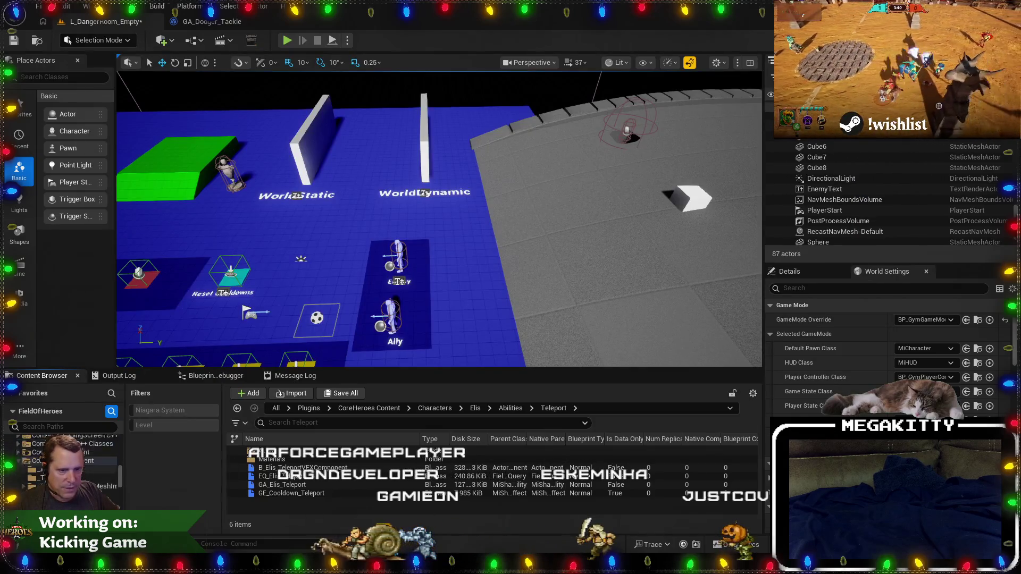
scroll(30, 459, "down", 5)
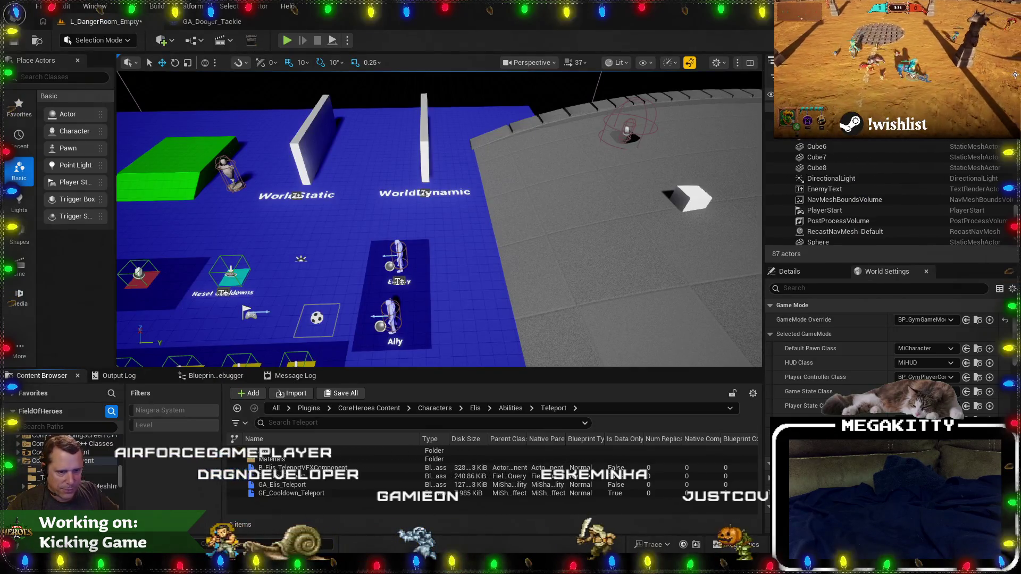
Navigate the Content Browser to Content/Mixamo/XBot/Animation.
left_click(18, 463, "ctrl")
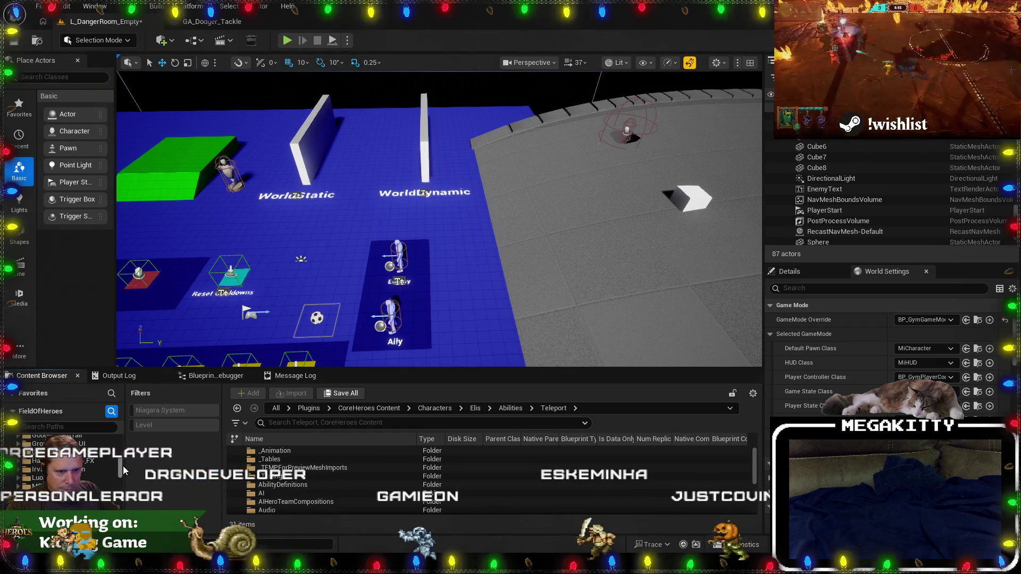
left_click_drag(123, 468, 112, 428)
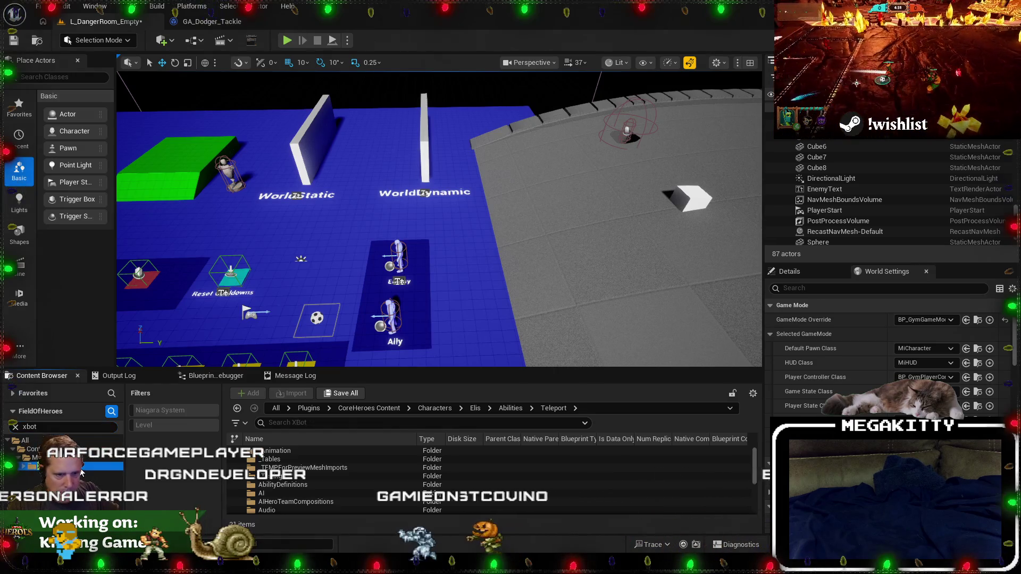
left_click(96, 466)
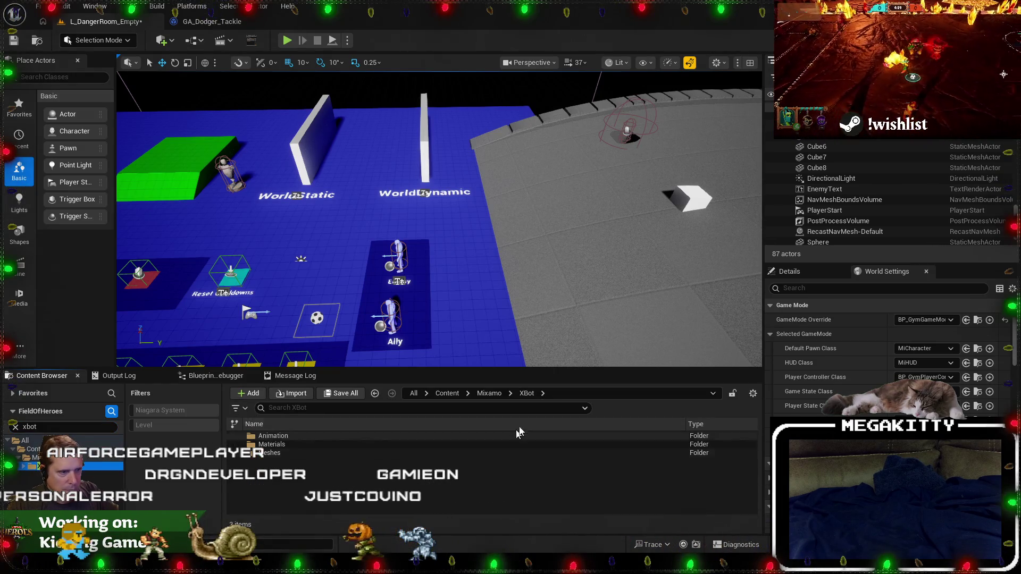
left_click(288, 436)
double_click(289, 436)
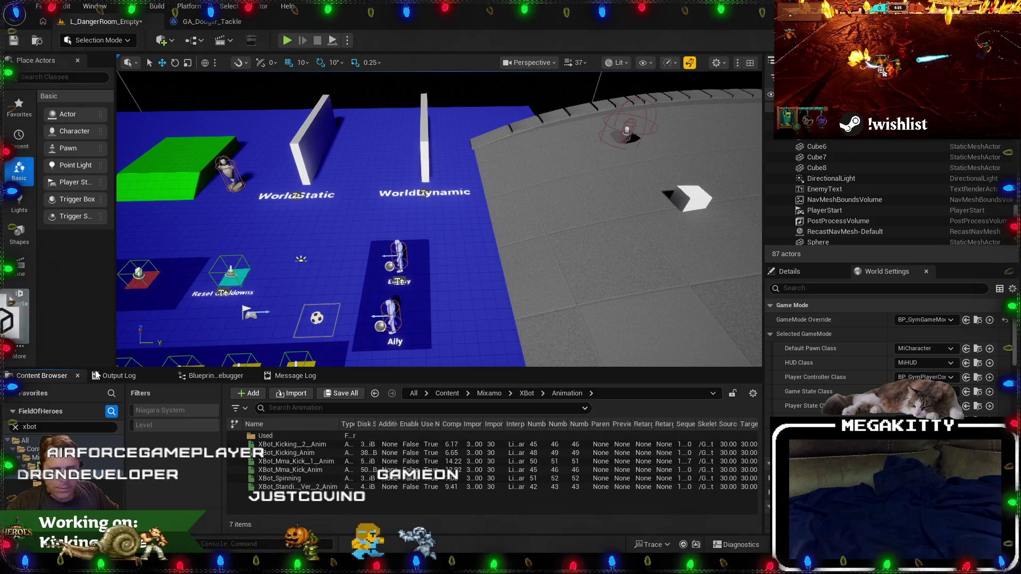
Drag in Jogging Stumble.fbx and import it with SKEL_XBot as the skeleton.
left_click_drag(343, 506, 335, 503)
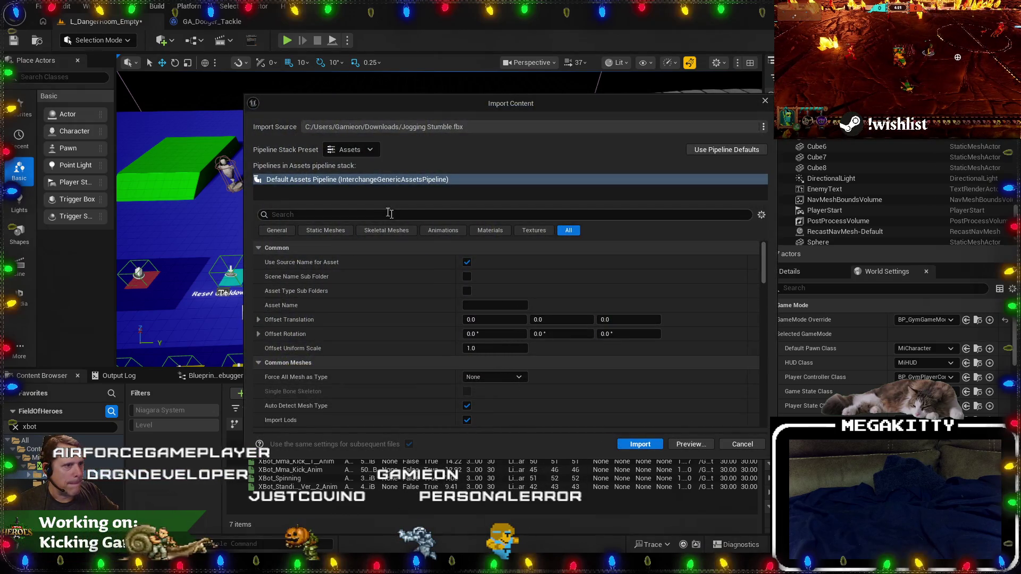
scroll(441, 308, "down", 5)
scroll(441, 312, "down", 3)
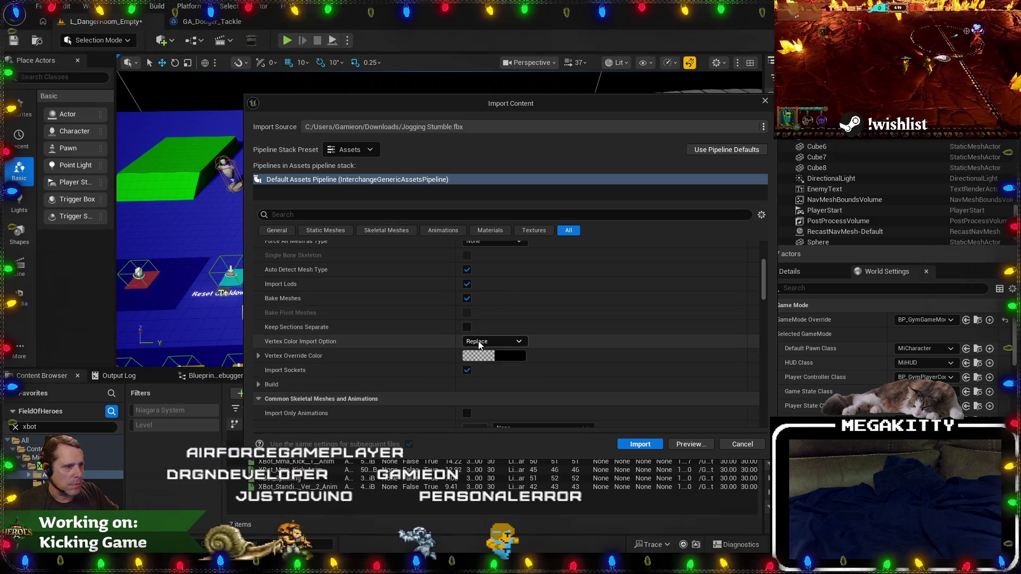
left_click(505, 341)
type("xb\\")
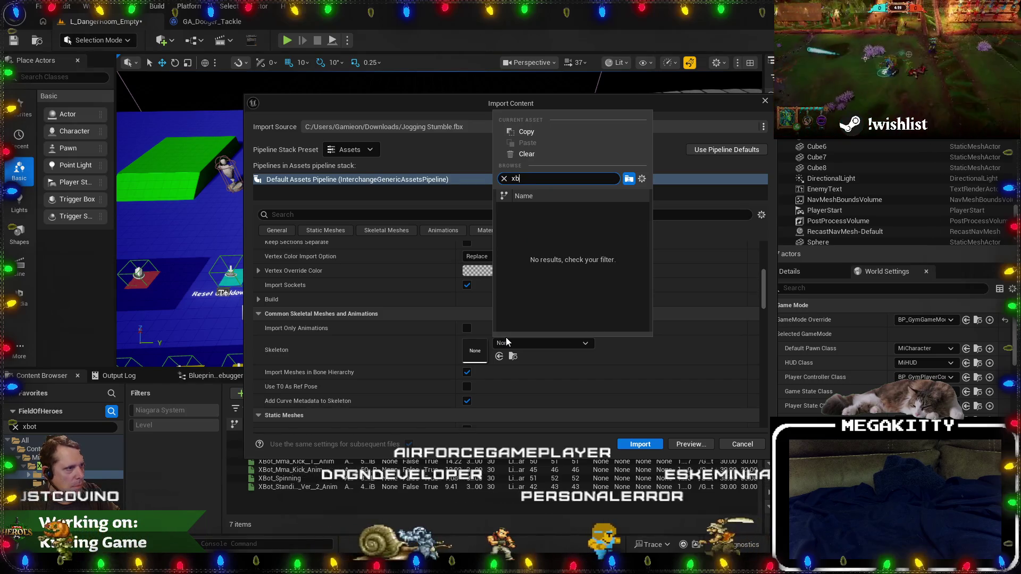
key("BackSpace")
type("o")
left_click(570, 214)
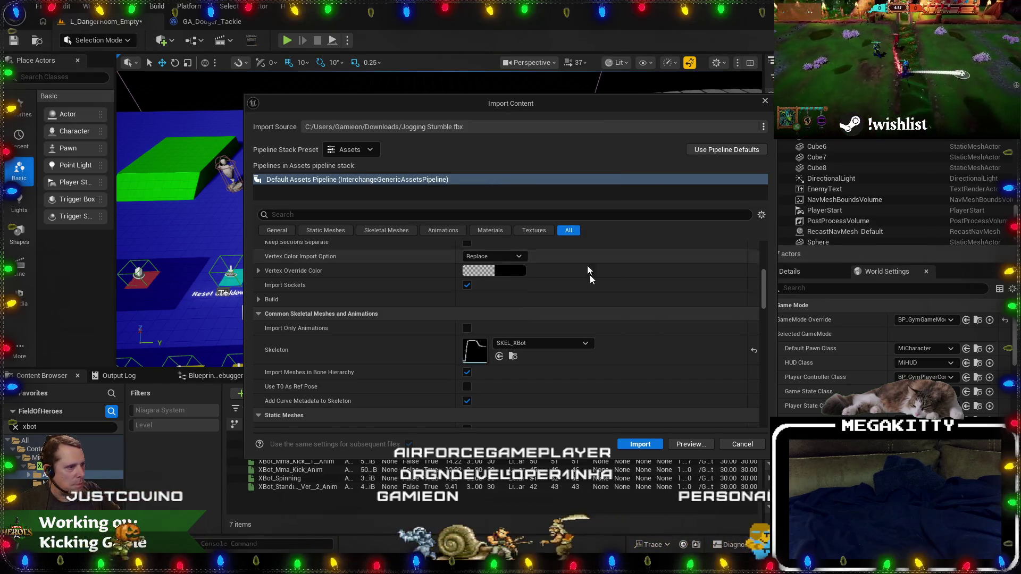
left_click(632, 445)
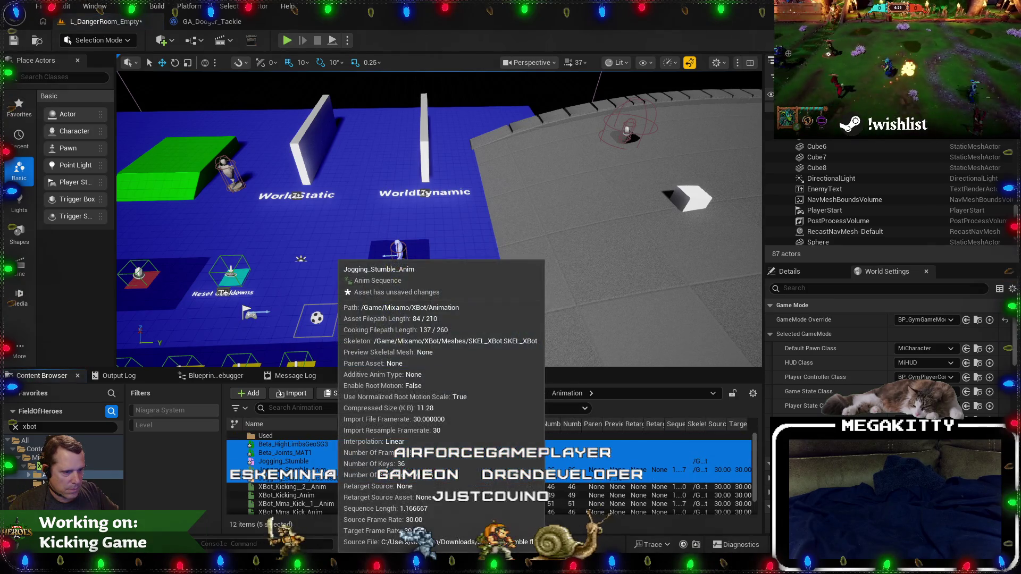
Open Jogging_Stumble_Anim, dock its editor as a main-window tab, and pause Mixamo's Jogging Stumble preview.
left_click(325, 469)
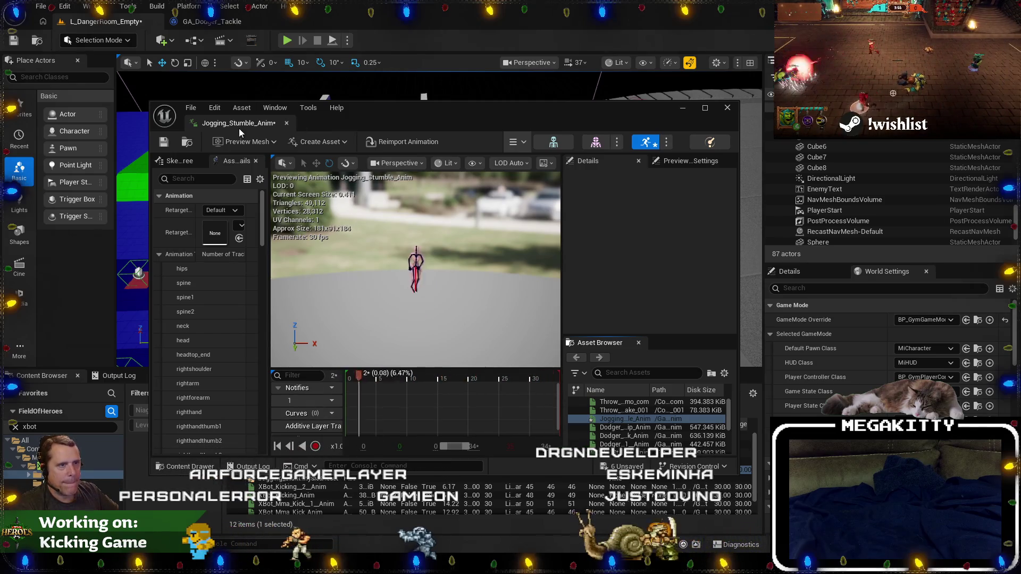
left_click_drag(239, 125, 329, 21)
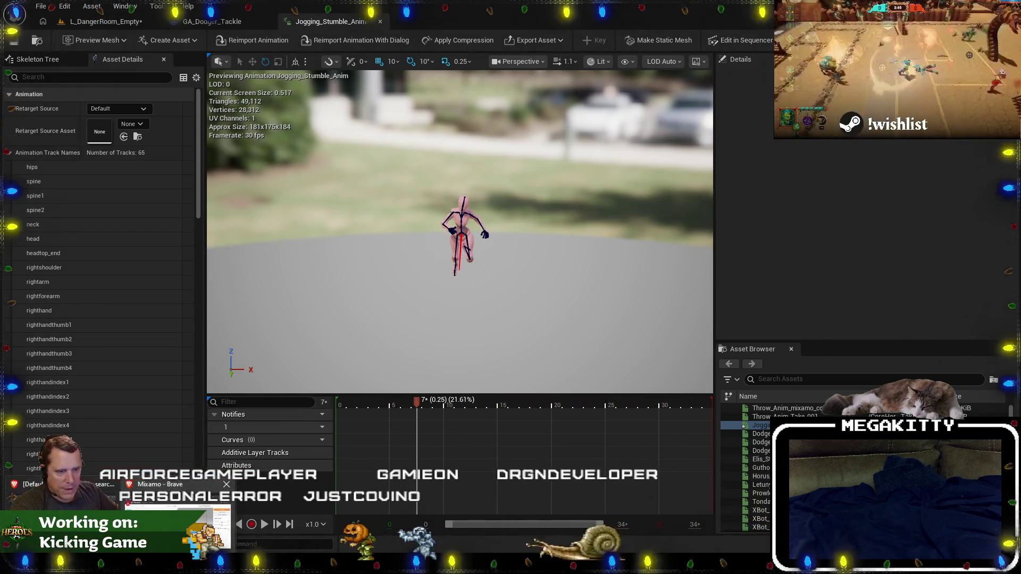
key("alt+Tab")
left_click(636, 446)
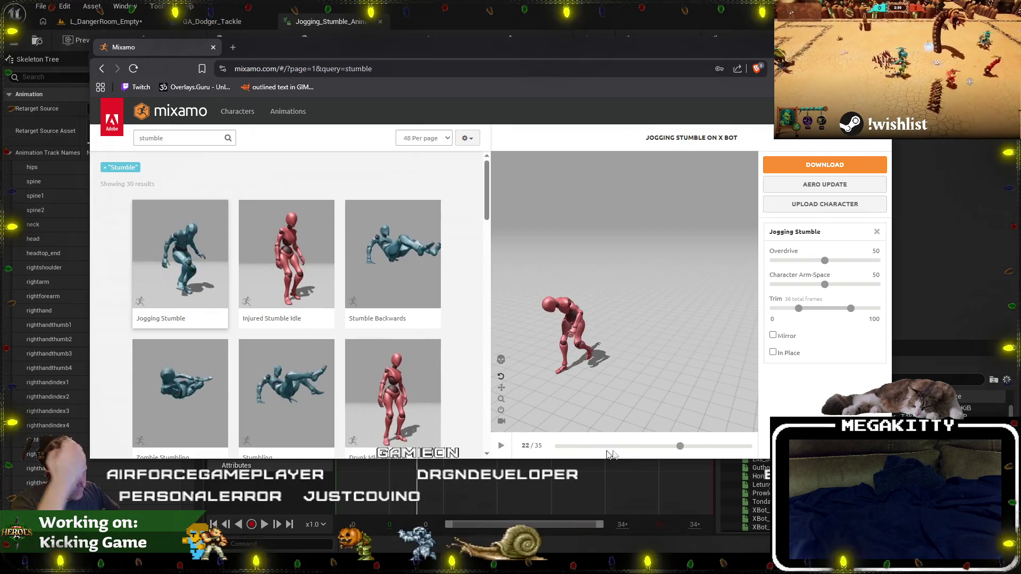
Scrub Jogging Stumble to frame 32, preview and pause Injured Stumble Idle, then move the browser aside.
mouse_move(627, 448)
left_mouse_down()
mouse_move(739, 446)
mouse_move(559, 446)
left_mouse_up()
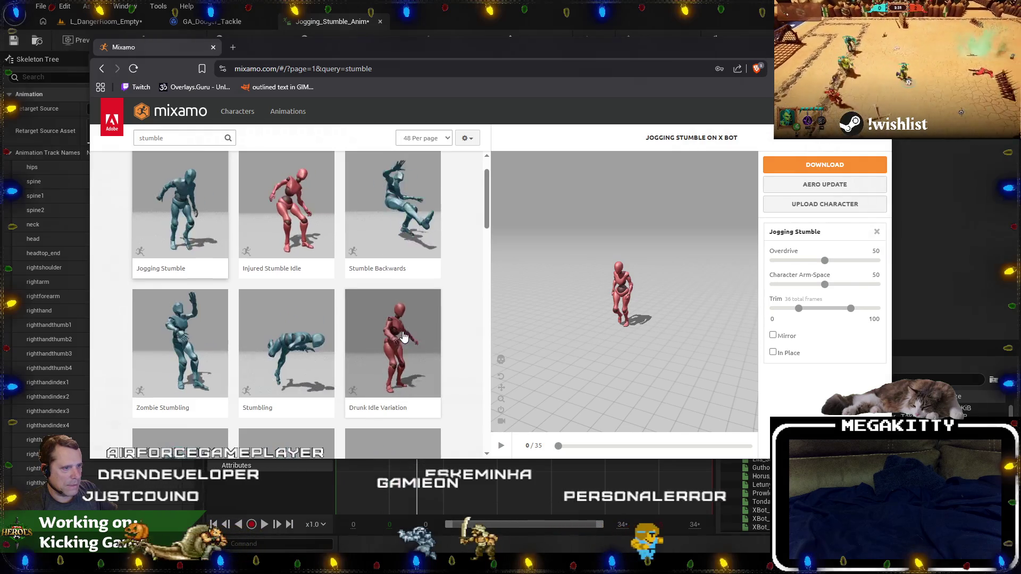
left_click(283, 262)
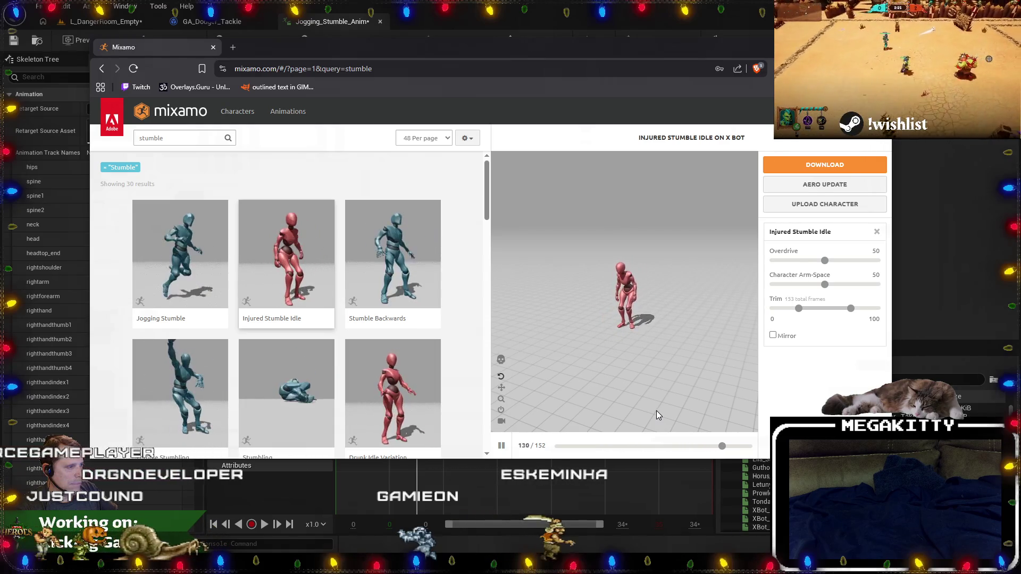
key("space")
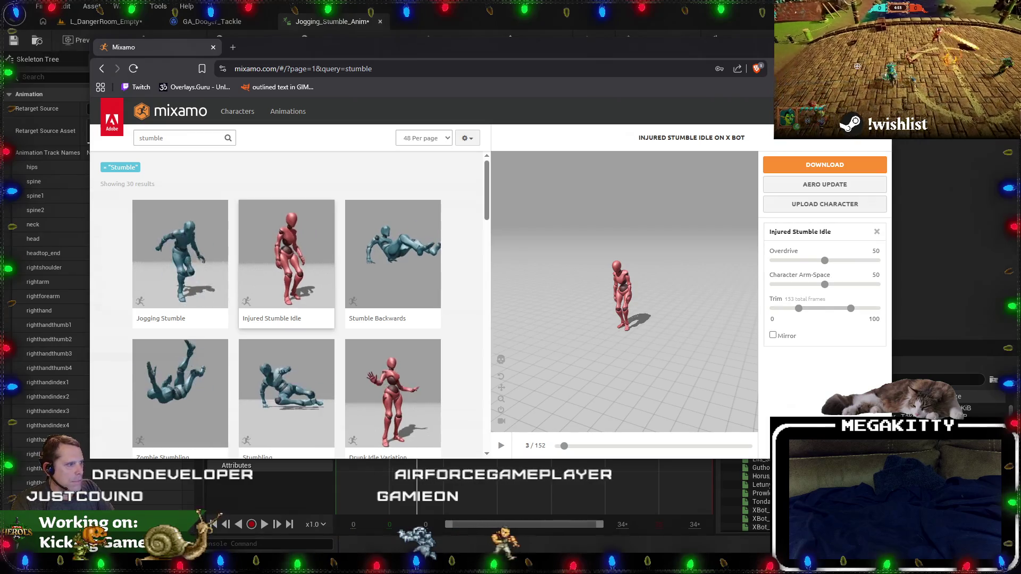
mouse_move(442, 45)
left_mouse_down()
mouse_move(479, 559)
mouse_move(510, 301)
mouse_move(3, 107)
left_mouse_up()
key("alt+Tab")
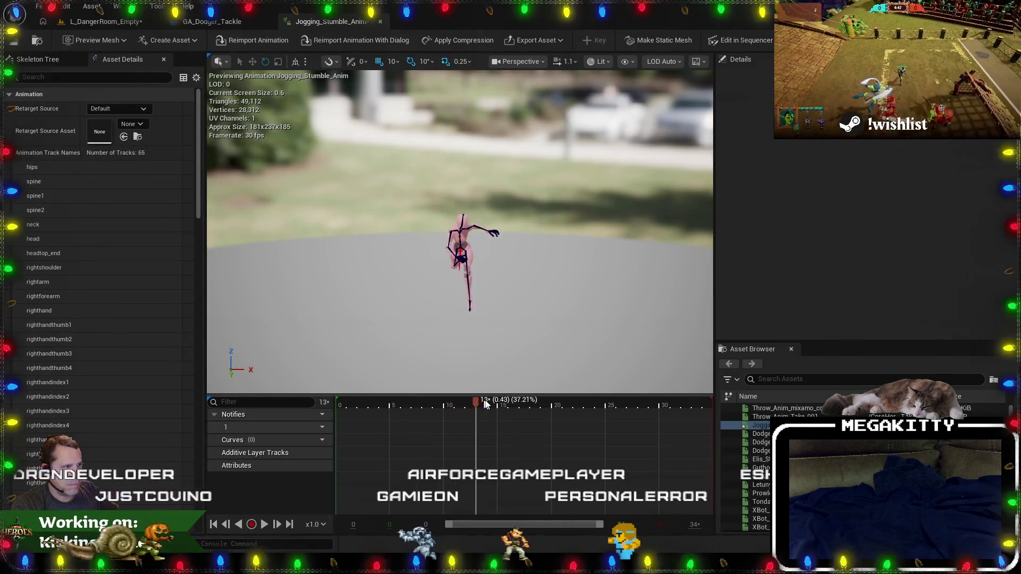
Open the Skeleton Tree, select Spine1, and scrub Jogging_Stumble_Anim while watching its rotation values.
left_click_drag(483, 404, 573, 404)
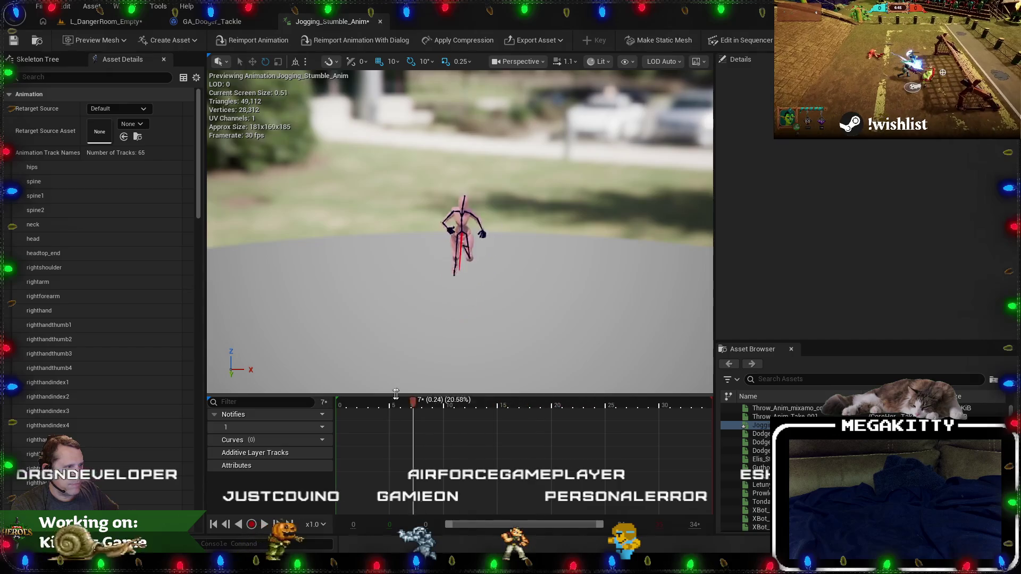
left_click_drag(444, 272, 463, 285)
scroll(443, 270, "up", 5)
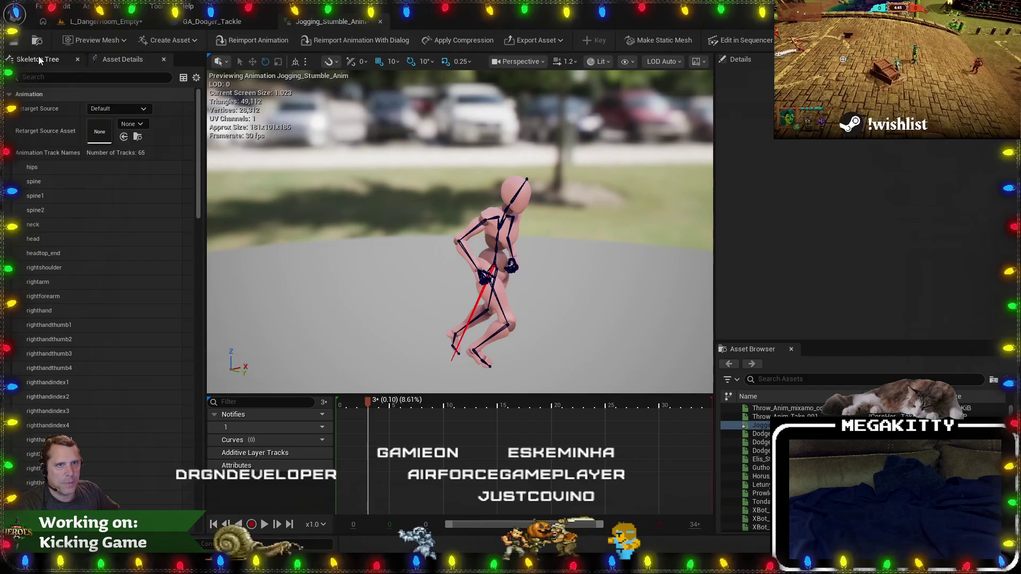
left_click(39, 60)
left_click(105, 223)
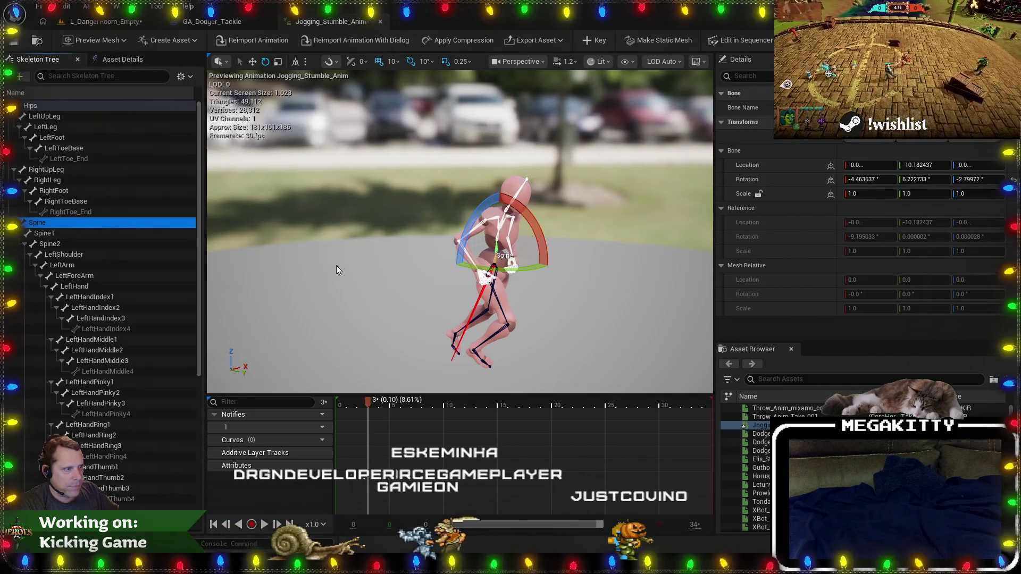
mouse_move(367, 402)
left_mouse_down()
mouse_move(442, 402)
mouse_move(351, 403)
mouse_move(487, 400)
mouse_move(329, 397)
left_mouse_up()
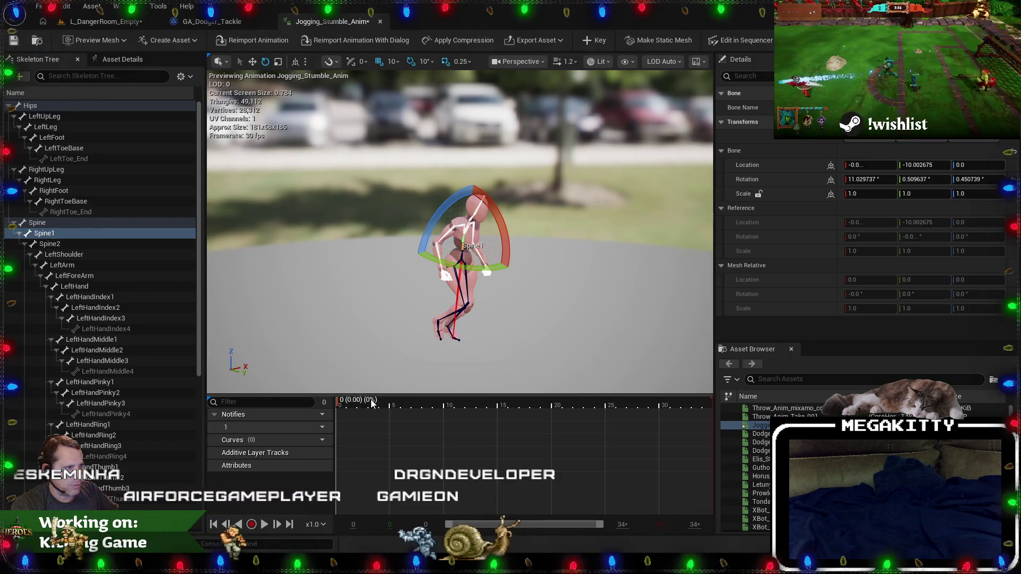
mouse_move(343, 407)
left_mouse_down()
mouse_move(487, 403)
mouse_move(382, 409)
mouse_move(564, 427)
mouse_move(628, 420)
mouse_move(439, 412)
mouse_move(686, 412)
mouse_move(285, 409)
left_mouse_up()
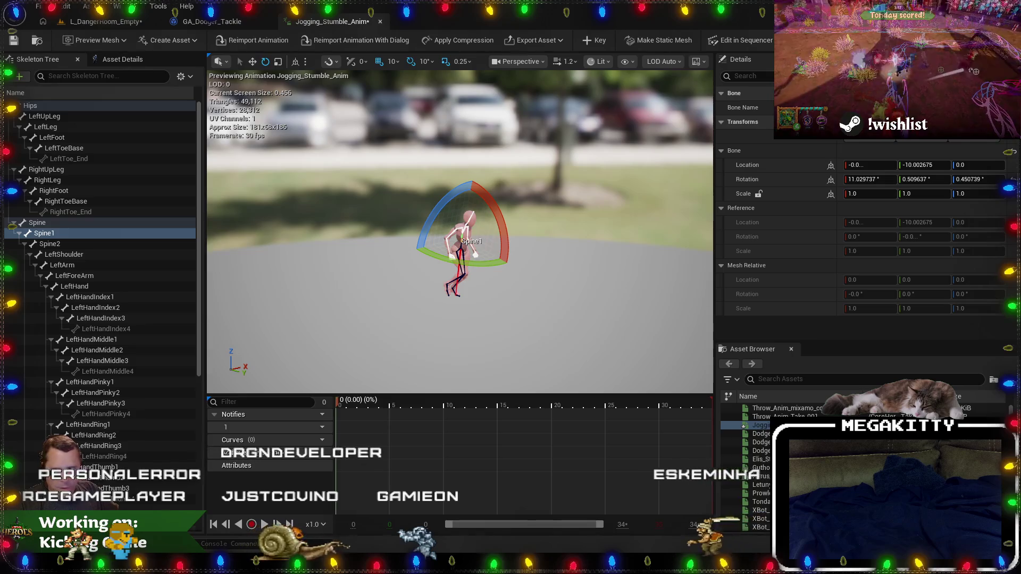
Delete the extra Jogging_Stumble mesh, physics asset, Beta_HighLimbsGeoSG3 and Beta_Joints_MAT1.
key("ctrl+Tab")
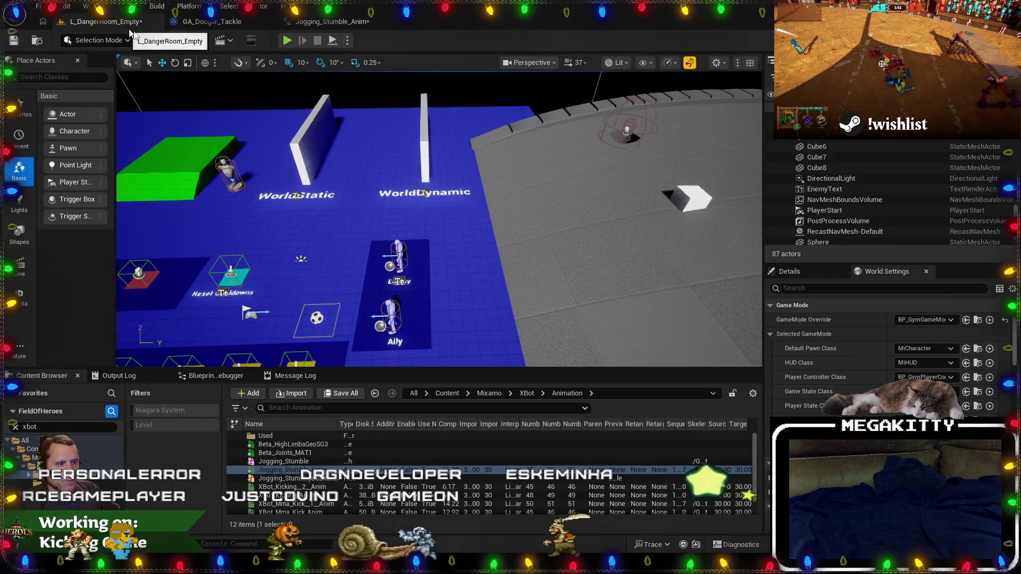
left_click(300, 461)
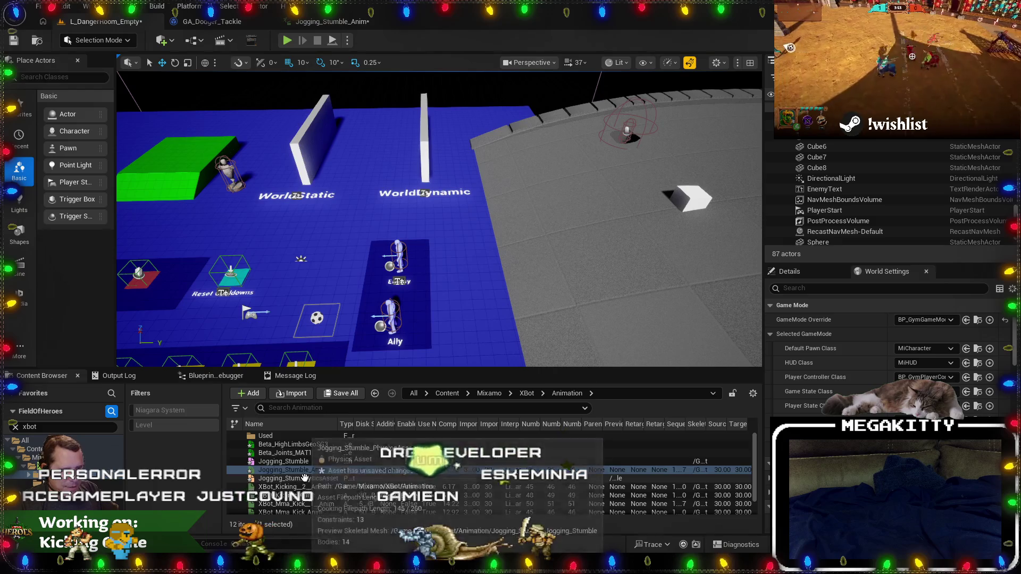
left_click(290, 478, "ctrl")
left_click(293, 452, "ctrl")
left_click(293, 444, "ctrl")
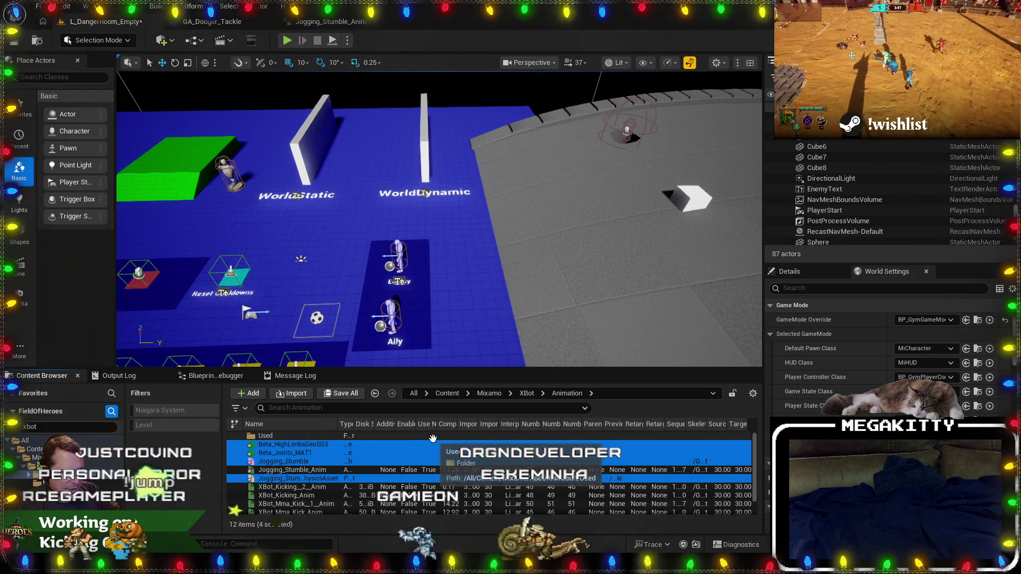
key("Delete")
left_click(487, 457)
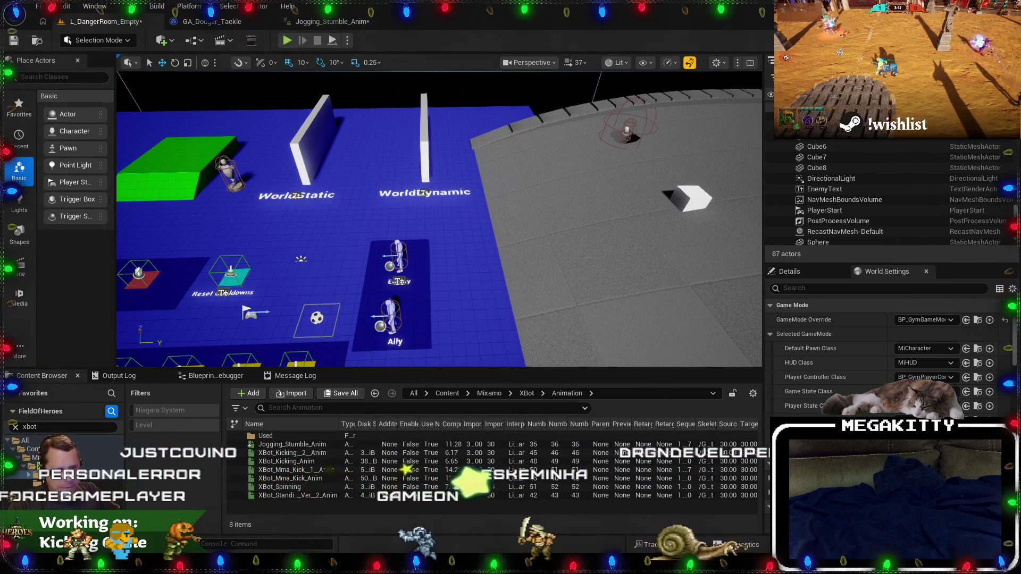
Import the Injured Stumble Idle FBX into the Animation folder using the SKEL_XBot skeleton.
left_click_drag(237, 492, 296, 488)
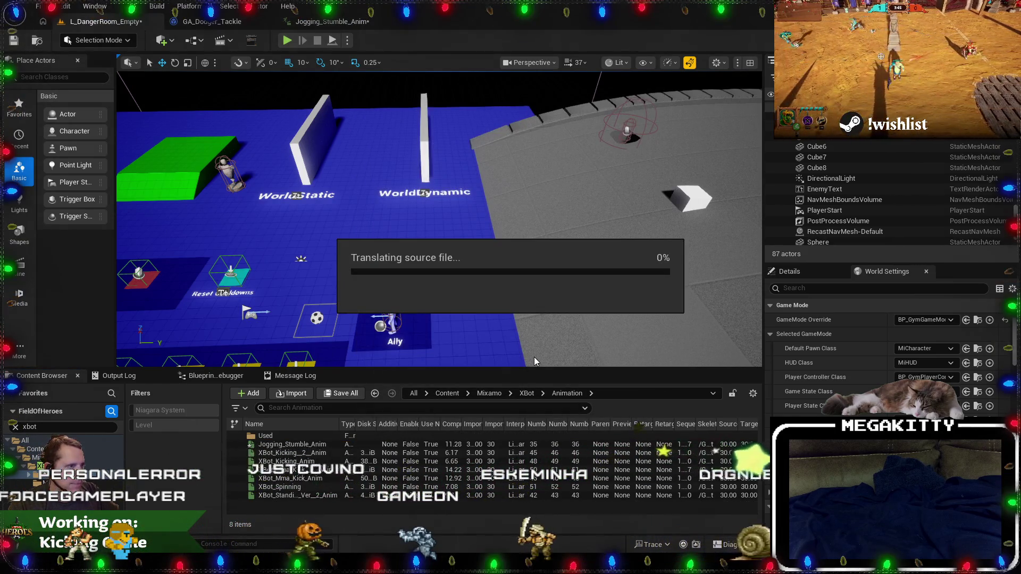
scroll(621, 335, "down", 8)
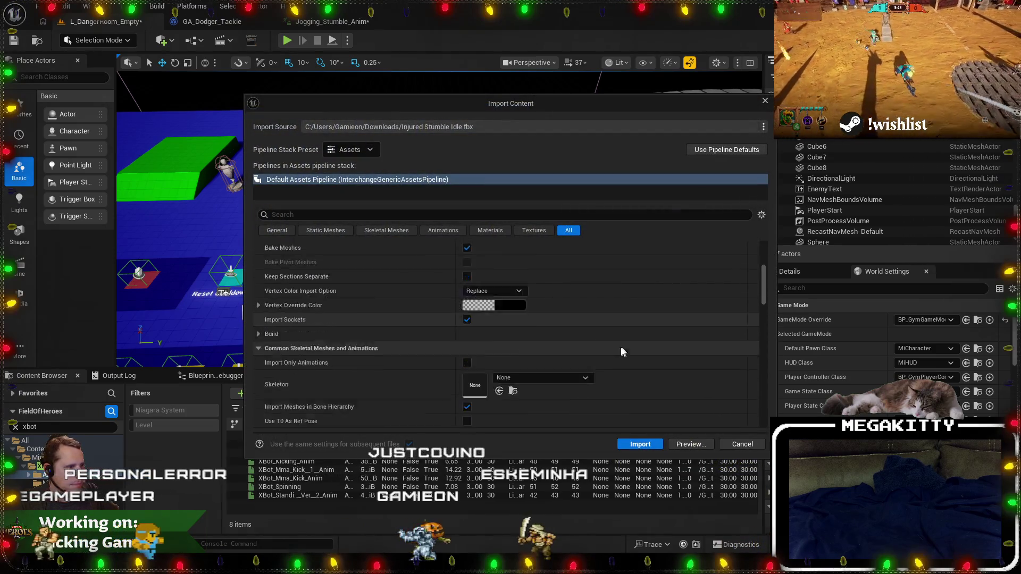
left_click(542, 343)
type("xbot")
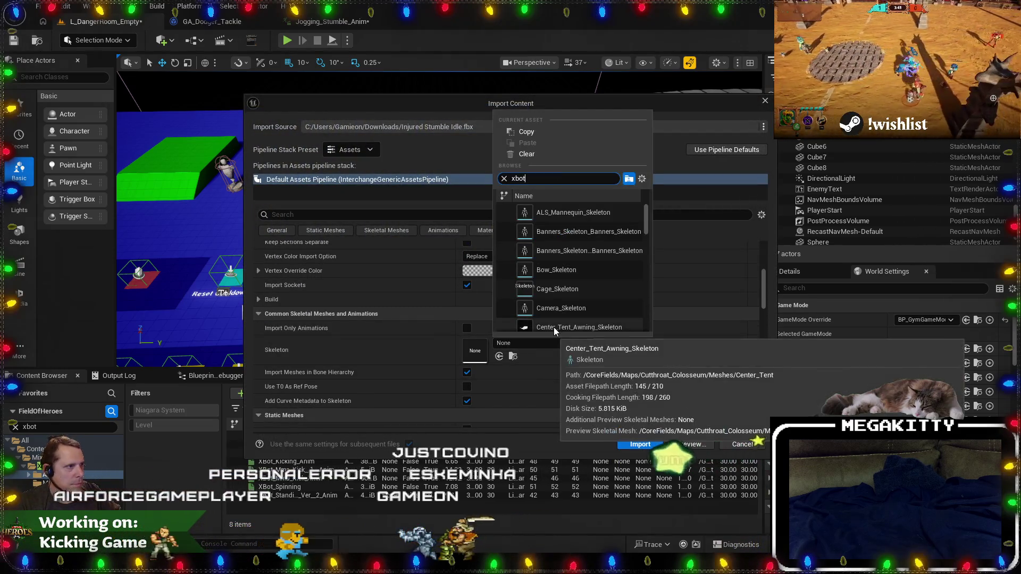
left_click(634, 444)
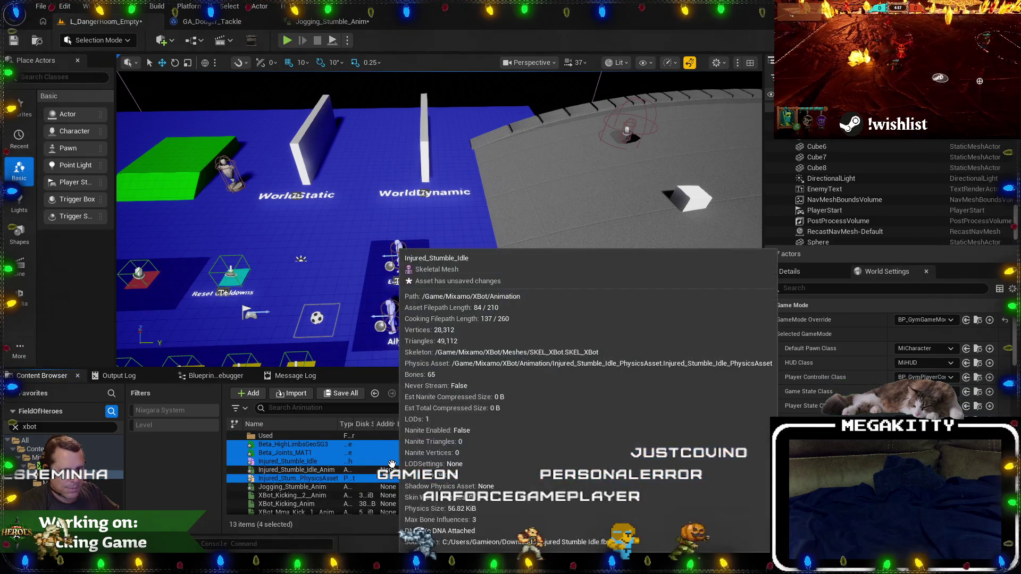
Delete the four extra imported assets, keeping only Injured_Stumble_Idle_Anim.
key("Delete")
left_click(465, 455)
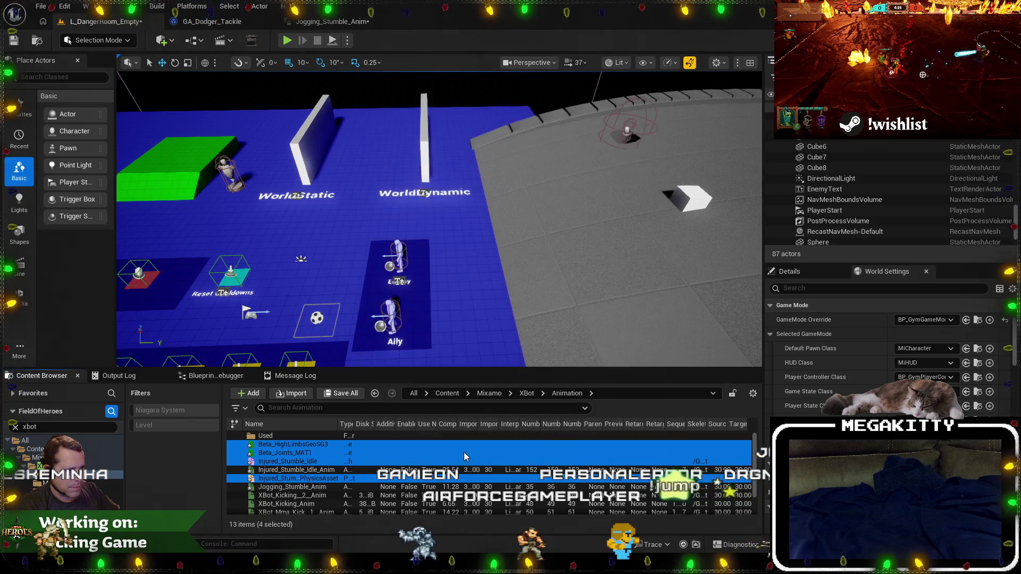
left_click(332, 444)
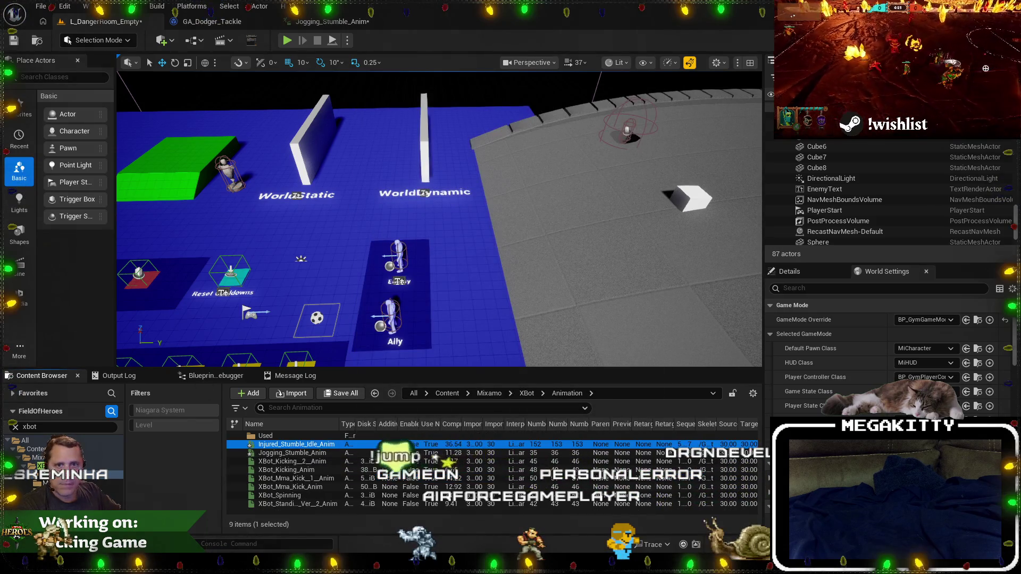
mouse_move(122, 566)
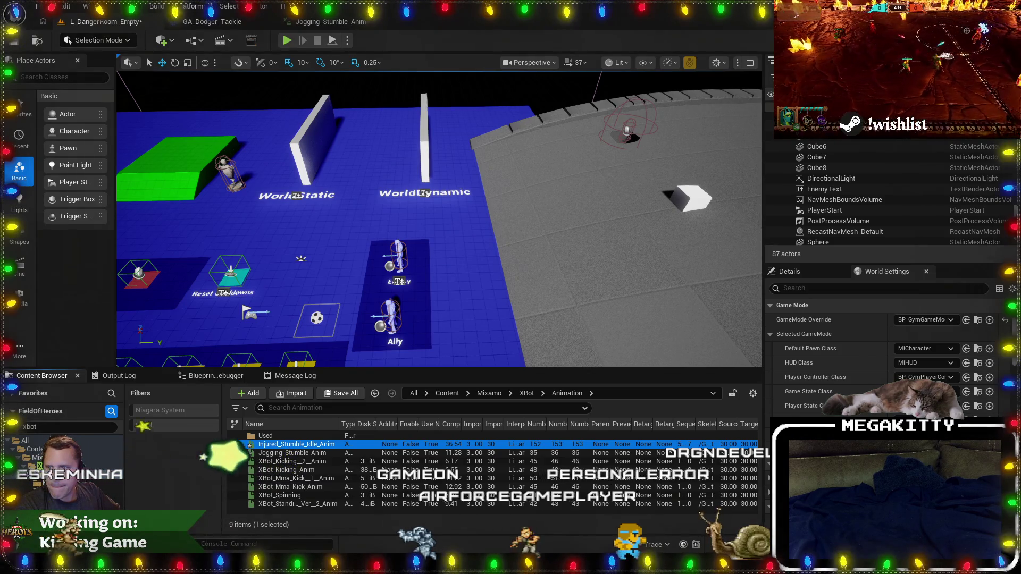
key("alt+Tab")
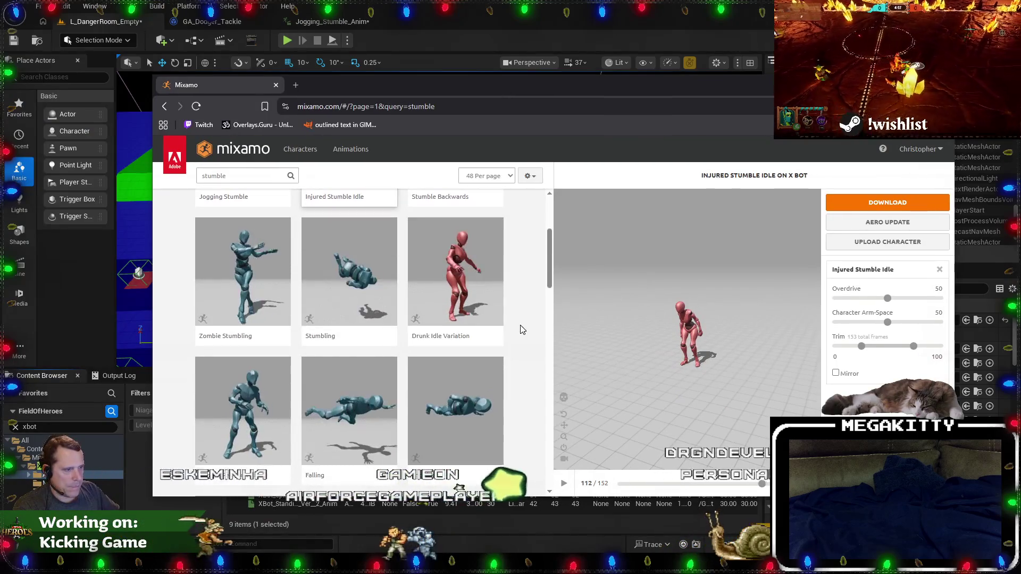
Preview the Stumbling animation on X Bot in Mixamo.
scroll(528, 327, "up", 2)
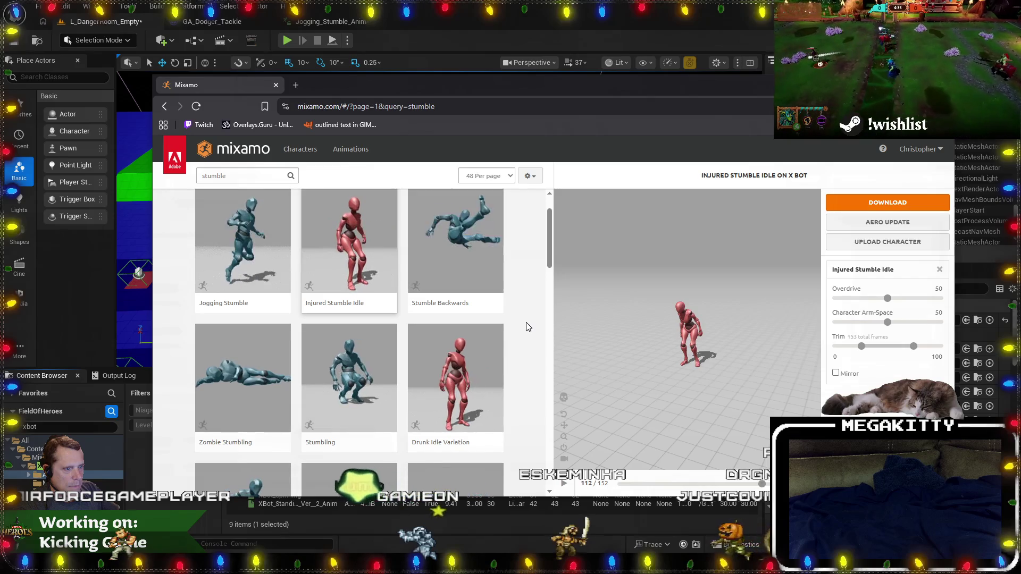
left_click(375, 375)
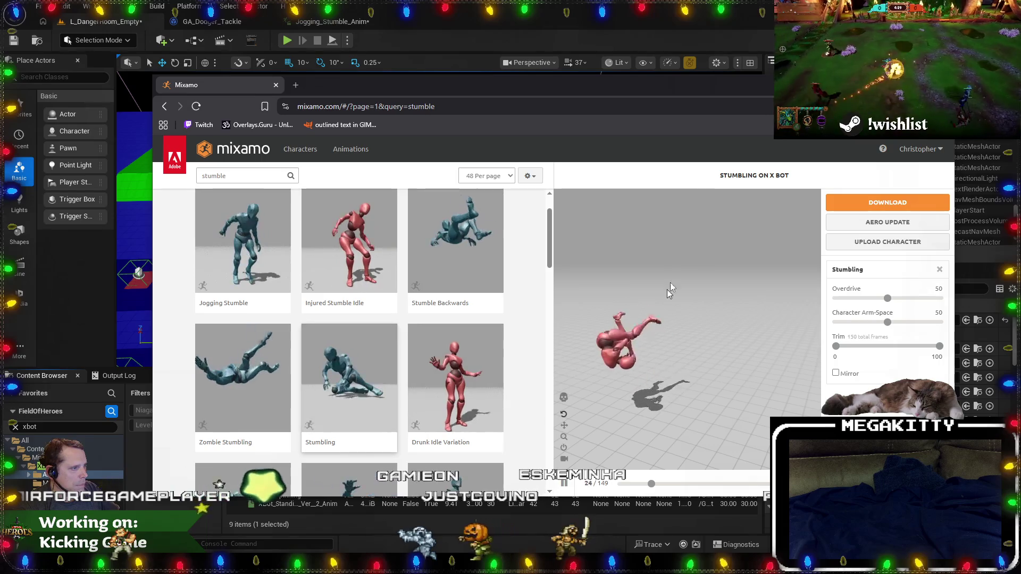
key("alt+Tab")
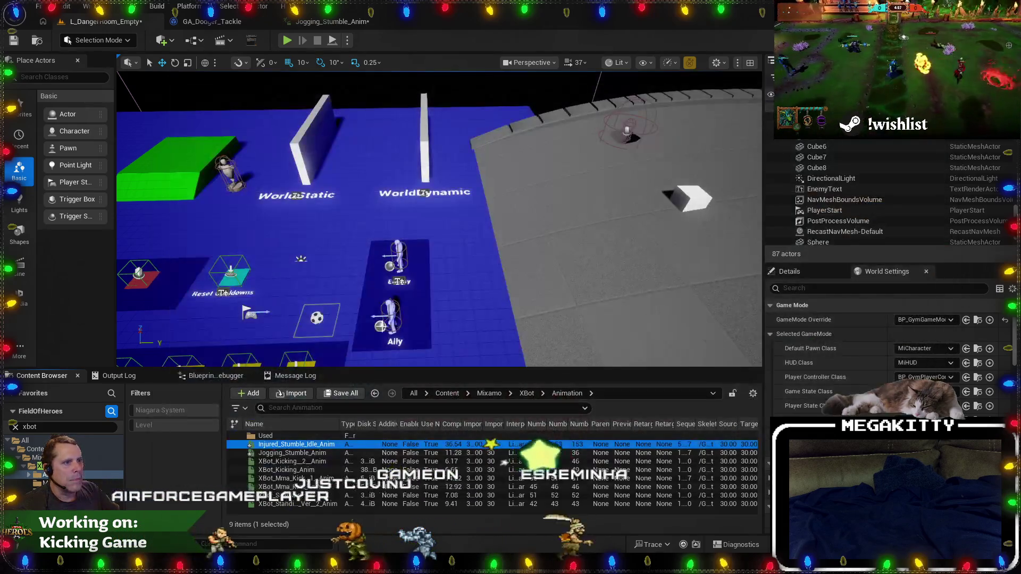
Select both stumble animations in the XBot Animation folder and save them.
left_click_drag(382, 223, 361, 186)
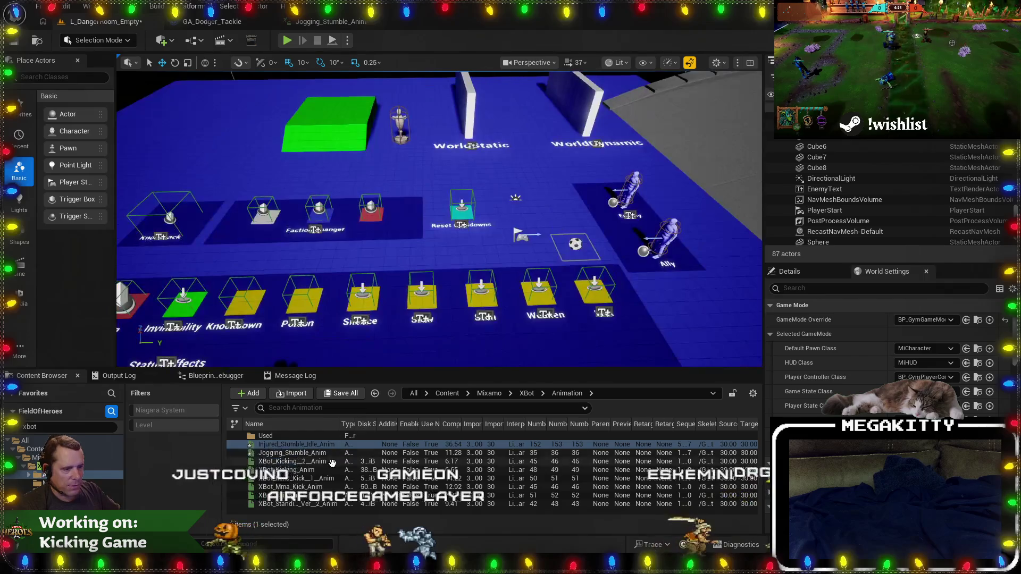
left_click(296, 453, "ctrl")
right_click(295, 453)
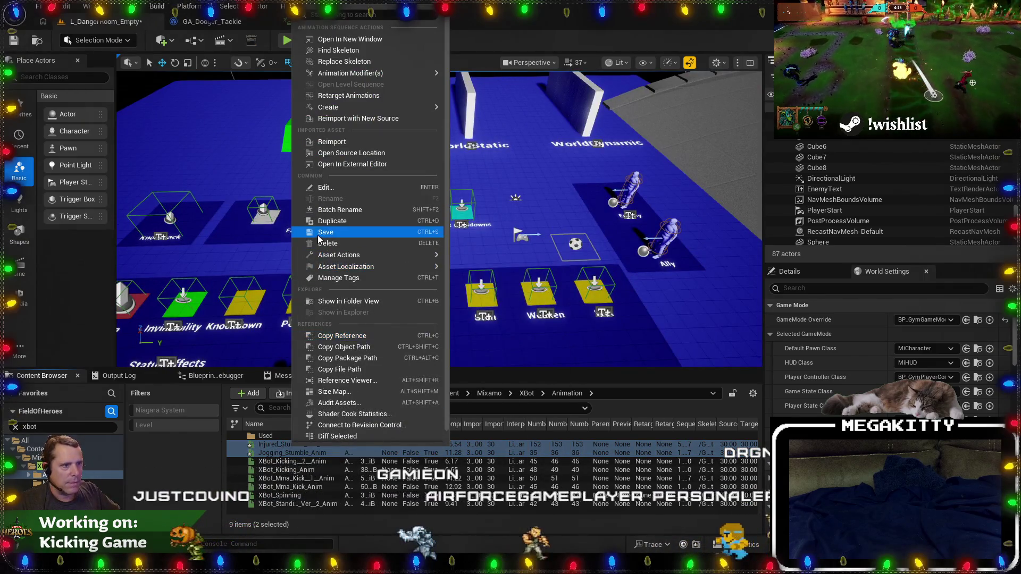